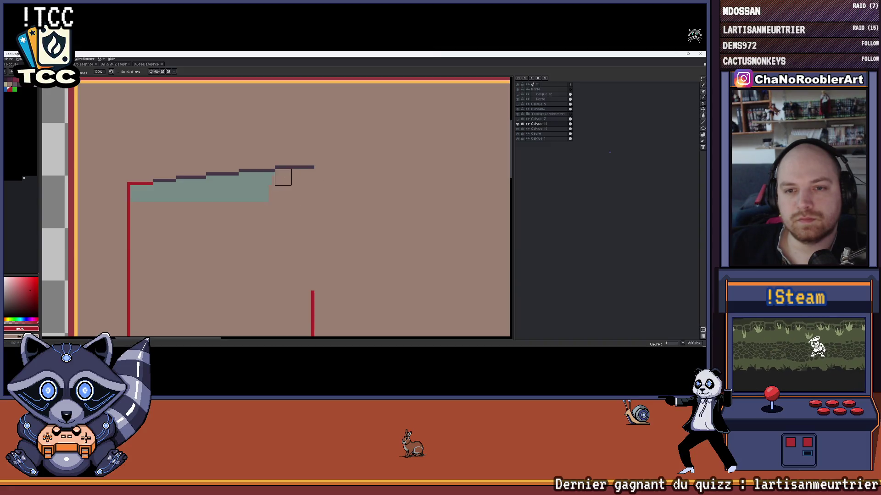
Erase the stray teal fill from inside the door's top corner on the left wall
{"action": "key", "text": "ctrl+z"}
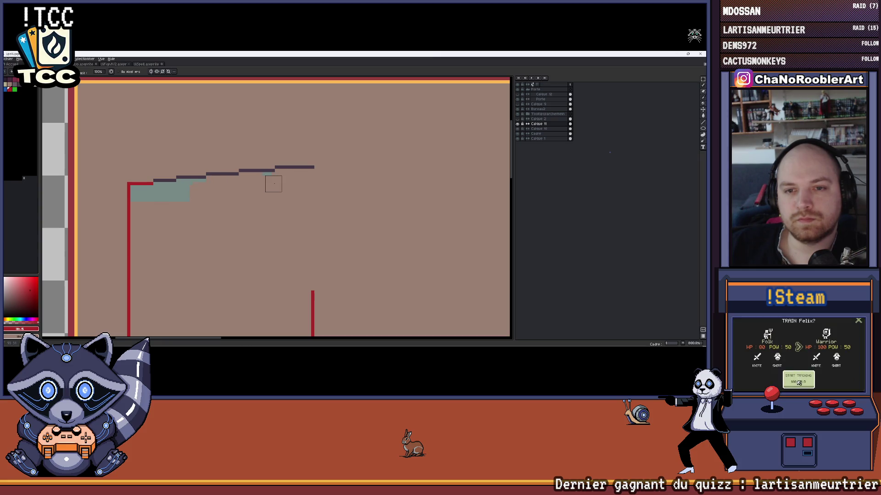
{"action": "scroll", "coordinate": [273, 180], "scroll_direction": "down", "scroll_amount": 1}
{"action": "scroll", "coordinate": [314, 187], "scroll_direction": "down", "scroll_amount": 2}
{"action": "scroll", "coordinate": [275, 190], "scroll_direction": "up", "scroll_amount": 1}
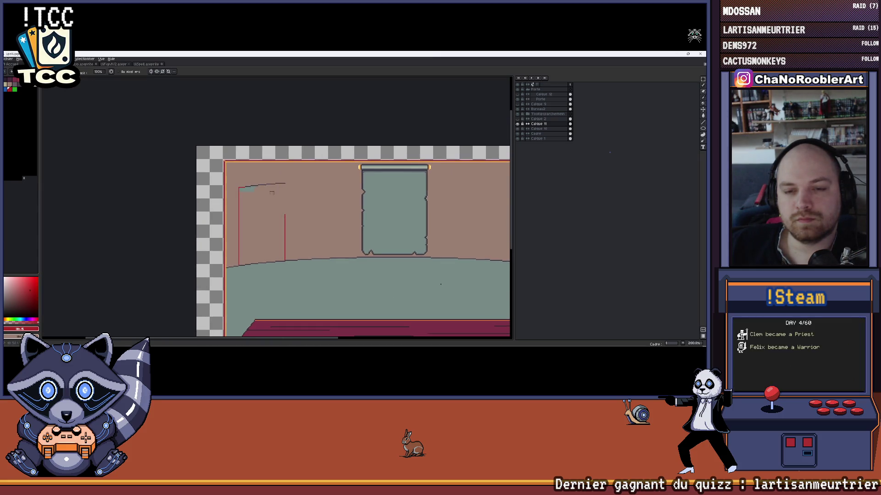
{"action": "scroll", "coordinate": [223, 191], "scroll_direction": "up", "scroll_amount": 1}
{"action": "scroll", "coordinate": [224, 191], "scroll_direction": "up", "scroll_amount": 1}
{"action": "left_click_drag", "start_coordinate": [206, 185], "coordinate": [242, 184]}
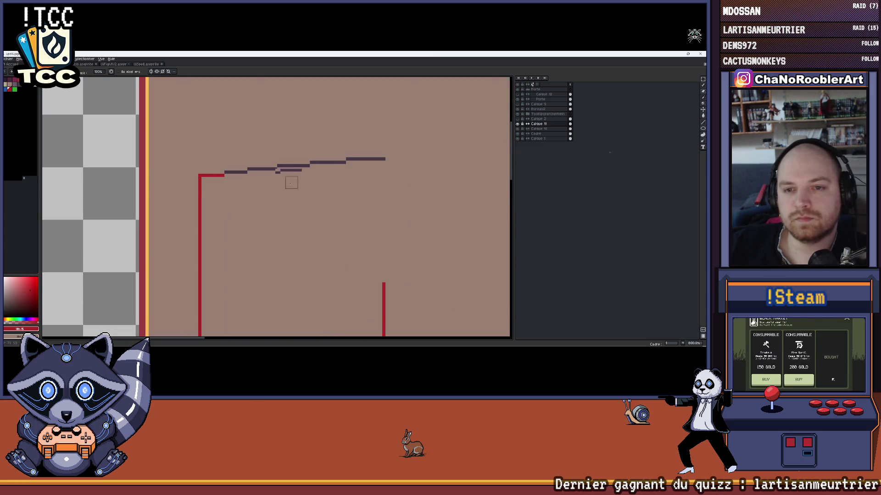
{"action": "scroll", "coordinate": [291, 181], "scroll_direction": "down", "scroll_amount": 3}
{"action": "scroll", "coordinate": [366, 201], "scroll_direction": "up", "scroll_amount": 1}
{"action": "scroll", "coordinate": [287, 186], "scroll_direction": "up", "scroll_amount": 1}
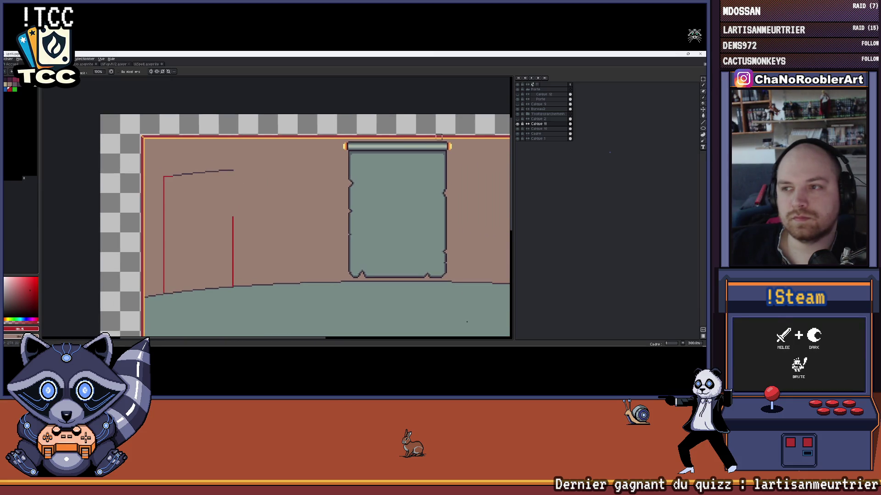
Toggle the floor layer to check the drawing, then make the Porte layer active
{"action": "left_click", "coordinate": [518, 126]}
{"action": "left_click", "coordinate": [519, 126]}
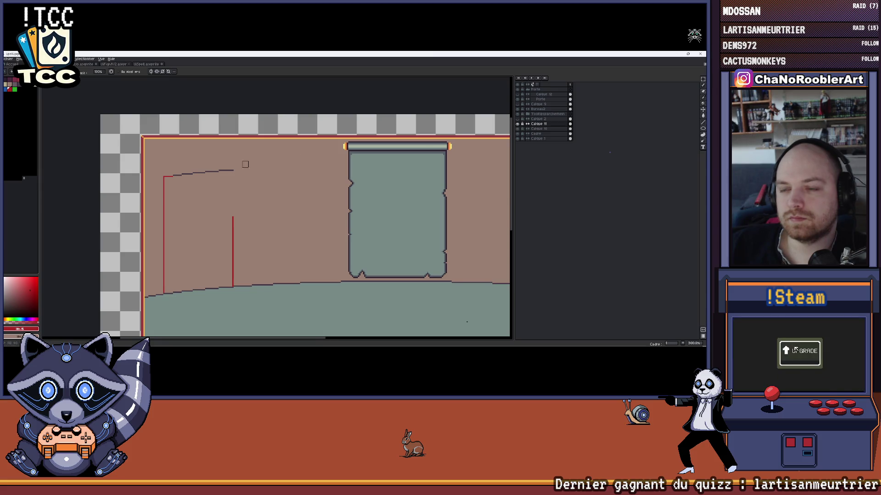
{"action": "left_click_drag", "start_coordinate": [245, 164], "coordinate": [297, 161]}
{"action": "left_click", "coordinate": [536, 99]}
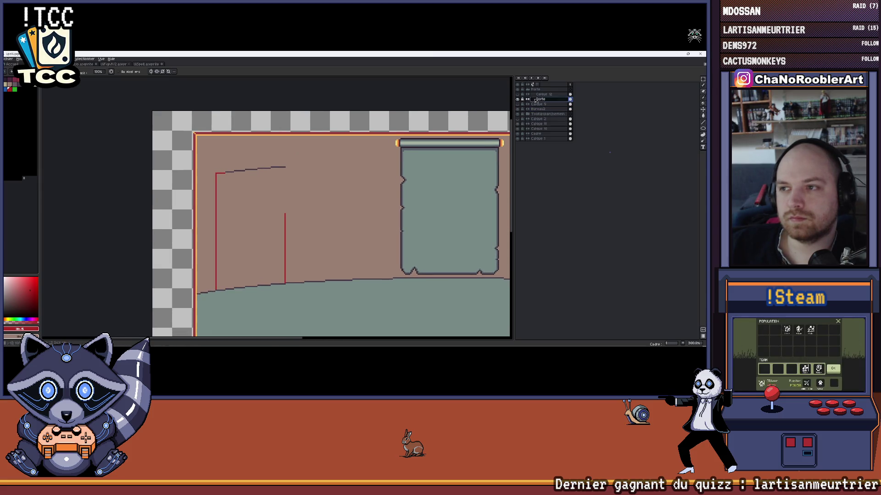
Draw the door's right edge up to the roof line and recolour its top edge red
{"action": "left_click", "coordinate": [518, 100]}
{"action": "scroll", "coordinate": [280, 191], "scroll_direction": "up", "scroll_amount": 1}
{"action": "scroll", "coordinate": [280, 191], "scroll_direction": "up", "scroll_amount": 1}
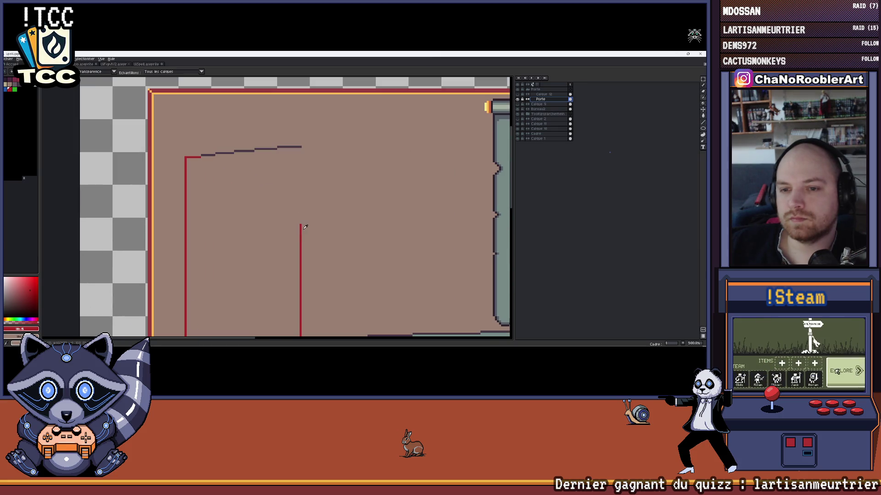
{"action": "scroll", "coordinate": [300, 228], "scroll_direction": "up", "scroll_amount": 1}
{"action": "left_click", "coordinate": [305, 139], "text": "shift"}
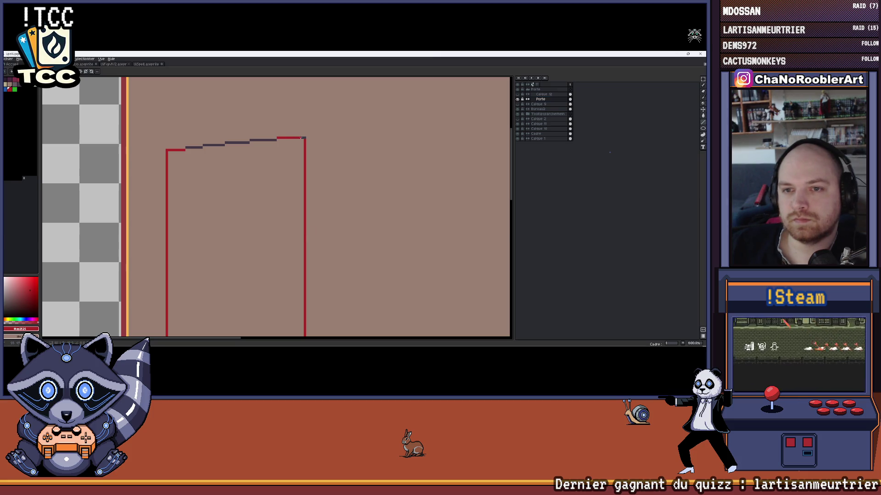
{"action": "left_click_drag", "start_coordinate": [262, 142], "coordinate": [248, 142]}
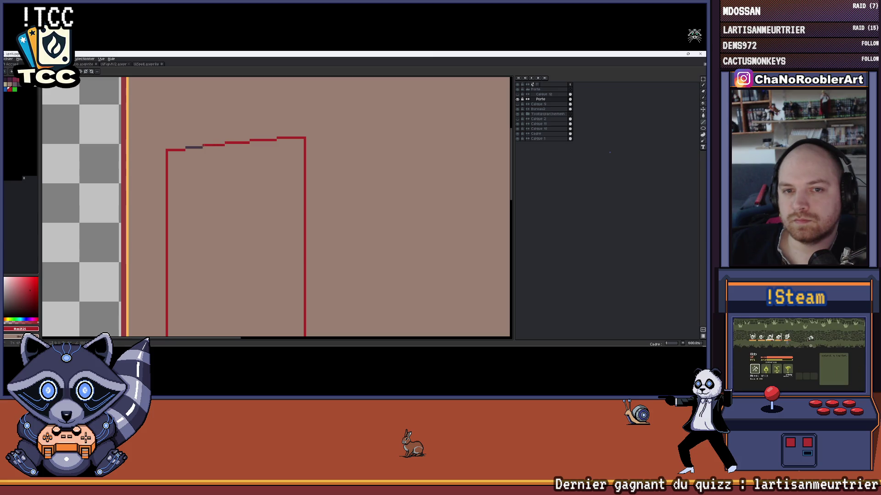
{"action": "scroll", "coordinate": [176, 184], "scroll_direction": "down", "scroll_amount": 3}
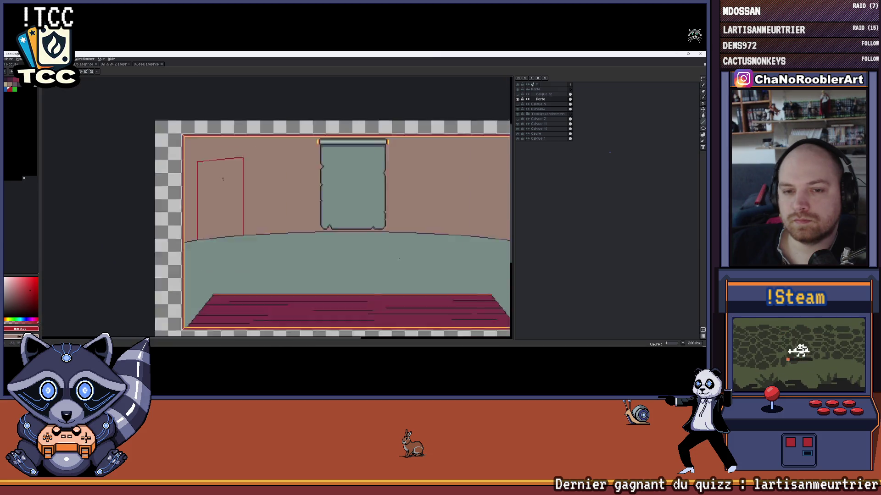
{"action": "scroll", "coordinate": [175, 184], "scroll_direction": "down", "scroll_amount": 2}
{"action": "scroll", "coordinate": [176, 184], "scroll_direction": "up", "scroll_amount": 2}
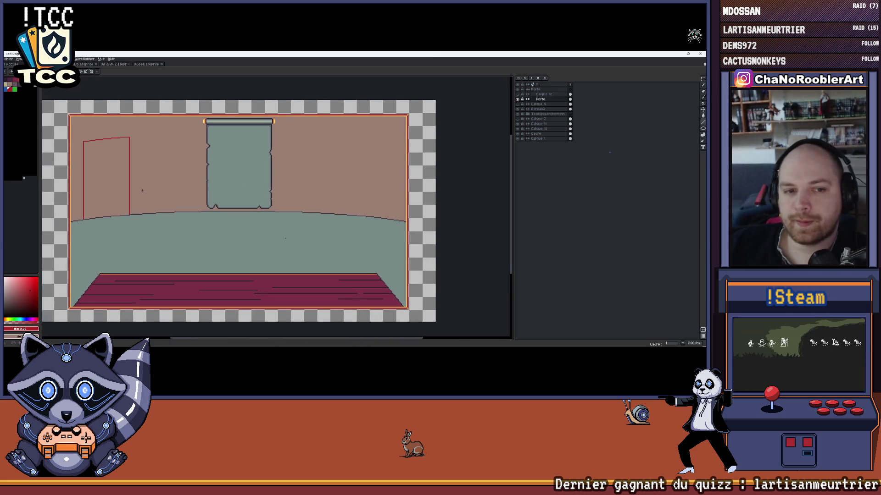
{"action": "scroll", "coordinate": [158, 187], "scroll_direction": "down", "scroll_amount": 2}
{"action": "left_click_drag", "start_coordinate": [158, 188], "coordinate": [182, 192]}
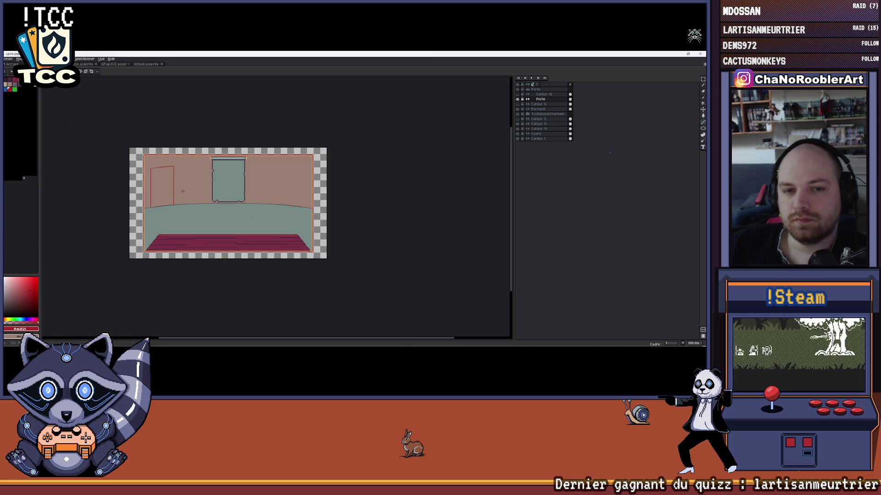
{"action": "scroll", "coordinate": [183, 191], "scroll_direction": "up", "scroll_amount": 2}
{"action": "scroll", "coordinate": [138, 220], "scroll_direction": "up", "scroll_amount": 3}
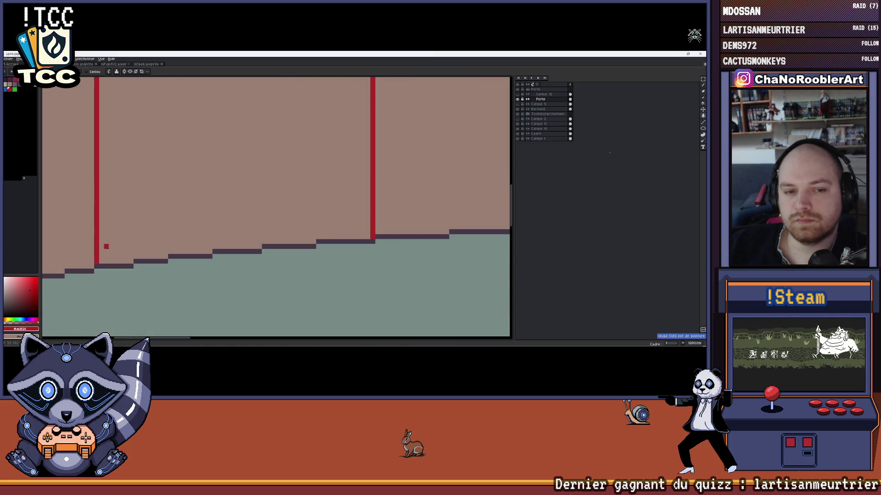
Undo the flooded fill and draw the door's red bottom edge along the floor steps
{"action": "left_click", "coordinate": [102, 262]}
{"action": "key", "text": "ctrl+z"}
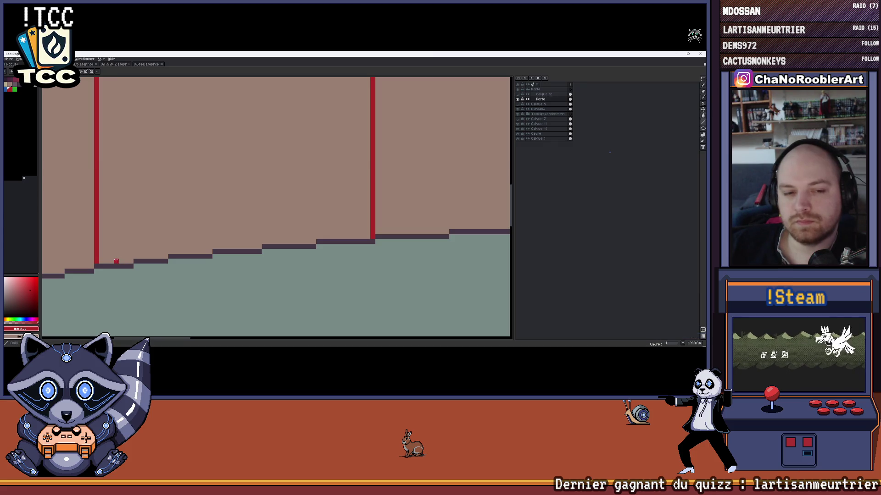
{"action": "left_click_drag", "start_coordinate": [116, 261], "coordinate": [136, 257]}
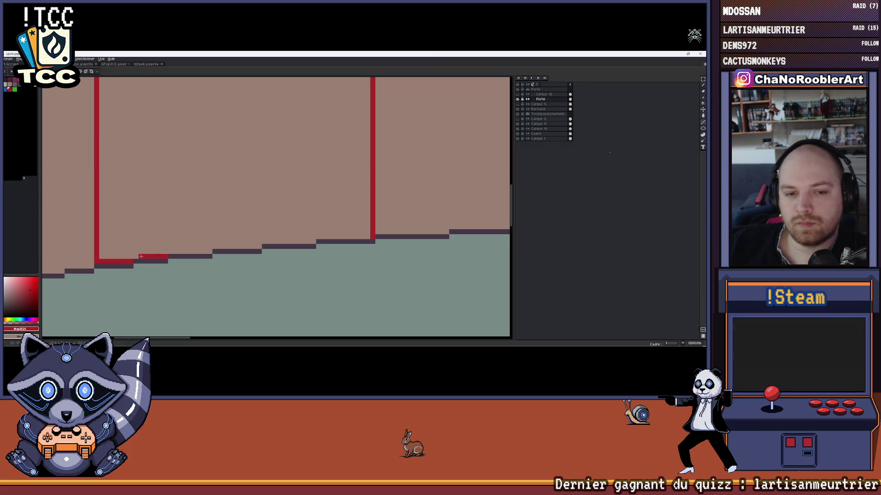
{"action": "left_click_drag", "start_coordinate": [253, 247], "coordinate": [215, 247]}
{"action": "left_click_drag", "start_coordinate": [309, 242], "coordinate": [259, 243]}
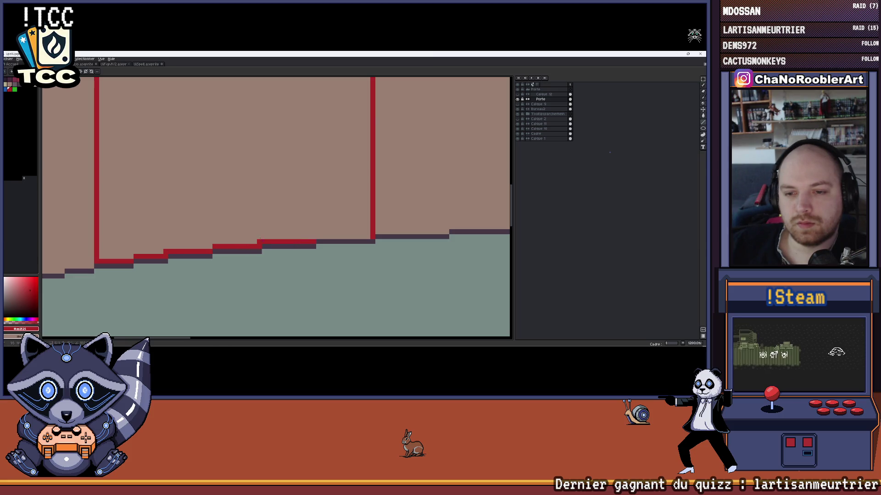
Fill the enclosed door shape solid red with the Paint Bucket
{"action": "left_click", "coordinate": [284, 177]}
{"action": "scroll", "coordinate": [279, 182], "scroll_direction": "down", "scroll_amount": 5}
{"action": "scroll", "coordinate": [279, 182], "scroll_direction": "right", "scroll_amount": 3}
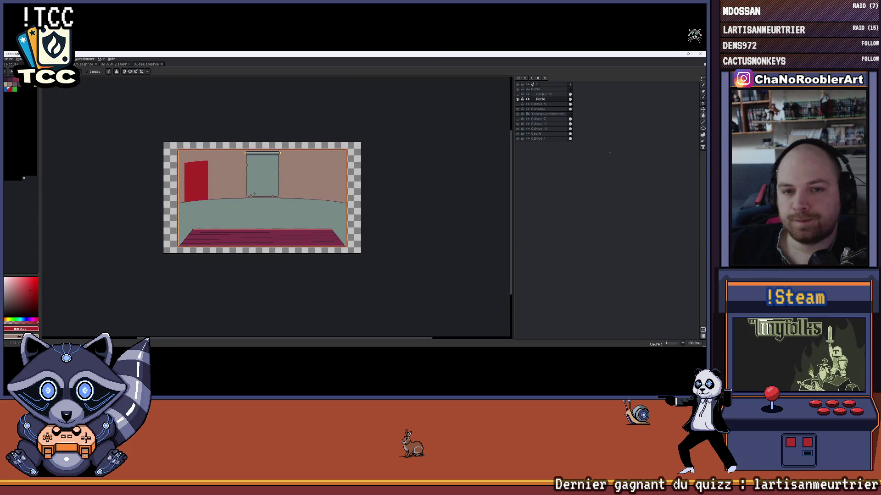
{"action": "scroll", "coordinate": [288, 198], "scroll_direction": "up", "scroll_amount": 3}
{"action": "left_click_drag", "start_coordinate": [288, 198], "coordinate": [336, 204]}
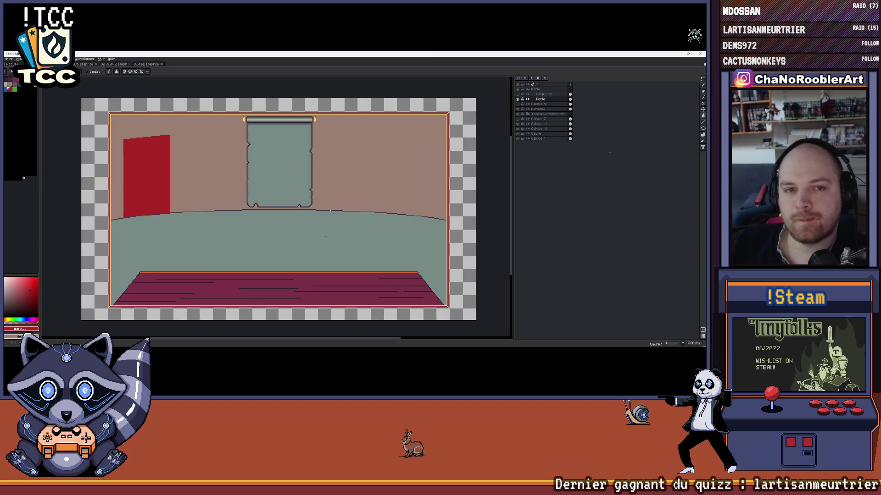
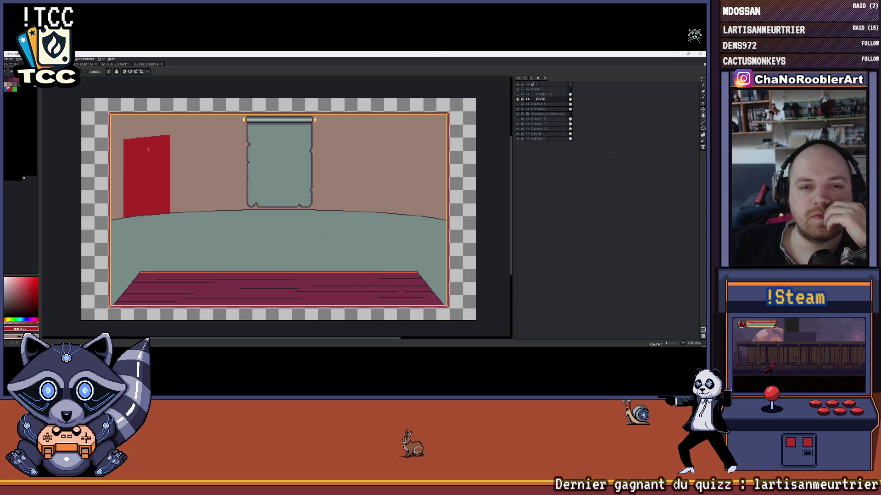
{"action": "scroll", "coordinate": [146, 149], "scroll_direction": "up", "scroll_amount": 1}
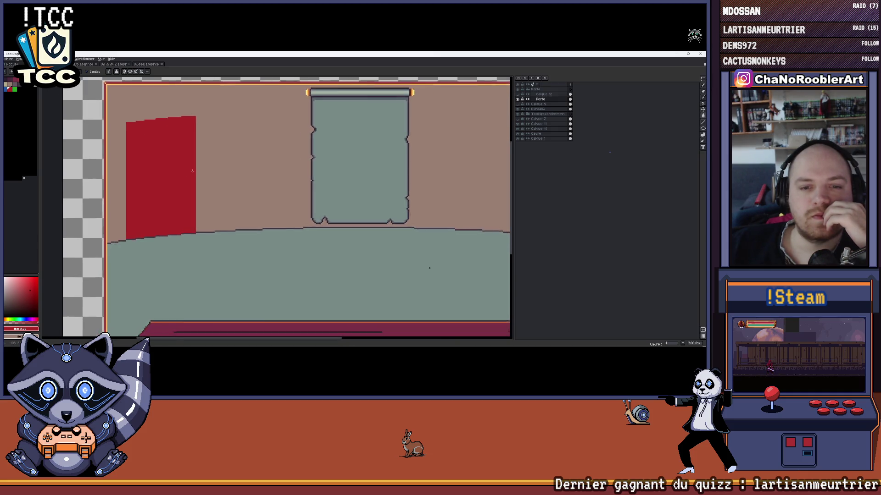
{"action": "scroll", "coordinate": [176, 183], "scroll_direction": "down", "scroll_amount": 5}
{"action": "scroll", "coordinate": [225, 172], "scroll_direction": "up", "scroll_amount": 2}
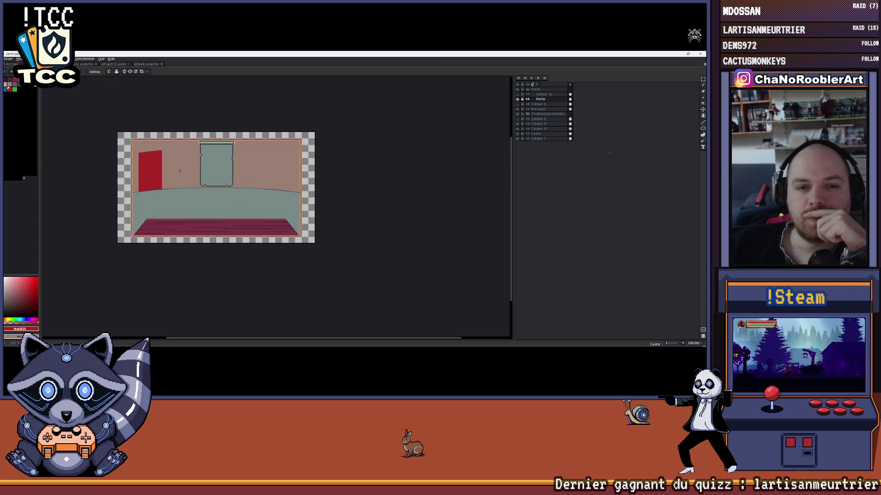
{"action": "scroll", "coordinate": [181, 172], "scroll_direction": "up", "scroll_amount": 2}
{"action": "scroll", "coordinate": [299, 183], "scroll_direction": "left", "scroll_amount": 1}
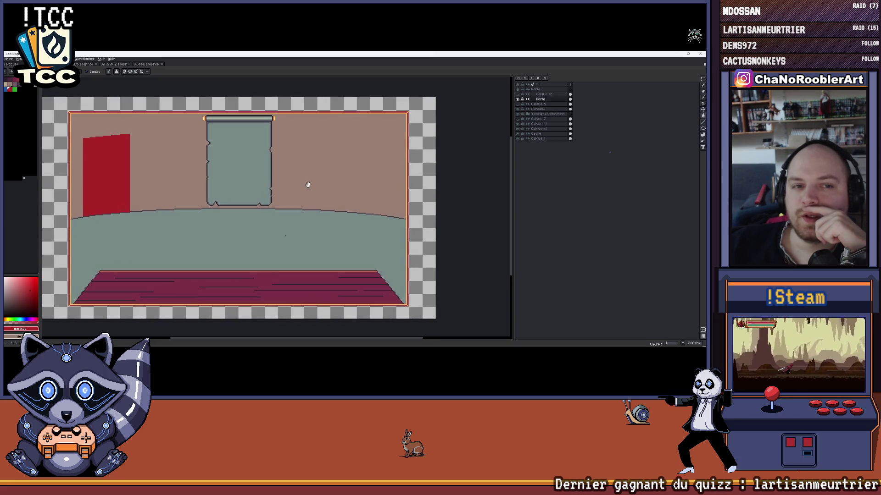
{"action": "scroll", "coordinate": [123, 176], "scroll_direction": "left", "scroll_amount": 1}
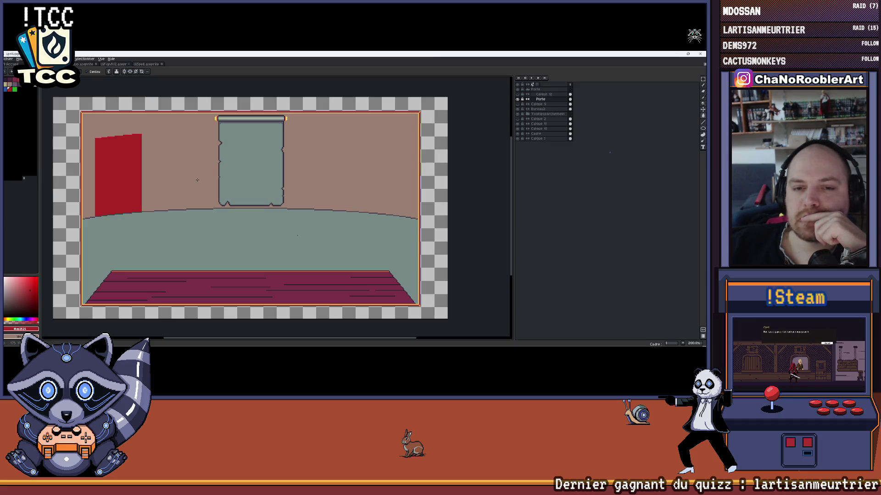
Hide the red door layer so the pink wall behind it shows
{"action": "left_click", "coordinate": [518, 105]}
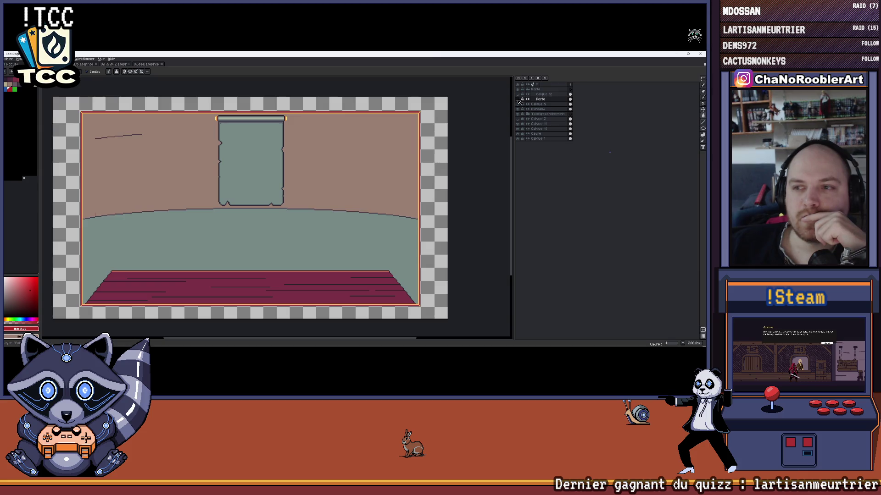
{"action": "scroll", "coordinate": [300, 220], "scroll_direction": "up", "scroll_amount": 2}
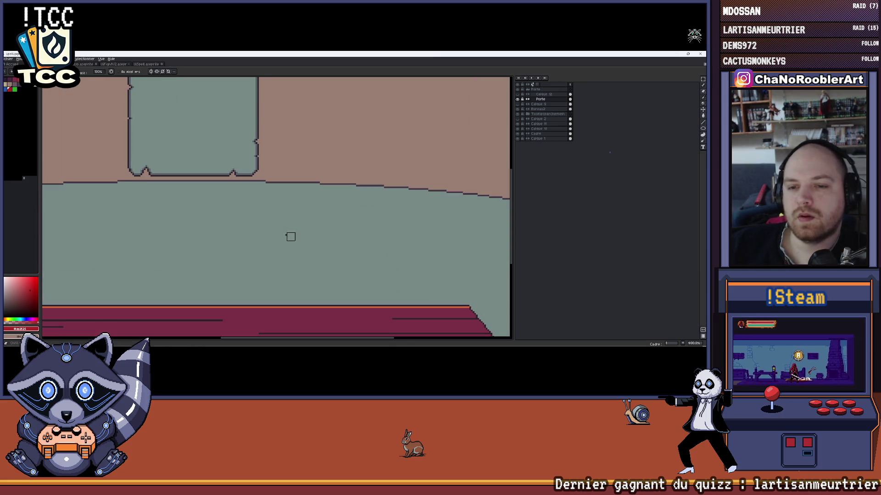
{"action": "scroll", "coordinate": [290, 236], "scroll_direction": "down", "scroll_amount": 2}
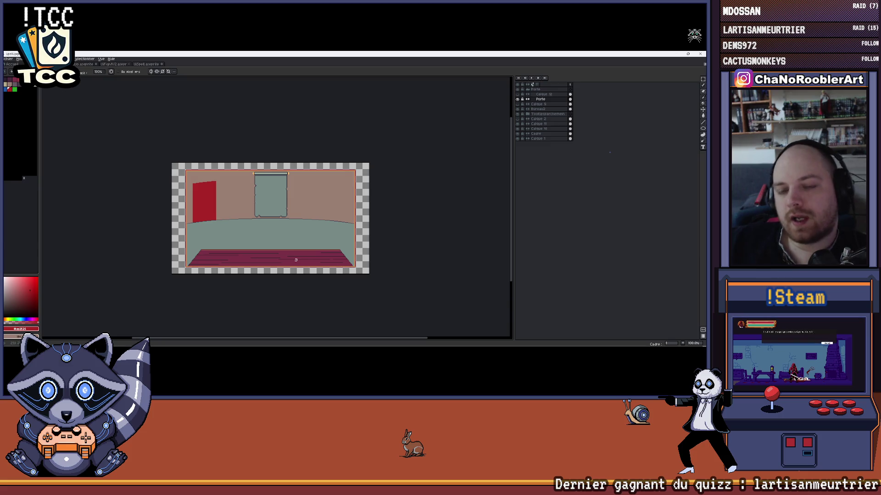
{"action": "scroll", "coordinate": [323, 252], "scroll_direction": "up", "scroll_amount": 2}
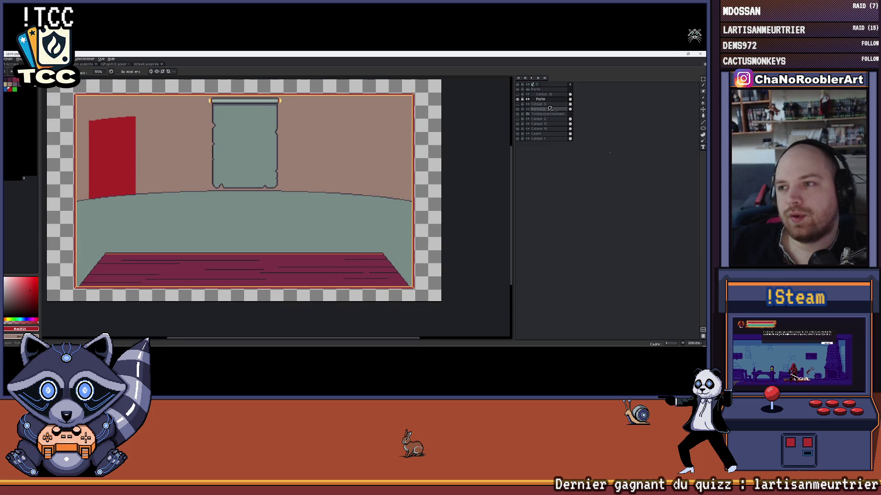
Toggle the red door layer back on, undo the Porte change, and select the Bureau2 layer
{"action": "left_click", "coordinate": [521, 107]}
{"action": "left_click", "coordinate": [521, 108]}
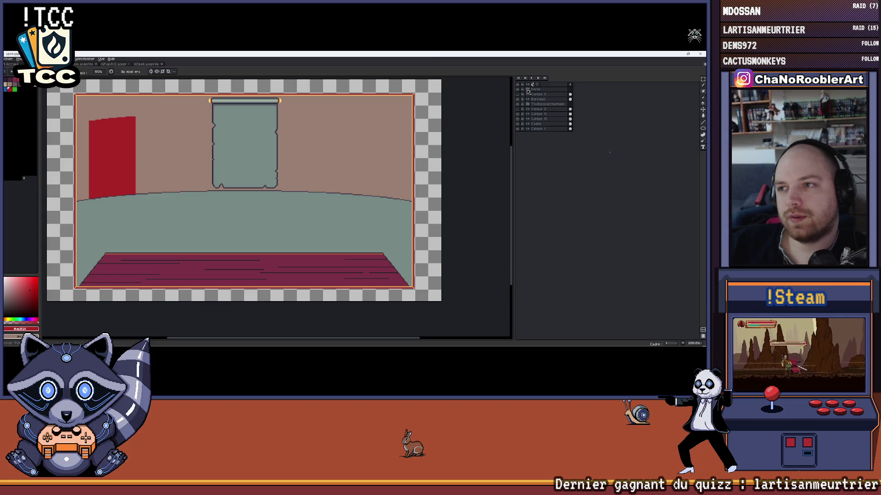
{"action": "key", "text": "Delete"}
{"action": "key", "text": "ctrl+z"}
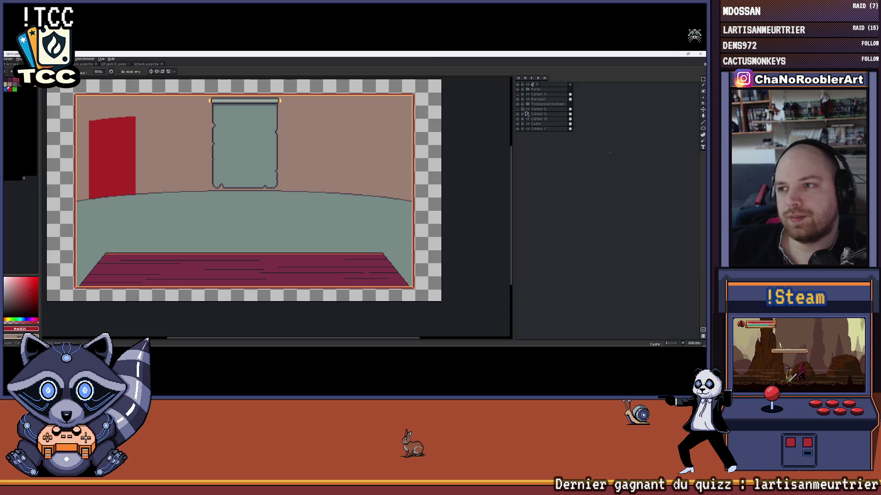
{"action": "left_click", "coordinate": [537, 99]}
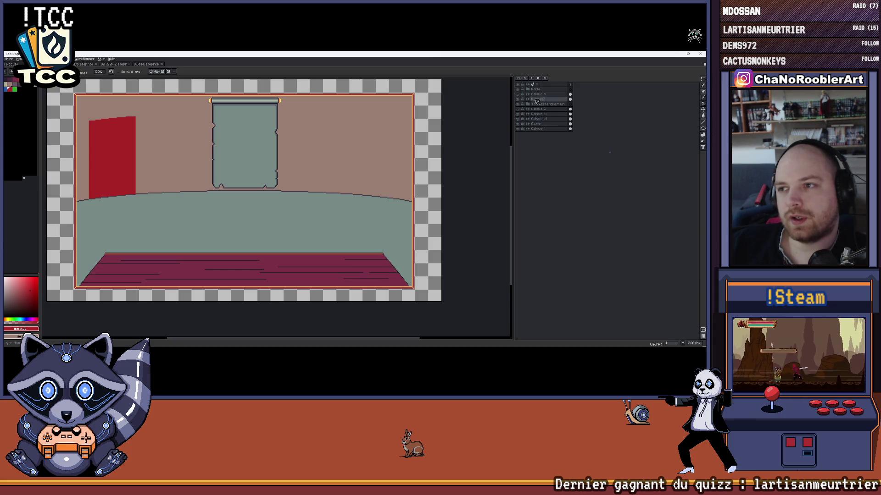
Group the Bureau2 layer into a new group and rename it 'Bureau'
{"action": "right_click", "coordinate": [543, 102]}
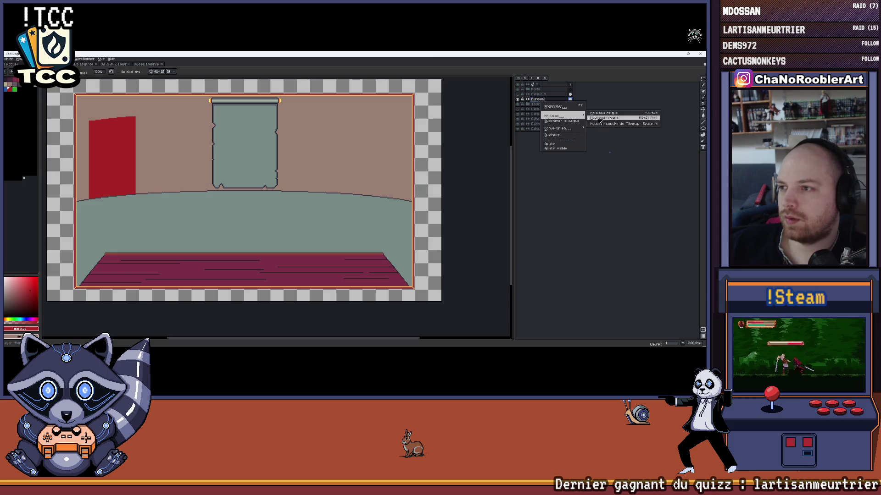
{"action": "left_click", "coordinate": [604, 122]}
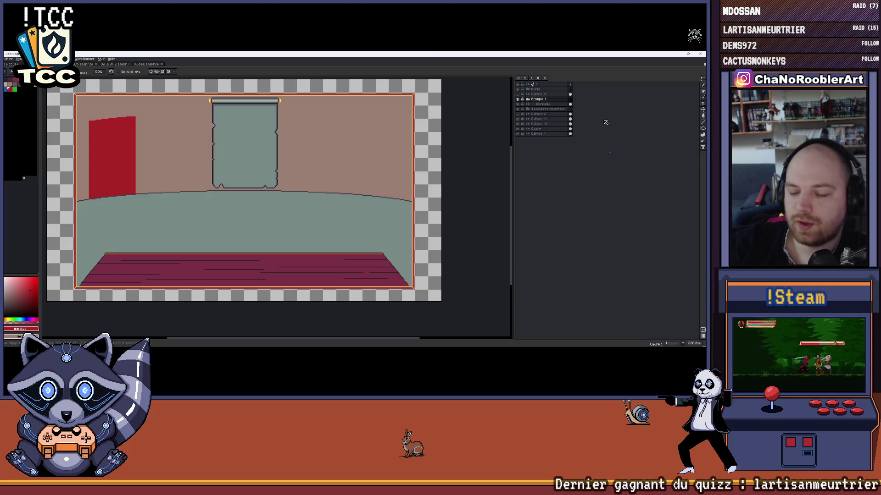
{"action": "double_click", "coordinate": [554, 100]}
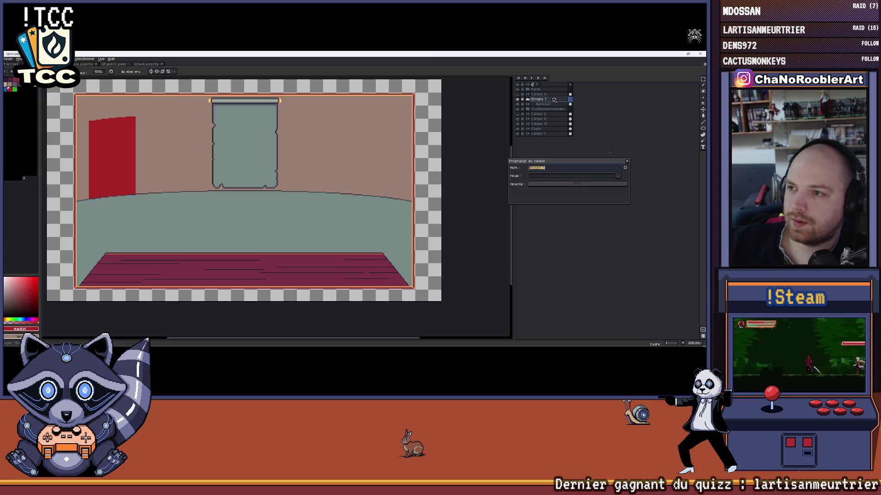
{"action": "left_click", "coordinate": [625, 161]}
{"action": "double_click", "coordinate": [551, 101]}
{"action": "type", "text": "Bureau"}
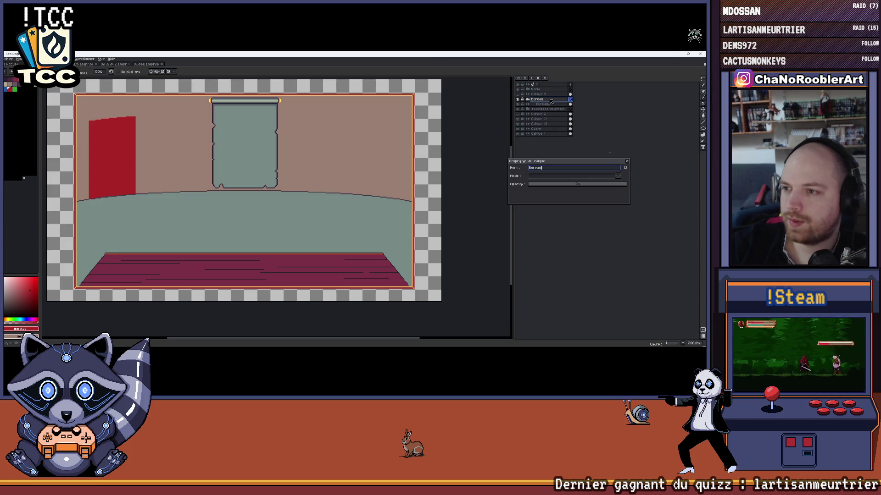
{"action": "key", "text": "Return"}
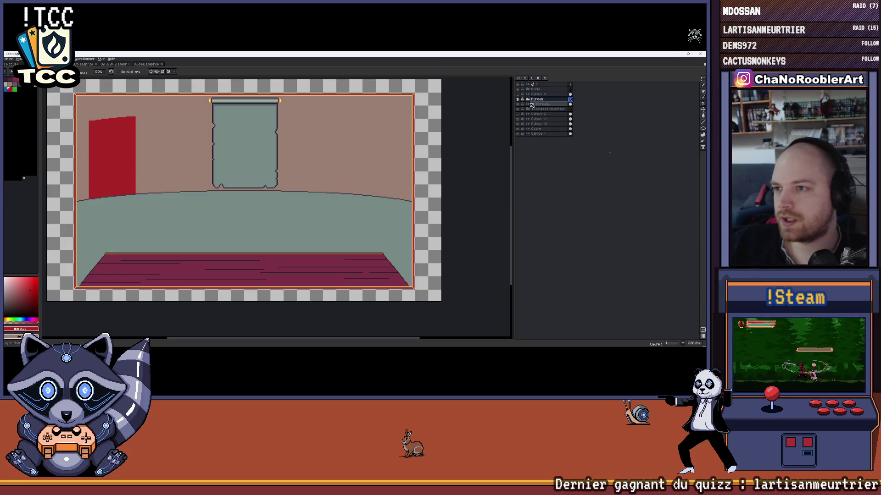
Switch to the detailed brick-walled room document
{"action": "left_click", "coordinate": [147, 64]}
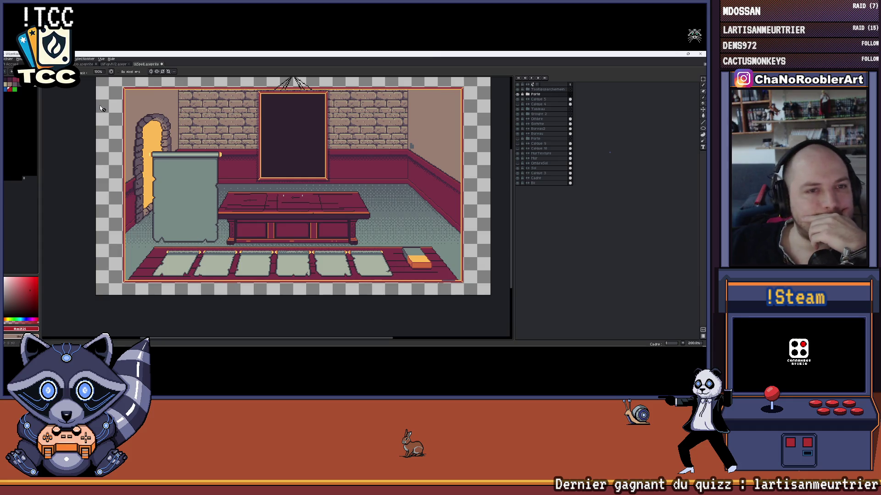
Flip through the room and goblin battle documents, ending on the village and houses document
{"action": "key", "text": "ctrl+Tab"}
{"action": "scroll", "coordinate": [241, 163], "scroll_direction": "up", "scroll_amount": 3}
{"action": "scroll", "coordinate": [241, 162], "scroll_direction": "down", "scroll_amount": 3}
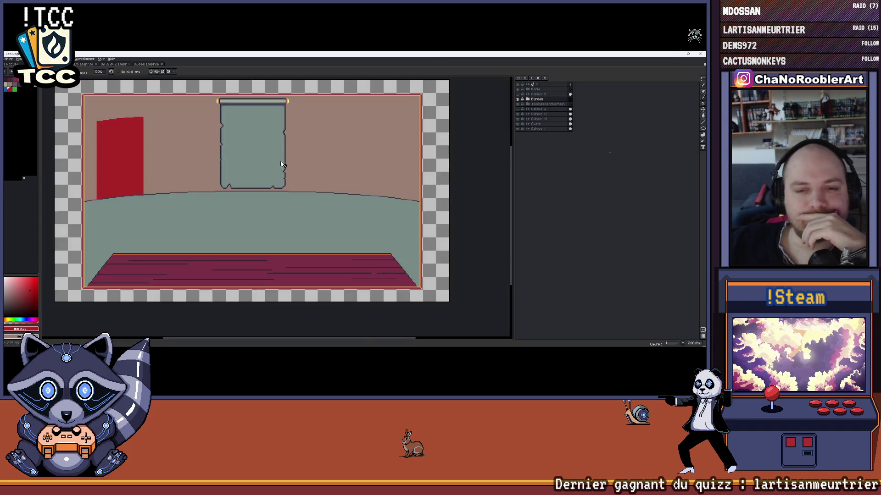
{"action": "left_click_drag", "start_coordinate": [296, 177], "coordinate": [287, 183]}
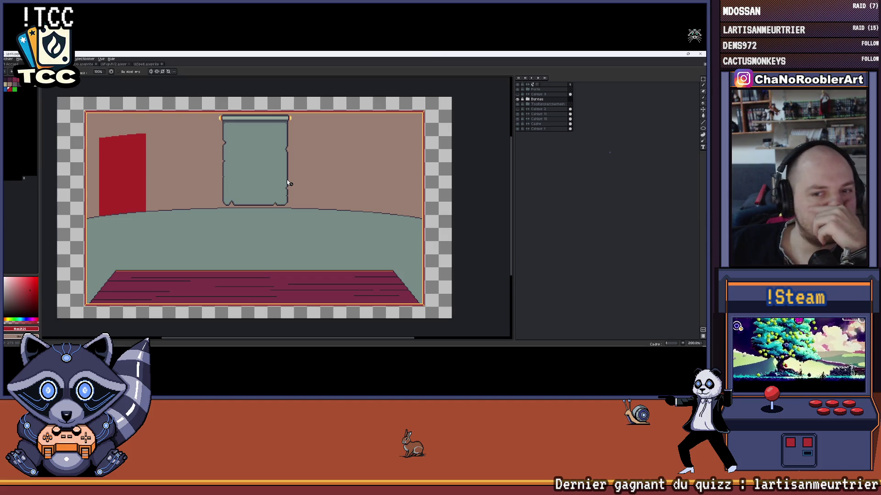
{"action": "mouse_move", "coordinate": [384, 179]}
{"action": "left_mouse_down"}
{"action": "mouse_move", "coordinate": [333, 183]}
{"action": "mouse_move", "coordinate": [379, 179]}
{"action": "left_mouse_up"}
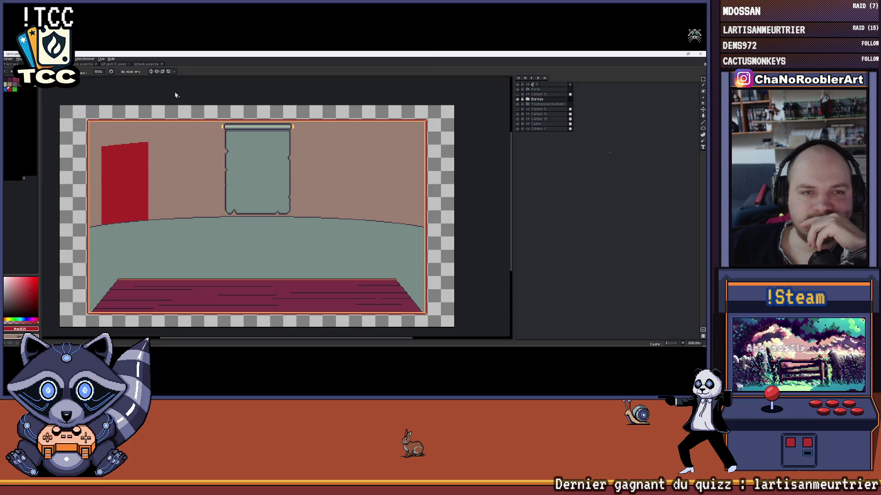
{"action": "left_click", "coordinate": [114, 64]}
{"action": "left_click", "coordinate": [148, 63]}
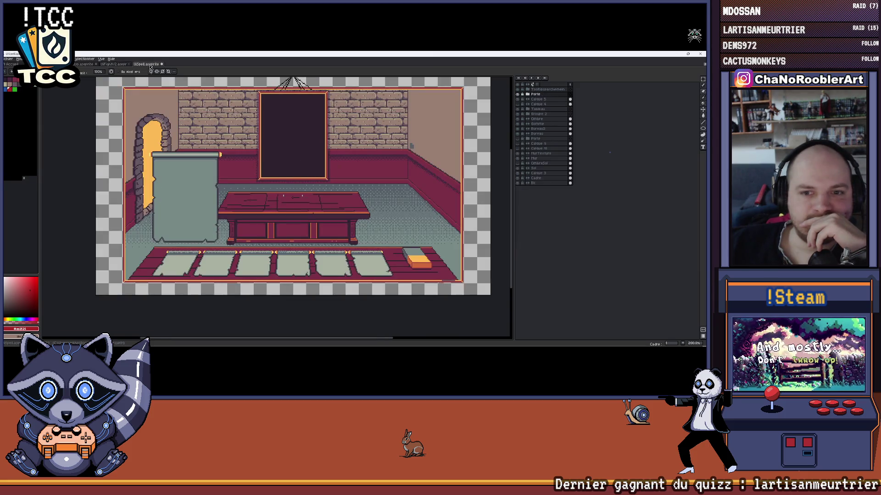
{"action": "left_click", "coordinate": [88, 64]}
{"action": "scroll", "coordinate": [332, 191], "scroll_direction": "up", "scroll_amount": 1}
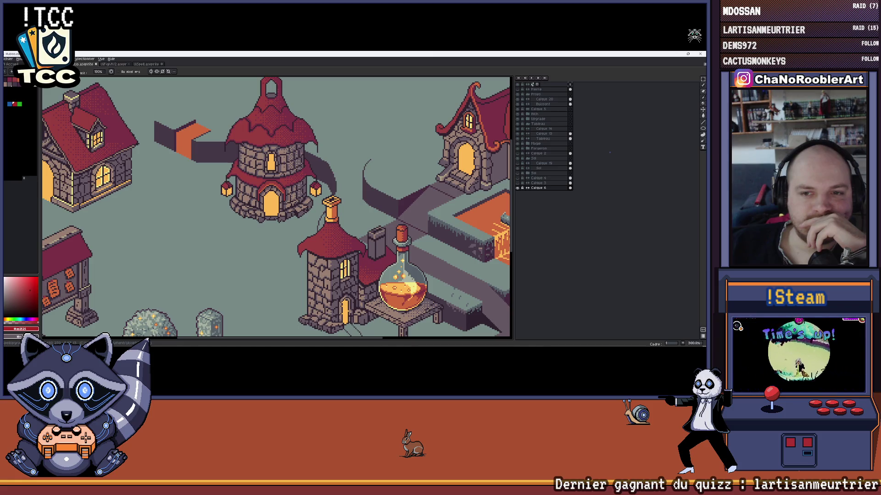
{"action": "scroll", "coordinate": [76, 119], "scroll_direction": "down", "scroll_amount": 3}
Fit the village drawing in view, then return to the simple pink room document
{"action": "left_click_drag", "start_coordinate": [76, 118], "coordinate": [138, 152]}
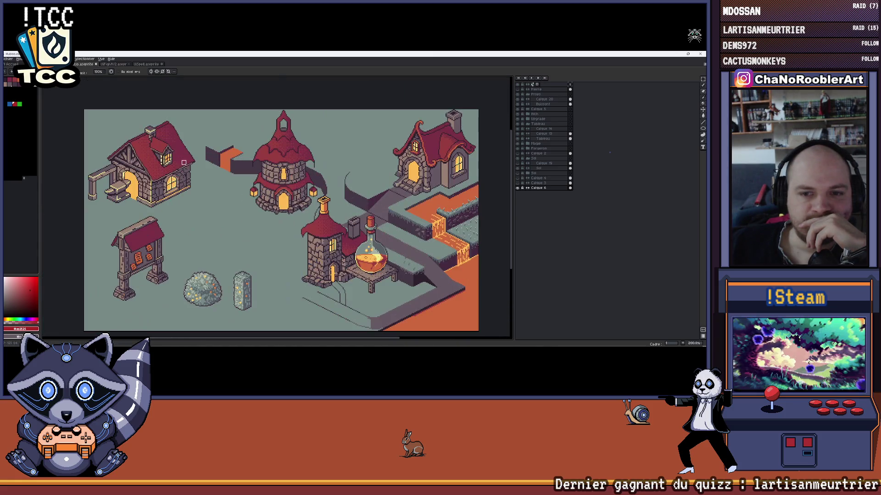
{"action": "scroll", "coordinate": [124, 161], "scroll_direction": "up", "scroll_amount": 1}
{"action": "left_click", "coordinate": [116, 64]}
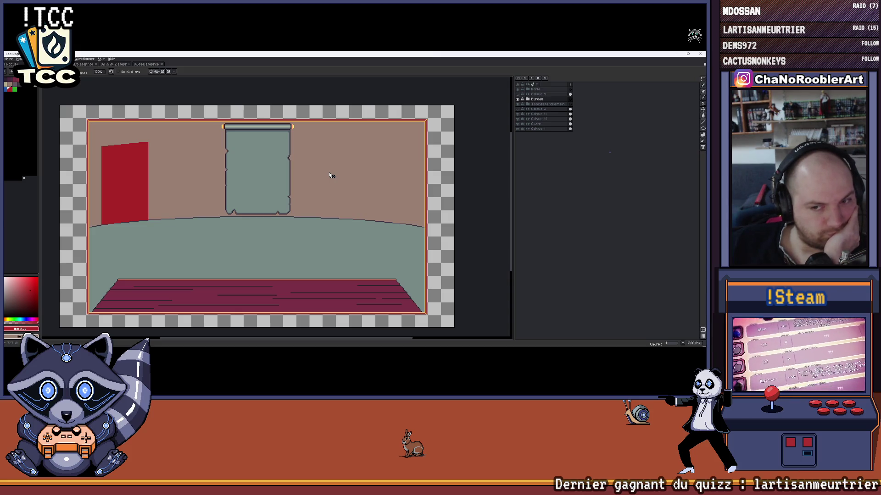
Show the hand-drawn notes sketch layer over the pink room
{"action": "left_click_drag", "start_coordinate": [331, 176], "coordinate": [313, 185]}
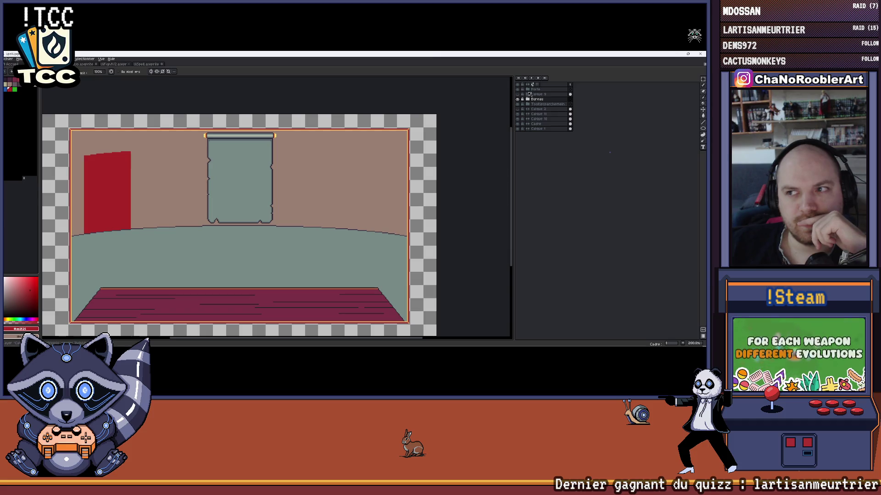
{"action": "left_click", "coordinate": [519, 110]}
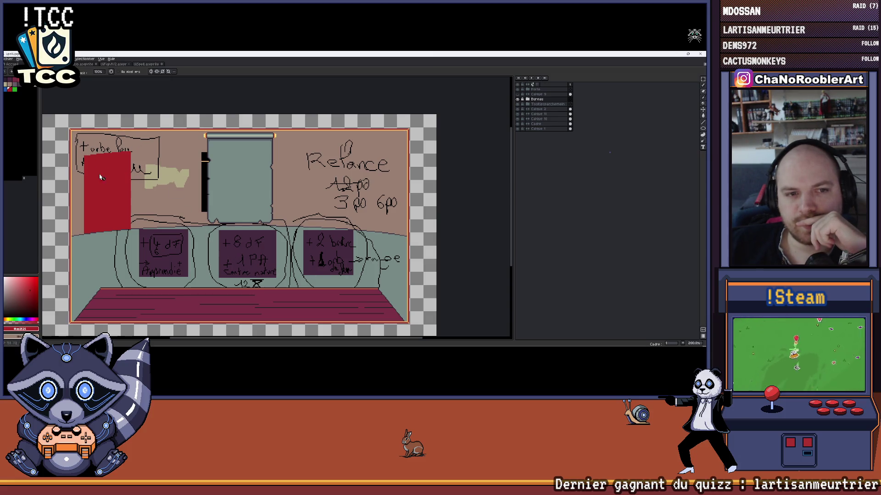
Toggle the sketch notes layer off, on and off again, then cycle to the goblin battle document
{"action": "left_click", "coordinate": [519, 103]}
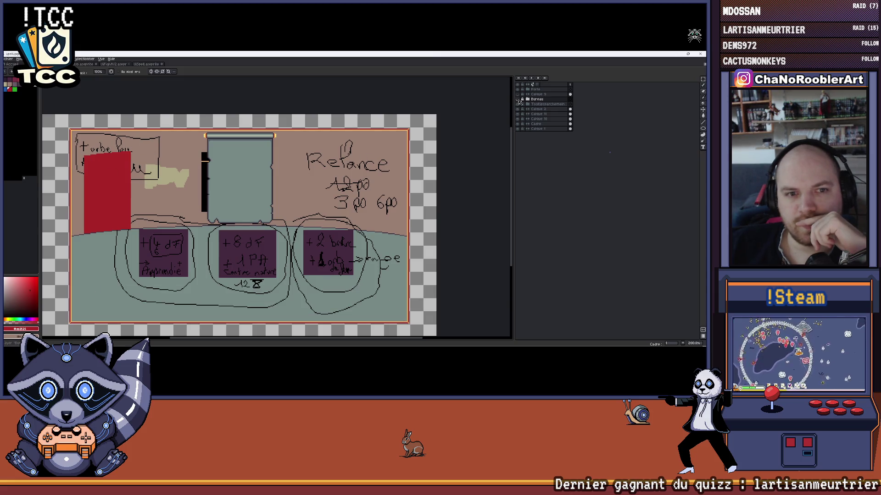
{"action": "left_click", "coordinate": [520, 104]}
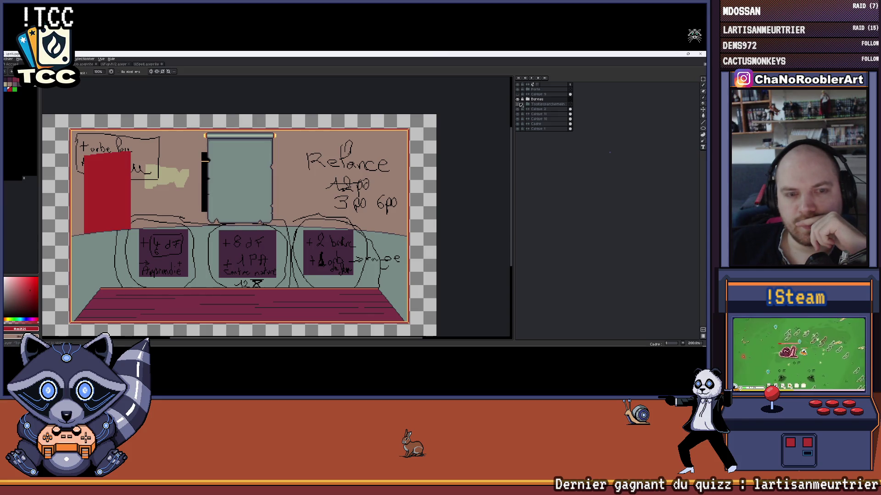
{"action": "left_click", "coordinate": [518, 102]}
{"action": "left_click", "coordinate": [519, 111]}
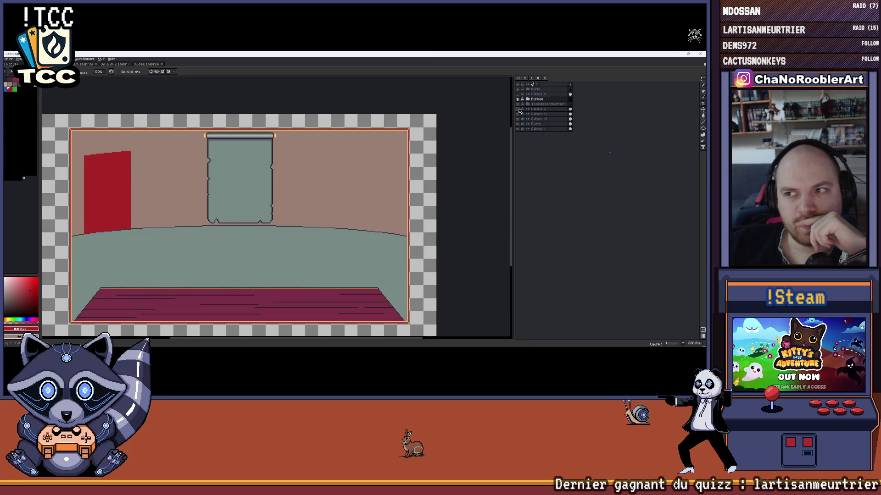
{"action": "left_click", "coordinate": [520, 111]}
{"action": "left_click", "coordinate": [519, 110]}
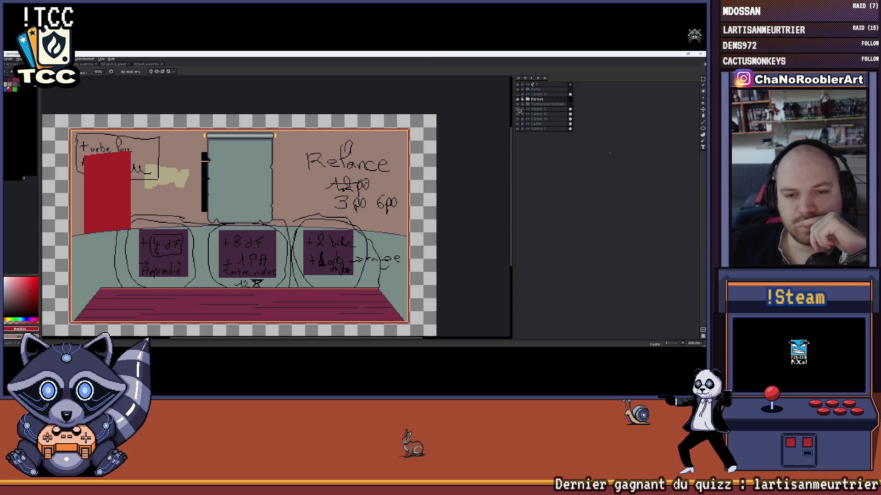
{"action": "left_click", "coordinate": [519, 109]}
{"action": "key", "text": "ctrl+Tab"}
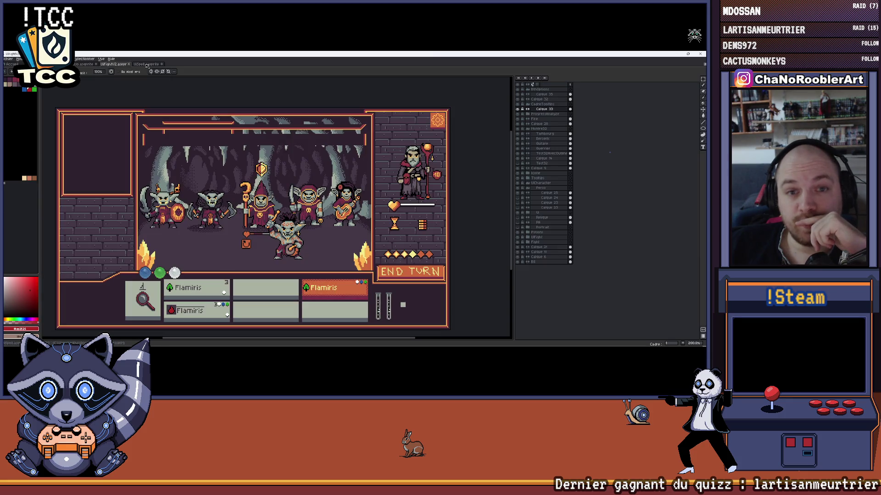
Flip to the furnished brick room document and back to the pink room
{"action": "key", "text": "ctrl+Tab"}
{"action": "key", "text": "ctrl+Tab"}
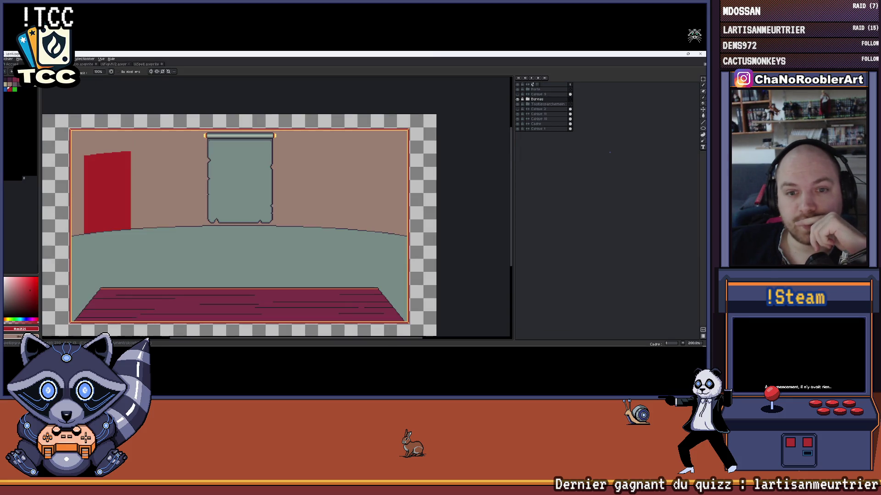
{"action": "left_click", "coordinate": [83, 63]}
{"action": "left_click", "coordinate": [146, 65]}
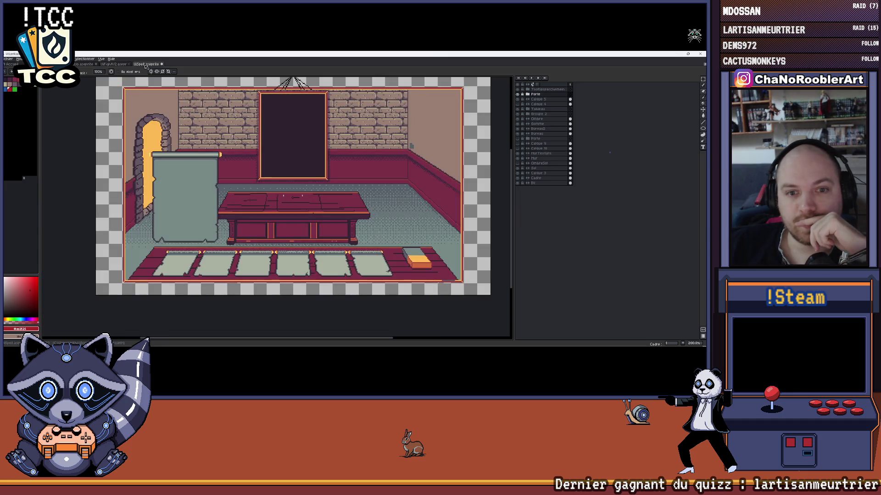
{"action": "key", "text": "ctrl+Tab"}
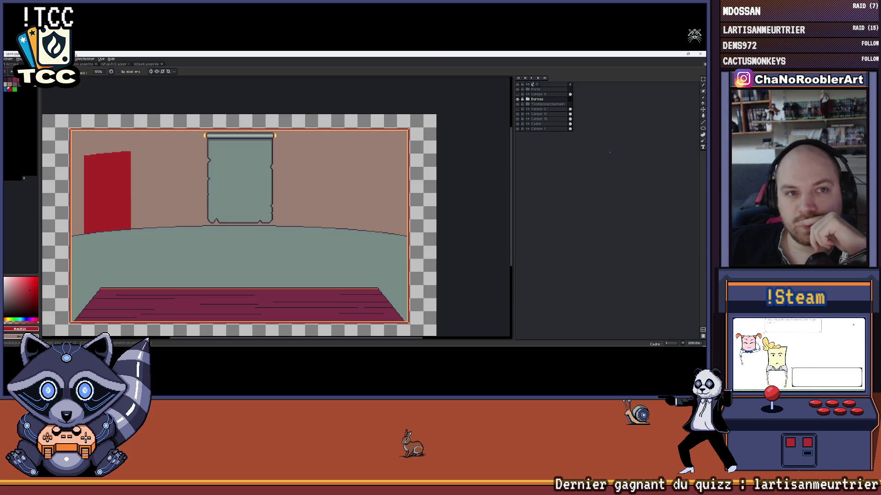
Compare the brick room reference again and end on the pink room drawing
{"action": "left_click", "coordinate": [117, 64]}
{"action": "left_click", "coordinate": [146, 67]}
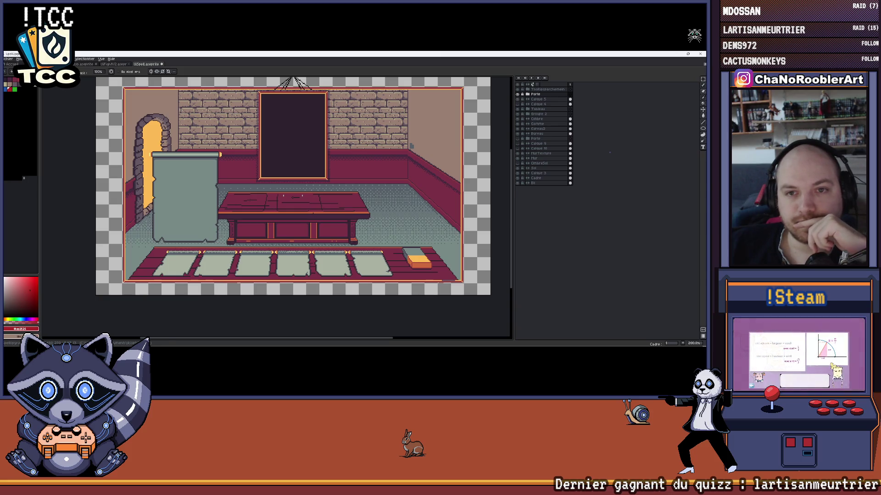
{"action": "key", "text": "ctrl+Tab"}
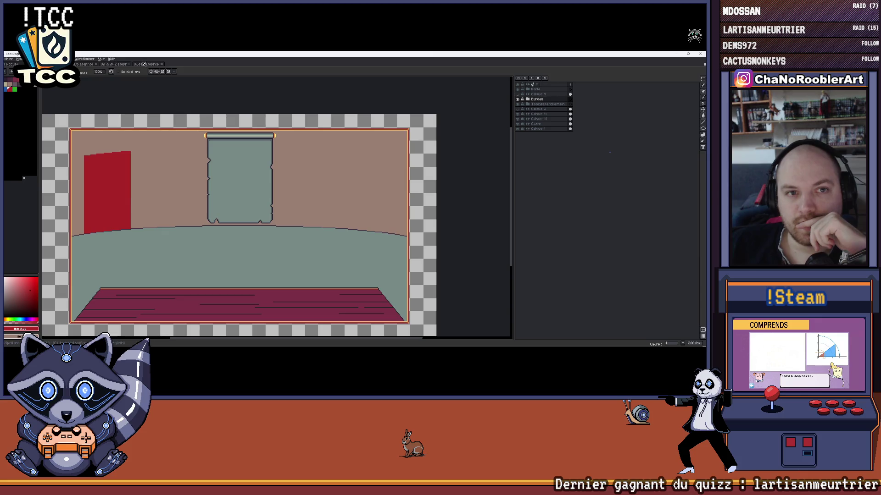
{"action": "left_click", "coordinate": [147, 64]}
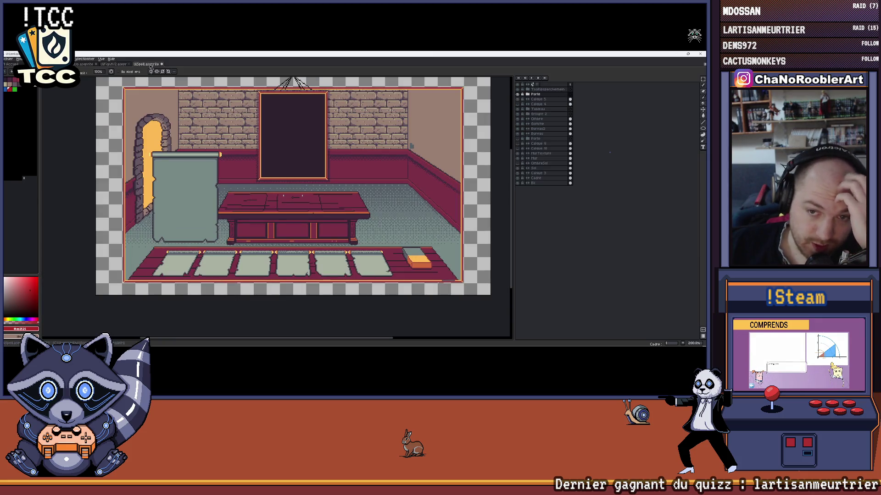
{"action": "key", "text": "ctrl+Tab"}
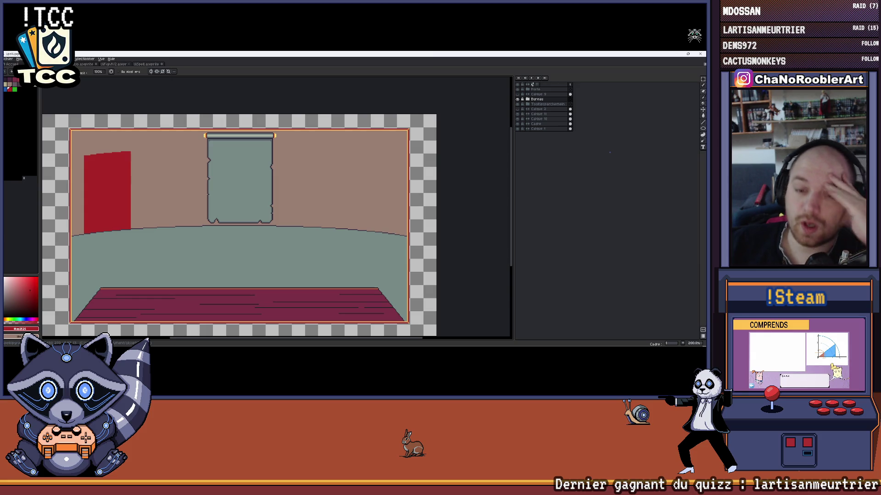
Flip through the open documents and land on the furnished brick room
{"action": "left_click", "coordinate": [138, 65]}
{"action": "left_click", "coordinate": [110, 64]}
{"action": "left_click", "coordinate": [84, 65]}
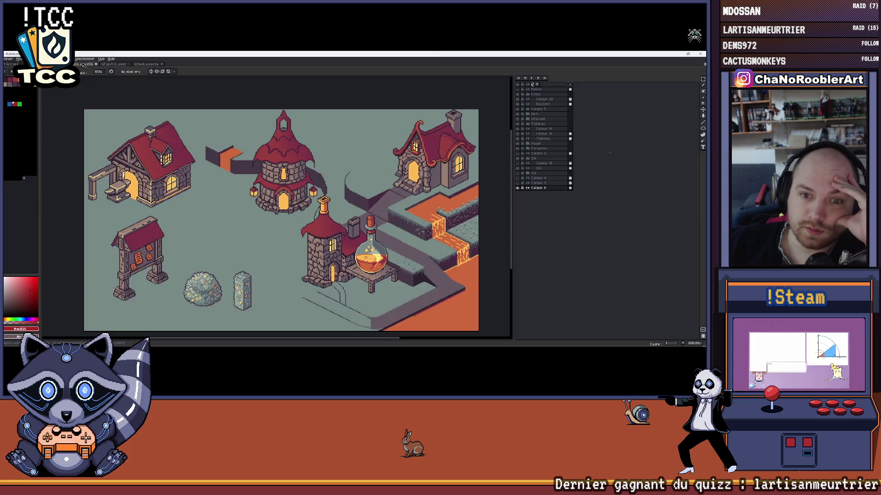
{"action": "left_click", "coordinate": [111, 65]}
{"action": "left_click", "coordinate": [144, 65]}
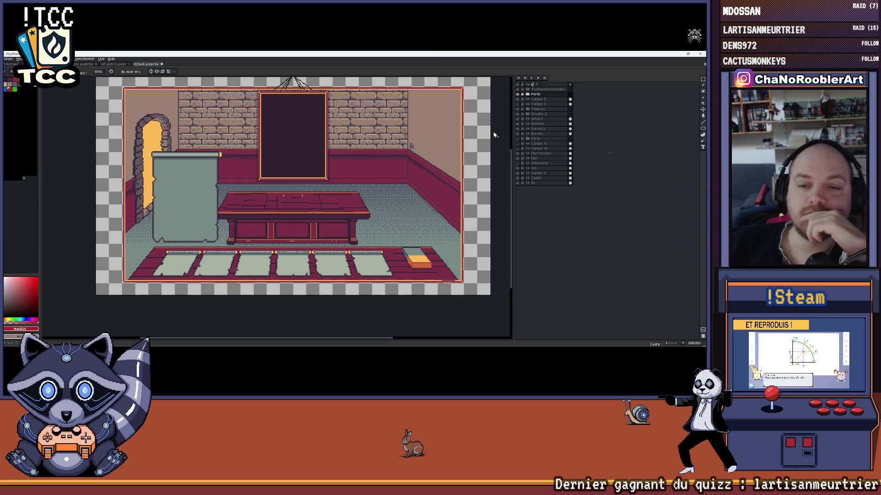
Toggle the Porte and other layers to check their contents, expanding the Tableau group
{"action": "left_click", "coordinate": [519, 140]}
{"action": "left_click", "coordinate": [519, 140]}
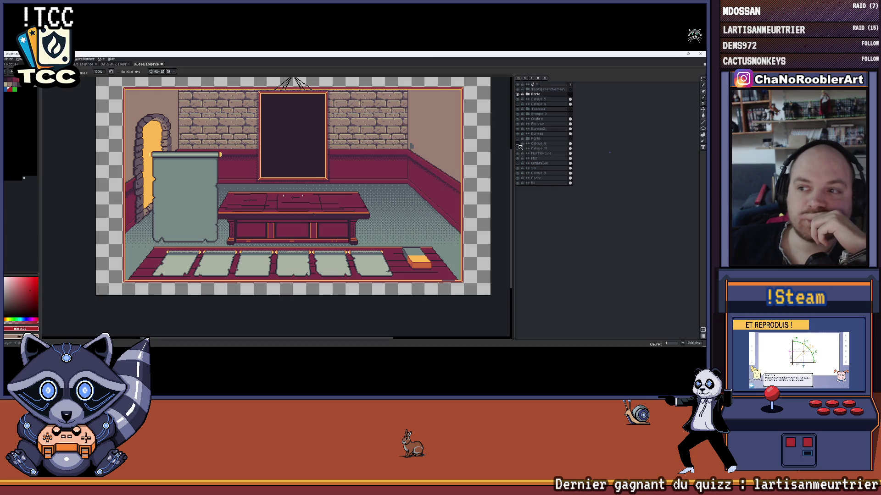
{"action": "left_click", "coordinate": [518, 164]}
{"action": "left_click", "coordinate": [519, 164]}
{"action": "left_click", "coordinate": [519, 109]}
{"action": "left_click", "coordinate": [528, 109]}
{"action": "left_click", "coordinate": [529, 109]}
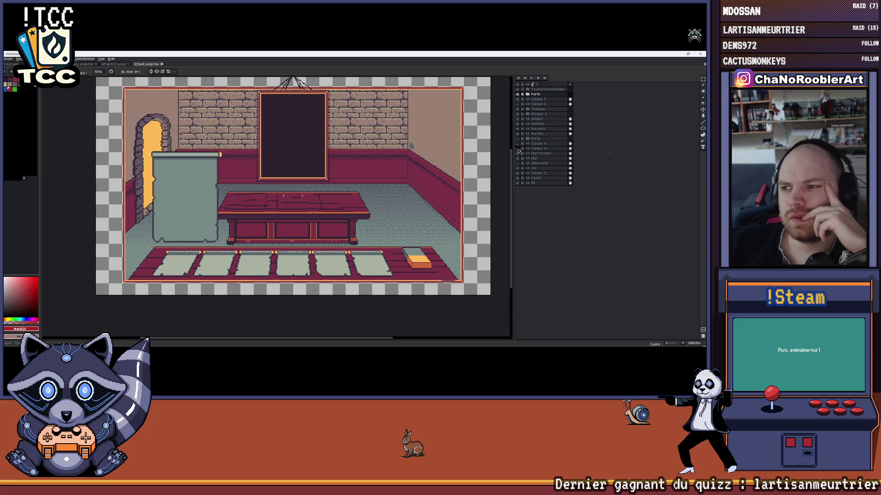
{"action": "left_click", "coordinate": [528, 108]}
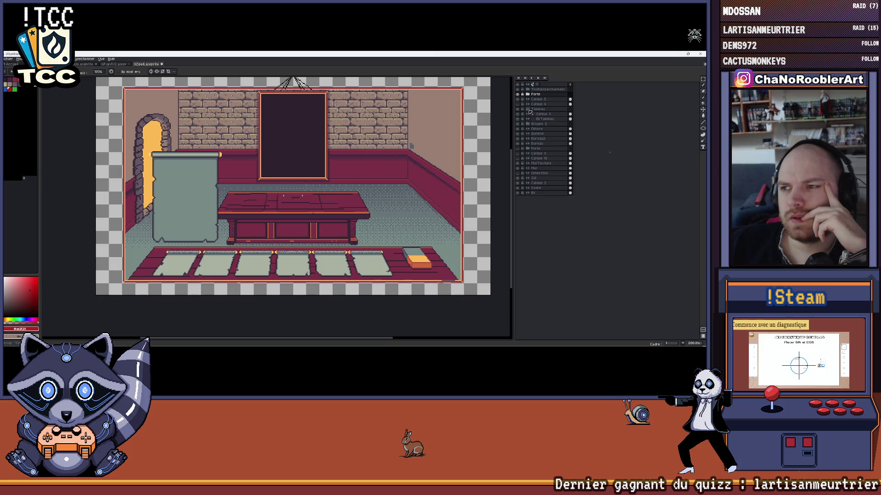
Expand Groupe 2, show the white books on the table, and return to the pink room
{"action": "left_click", "coordinate": [525, 125]}
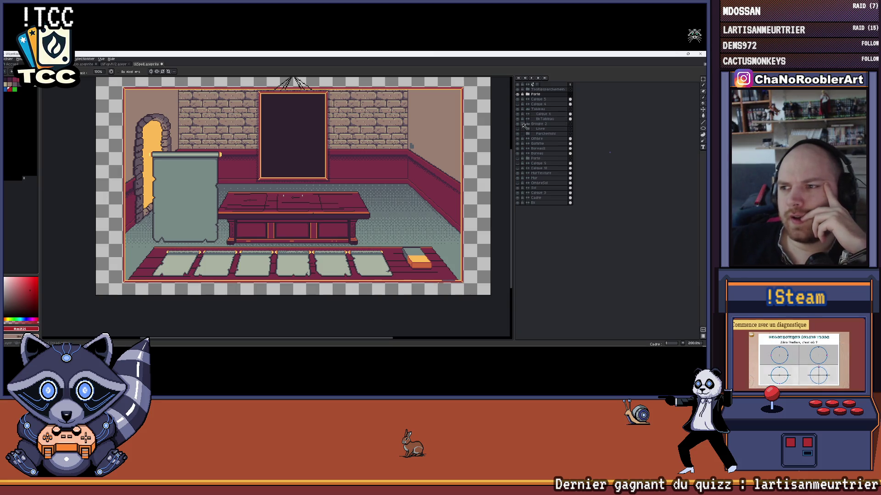
{"action": "left_click", "coordinate": [518, 128]}
{"action": "left_click", "coordinate": [517, 128]}
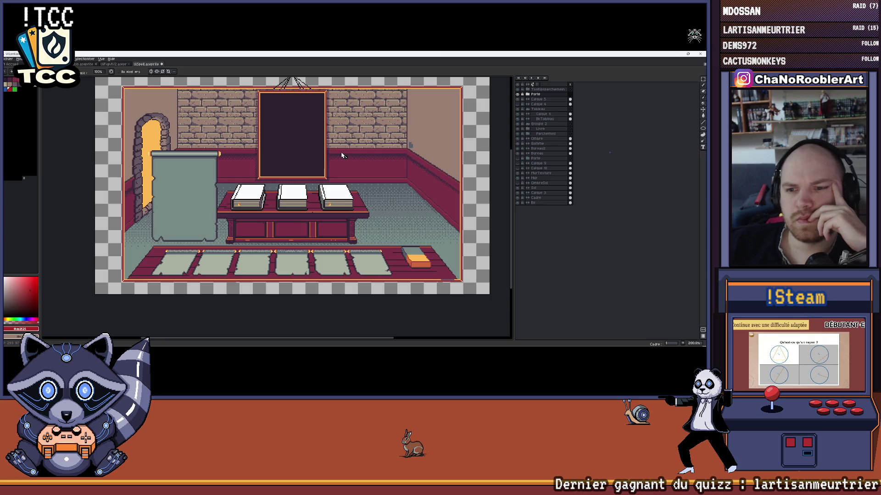
{"action": "key", "text": "ctrl+Tab"}
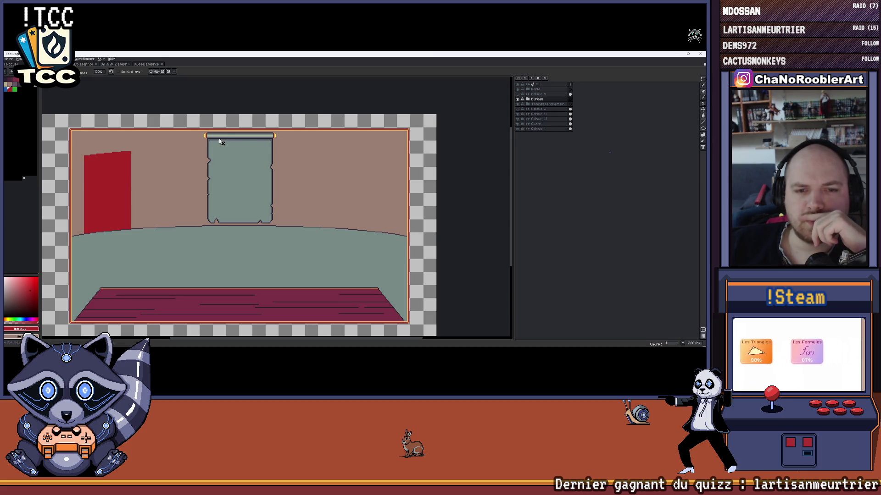
{"action": "scroll", "coordinate": [273, 173], "scroll_direction": "down", "scroll_amount": 1}
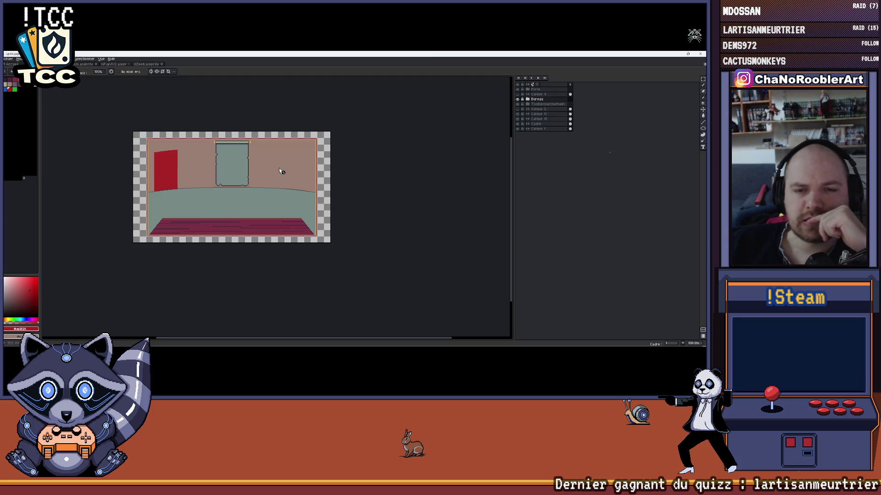
{"action": "scroll", "coordinate": [281, 172], "scroll_direction": "up", "scroll_amount": 3}
{"action": "left_click_drag", "start_coordinate": [279, 171], "coordinate": [328, 182]}
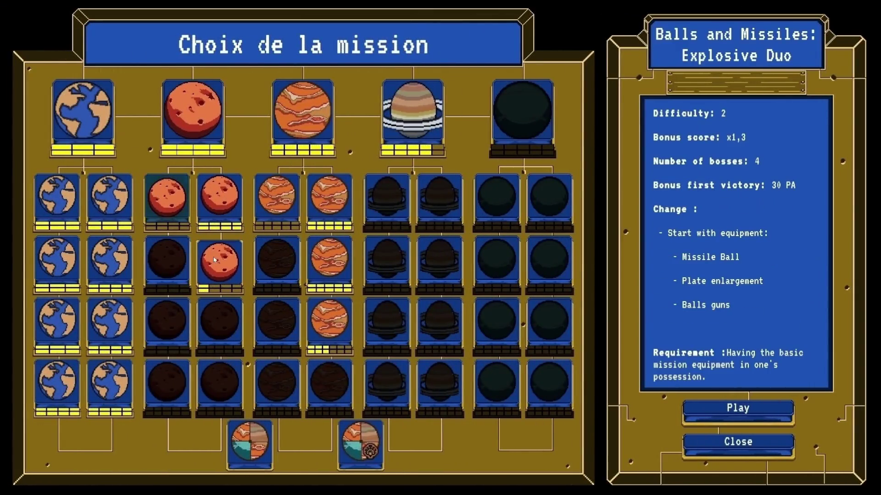
Preview the two Jupiter missions and the Endless mission details
{"action": "left_click", "coordinate": [316, 242]}
{"action": "left_click", "coordinate": [330, 316]}
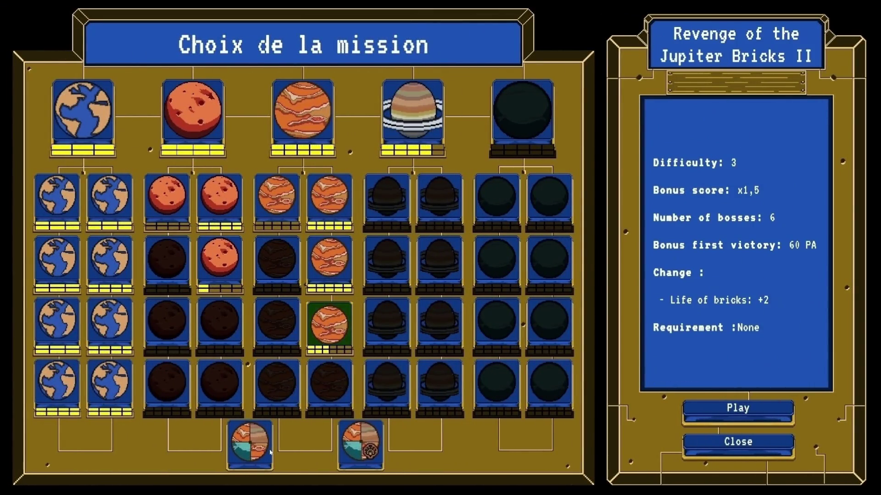
{"action": "left_click", "coordinate": [250, 444]}
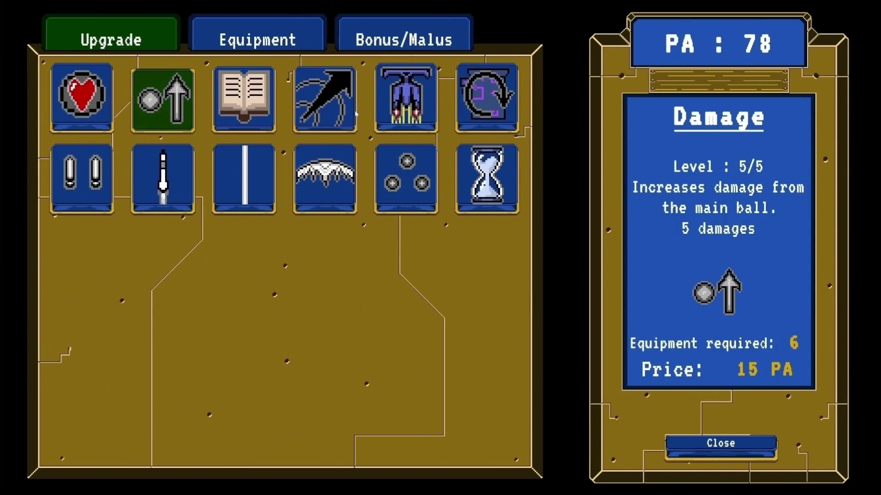
Review the Critical shot, secondary ball damage and missile damage upgrade tiles
{"action": "left_click", "coordinate": [351, 113]}
{"action": "key", "text": "Down"}
{"action": "key", "text": "Right"}
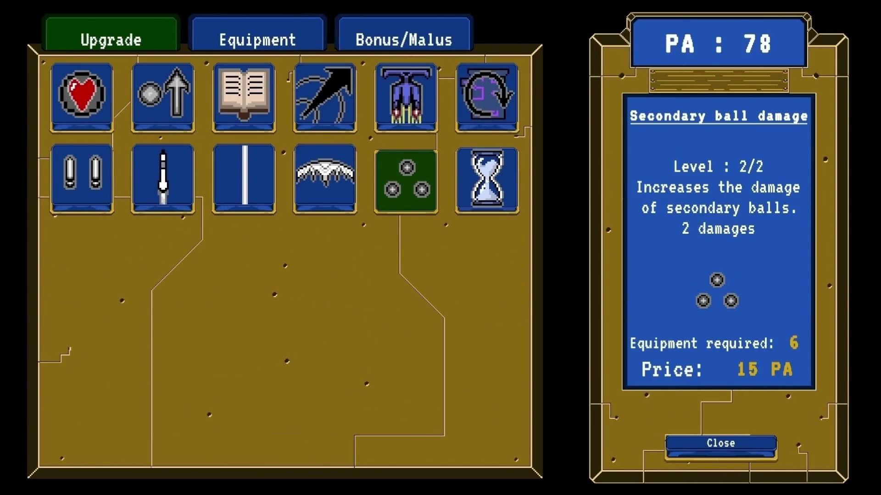
{"action": "left_click", "coordinate": [185, 193]}
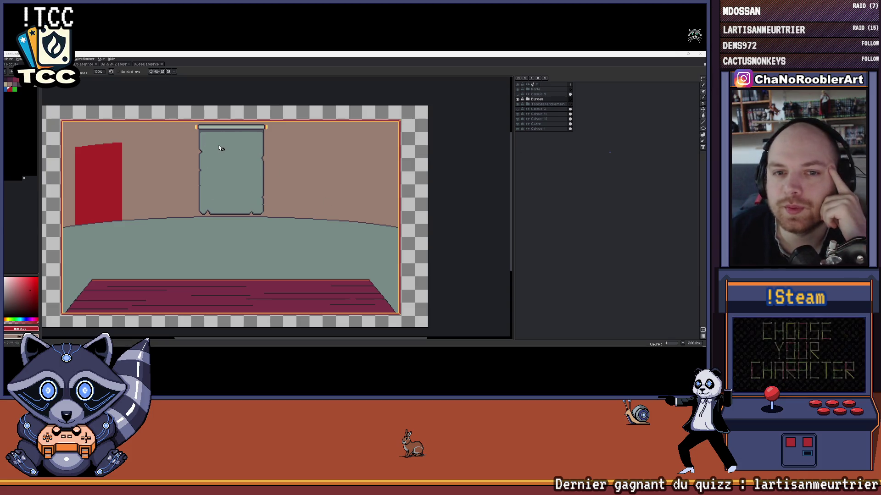
Pick the Tableau painting layer in the brick room reference document
{"action": "left_click_drag", "start_coordinate": [219, 148], "coordinate": [259, 150]}
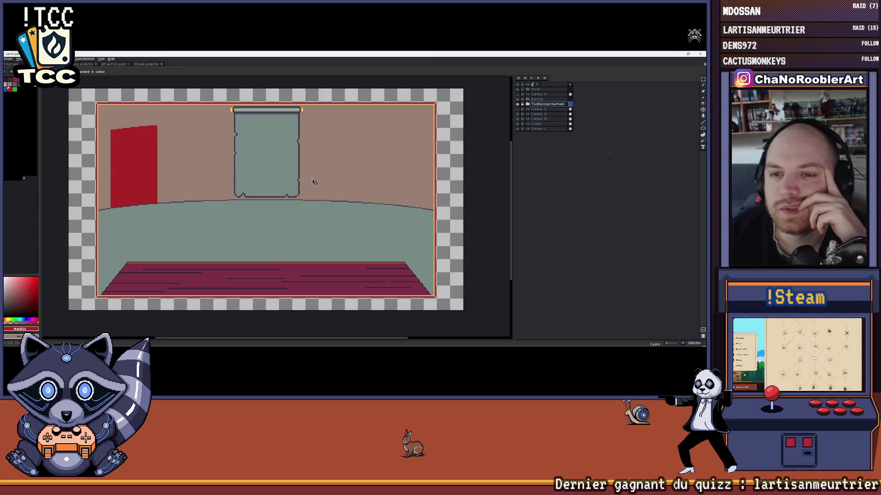
{"action": "left_click", "coordinate": [122, 66]}
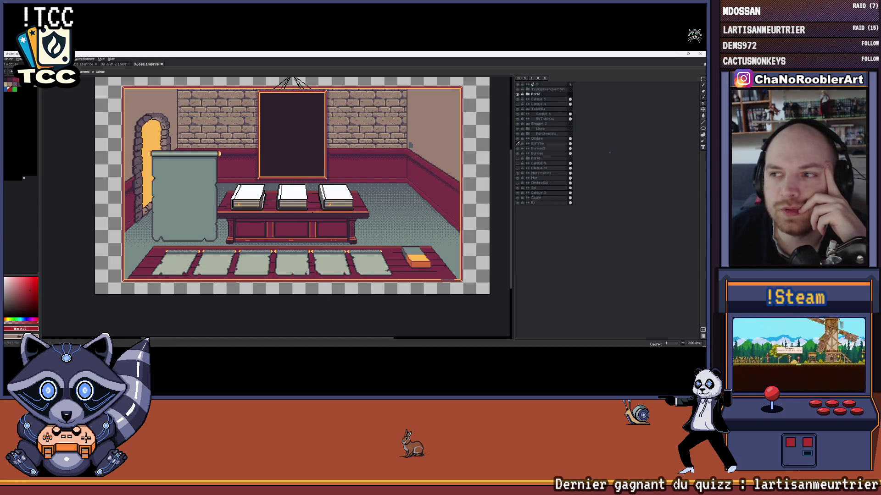
{"action": "left_click", "coordinate": [520, 110]}
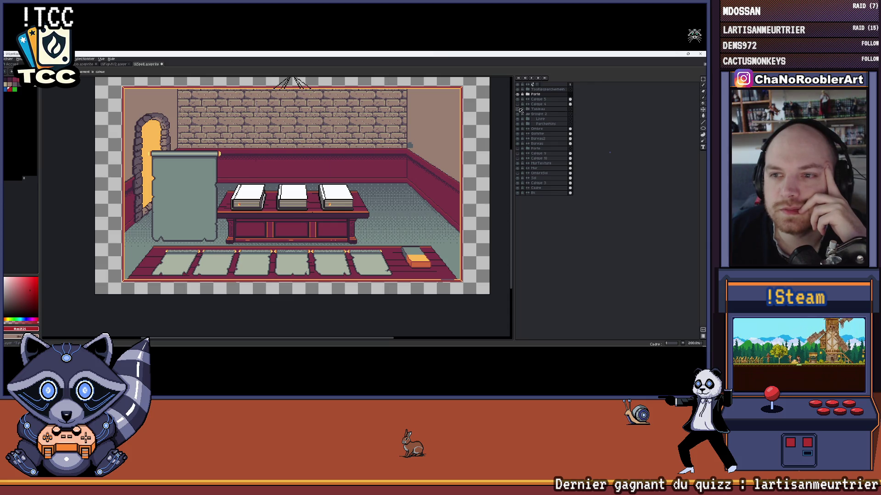
{"action": "left_click", "coordinate": [520, 110]}
{"action": "left_click", "coordinate": [521, 110]}
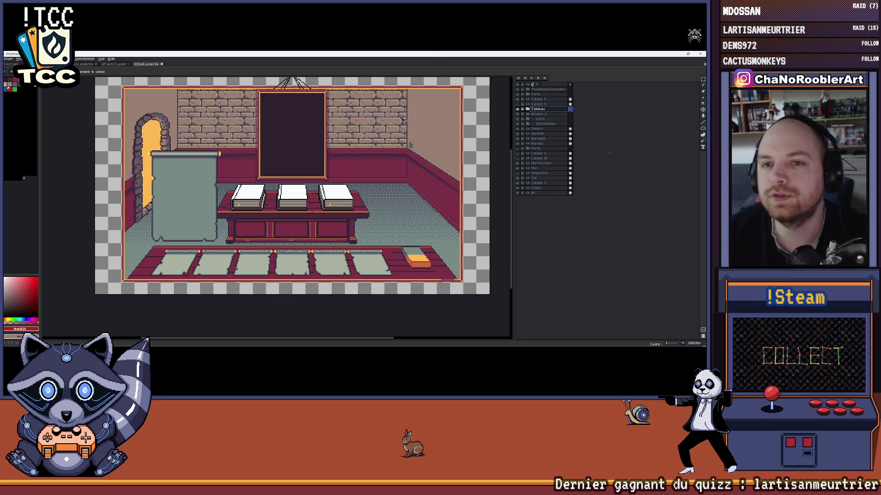
Paste the dark framed painting into the pink room drawing
{"action": "key", "text": "ctrl+Tab"}
{"action": "key", "text": "ctrl+v"}
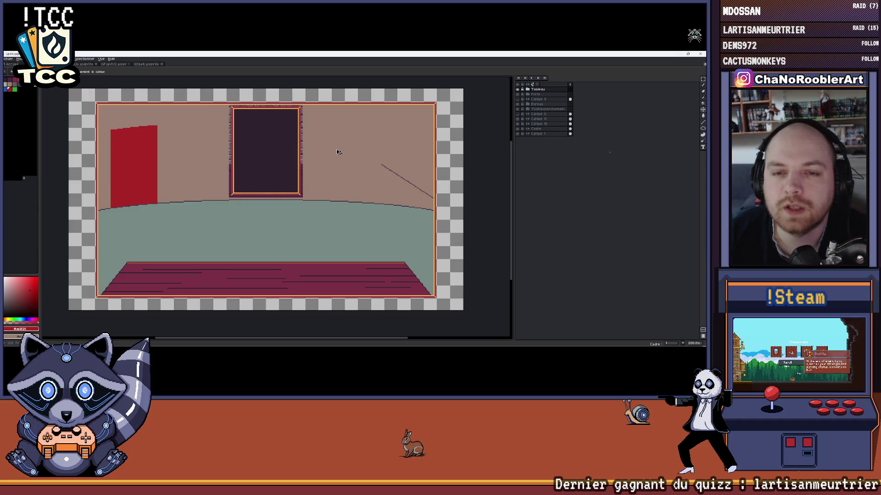
{"action": "scroll", "coordinate": [330, 151], "scroll_direction": "down", "scroll_amount": 1}
{"action": "scroll", "coordinate": [328, 150], "scroll_direction": "up", "scroll_amount": 2}
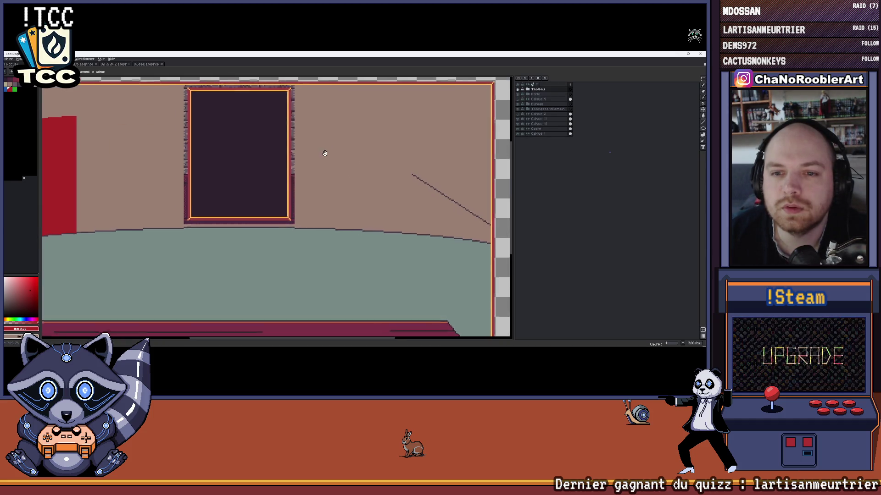
Nudge the dark painting slightly right and check the red door's visibility
{"action": "mouse_move", "coordinate": [289, 185]}
{"action": "left_mouse_down"}
{"action": "mouse_move", "coordinate": [378, 186]}
{"action": "mouse_move", "coordinate": [292, 185]}
{"action": "mouse_move", "coordinate": [357, 178]}
{"action": "left_mouse_up"}
{"action": "scroll", "coordinate": [292, 185], "scroll_direction": "down", "scroll_amount": 2}
{"action": "scroll", "coordinate": [328, 186], "scroll_direction": "up", "scroll_amount": 1}
{"action": "left_click", "coordinate": [519, 94]}
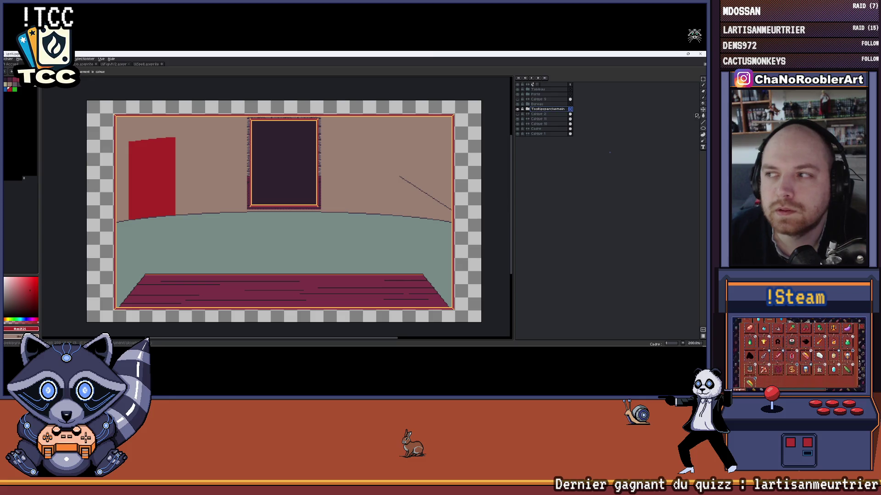
Move the grey parchment banner left near the red door, then hide its layer
{"action": "left_click_drag", "start_coordinate": [416, 241], "coordinate": [250, 266]}
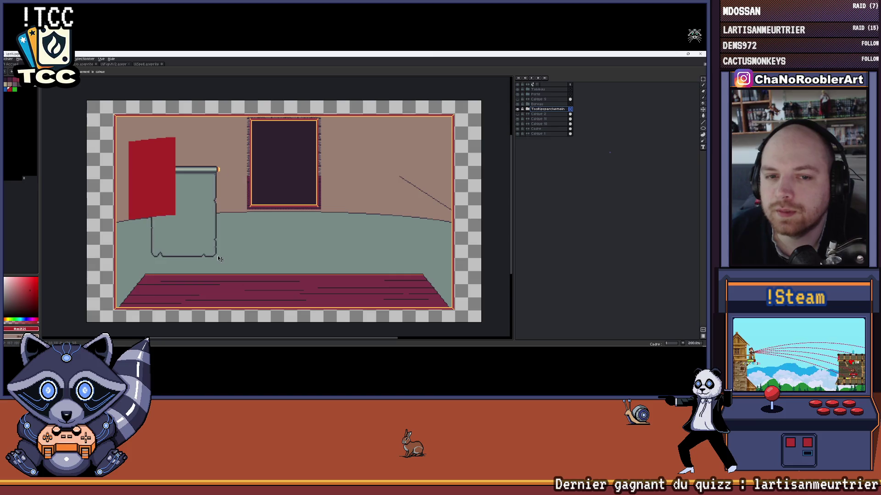
{"action": "left_click_drag", "start_coordinate": [241, 261], "coordinate": [222, 266]}
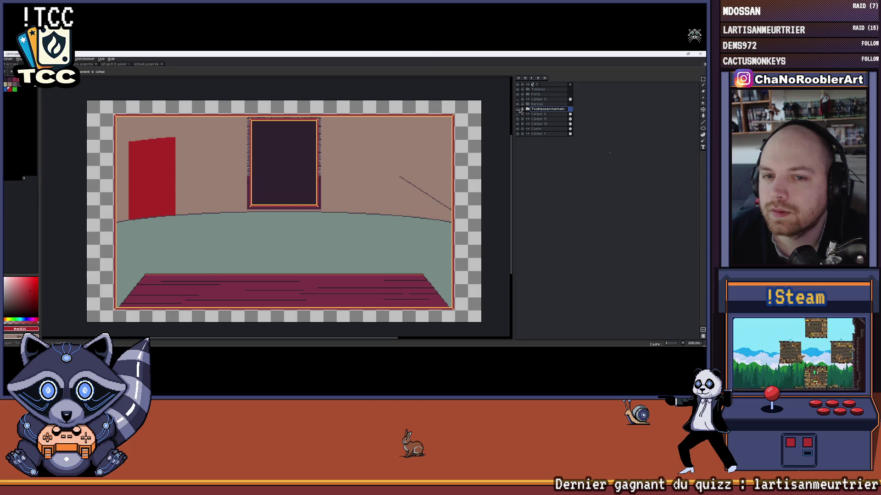
{"action": "scroll", "coordinate": [310, 134], "scroll_direction": "up", "scroll_amount": 1}
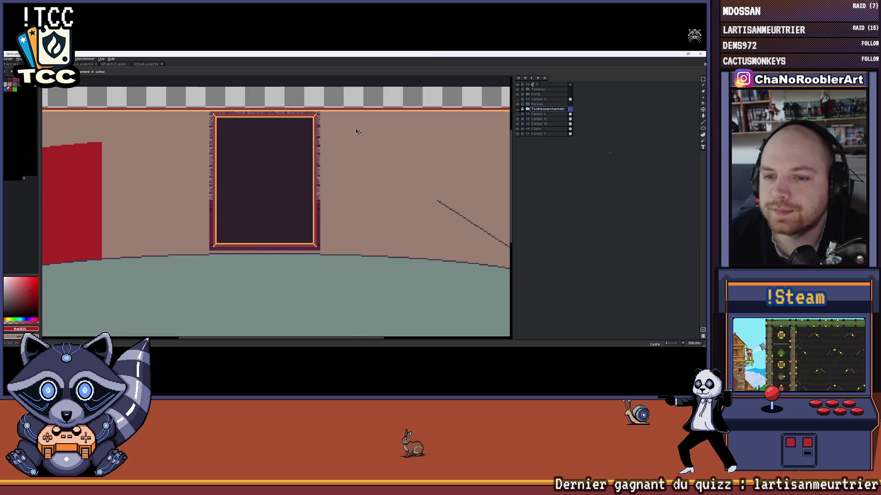
{"action": "scroll", "coordinate": [356, 131], "scroll_direction": "down", "scroll_amount": 1}
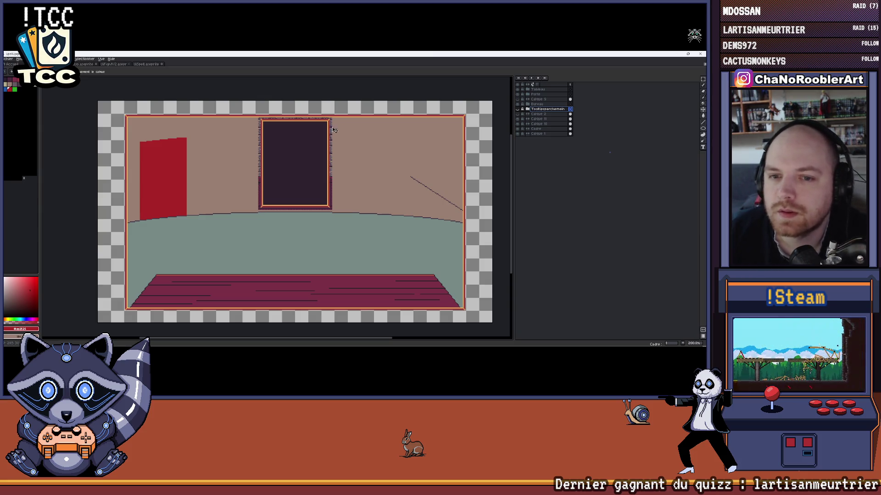
{"action": "left_click", "coordinate": [537, 110]}
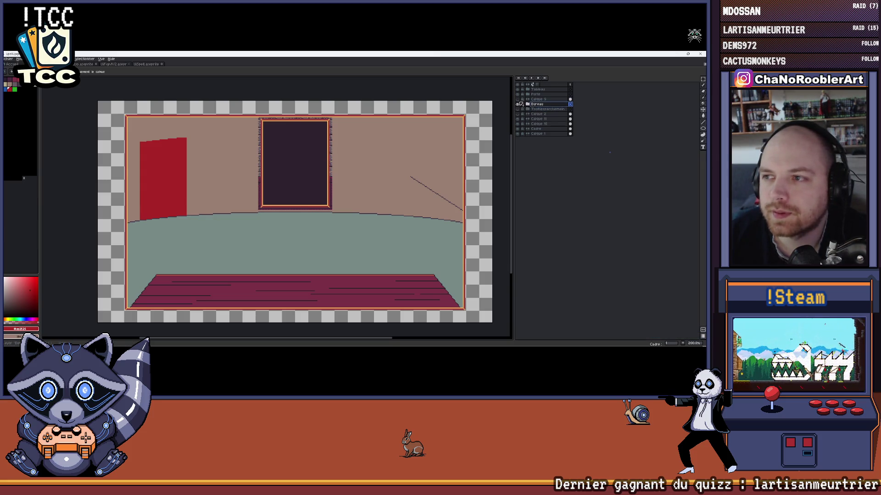
Regroup Calque 8 into the Tableau group and select it for moving
{"action": "left_click", "coordinate": [539, 90]}
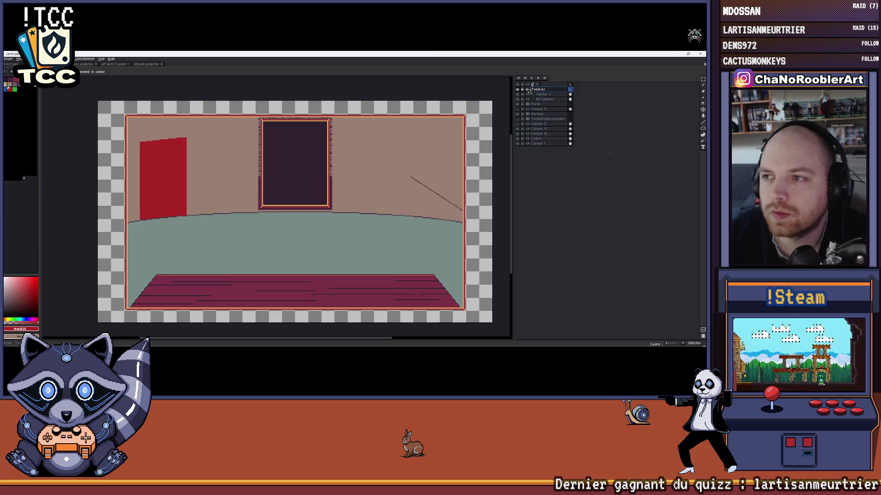
{"action": "left_click", "coordinate": [544, 94]}
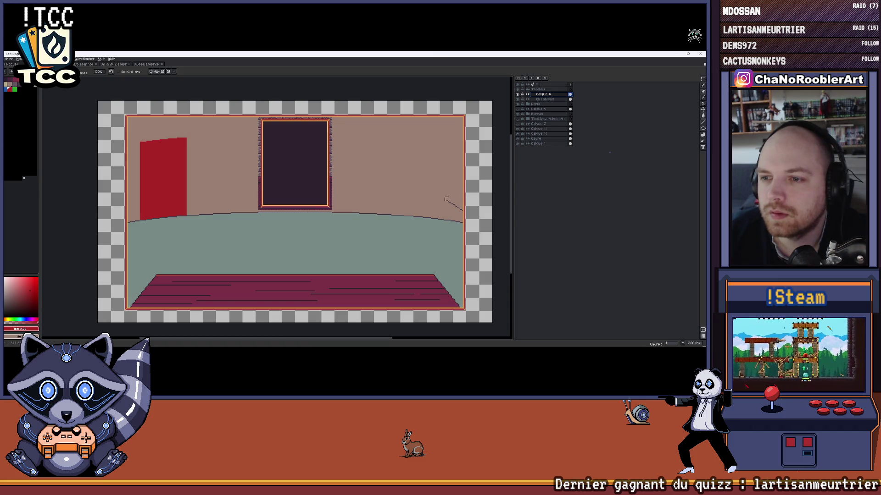
{"action": "scroll", "coordinate": [410, 178], "scroll_direction": "right", "scroll_amount": 2}
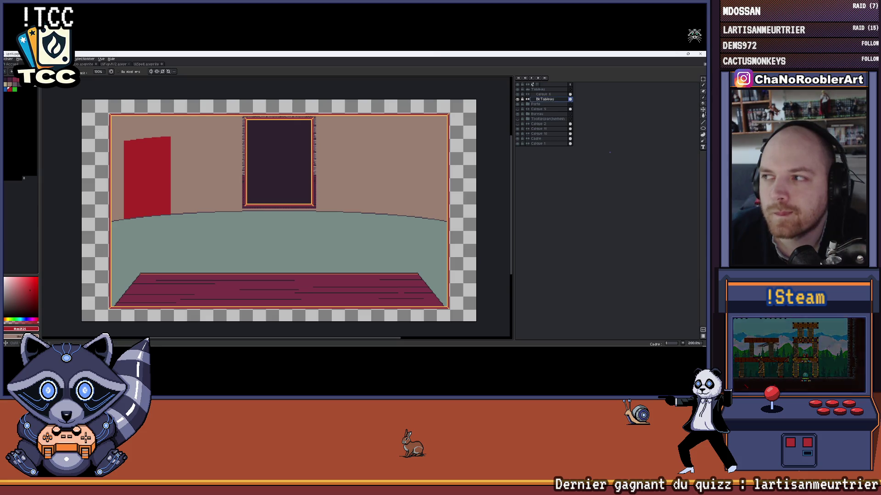
{"action": "left_click", "coordinate": [701, 110]}
Shift Calque 8's content slightly right, undoing an overshot first try
{"action": "left_click_drag", "start_coordinate": [337, 181], "coordinate": [433, 186]}
{"action": "key", "text": "ctrl+z"}
{"action": "mouse_move", "coordinate": [343, 166]}
{"action": "left_mouse_down"}
{"action": "mouse_move", "coordinate": [433, 167]}
{"action": "mouse_move", "coordinate": [330, 163]}
{"action": "mouse_move", "coordinate": [340, 168]}
{"action": "left_mouse_up"}
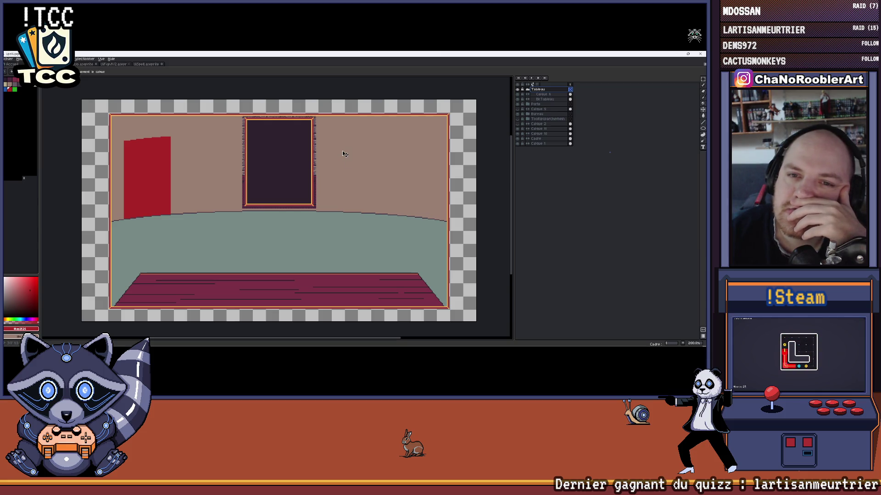
{"action": "scroll", "coordinate": [241, 132], "scroll_direction": "up", "scroll_amount": 5}
{"action": "scroll", "coordinate": [243, 122], "scroll_direction": "down", "scroll_amount": 3}
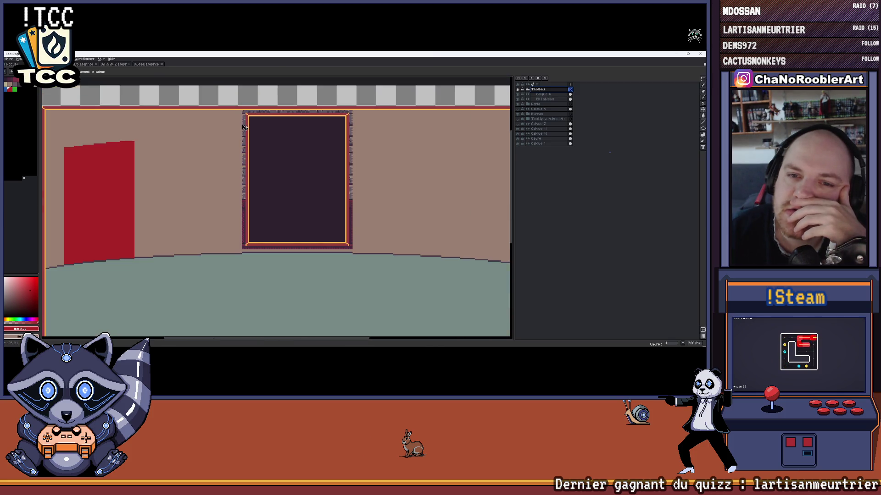
{"action": "mouse_move", "coordinate": [413, 173]}
{"action": "left_mouse_down"}
{"action": "mouse_move", "coordinate": [358, 152]}
{"action": "mouse_move", "coordinate": [326, 169]}
{"action": "left_mouse_up"}
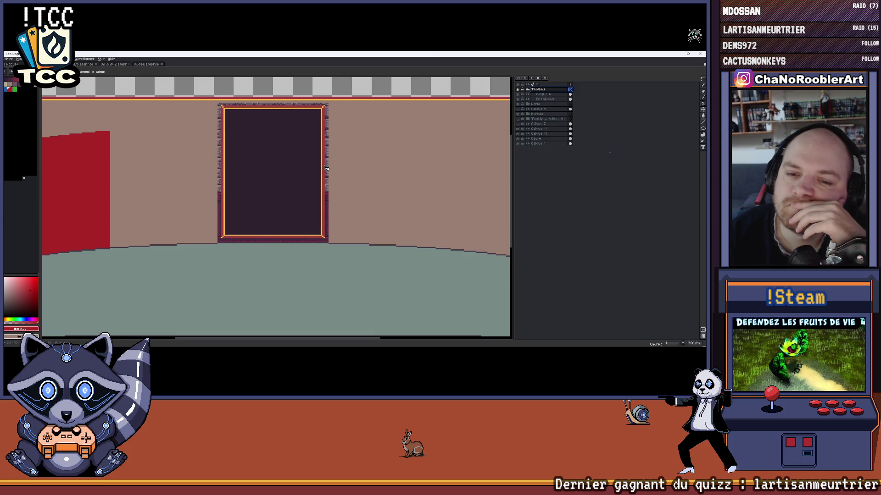
{"action": "scroll", "coordinate": [349, 164], "scroll_direction": "down", "scroll_amount": 5}
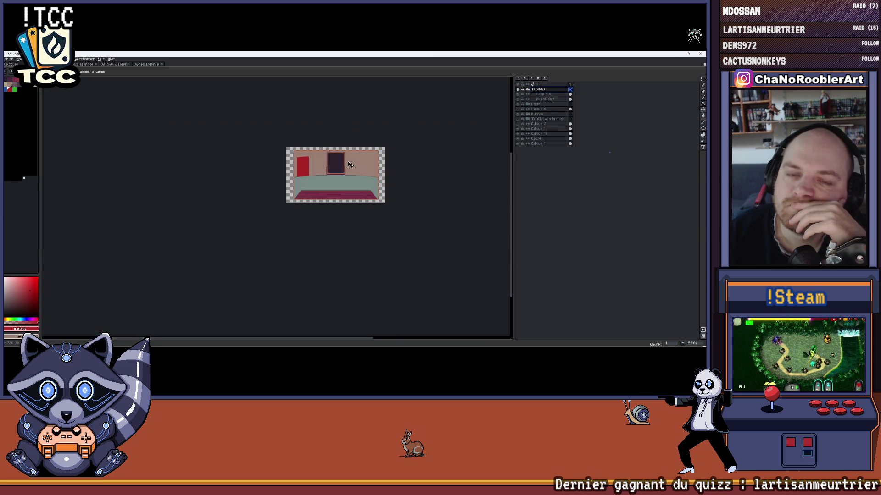
{"action": "scroll", "coordinate": [348, 163], "scroll_direction": "up", "scroll_amount": 1}
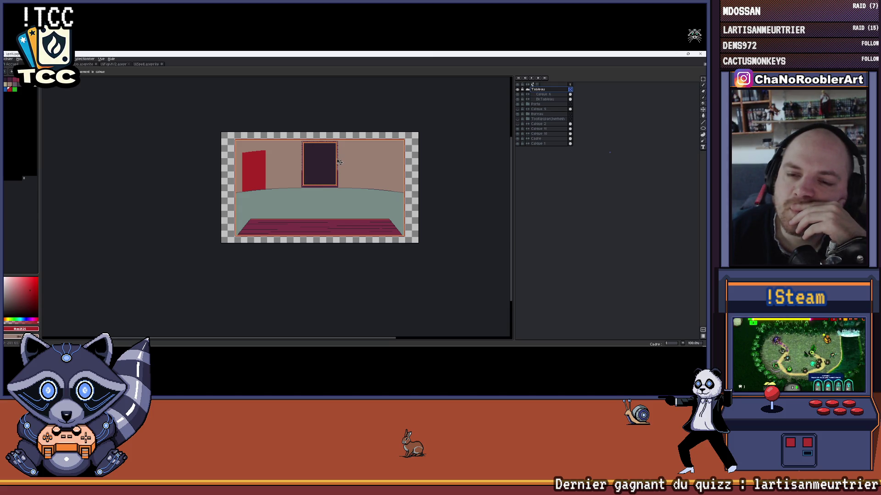
{"action": "left_click", "coordinate": [113, 64]}
{"action": "left_click", "coordinate": [141, 63]}
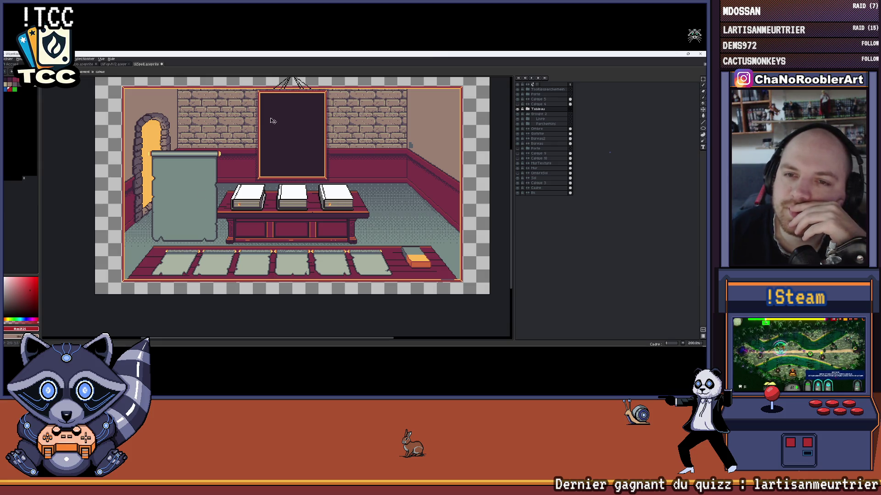
{"action": "left_click", "coordinate": [97, 64]}
{"action": "left_click", "coordinate": [109, 65]}
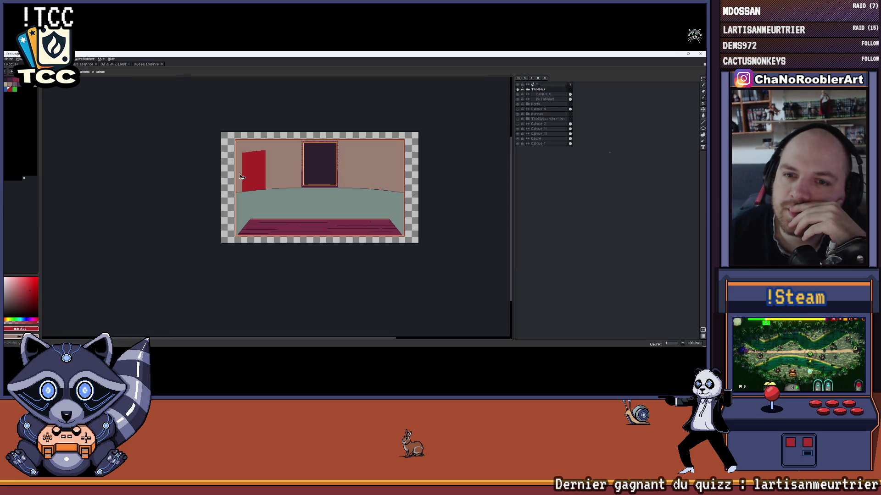
{"action": "scroll", "coordinate": [324, 145], "scroll_direction": "up", "scroll_amount": 2}
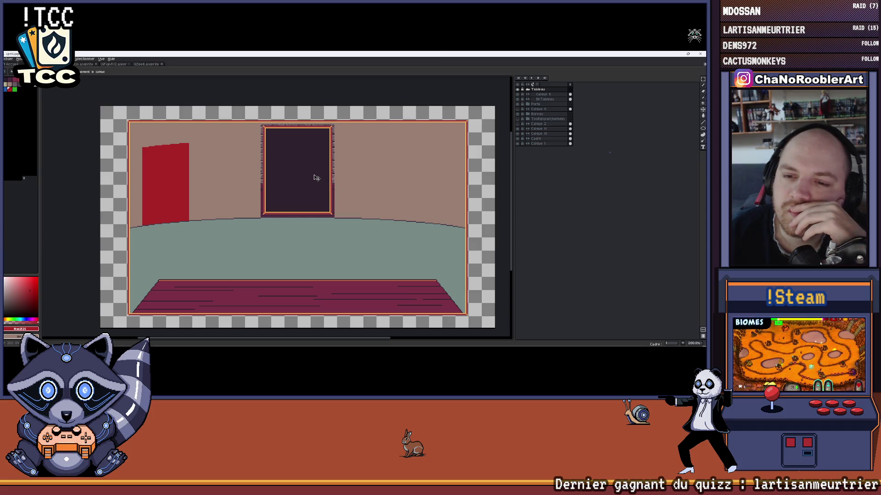
Collapse the Tableau group and add a new empty layer above it
{"action": "left_click_drag", "start_coordinate": [425, 189], "coordinate": [370, 170]}
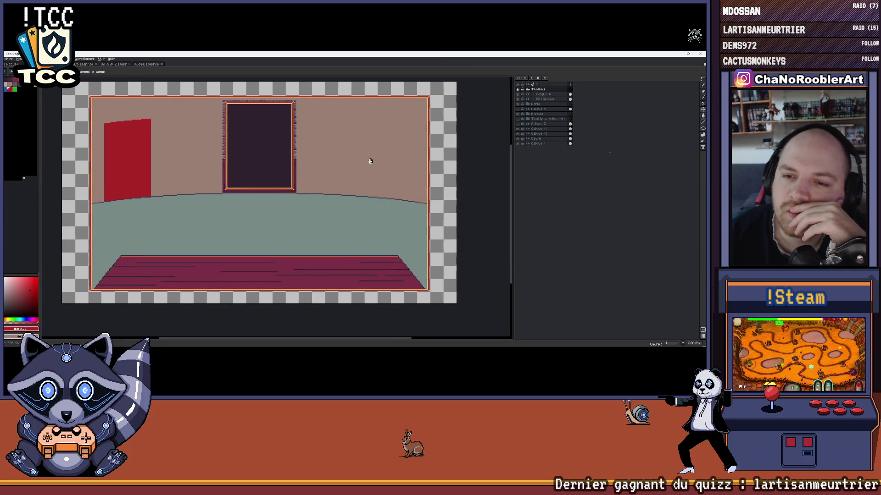
{"action": "left_click_drag", "start_coordinate": [370, 170], "coordinate": [369, 164]}
{"action": "scroll", "coordinate": [372, 165], "scroll_direction": "up", "scroll_amount": 2}
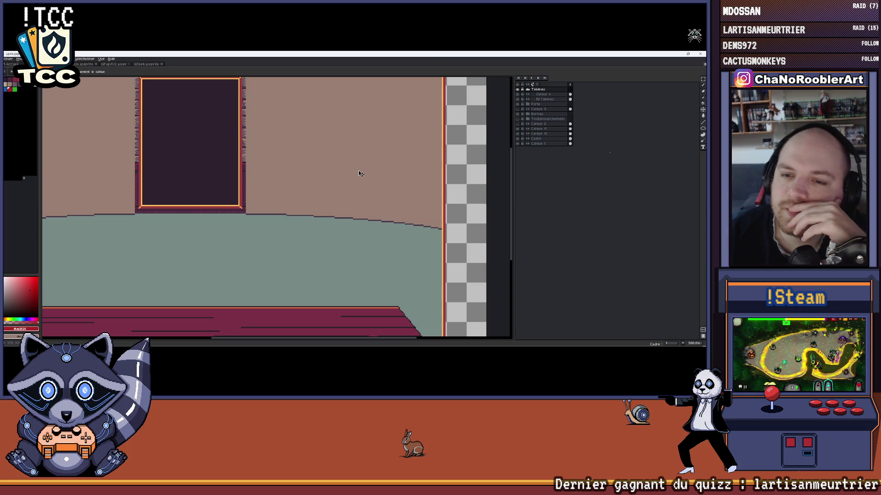
{"action": "left_click_drag", "start_coordinate": [539, 92], "coordinate": [541, 105]}
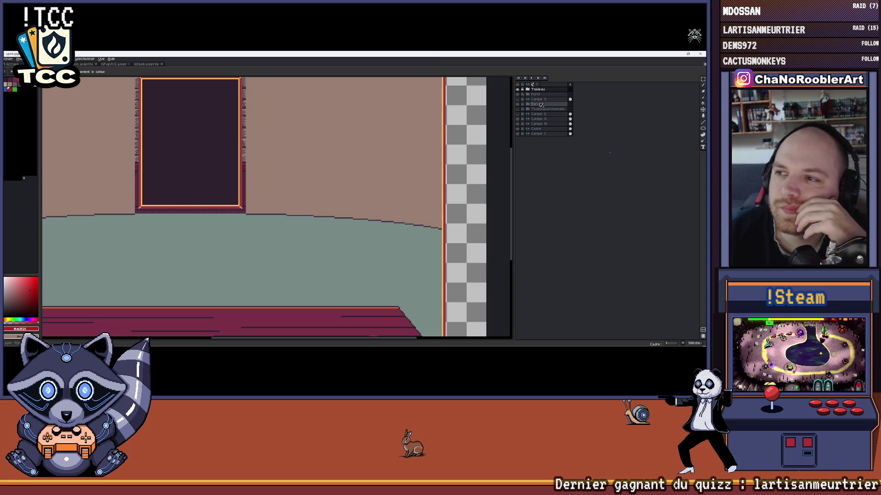
{"action": "left_click", "coordinate": [527, 91]}
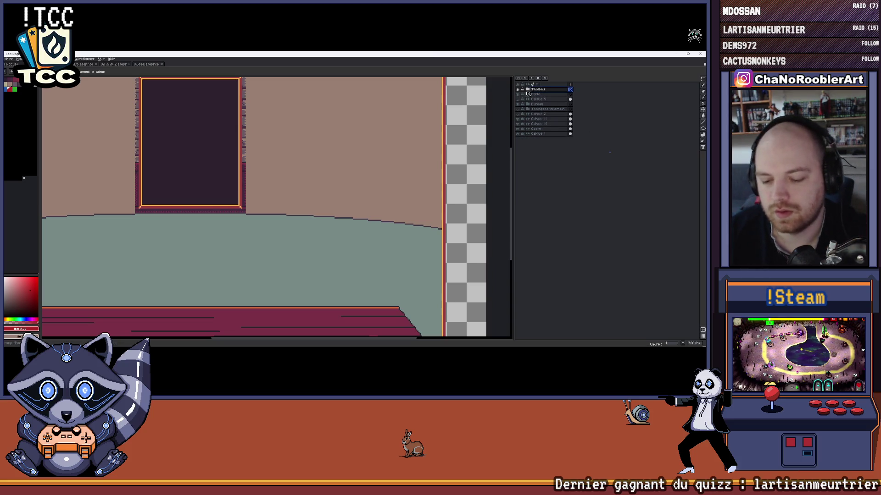
{"action": "key", "text": "Insert"}
{"action": "scroll", "coordinate": [404, 161], "scroll_direction": "down", "scroll_amount": 2}
{"action": "scroll", "coordinate": [392, 160], "scroll_direction": "up", "scroll_amount": 2}
Sketch red cylinder ellipses and side lines on the floor, undoing each misdrawn stroke
{"action": "left_click_drag", "start_coordinate": [393, 161], "coordinate": [630, 153]}
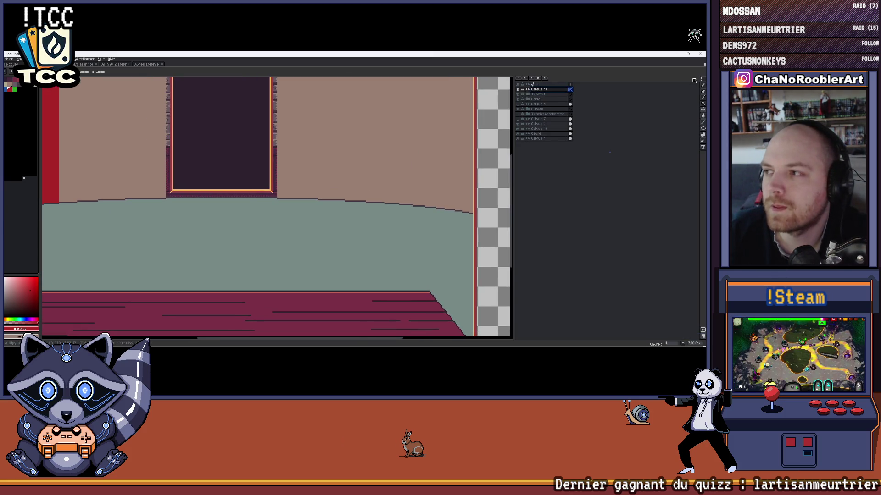
{"action": "left_click_drag", "start_coordinate": [445, 168], "coordinate": [413, 168]}
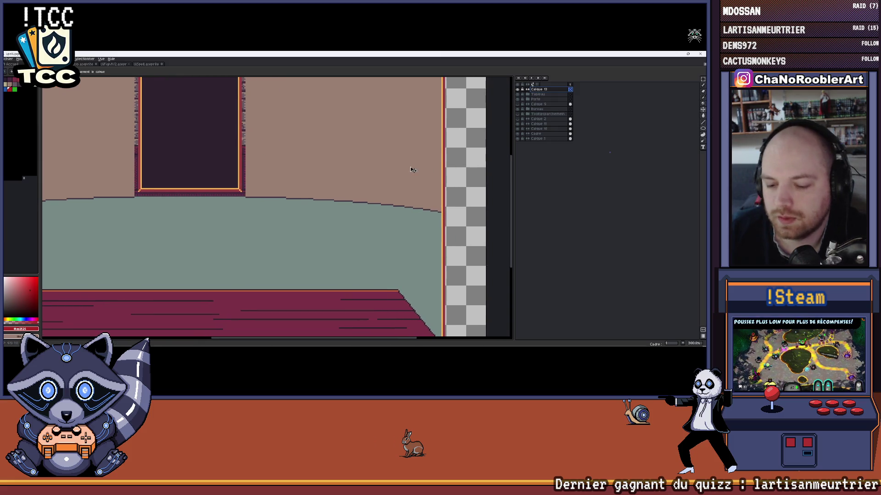
{"action": "scroll", "coordinate": [335, 220], "scroll_direction": "up", "scroll_amount": 1}
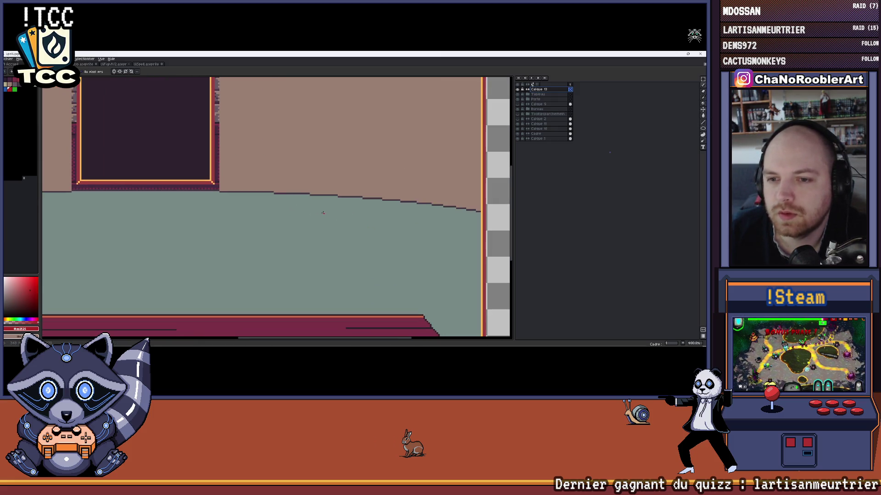
{"action": "left_click_drag", "start_coordinate": [399, 238], "coordinate": [372, 205]}
{"action": "key", "text": "ctrl+z"}
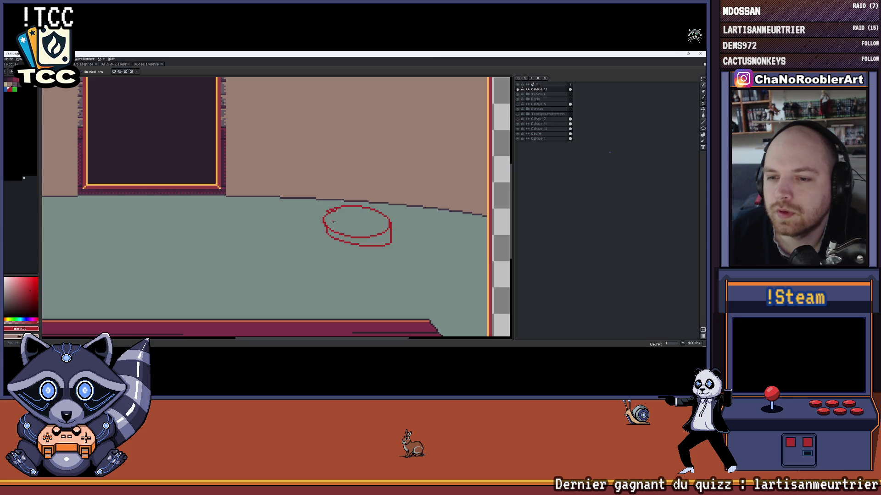
{"action": "key", "text": "ctrl+z"}
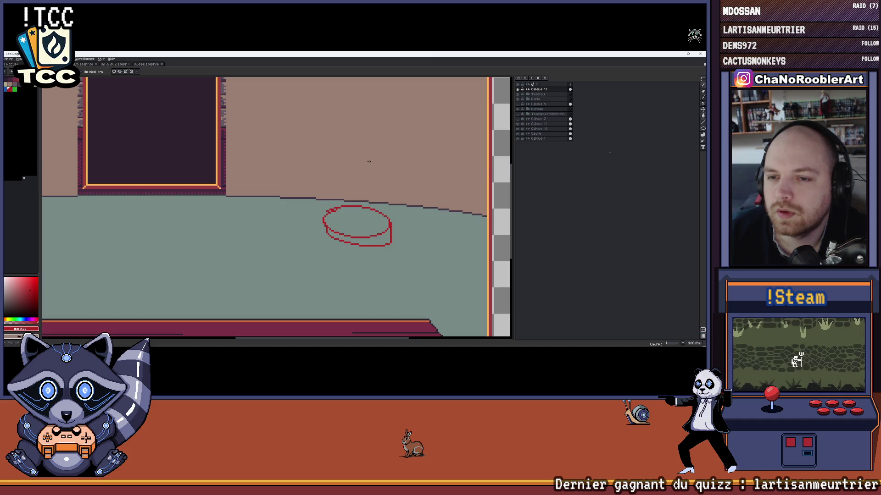
{"action": "mouse_move", "coordinate": [316, 172]}
{"action": "left_mouse_down"}
{"action": "mouse_move", "coordinate": [360, 158]}
{"action": "mouse_move", "coordinate": [328, 198]}
{"action": "left_mouse_up"}
{"action": "key", "text": "ctrl+z"}
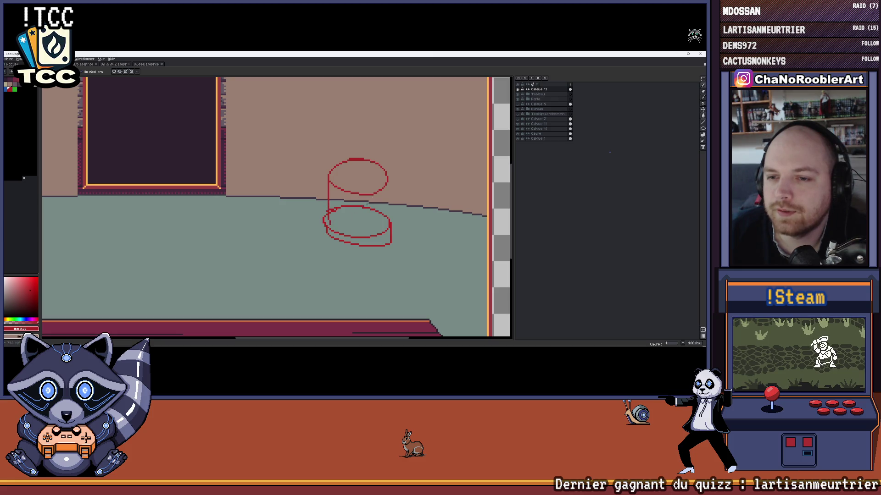
{"action": "left_click_drag", "start_coordinate": [389, 179], "coordinate": [390, 227]}
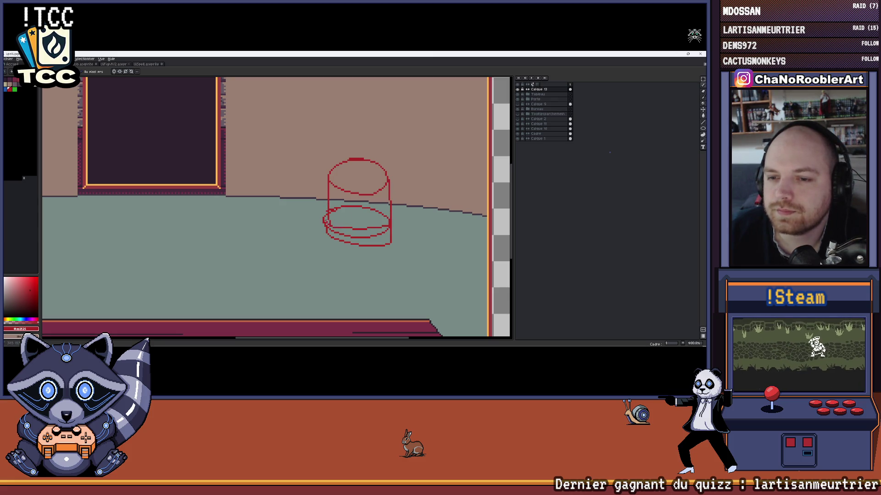
{"action": "scroll", "coordinate": [325, 222], "scroll_direction": "down", "scroll_amount": 1}
{"action": "scroll", "coordinate": [358, 197], "scroll_direction": "up", "scroll_amount": 1}
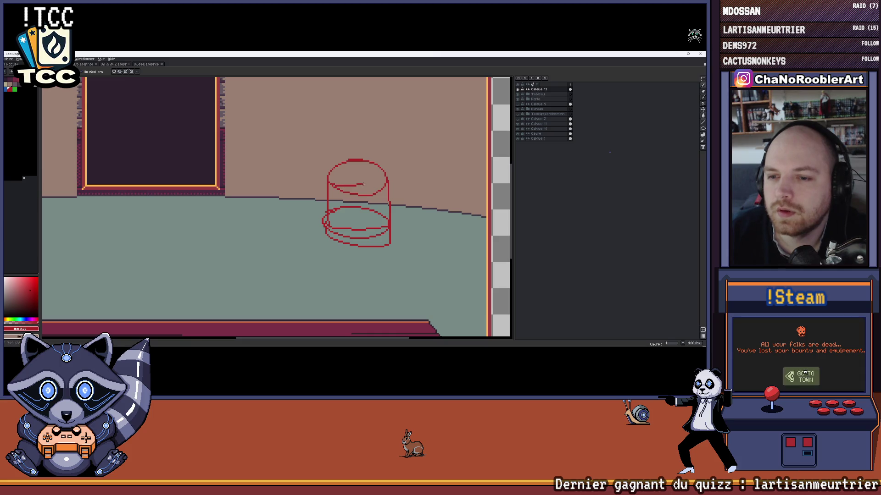
{"action": "key", "text": "ctrl+z"}
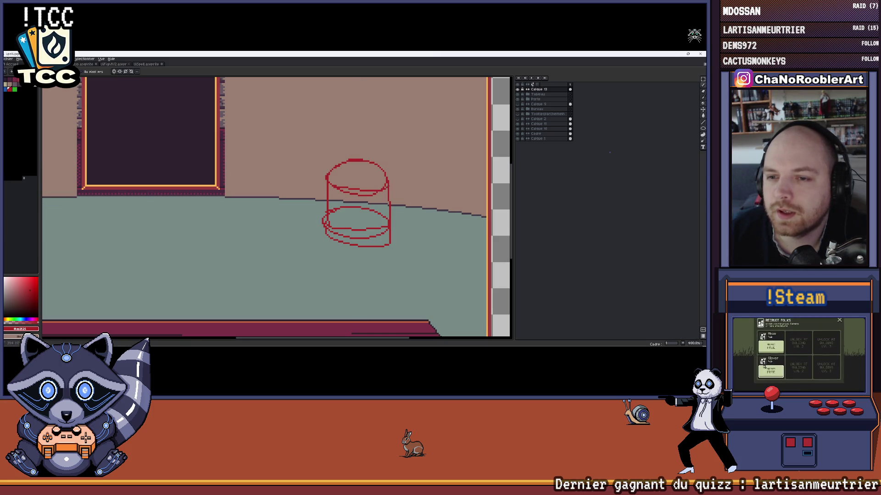
{"action": "scroll", "coordinate": [360, 193], "scroll_direction": "down", "scroll_amount": 1}
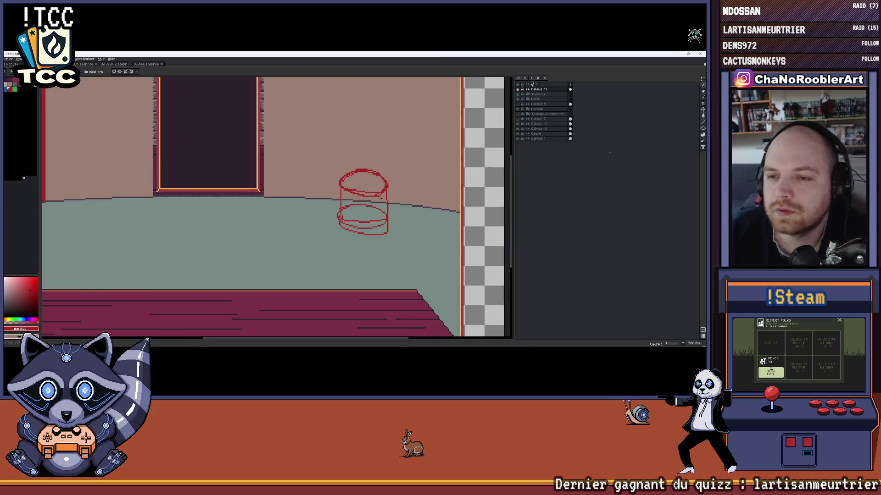
{"action": "scroll", "coordinate": [359, 193], "scroll_direction": "up", "scroll_amount": 1}
{"action": "scroll", "coordinate": [361, 195], "scroll_direction": "up", "scroll_amount": 1}
{"action": "scroll", "coordinate": [361, 196], "scroll_direction": "down", "scroll_amount": 2}
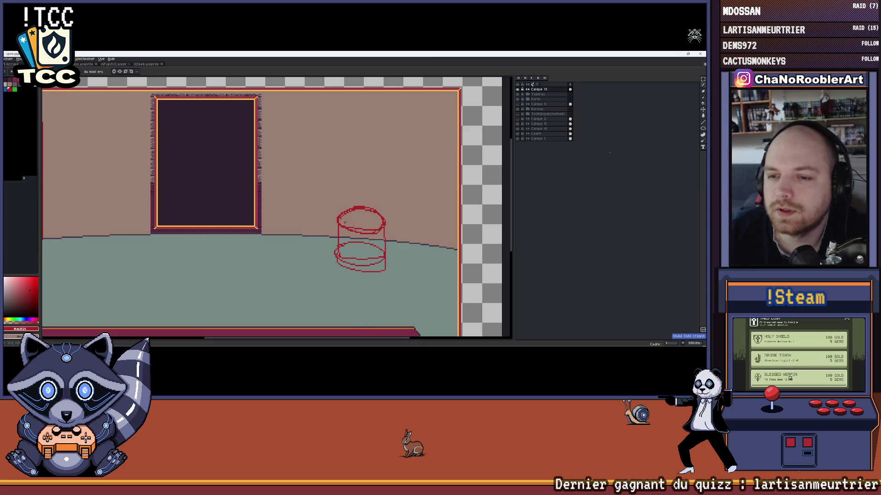
{"action": "left_click_drag", "start_coordinate": [371, 193], "coordinate": [344, 199]}
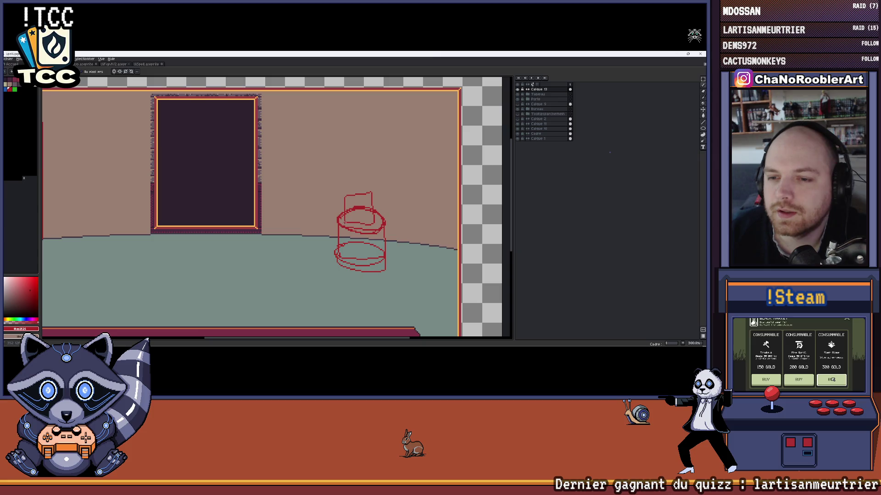
{"action": "key", "text": "ctrl+z"}
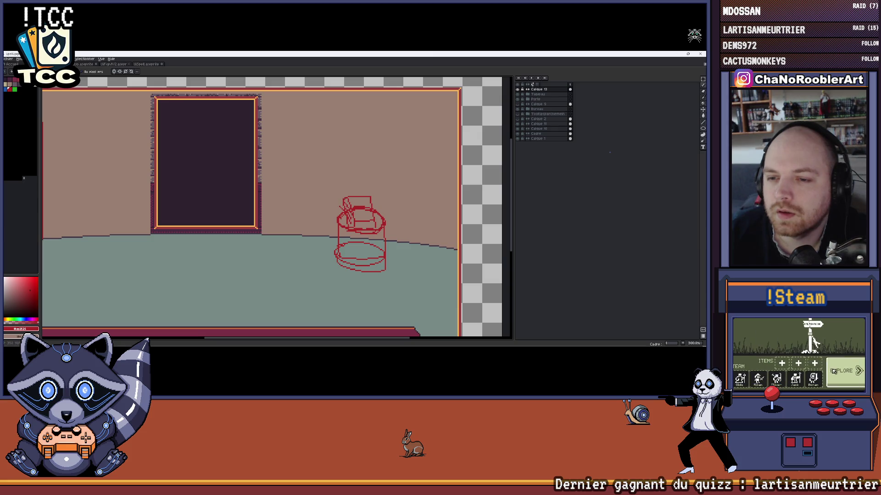
{"action": "scroll", "coordinate": [388, 198], "scroll_direction": "down", "scroll_amount": 3}
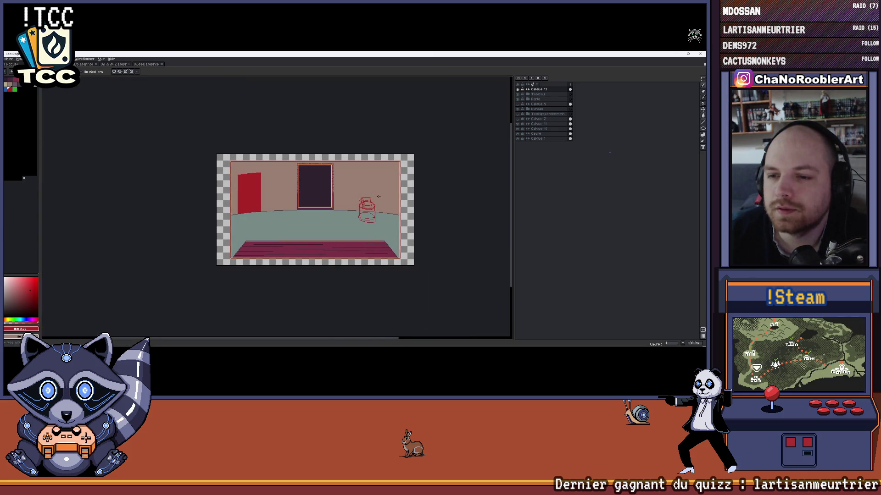
{"action": "scroll", "coordinate": [377, 195], "scroll_direction": "up", "scroll_amount": 2}
Undo the remaining cylinder sketch strokes and switch to another open drawing
{"action": "left_click_drag", "start_coordinate": [376, 193], "coordinate": [386, 192]}
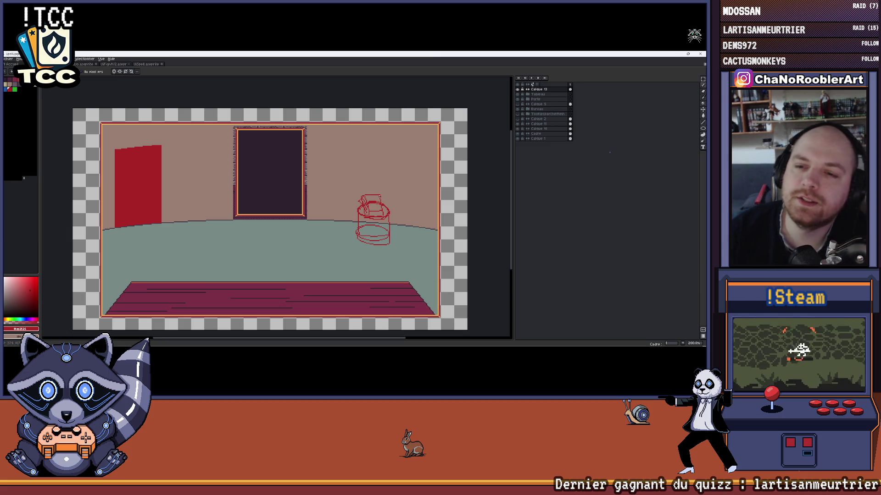
{"action": "scroll", "coordinate": [262, 157], "scroll_direction": "up", "scroll_amount": 1}
{"action": "scroll", "coordinate": [262, 156], "scroll_direction": "down", "scroll_amount": 3}
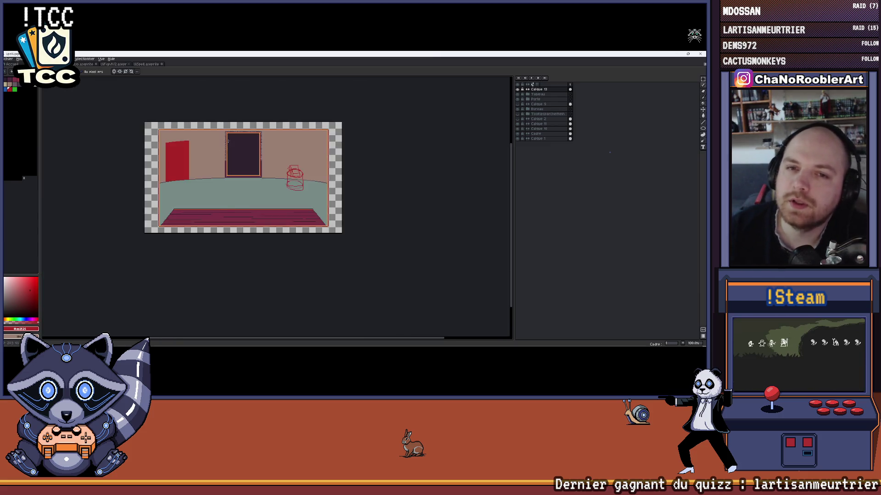
{"action": "scroll", "coordinate": [262, 156], "scroll_direction": "up", "scroll_amount": 3}
{"action": "scroll", "coordinate": [362, 161], "scroll_direction": "down", "scroll_amount": 1}
{"action": "key", "text": "ctrl+z"}
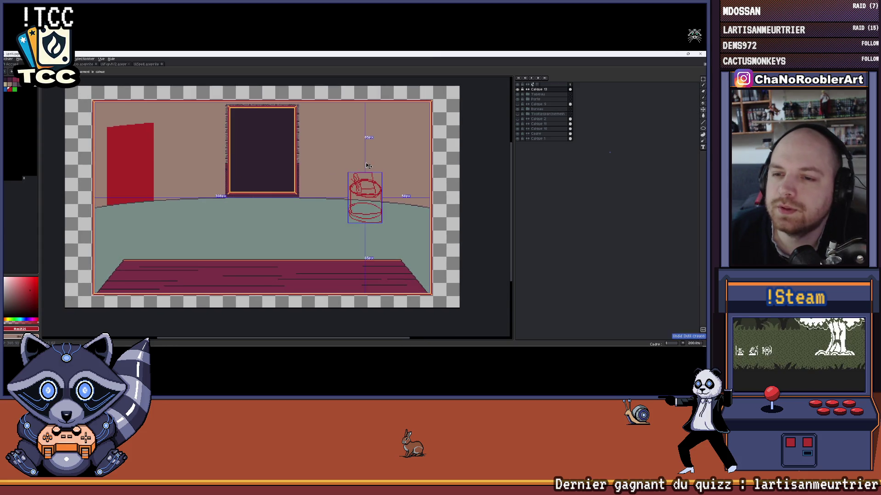
{"action": "key", "text": "ctrl+z"}
{"action": "key", "text": "ctrl+z"}
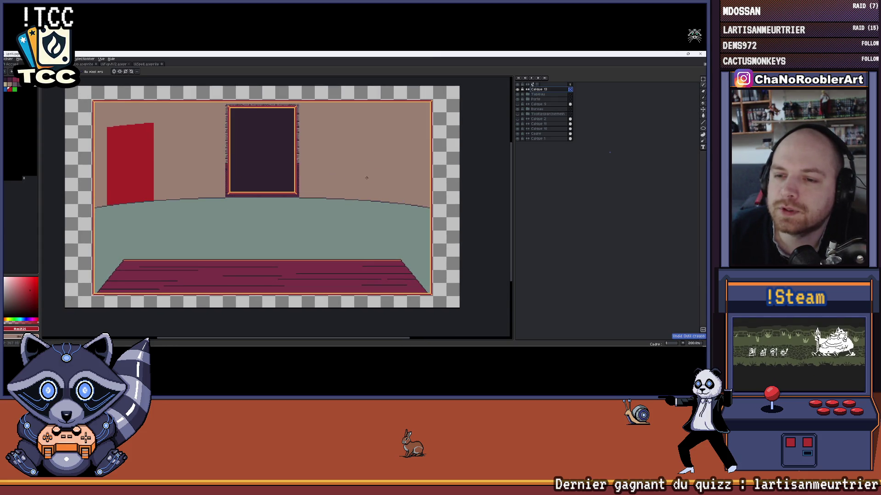
{"action": "scroll", "coordinate": [367, 179], "scroll_direction": "up", "scroll_amount": 1}
{"action": "scroll", "coordinate": [131, 90], "scroll_direction": "down", "scroll_amount": 3}
{"action": "left_click", "coordinate": [88, 64]}
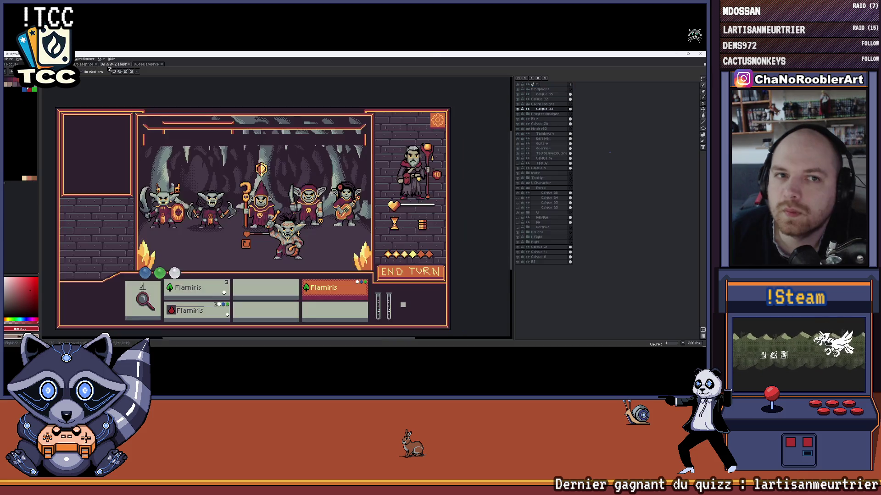
Marquee-select the middle white book on the library scene's book layer
{"action": "left_click", "coordinate": [138, 64]}
{"action": "scroll", "coordinate": [329, 193], "scroll_direction": "up", "scroll_amount": 2}
{"action": "left_click", "coordinate": [534, 118]}
{"action": "key", "text": "m"}
{"action": "left_click_drag", "start_coordinate": [266, 170], "coordinate": [317, 225]}
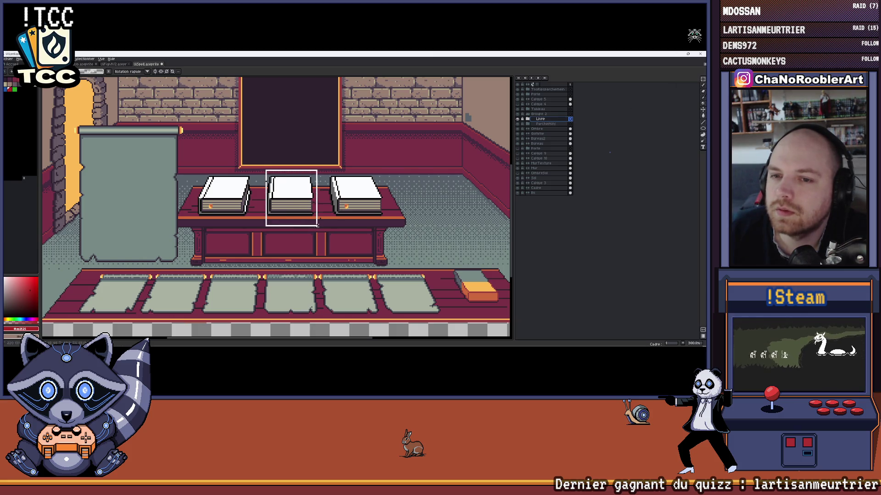
{"action": "key", "text": "ctrl+Tab"}
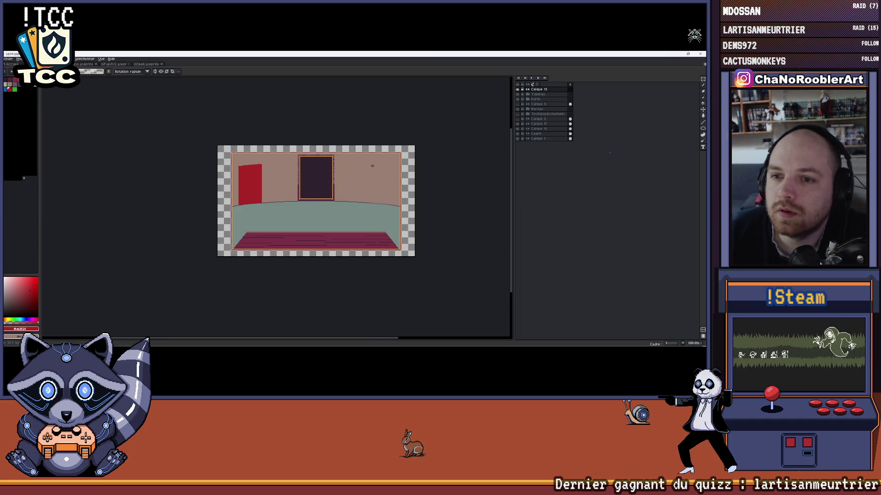
{"action": "scroll", "coordinate": [372, 165], "scroll_direction": "up", "scroll_amount": 3}
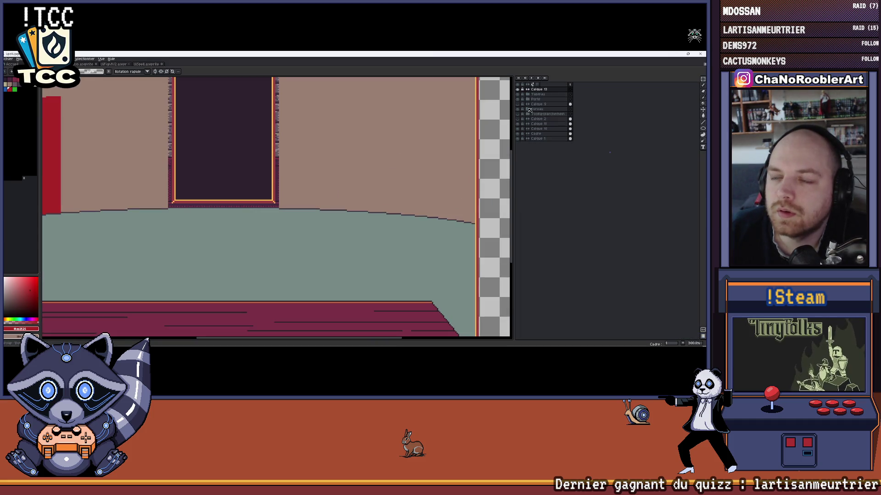
{"action": "key", "text": "ctrl+Tab"}
{"action": "key", "text": "ctrl+Tab"}
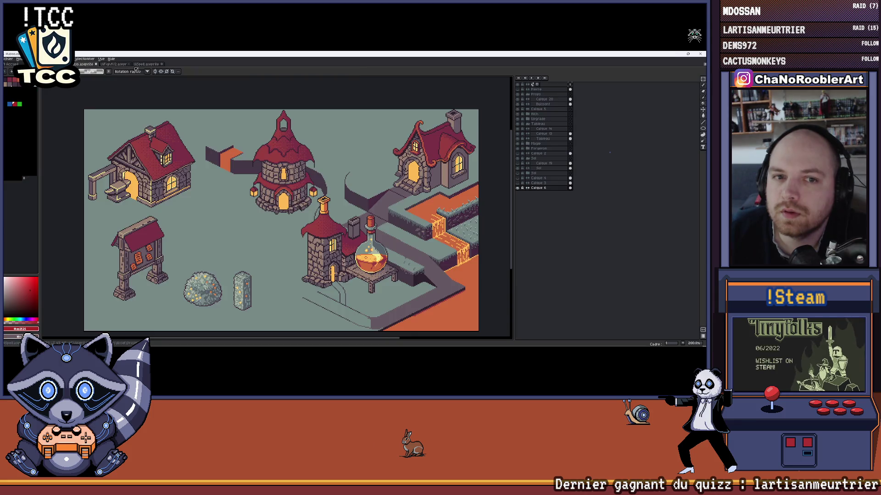
Pick the single-book layer in the library and bring it into the room drawing
{"action": "left_click", "coordinate": [146, 64]}
{"action": "left_click", "coordinate": [544, 124]}
{"action": "left_click", "coordinate": [517, 124]}
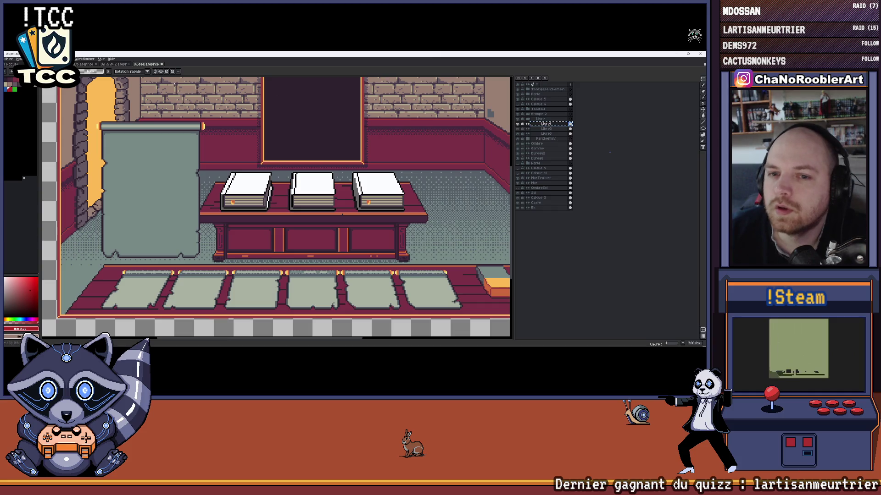
{"action": "key", "text": "ctrl+Tab"}
{"action": "scroll", "coordinate": [280, 182], "scroll_direction": "down", "scroll_amount": 3}
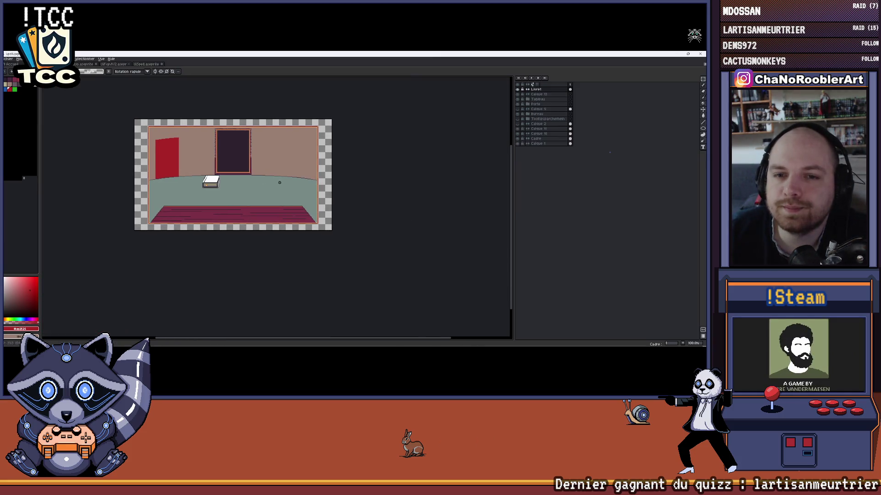
{"action": "scroll", "coordinate": [280, 183], "scroll_direction": "up", "scroll_amount": 3}
{"action": "scroll", "coordinate": [279, 183], "scroll_direction": "down", "scroll_amount": 3}
{"action": "scroll", "coordinate": [279, 182], "scroll_direction": "up", "scroll_amount": 2}
{"action": "left_click", "coordinate": [703, 110]}
Move the pasted book up onto the wall right of the painting
{"action": "mouse_move", "coordinate": [217, 194]}
{"action": "left_mouse_down"}
{"action": "mouse_move", "coordinate": [387, 176]}
{"action": "mouse_move", "coordinate": [388, 161]}
{"action": "mouse_move", "coordinate": [385, 176]}
{"action": "left_mouse_up"}
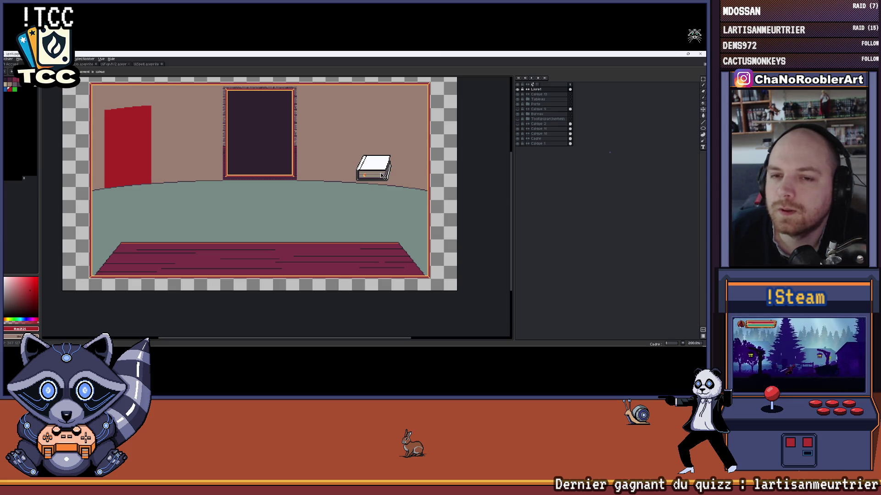
{"action": "left_click_drag", "start_coordinate": [383, 177], "coordinate": [337, 164]}
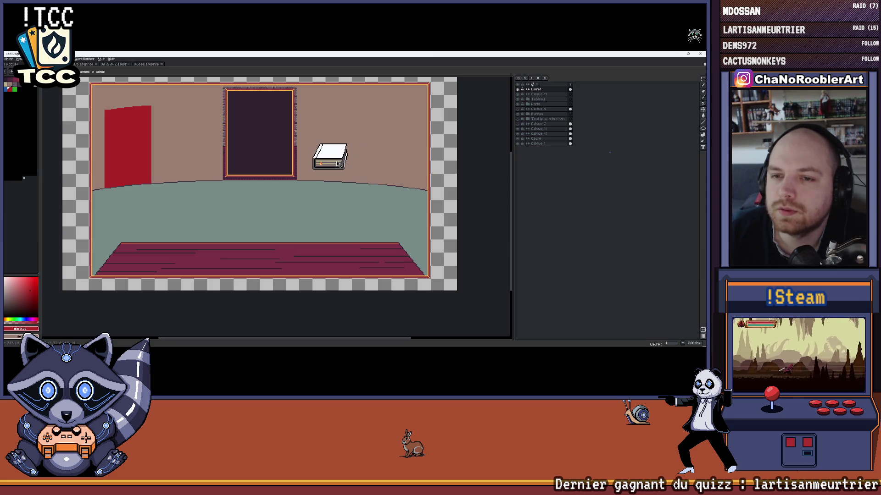
{"action": "left_click_drag", "start_coordinate": [351, 203], "coordinate": [379, 238]}
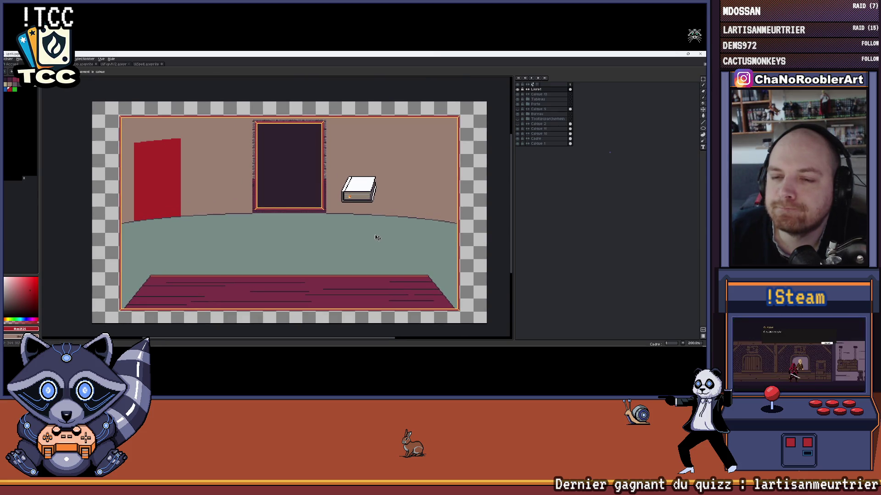
Fine-tune the book's position a few pixels until it sits beside the painting
{"action": "left_click_drag", "start_coordinate": [359, 200], "coordinate": [361, 197]}
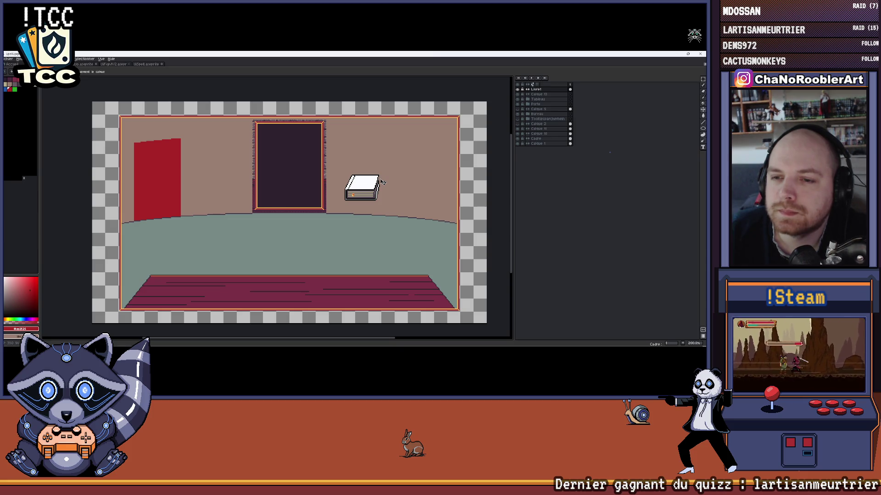
{"action": "left_click_drag", "start_coordinate": [382, 183], "coordinate": [368, 164]}
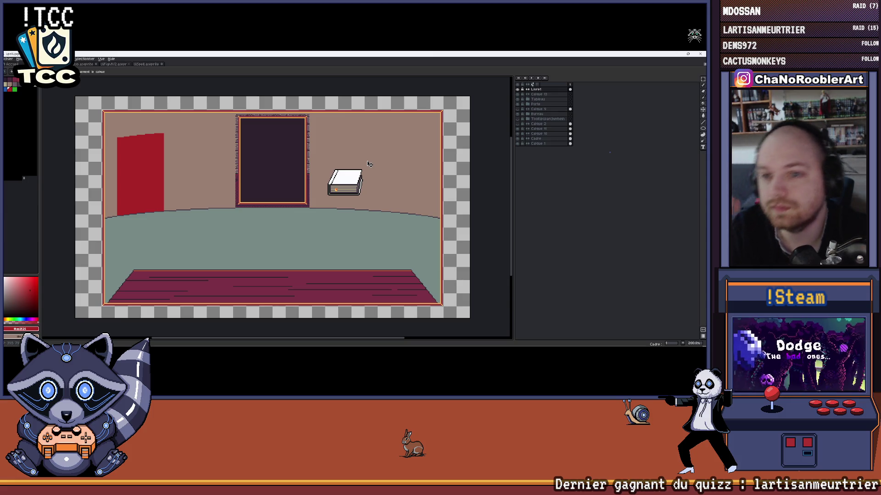
{"action": "left_click_drag", "start_coordinate": [352, 181], "coordinate": [349, 179]}
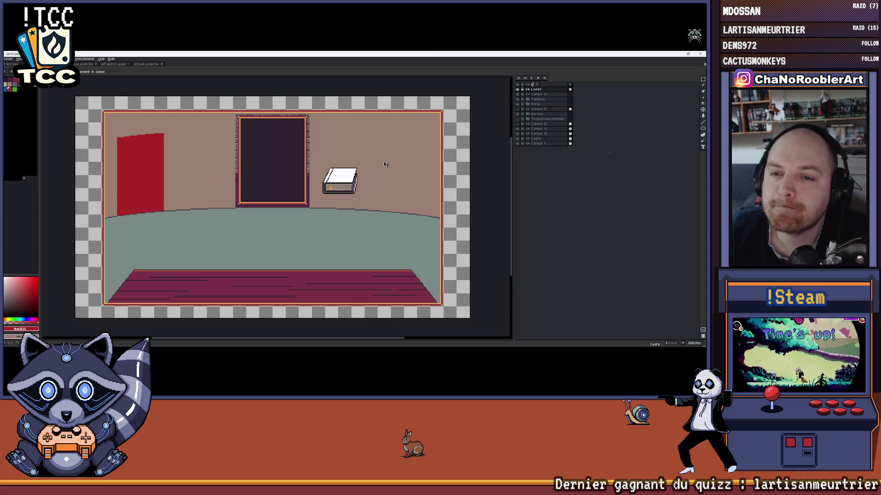
{"action": "double_click", "coordinate": [536, 90]}
{"action": "left_click_drag", "start_coordinate": [548, 89], "coordinate": [548, 104]}
{"action": "right_click", "coordinate": [544, 102]}
{"action": "mouse_move", "coordinate": [555, 114]}
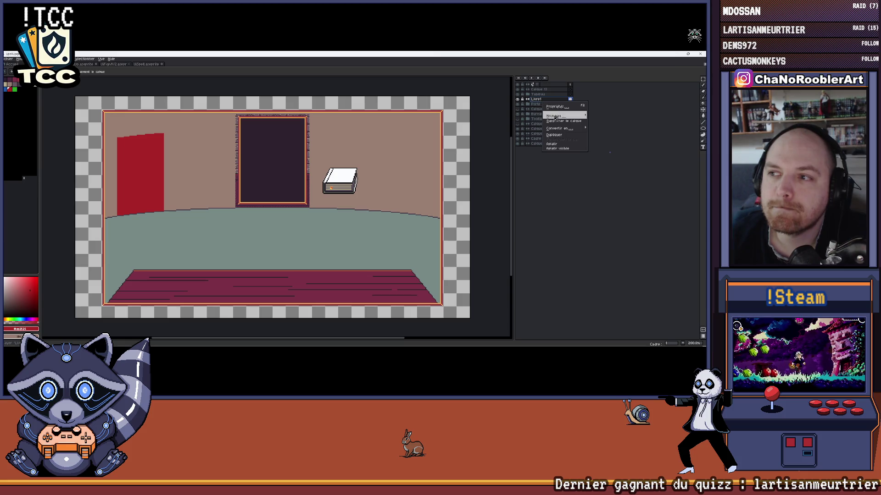
{"action": "left_click", "coordinate": [617, 118]}
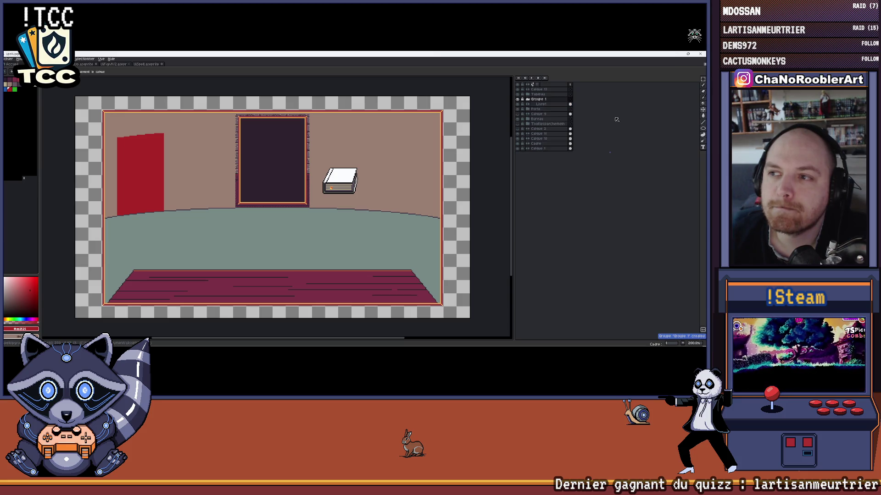
{"action": "double_click", "coordinate": [544, 100]}
{"action": "type", "text": "Salle"}
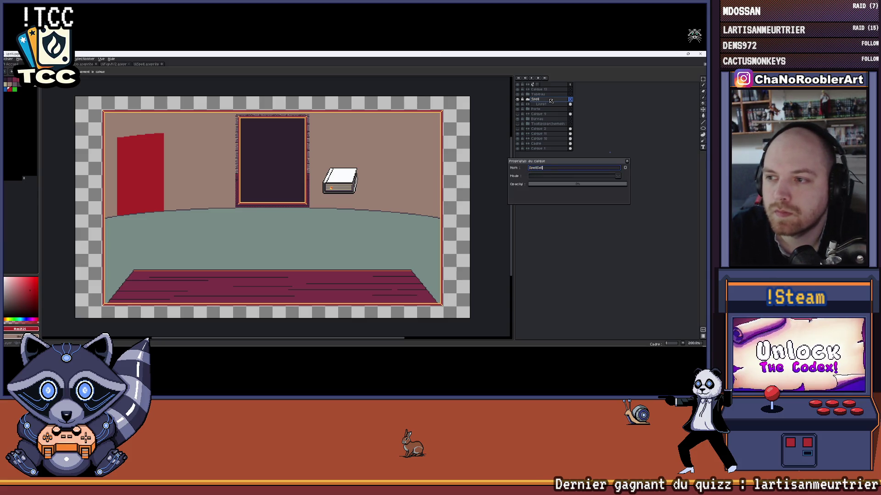
{"action": "key", "text": "Return"}
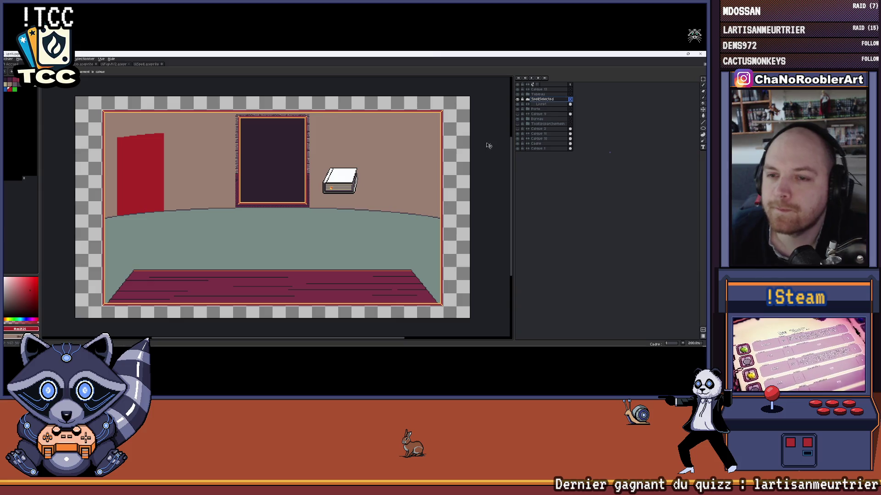
{"action": "left_click_drag", "start_coordinate": [336, 189], "coordinate": [349, 184]}
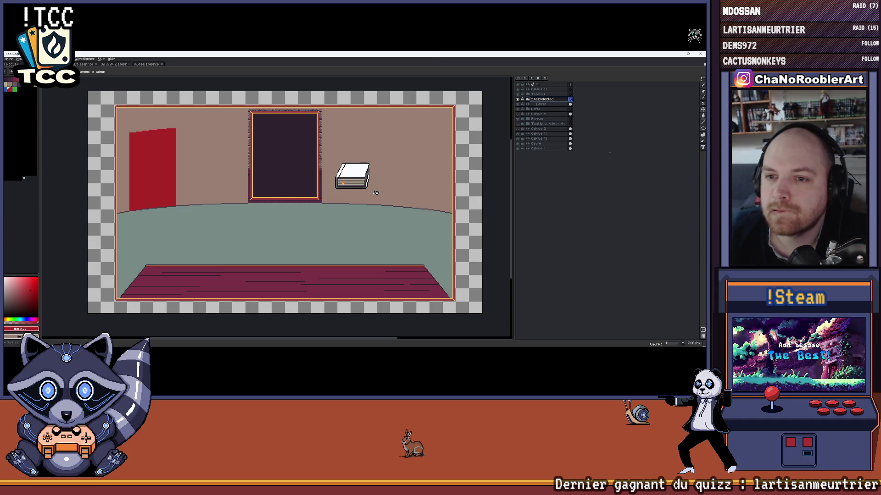
{"action": "left_click_drag", "start_coordinate": [375, 192], "coordinate": [355, 208]}
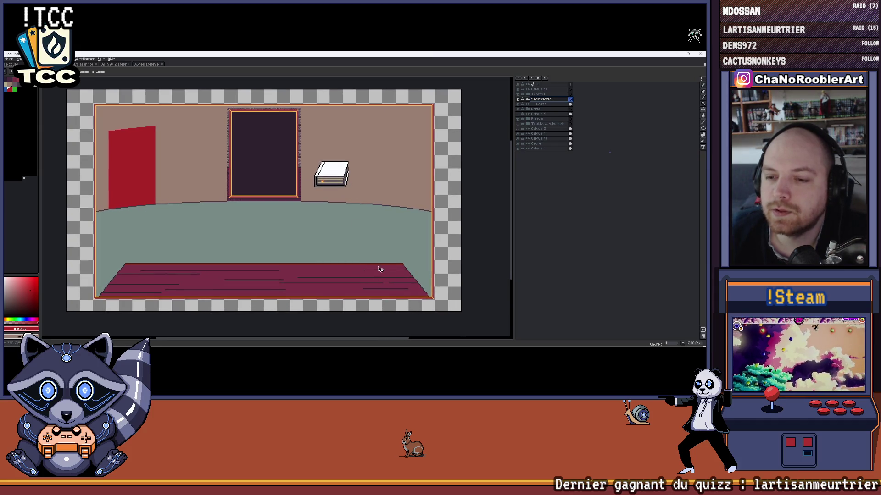
{"action": "scroll", "coordinate": [328, 158], "scroll_direction": "up", "scroll_amount": 1}
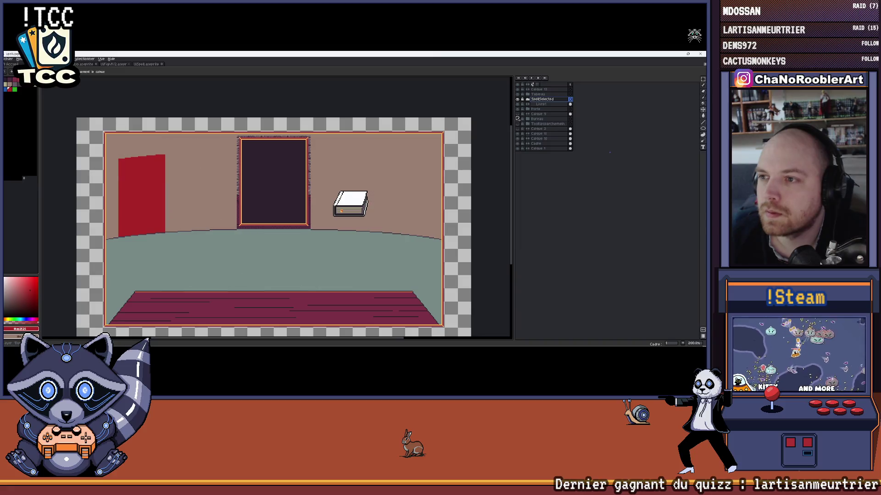
Show the green perspective guides, work on Calque 9 with the Line tool in green
{"action": "left_click", "coordinate": [518, 117]}
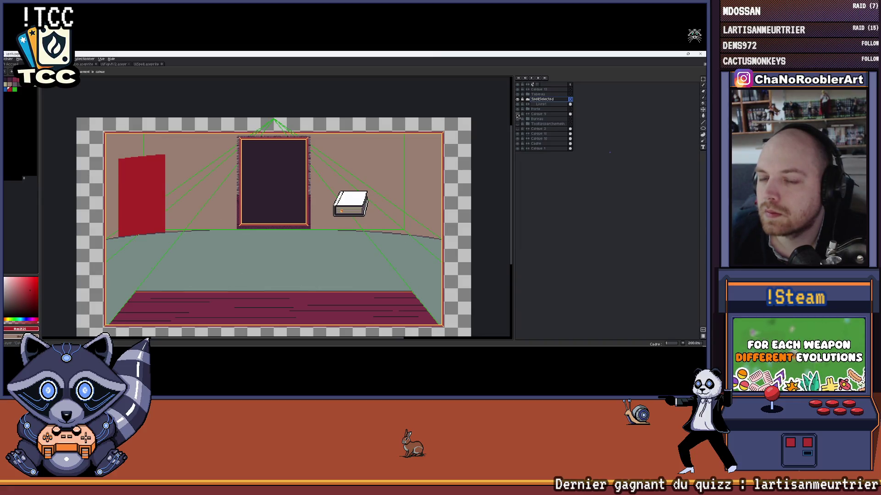
{"action": "left_click", "coordinate": [518, 115]}
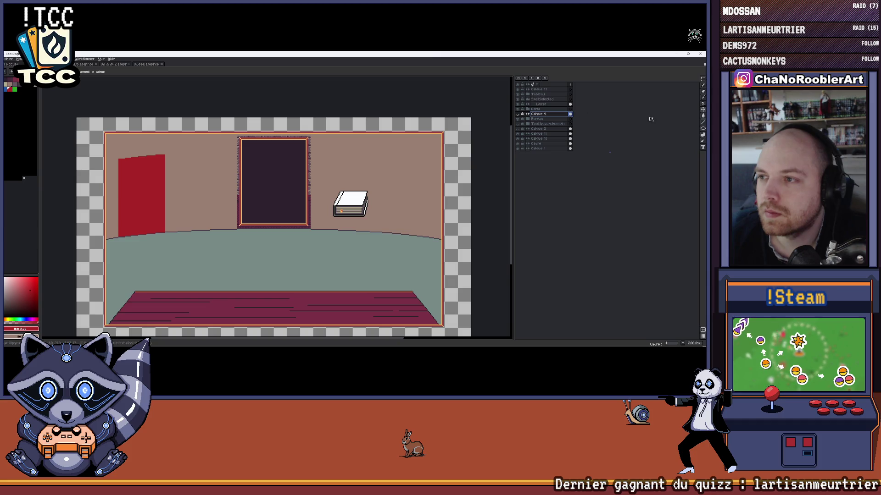
{"action": "left_click", "coordinate": [701, 126]}
{"action": "left_click", "coordinate": [518, 115]}
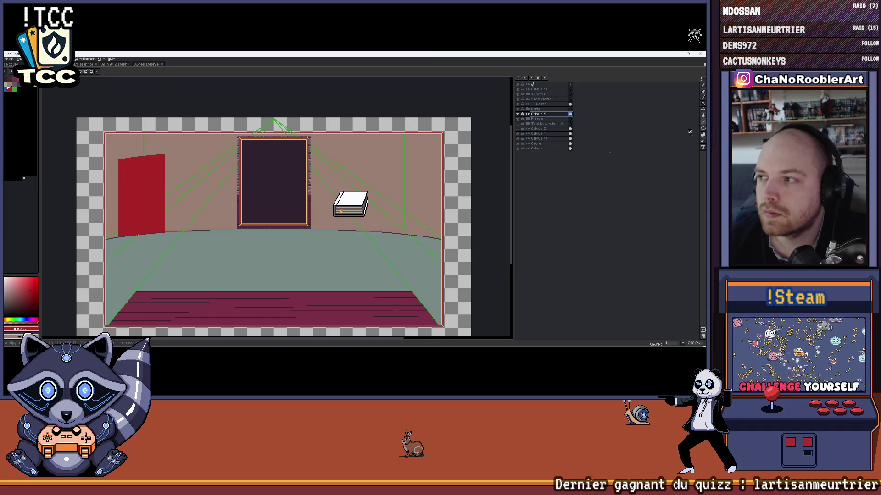
{"action": "scroll", "coordinate": [363, 128], "scroll_direction": "up", "scroll_amount": 1}
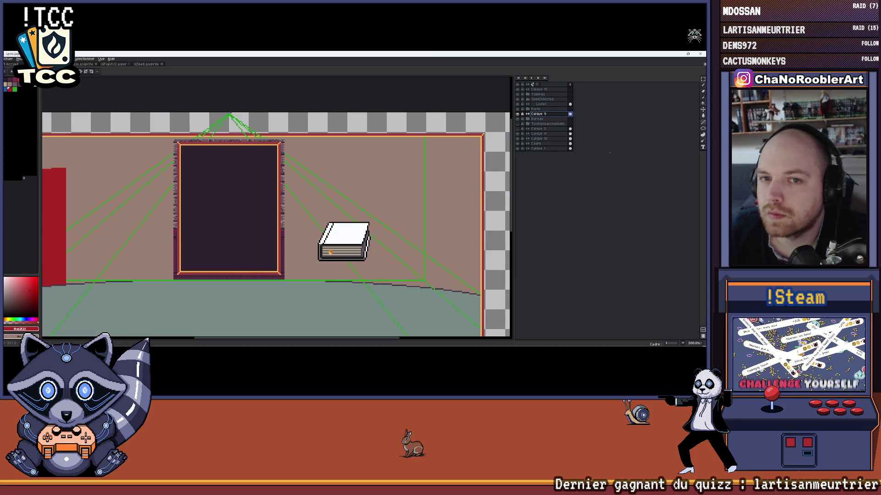
{"action": "left_click", "coordinate": [239, 115]}
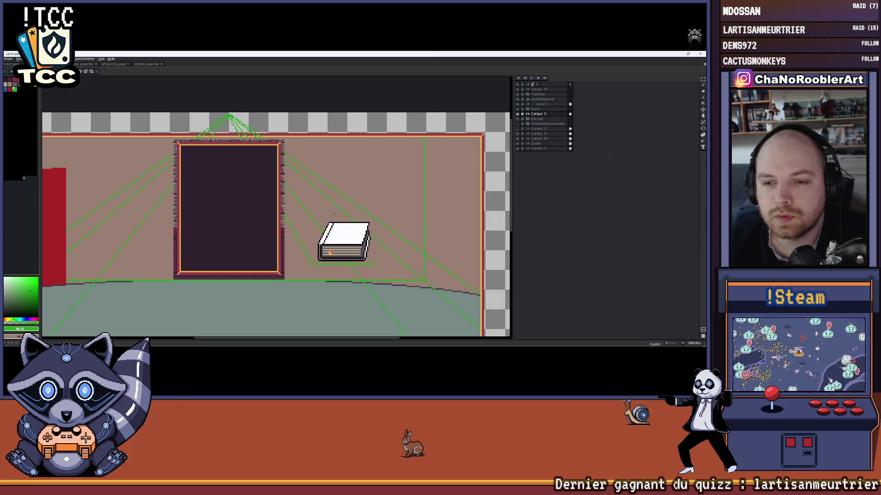
{"action": "scroll", "coordinate": [328, 215], "scroll_direction": "down", "scroll_amount": 1}
{"action": "scroll", "coordinate": [327, 220], "scroll_direction": "up", "scroll_amount": 1}
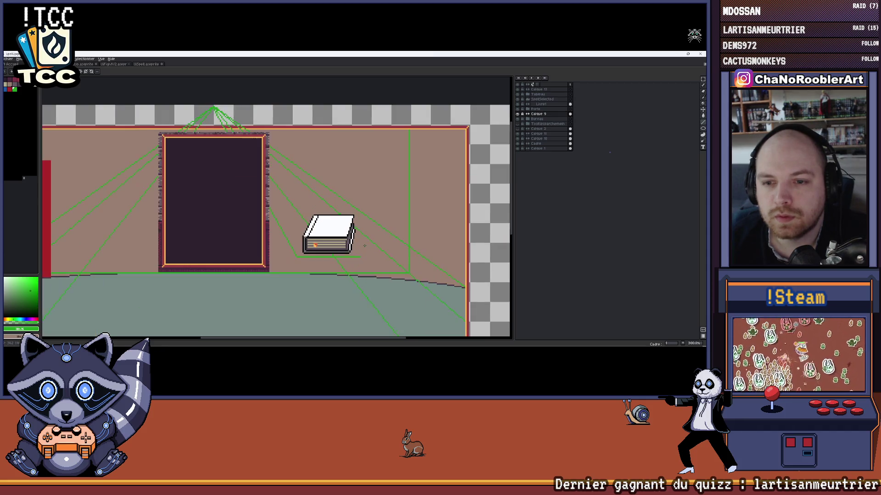
{"action": "scroll", "coordinate": [324, 234], "scroll_direction": "up", "scroll_amount": 1}
{"action": "scroll", "coordinate": [324, 234], "scroll_direction": "down", "scroll_amount": 1}
{"action": "scroll", "coordinate": [303, 220], "scroll_direction": "up", "scroll_amount": 1}
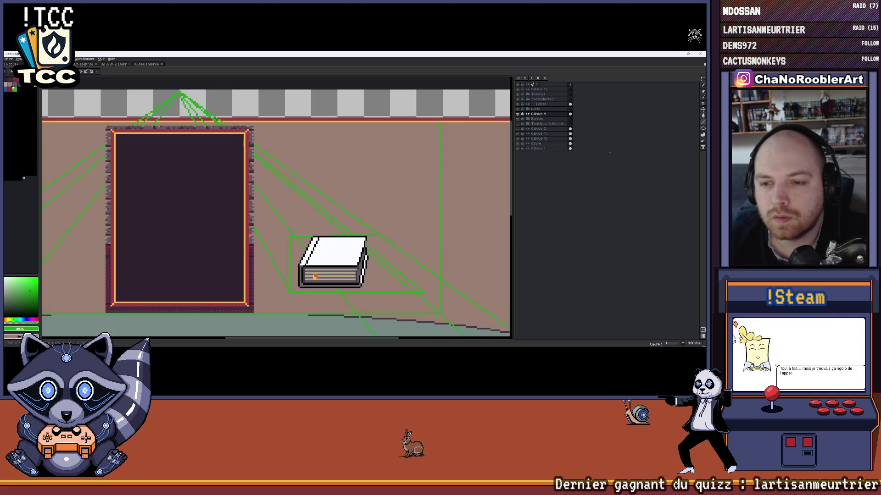
{"action": "scroll", "coordinate": [296, 178], "scroll_direction": "down", "scroll_amount": 3}
{"action": "scroll", "coordinate": [295, 177], "scroll_direction": "up", "scroll_amount": 2}
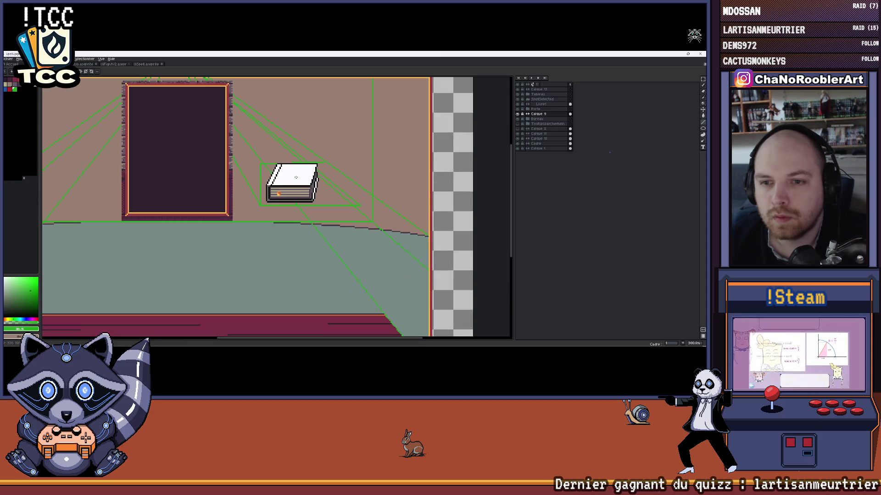
{"action": "scroll", "coordinate": [296, 177], "scroll_direction": "up", "scroll_amount": 1}
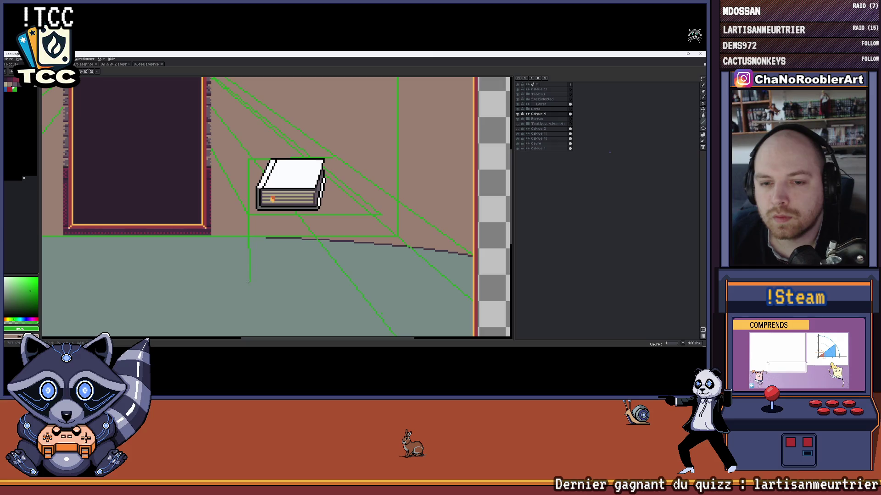
{"action": "scroll", "coordinate": [250, 281], "scroll_direction": "down", "scroll_amount": 3}
{"action": "scroll", "coordinate": [289, 289], "scroll_direction": "up", "scroll_amount": 1}
{"action": "scroll", "coordinate": [309, 293], "scroll_direction": "up", "scroll_amount": 2}
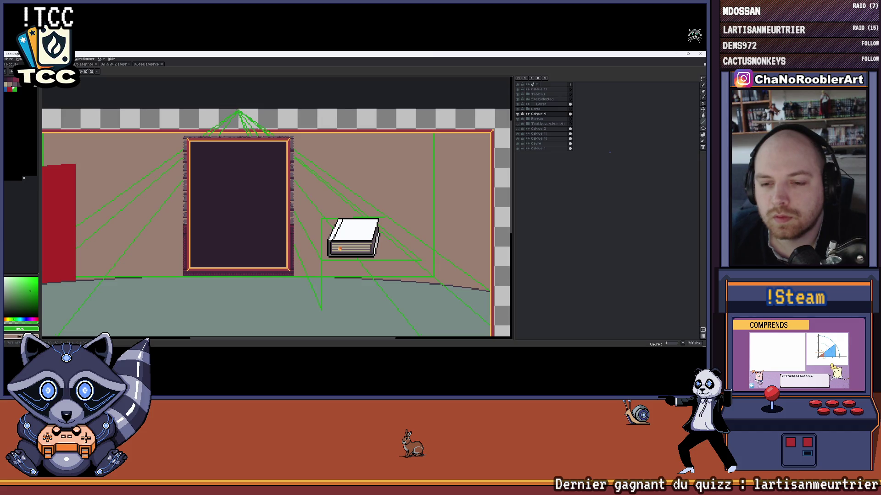
{"action": "scroll", "coordinate": [319, 175], "scroll_direction": "down", "scroll_amount": 3}
{"action": "scroll", "coordinate": [330, 200], "scroll_direction": "up", "scroll_amount": 1}
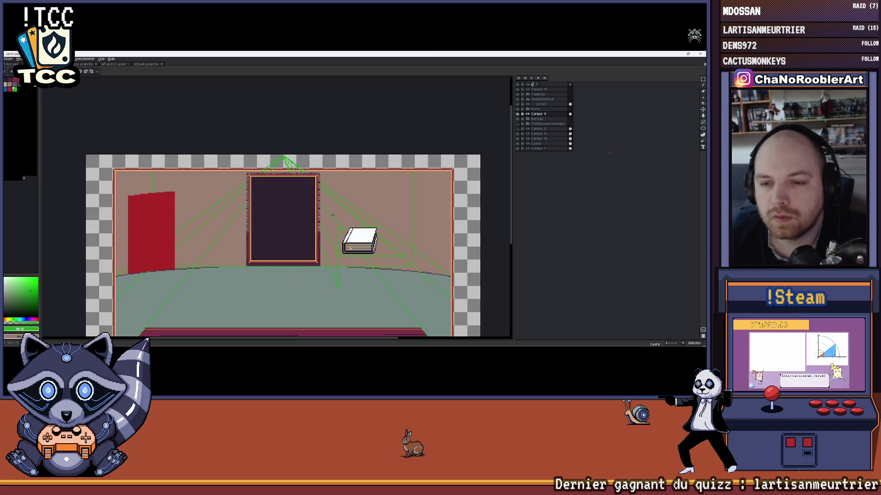
{"action": "scroll", "coordinate": [344, 221], "scroll_direction": "up", "scroll_amount": 1}
{"action": "scroll", "coordinate": [353, 237], "scroll_direction": "up", "scroll_amount": 1}
{"action": "scroll", "coordinate": [344, 231], "scroll_direction": "down", "scroll_amount": 1}
{"action": "scroll", "coordinate": [331, 228], "scroll_direction": "up", "scroll_amount": 1}
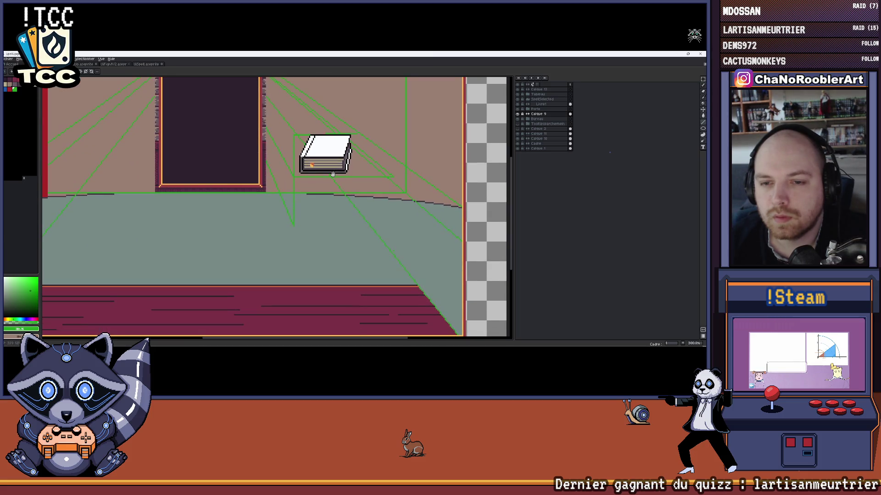
{"action": "scroll", "coordinate": [297, 234], "scroll_direction": "up", "scroll_amount": 1}
Draw a horizontal and a vertical green guide line forming the box below the book
{"action": "left_click_drag", "start_coordinate": [297, 235], "coordinate": [416, 229]}
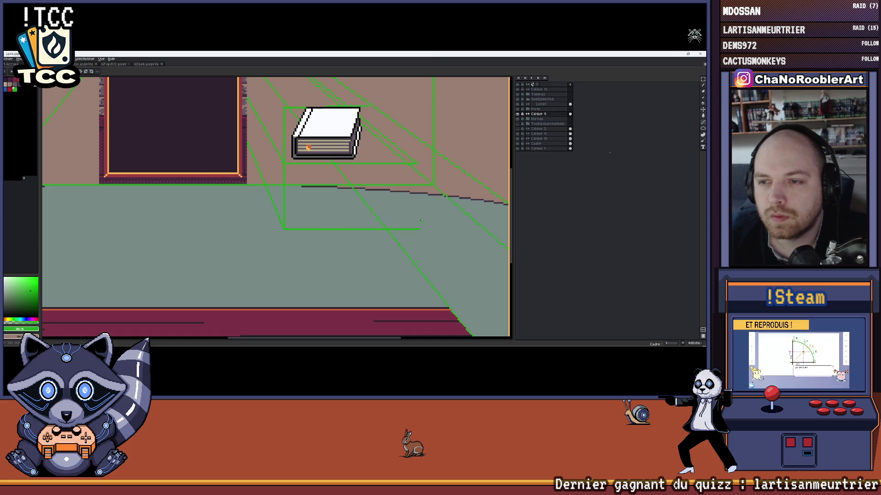
{"action": "left_click_drag", "start_coordinate": [414, 164], "coordinate": [416, 215]}
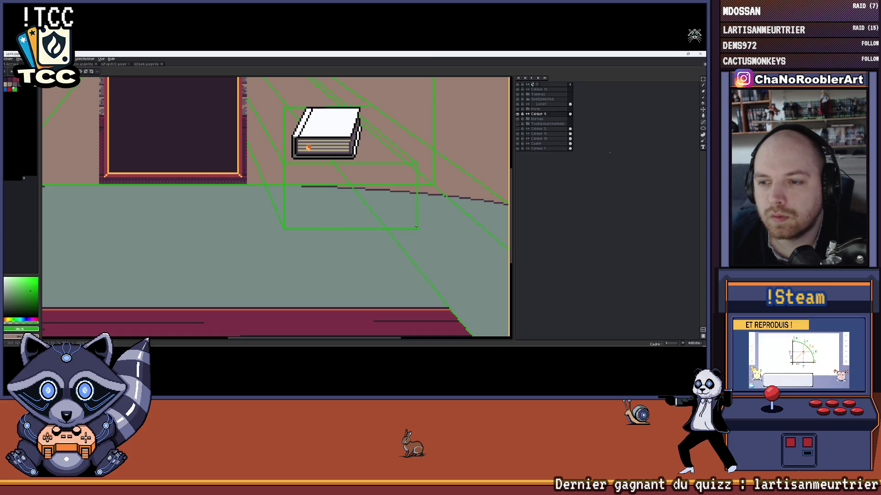
{"action": "scroll", "coordinate": [417, 228], "scroll_direction": "down", "scroll_amount": 2}
{"action": "scroll", "coordinate": [386, 192], "scroll_direction": "up", "scroll_amount": 2}
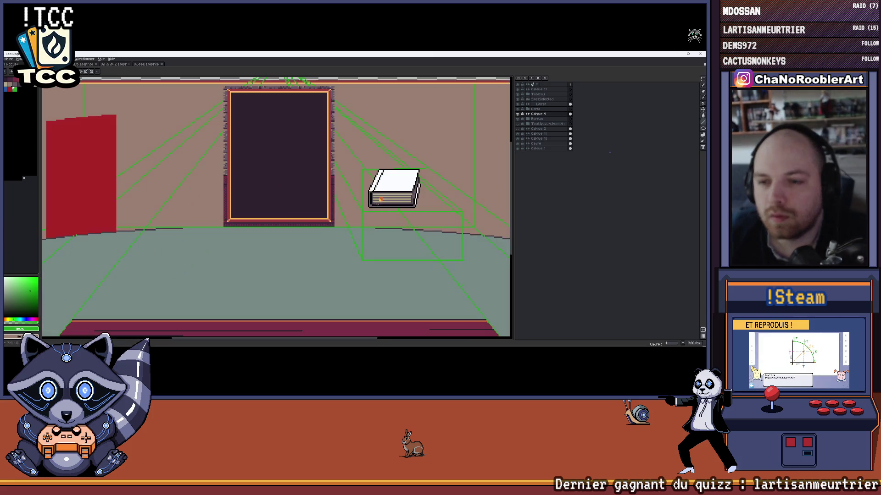
{"action": "scroll", "coordinate": [356, 171], "scroll_direction": "up", "scroll_amount": 1}
{"action": "scroll", "coordinate": [355, 172], "scroll_direction": "up", "scroll_amount": 1}
{"action": "scroll", "coordinate": [372, 181], "scroll_direction": "down", "scroll_amount": 1}
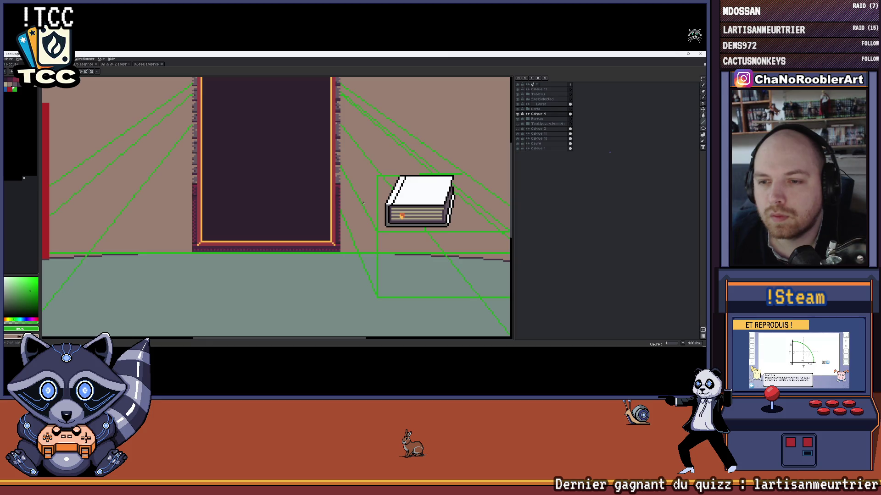
{"action": "scroll", "coordinate": [343, 230], "scroll_direction": "up", "scroll_amount": 1}
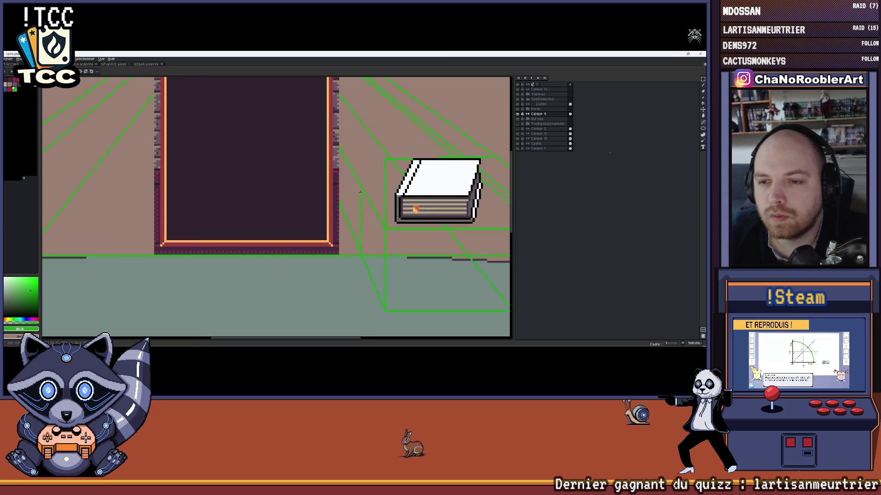
{"action": "scroll", "coordinate": [377, 169], "scroll_direction": "down", "scroll_amount": 1}
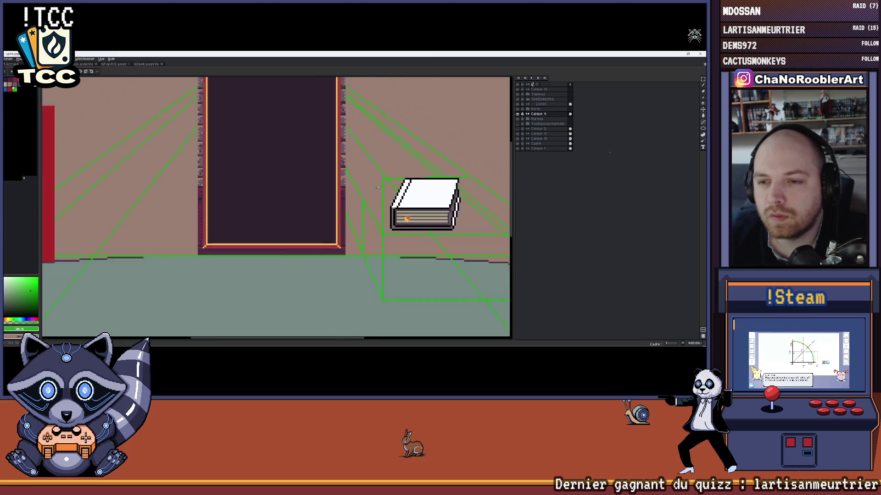
{"action": "scroll", "coordinate": [372, 179], "scroll_direction": "down", "scroll_amount": 1}
{"action": "left_click_drag", "start_coordinate": [344, 197], "coordinate": [343, 198]}
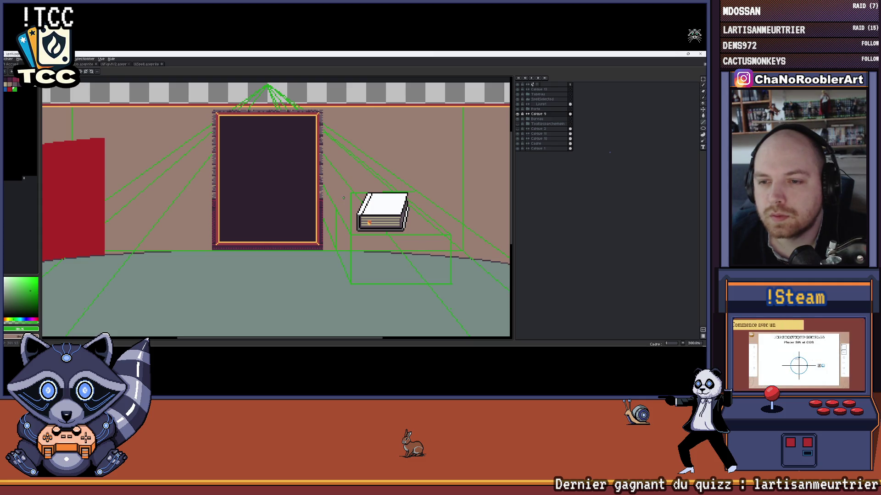
{"action": "left_click_drag", "start_coordinate": [342, 198], "coordinate": [357, 217]}
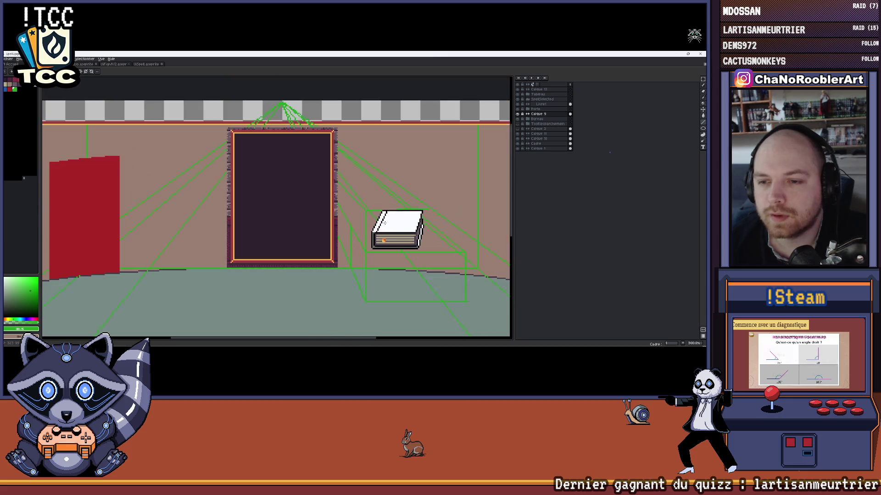
{"action": "scroll", "coordinate": [378, 220], "scroll_direction": "up", "scroll_amount": 2}
{"action": "scroll", "coordinate": [378, 221], "scroll_direction": "down", "scroll_amount": 2}
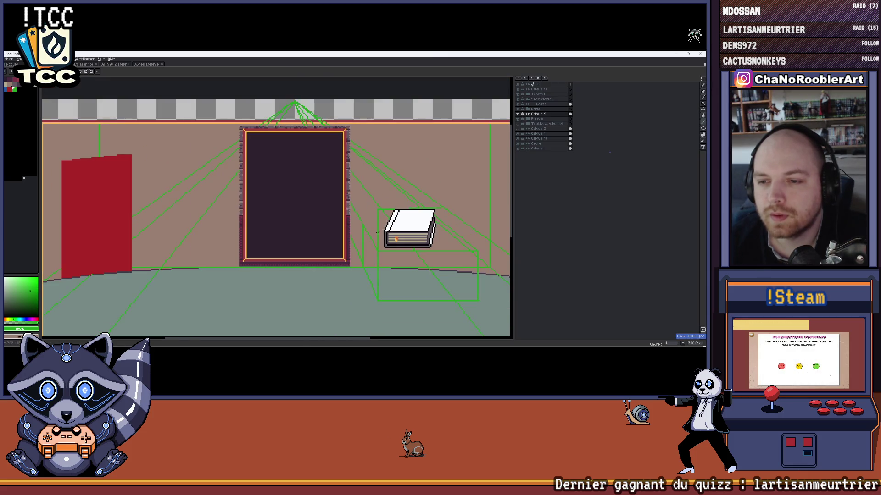
{"action": "scroll", "coordinate": [378, 220], "scroll_direction": "up", "scroll_amount": 1}
{"action": "scroll", "coordinate": [378, 221], "scroll_direction": "right", "scroll_amount": 2}
{"action": "scroll", "coordinate": [379, 221], "scroll_direction": "right", "scroll_amount": 2}
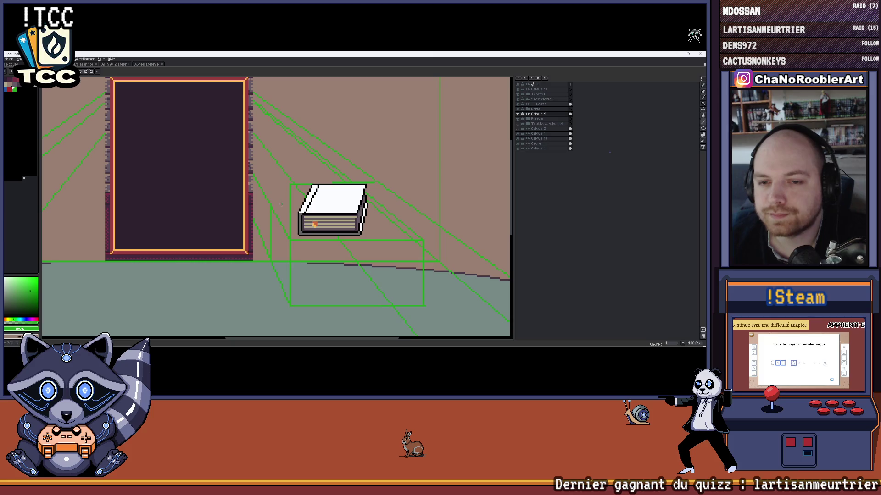
{"action": "scroll", "coordinate": [269, 204], "scroll_direction": "down", "scroll_amount": 2}
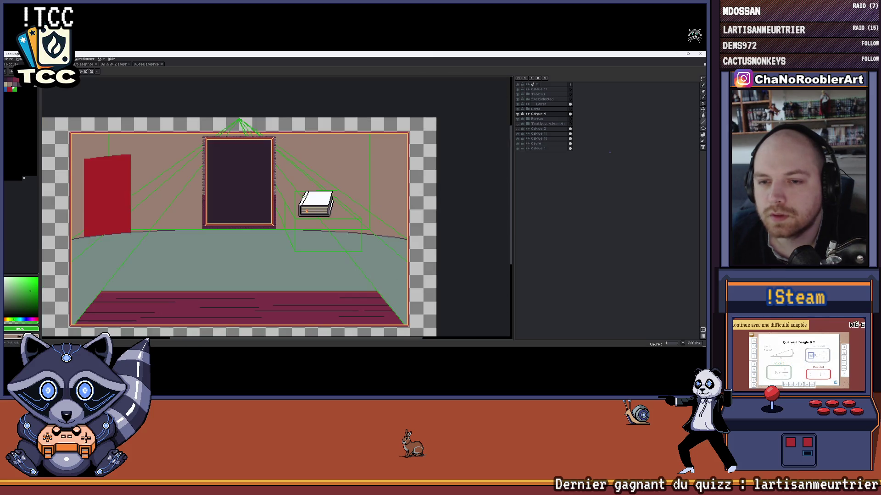
{"action": "scroll", "coordinate": [297, 191], "scroll_direction": "up", "scroll_amount": 2}
{"action": "left_click_drag", "start_coordinate": [295, 192], "coordinate": [278, 207]}
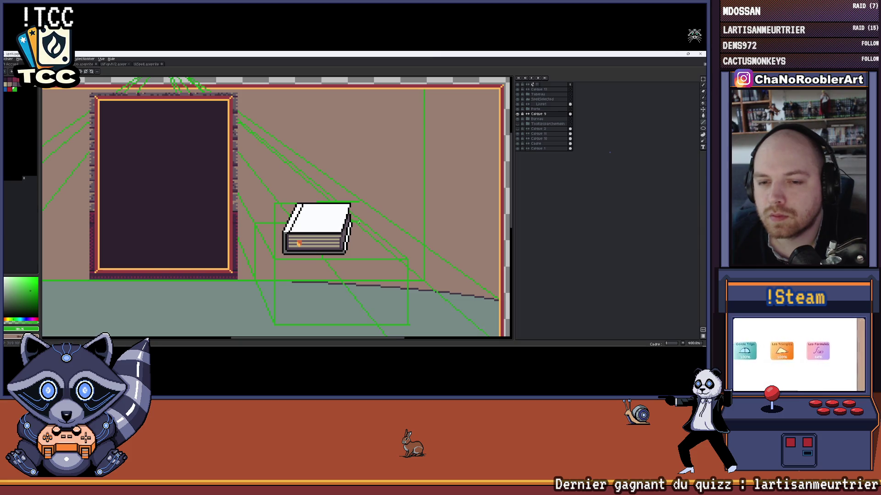
{"action": "scroll", "coordinate": [361, 223], "scroll_direction": "down", "scroll_amount": 2}
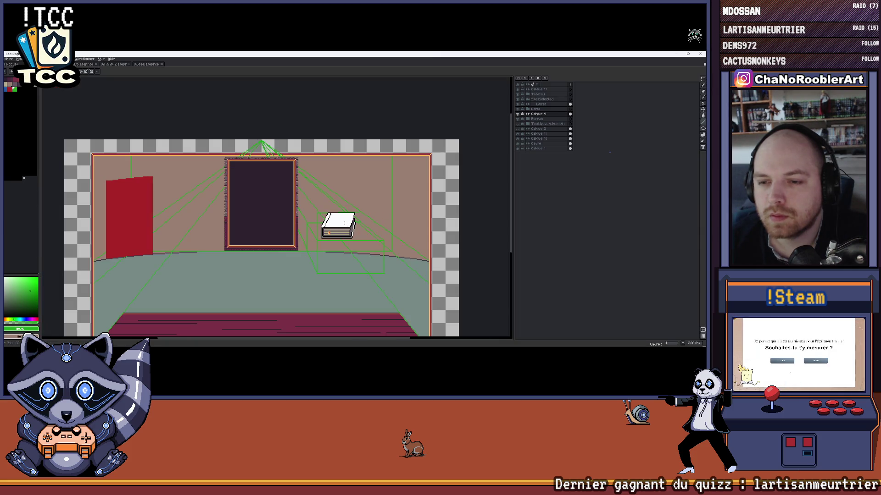
{"action": "scroll", "coordinate": [345, 224], "scroll_direction": "up", "scroll_amount": 2}
{"action": "scroll", "coordinate": [345, 222], "scroll_direction": "up", "scroll_amount": 1}
{"action": "scroll", "coordinate": [290, 196], "scroll_direction": "up", "scroll_amount": 1}
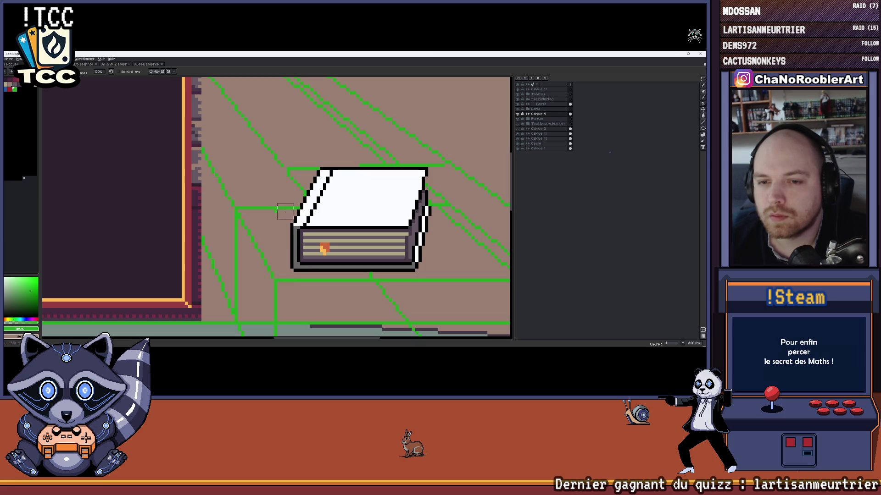
Erase guide lines along the book's top and draw the box's right vertical edge in green
{"action": "left_click_drag", "start_coordinate": [302, 173], "coordinate": [437, 173]}
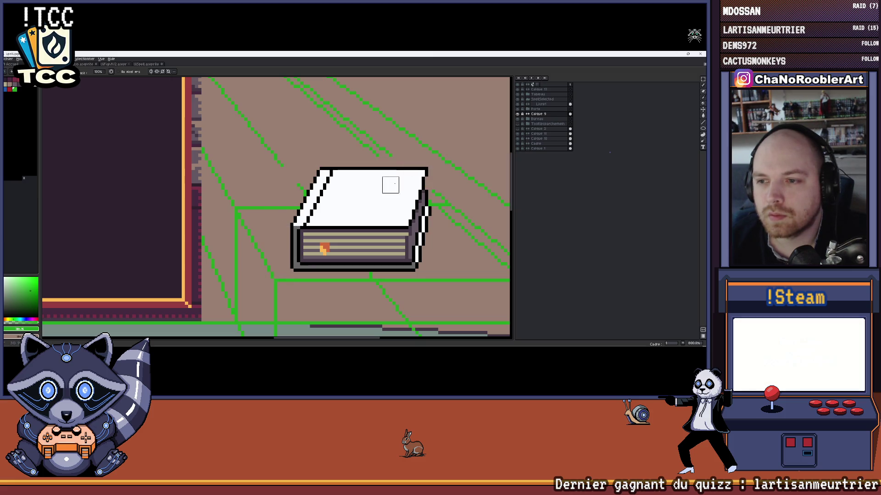
{"action": "scroll", "coordinate": [433, 182], "scroll_direction": "down", "scroll_amount": 2}
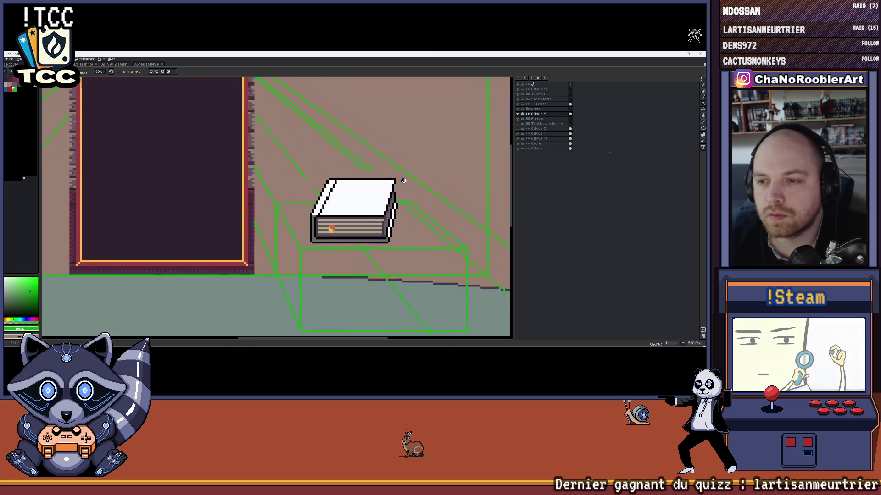
{"action": "scroll", "coordinate": [399, 217], "scroll_direction": "up", "scroll_amount": 1}
{"action": "scroll", "coordinate": [413, 231], "scroll_direction": "right", "scroll_amount": 2}
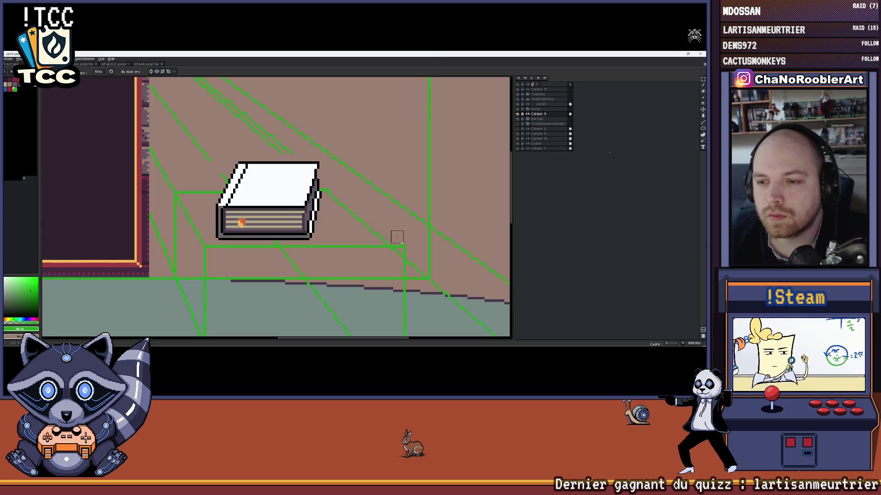
{"action": "scroll", "coordinate": [409, 237], "scroll_direction": "down", "scroll_amount": 2}
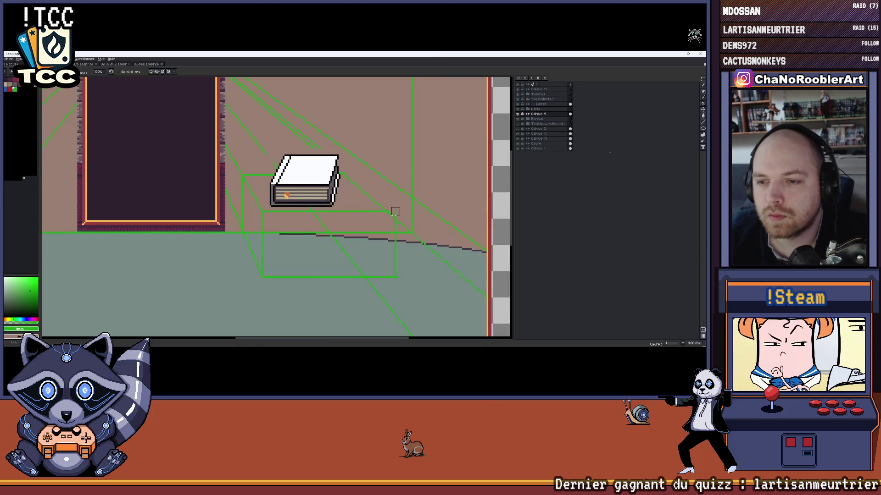
{"action": "scroll", "coordinate": [393, 245], "scroll_direction": "up", "scroll_amount": 2}
{"action": "key", "text": "i"}
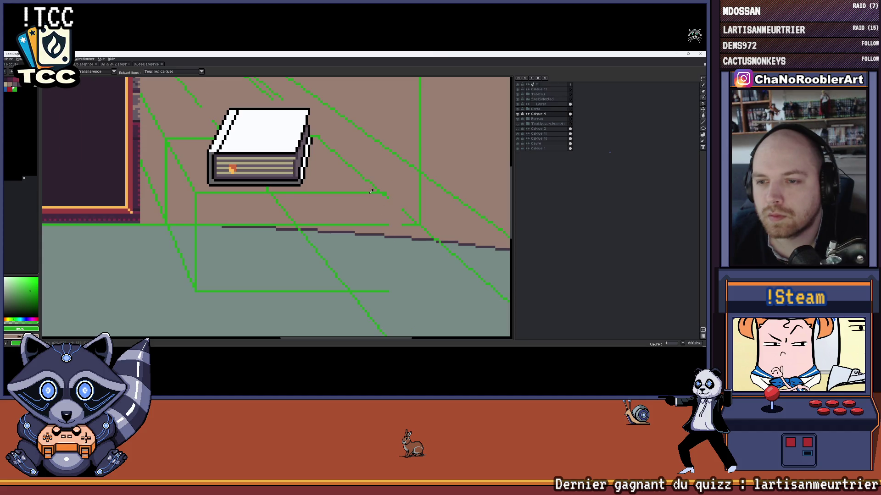
{"action": "key", "text": "n"}
{"action": "left_click_drag", "start_coordinate": [378, 290], "coordinate": [377, 192]}
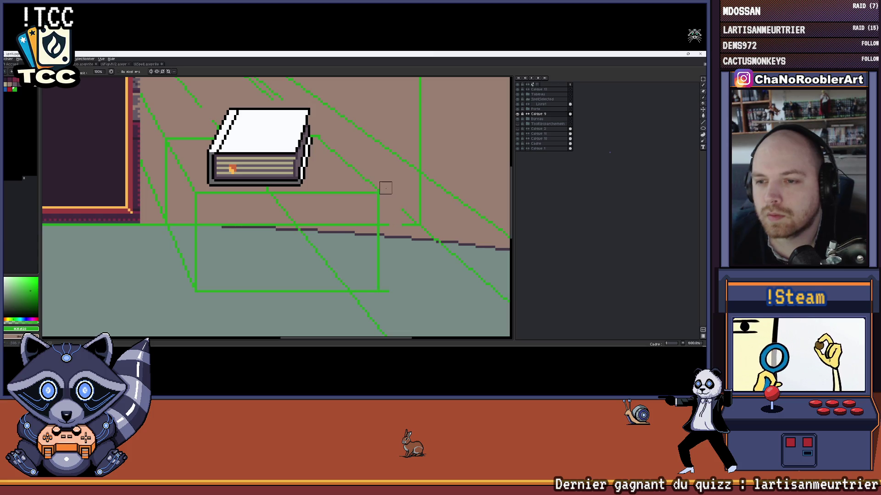
{"action": "scroll", "coordinate": [392, 275], "scroll_direction": "down", "scroll_amount": 2}
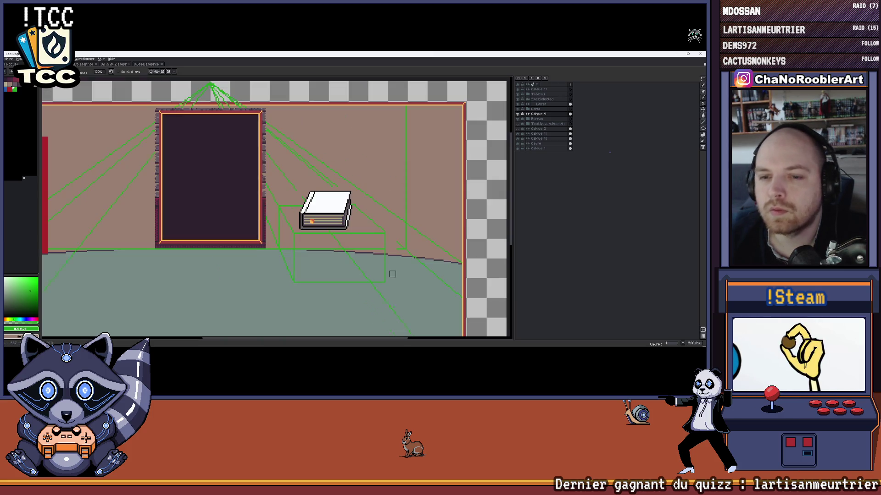
{"action": "scroll", "coordinate": [394, 272], "scroll_direction": "down", "scroll_amount": 5}
{"action": "scroll", "coordinate": [400, 262], "scroll_direction": "up", "scroll_amount": 4}
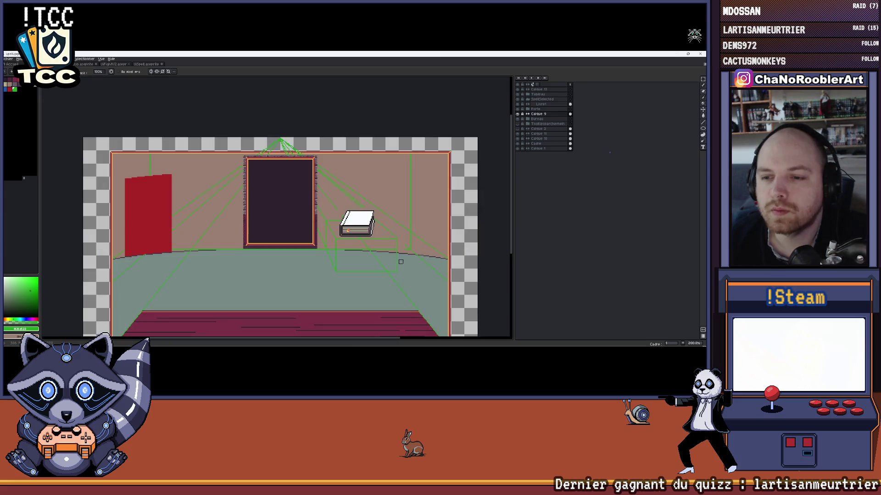
Reframe the view on the book and pick the layer to work from
{"action": "left_click_drag", "start_coordinate": [400, 262], "coordinate": [372, 224]}
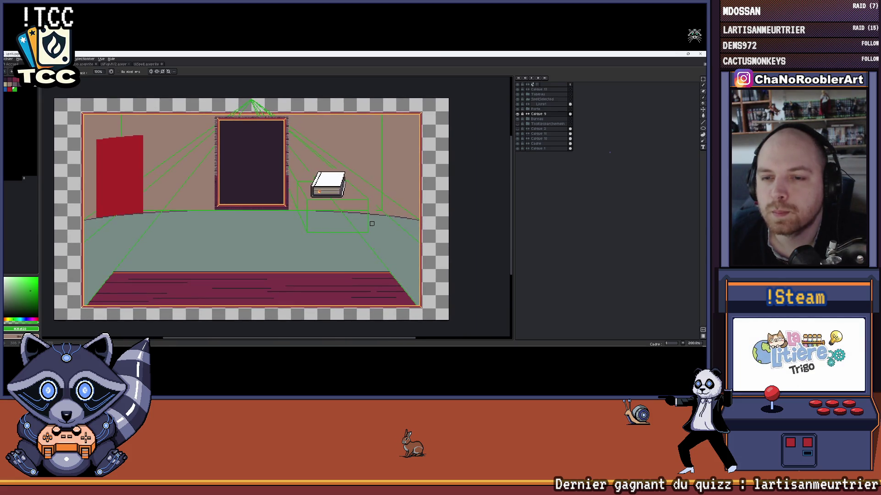
{"action": "scroll", "coordinate": [339, 219], "scroll_direction": "up", "scroll_amount": 2}
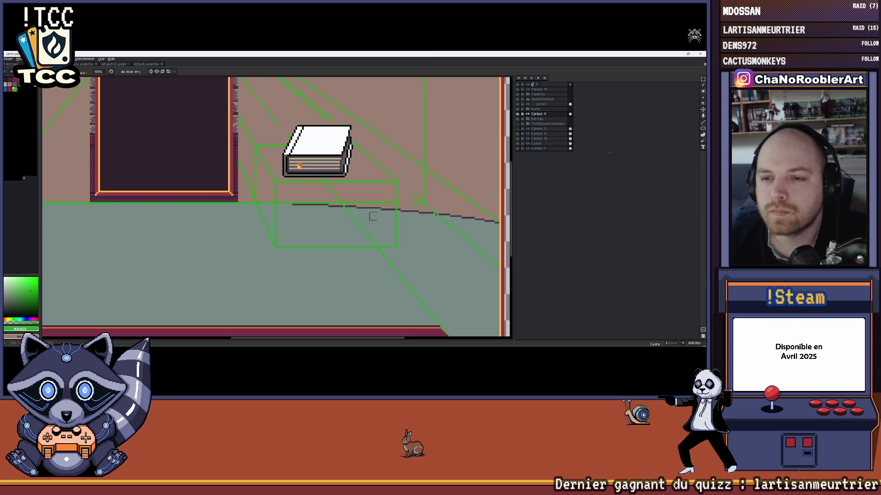
{"action": "left_click_drag", "start_coordinate": [370, 217], "coordinate": [381, 227]}
{"action": "scroll", "coordinate": [380, 227], "scroll_direction": "down", "scroll_amount": 1}
{"action": "scroll", "coordinate": [381, 228], "scroll_direction": "down", "scroll_amount": 1}
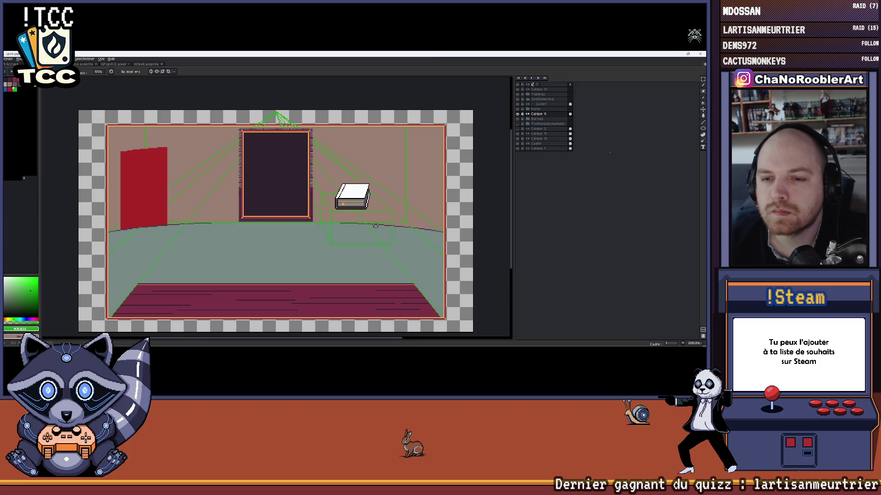
{"action": "scroll", "coordinate": [326, 217], "scroll_direction": "up", "scroll_amount": 2}
{"action": "scroll", "coordinate": [327, 217], "scroll_direction": "up", "scroll_amount": 2}
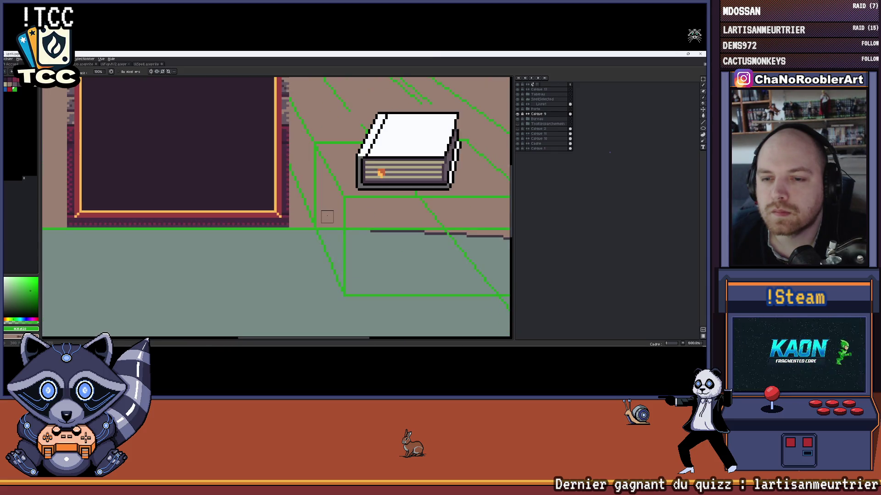
{"action": "scroll", "coordinate": [326, 216], "scroll_direction": "down", "scroll_amount": 1}
{"action": "scroll", "coordinate": [327, 216], "scroll_direction": "down", "scroll_amount": 1}
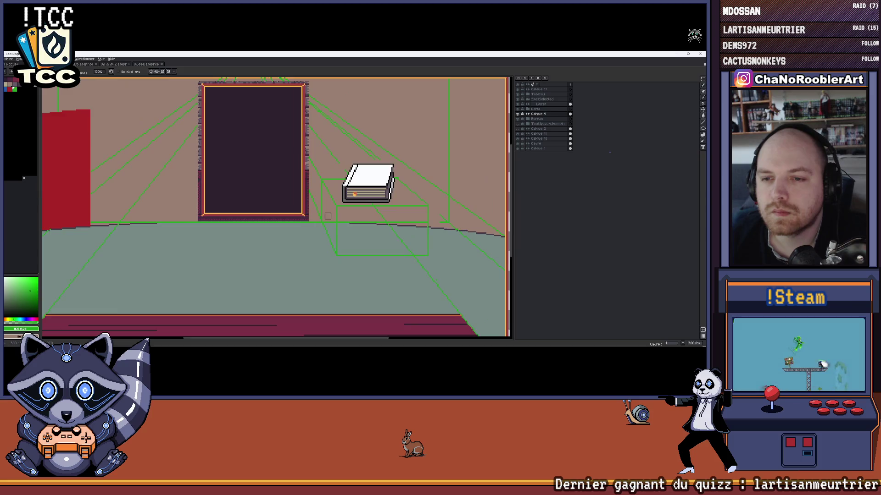
{"action": "scroll", "coordinate": [327, 217], "scroll_direction": "down", "scroll_amount": 1}
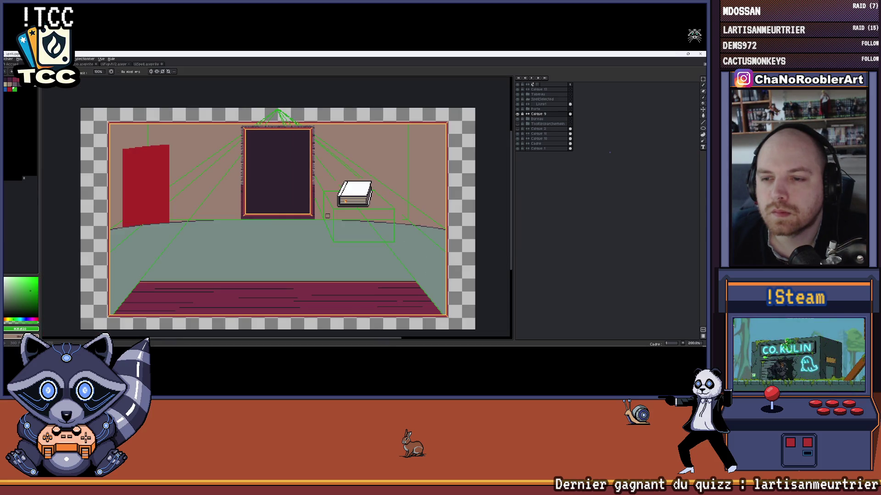
{"action": "scroll", "coordinate": [327, 215], "scroll_direction": "right", "scroll_amount": 1}
{"action": "left_click", "coordinate": [518, 118]}
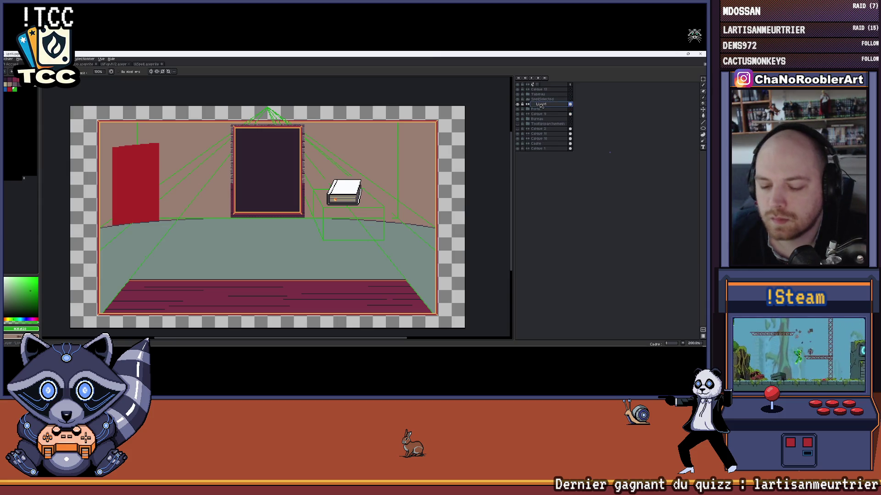
Add a new shelf layer and eyedrop the dark red from the brick-room drawing
{"action": "key", "text": "shift+n"}
{"action": "scroll", "coordinate": [365, 216], "scroll_direction": "up", "scroll_amount": 2}
{"action": "scroll", "coordinate": [365, 215], "scroll_direction": "down", "scroll_amount": 3}
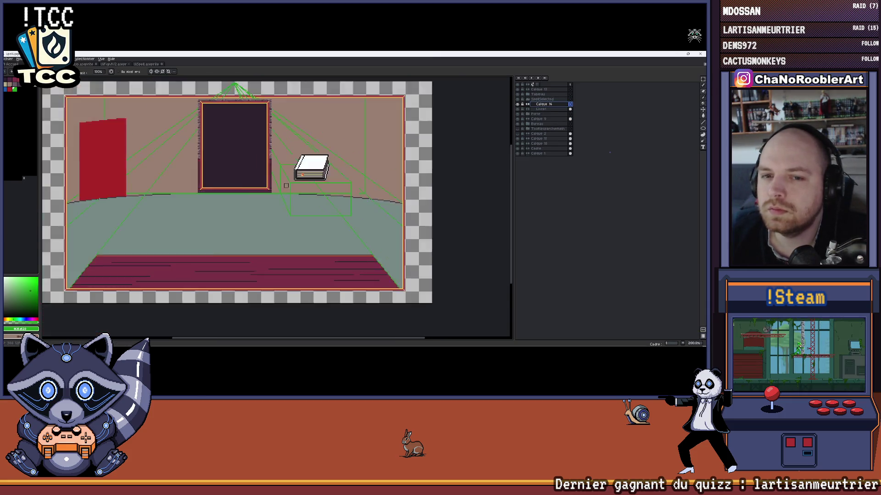
{"action": "scroll", "coordinate": [345, 217], "scroll_direction": "down", "scroll_amount": 2}
{"action": "key", "text": "p"}
{"action": "left_click", "coordinate": [300, 217]}
{"action": "scroll", "coordinate": [282, 149], "scroll_direction": "up", "scroll_amount": 3}
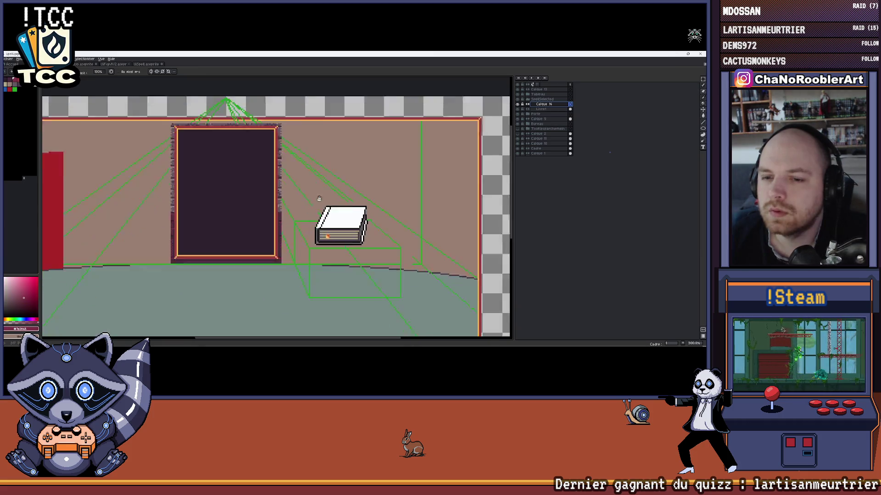
{"action": "left_click", "coordinate": [141, 63]}
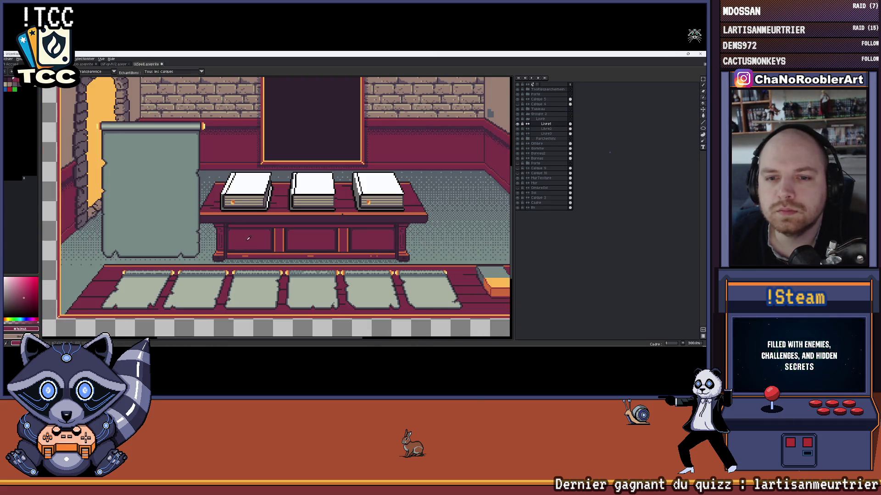
{"action": "key", "text": "ctrl+Tab"}
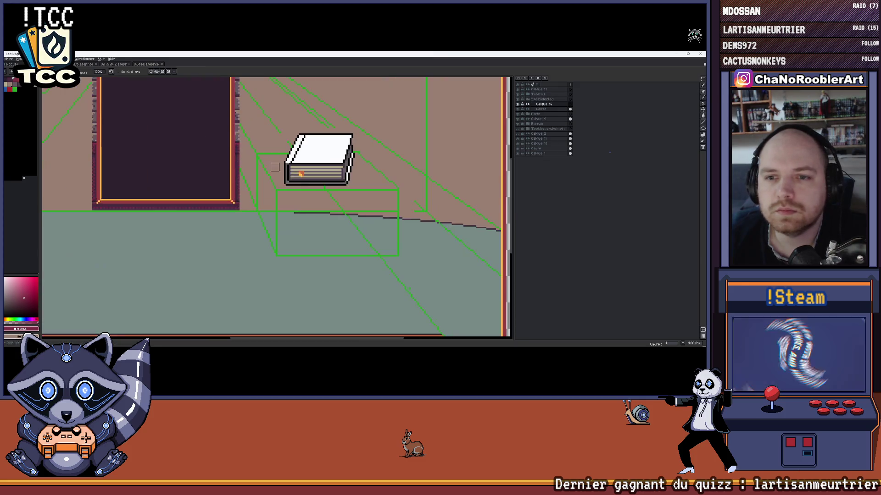
{"action": "scroll", "coordinate": [244, 181], "scroll_direction": "up", "scroll_amount": 2}
{"action": "scroll", "coordinate": [245, 181], "scroll_direction": "up", "scroll_amount": 2}
{"action": "scroll", "coordinate": [235, 182], "scroll_direction": "up", "scroll_amount": 1}
{"action": "scroll", "coordinate": [213, 182], "scroll_direction": "down", "scroll_amount": 1}
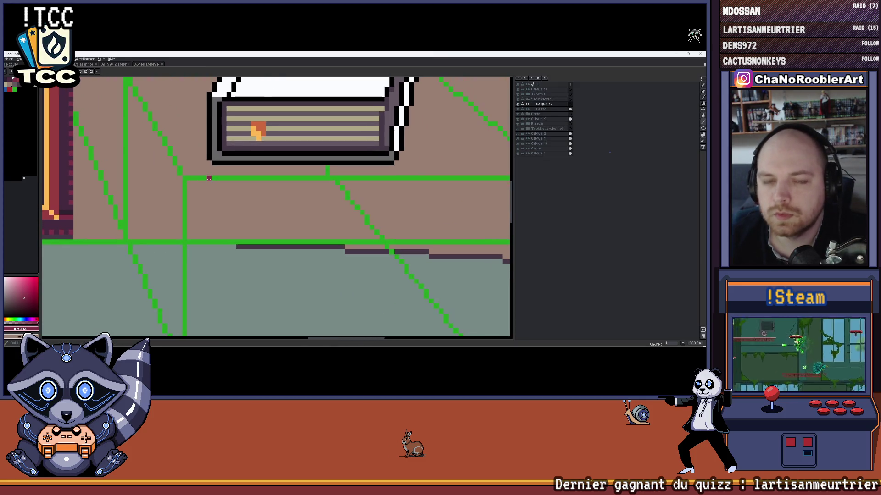
{"action": "scroll", "coordinate": [200, 182], "scroll_direction": "down", "scroll_amount": 1}
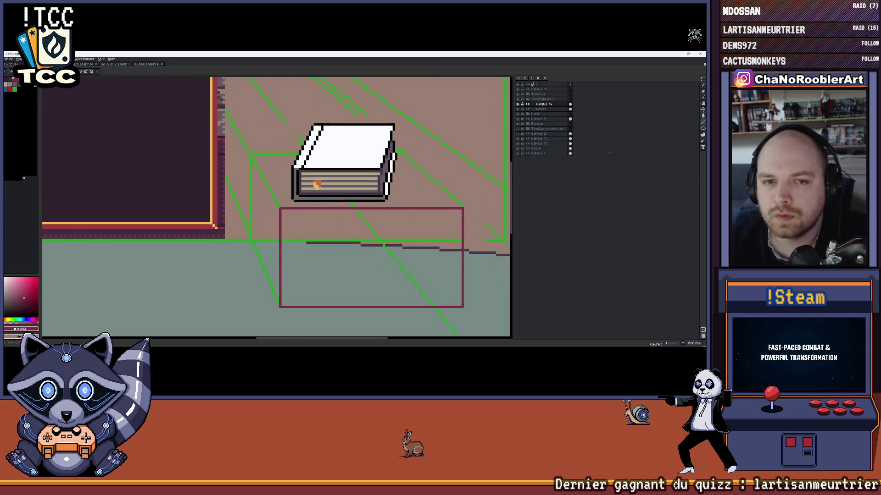
{"action": "scroll", "coordinate": [252, 158], "scroll_direction": "up", "scroll_amount": 2}
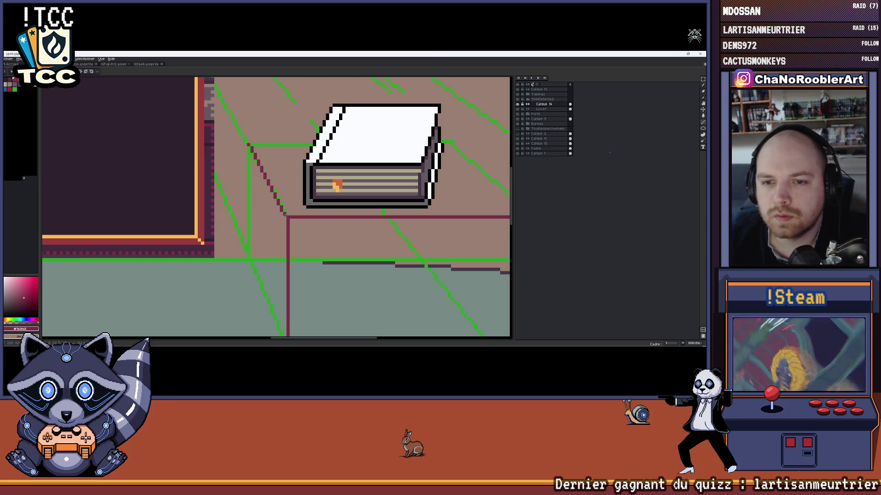
Replace the misplaced diagonal with the shelf's left slanted edge, extended down along the guide
{"action": "key", "text": "ctrl+z"}
{"action": "left_click_drag", "start_coordinate": [258, 145], "coordinate": [248, 146]}
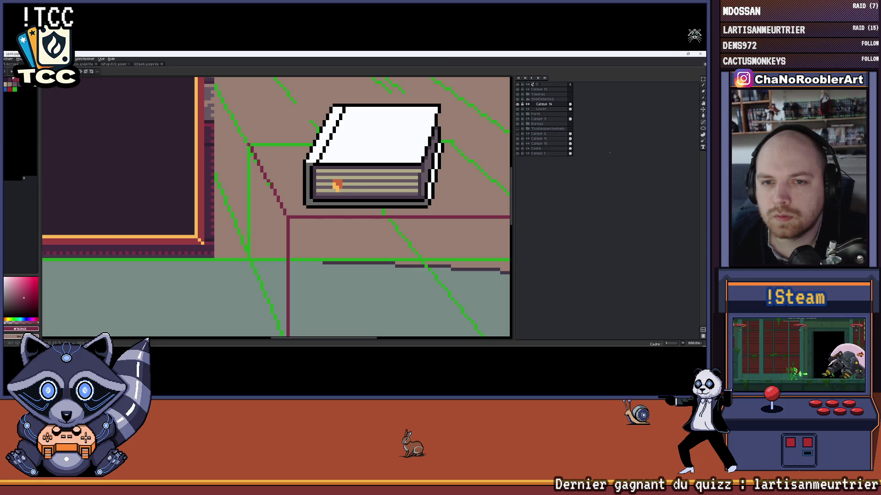
{"action": "scroll", "coordinate": [248, 259], "scroll_direction": "down", "scroll_amount": 3}
{"action": "left_click_drag", "start_coordinate": [249, 146], "coordinate": [287, 234]}
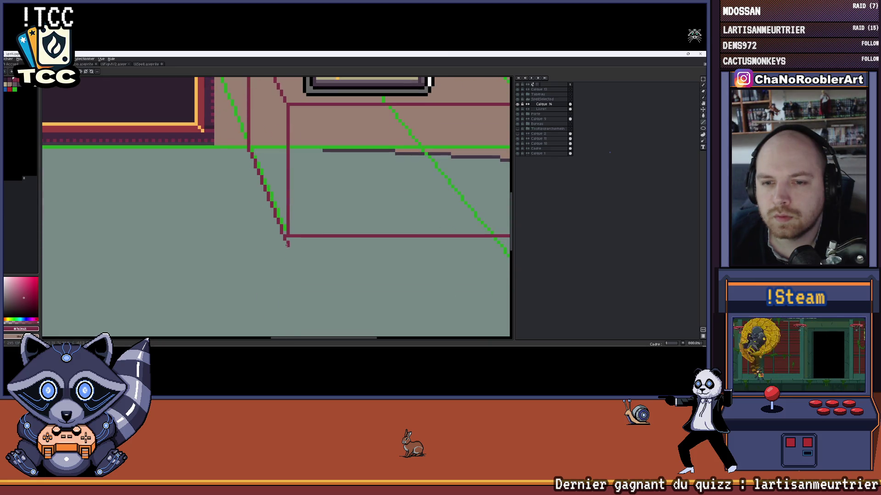
{"action": "scroll", "coordinate": [286, 235], "scroll_direction": "down", "scroll_amount": 2}
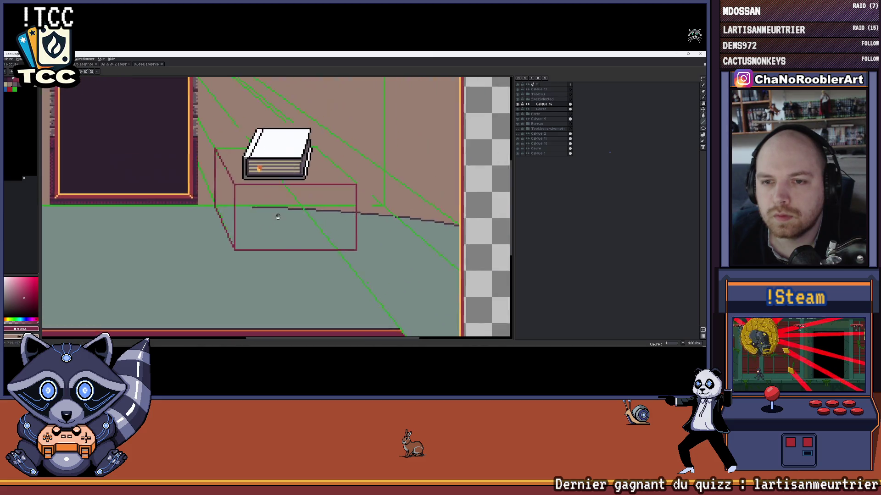
{"action": "scroll", "coordinate": [296, 196], "scroll_direction": "up", "scroll_amount": 2}
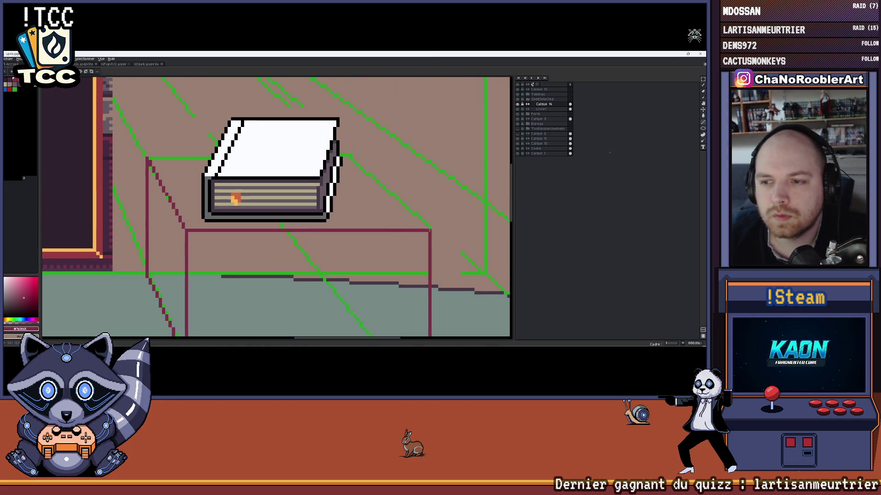
Draw the shelf's dark-red top back edge, redoing it after a misdrawn attempt
{"action": "left_click_drag", "start_coordinate": [342, 154], "coordinate": [148, 159]}
{"action": "key", "text": "ctrl+z"}
{"action": "left_click_drag", "start_coordinate": [264, 157], "coordinate": [156, 158]}
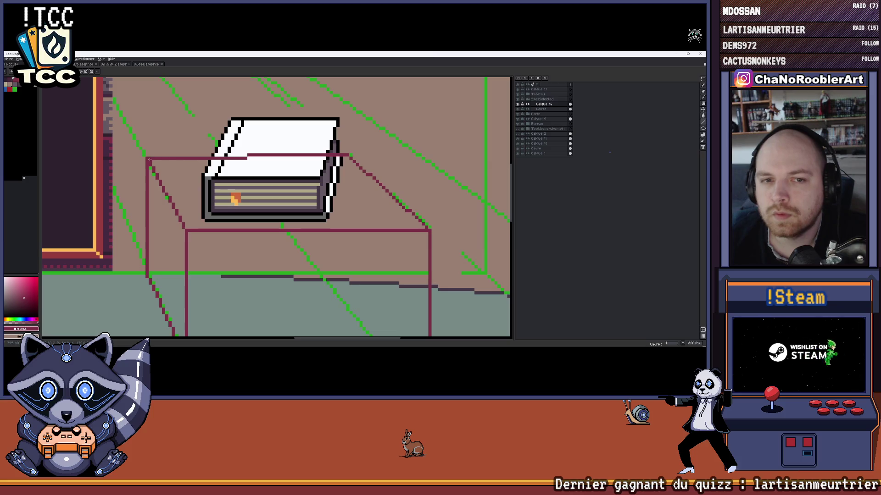
{"action": "scroll", "coordinate": [297, 160], "scroll_direction": "down", "scroll_amount": 1}
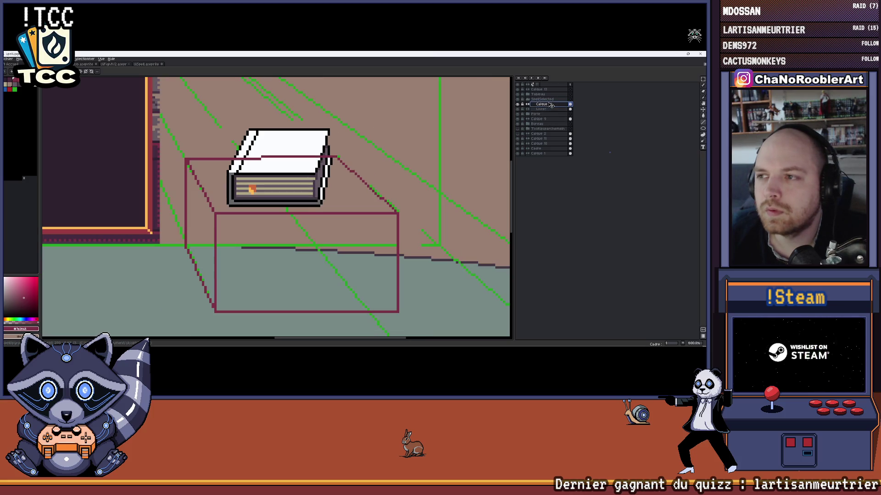
{"action": "scroll", "coordinate": [385, 166], "scroll_direction": "down", "scroll_amount": 1}
{"action": "scroll", "coordinate": [385, 167], "scroll_direction": "down", "scroll_amount": 1}
{"action": "scroll", "coordinate": [388, 167], "scroll_direction": "down", "scroll_amount": 1}
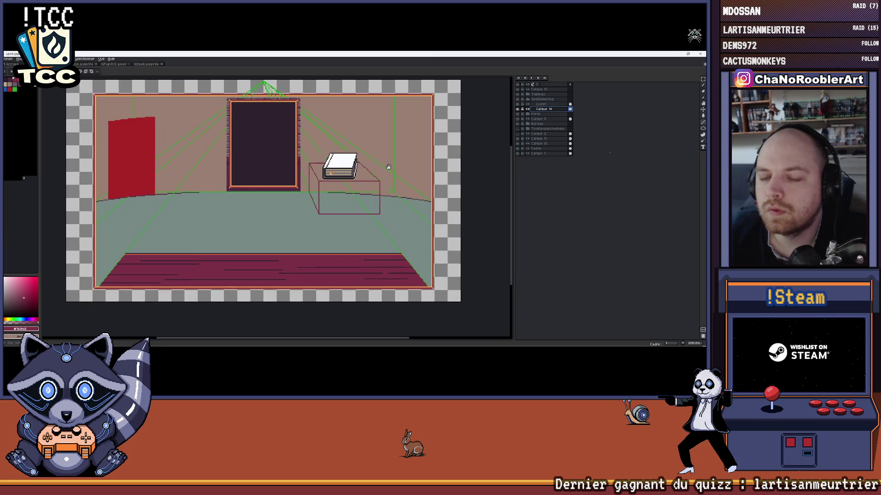
{"action": "scroll", "coordinate": [389, 166], "scroll_direction": "down", "scroll_amount": 1}
{"action": "scroll", "coordinate": [385, 174], "scroll_direction": "up", "scroll_amount": 1}
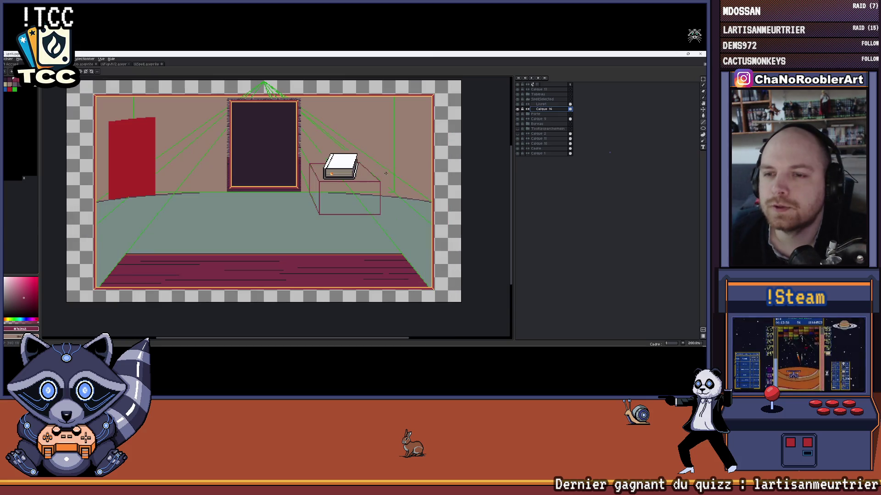
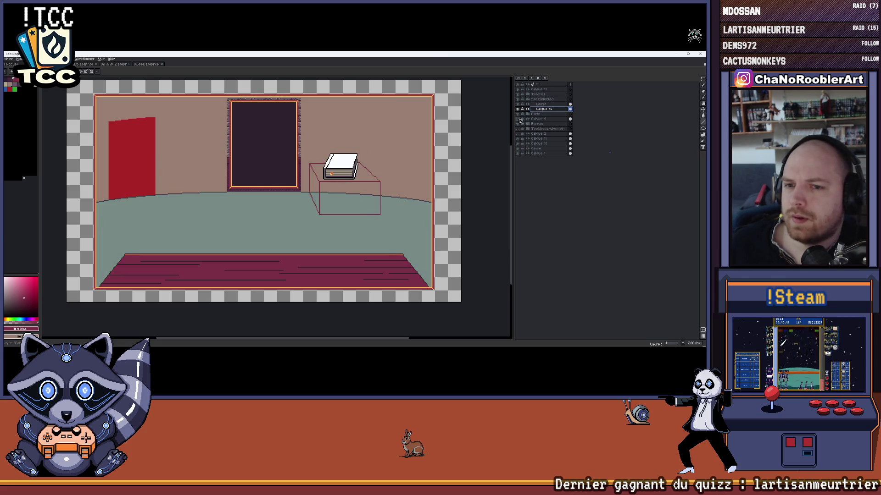
{"action": "scroll", "coordinate": [217, 133], "scroll_direction": "up", "scroll_amount": 3}
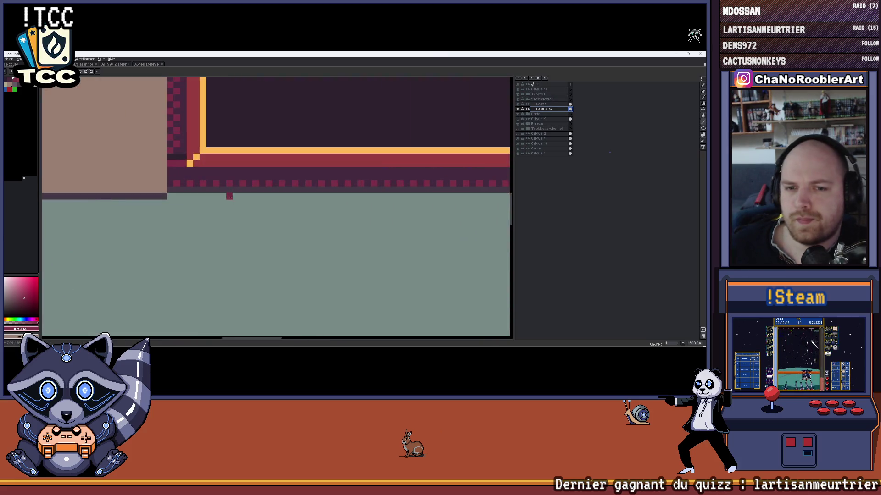
{"action": "scroll", "coordinate": [264, 175], "scroll_direction": "down", "scroll_amount": 5}
{"action": "scroll", "coordinate": [265, 175], "scroll_direction": "up", "scroll_amount": 4}
Pan onto the table box under the book and bucket-fill its front face dark red
{"action": "mouse_move", "coordinate": [321, 124]}
{"action": "left_mouse_down"}
{"action": "mouse_move", "coordinate": [370, 124]}
{"action": "mouse_move", "coordinate": [331, 140]}
{"action": "left_mouse_up"}
{"action": "left_click_drag", "start_coordinate": [310, 190], "coordinate": [318, 181]}
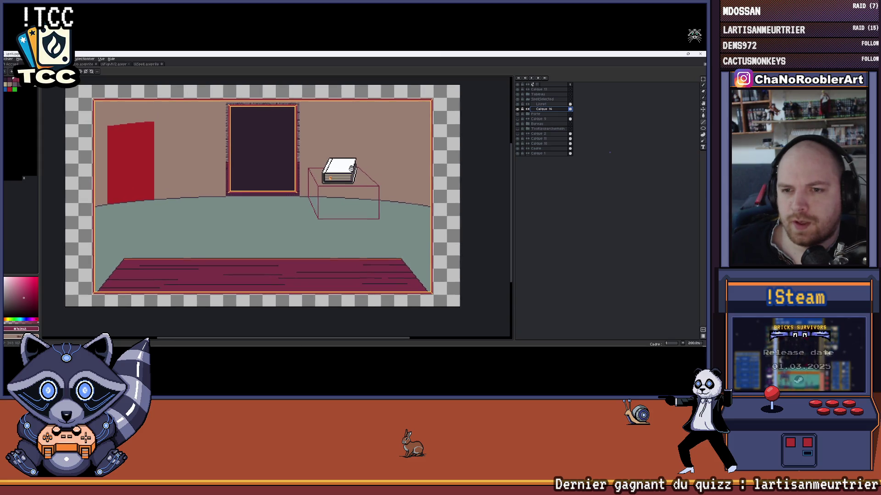
{"action": "scroll", "coordinate": [319, 181], "scroll_direction": "up", "scroll_amount": 2}
{"action": "scroll", "coordinate": [319, 182], "scroll_direction": "down", "scroll_amount": 2}
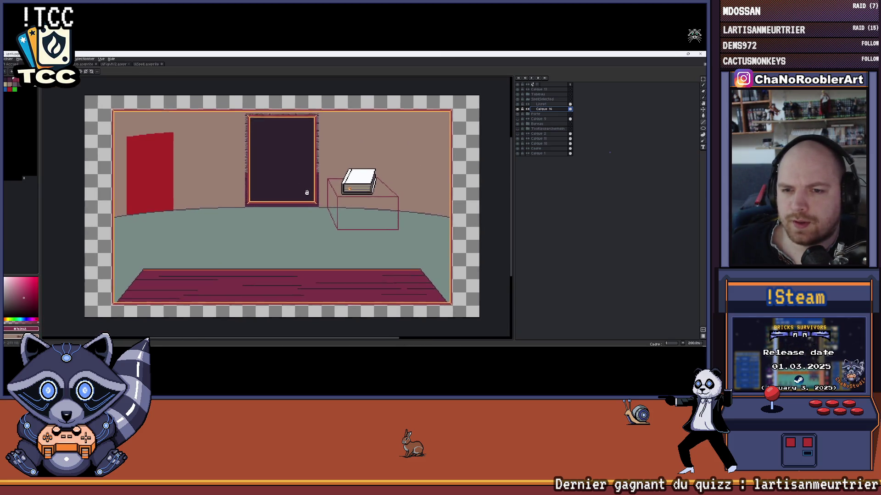
{"action": "left_click_drag", "start_coordinate": [371, 174], "coordinate": [363, 175]}
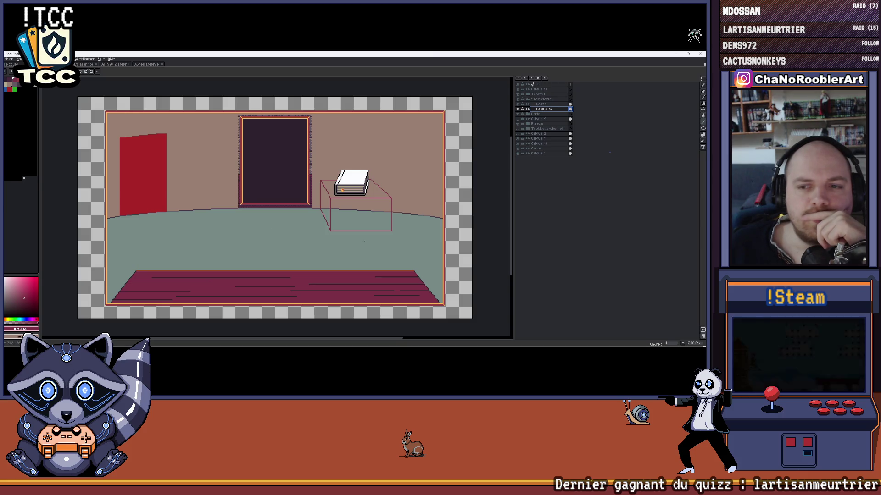
{"action": "left_click_drag", "start_coordinate": [383, 247], "coordinate": [372, 254]}
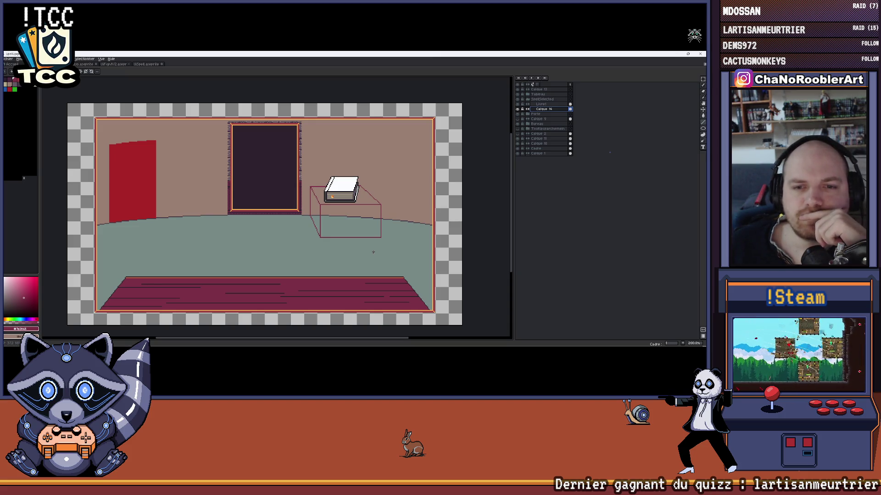
{"action": "scroll", "coordinate": [373, 252], "scroll_direction": "up", "scroll_amount": 2}
{"action": "scroll", "coordinate": [310, 234], "scroll_direction": "up", "scroll_amount": 2}
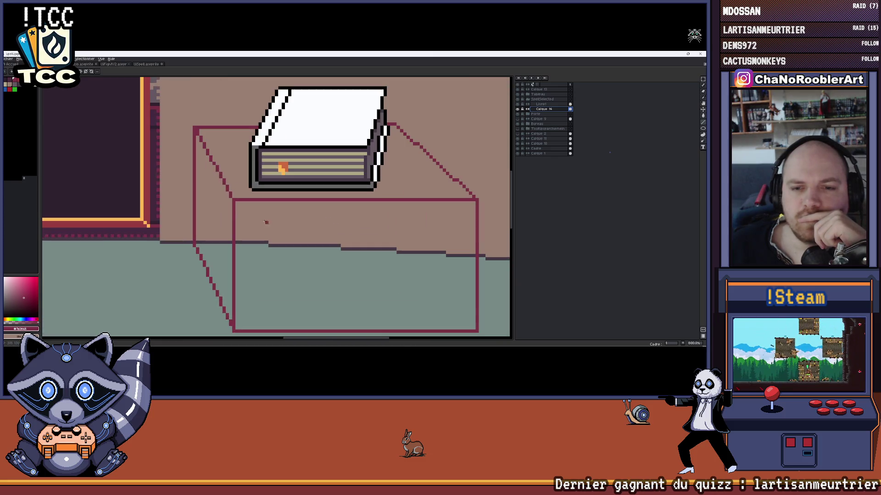
{"action": "scroll", "coordinate": [243, 212], "scroll_direction": "down", "scroll_amount": 2}
{"action": "mouse_move", "coordinate": [242, 211]}
{"action": "left_mouse_down"}
{"action": "mouse_move", "coordinate": [289, 183]}
{"action": "mouse_move", "coordinate": [300, 201]}
{"action": "left_mouse_up"}
{"action": "scroll", "coordinate": [328, 194], "scroll_direction": "up", "scroll_amount": 1}
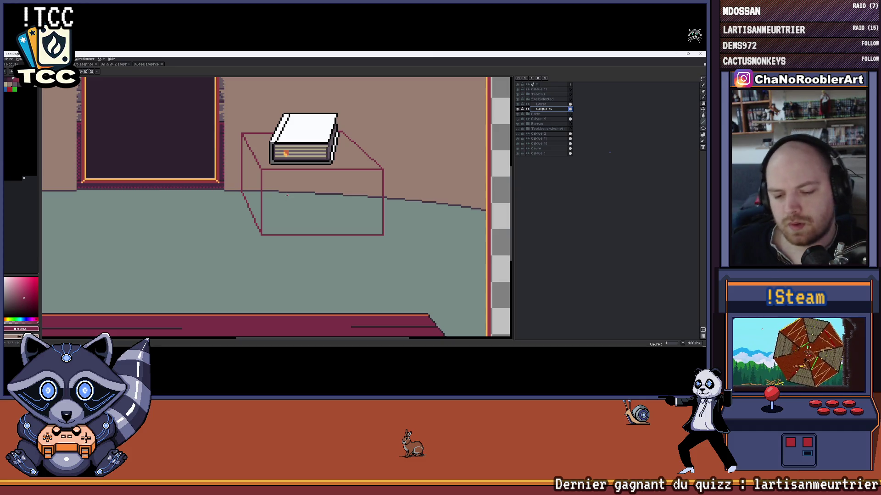
{"action": "left_click_drag", "start_coordinate": [327, 213], "coordinate": [343, 218]}
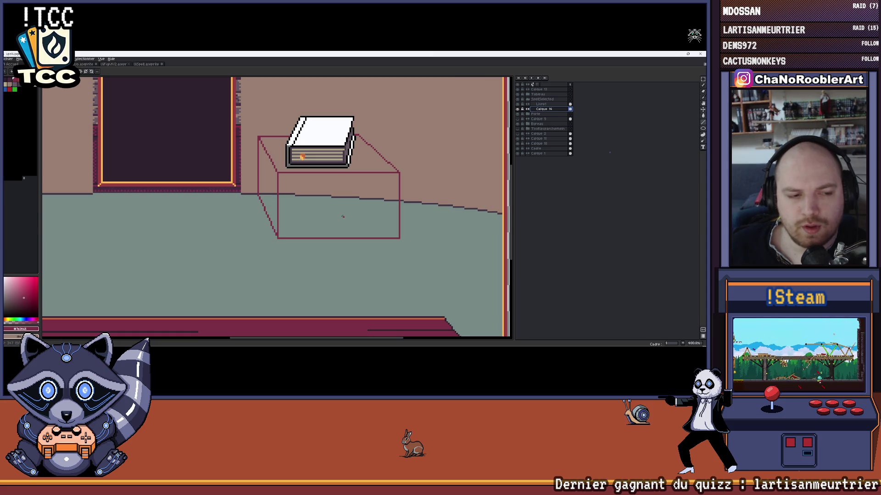
{"action": "left_click", "coordinate": [337, 187]}
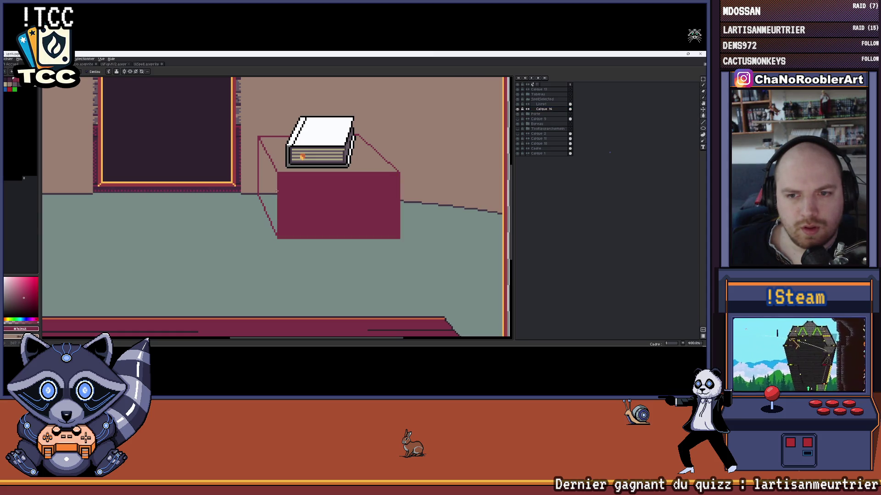
Try fills on the box's left side face, undo them, and switch to the battle UI document
{"action": "left_click", "coordinate": [274, 188]}
{"action": "key", "text": "ctrl+z"}
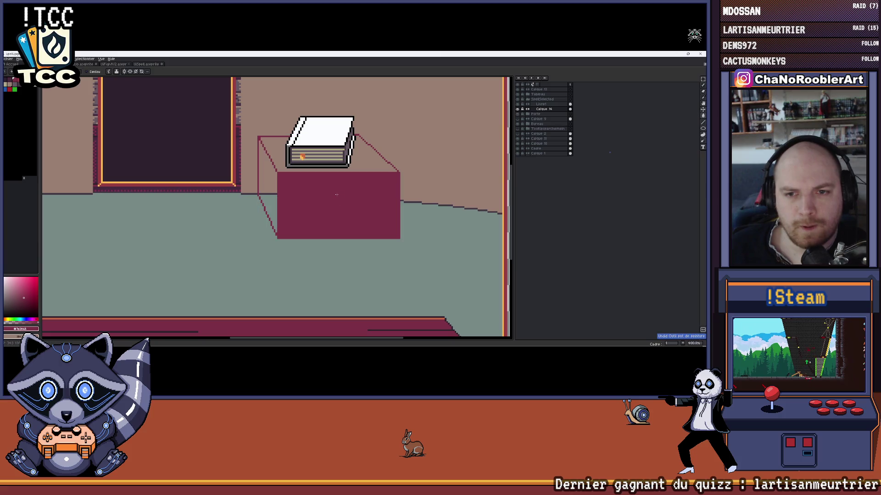
{"action": "left_click", "coordinate": [268, 176]}
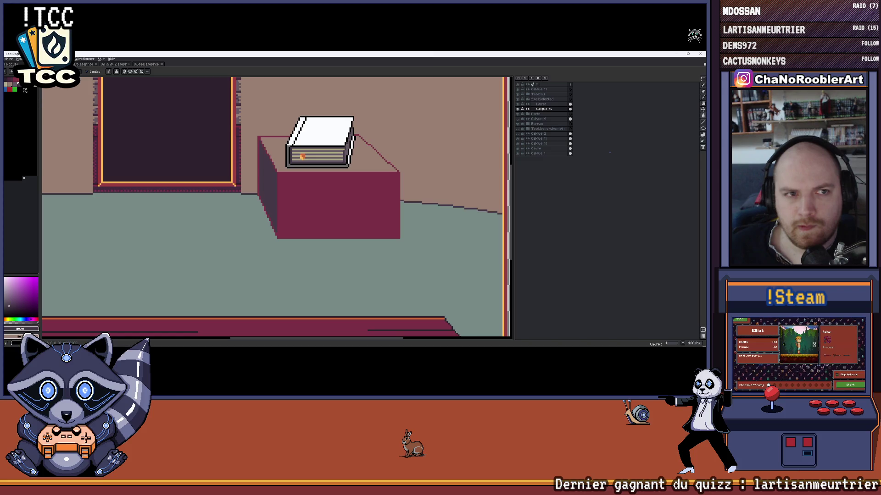
{"action": "scroll", "coordinate": [274, 179], "scroll_direction": "up", "scroll_amount": 1}
{"action": "scroll", "coordinate": [202, 185], "scroll_direction": "up", "scroll_amount": 1}
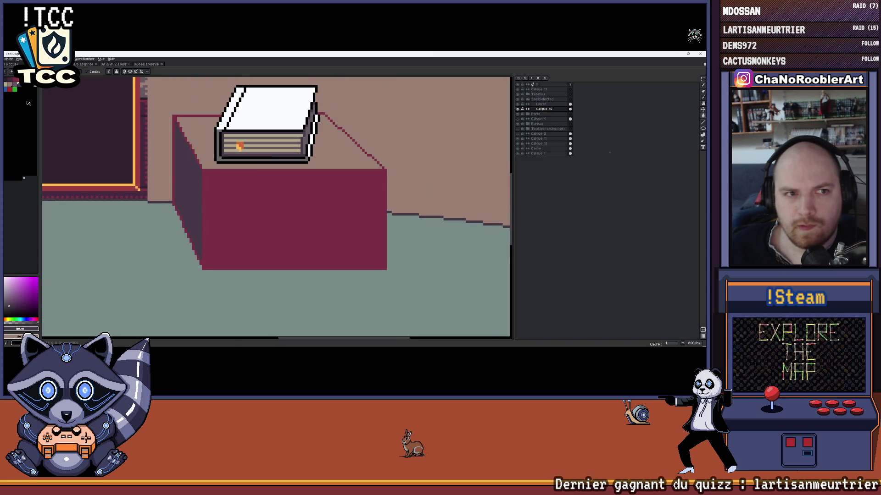
{"action": "key", "text": "ctrl+z"}
{"action": "key", "text": "ctrl+z"}
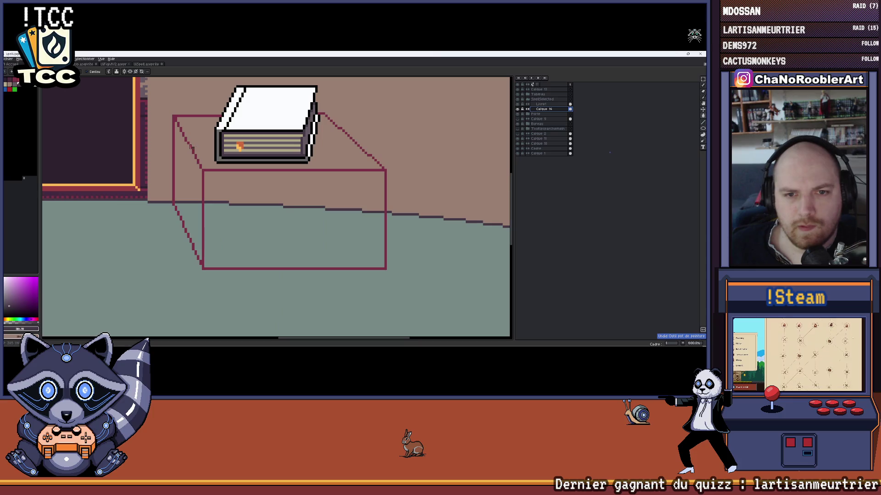
{"action": "left_click_drag", "start_coordinate": [110, 143], "coordinate": [136, 150]}
{"action": "scroll", "coordinate": [135, 150], "scroll_direction": "down", "scroll_amount": 2}
{"action": "left_click", "coordinate": [84, 64]}
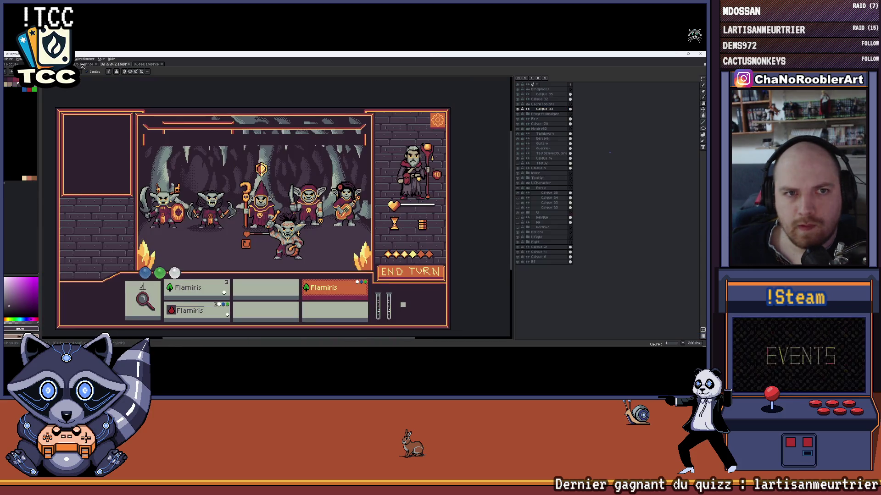
Browse the village and desk-with-books documents, return to the room and undo the sketch lines back to dark grey
{"action": "left_click", "coordinate": [80, 65]}
{"action": "left_click", "coordinate": [157, 65]}
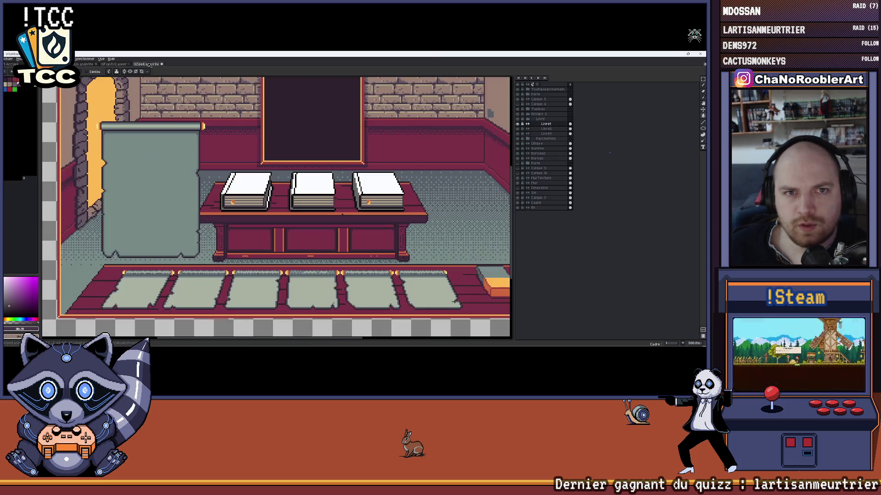
{"action": "scroll", "coordinate": [181, 196], "scroll_direction": "up", "scroll_amount": 1}
{"action": "scroll", "coordinate": [181, 196], "scroll_direction": "up", "scroll_amount": 1}
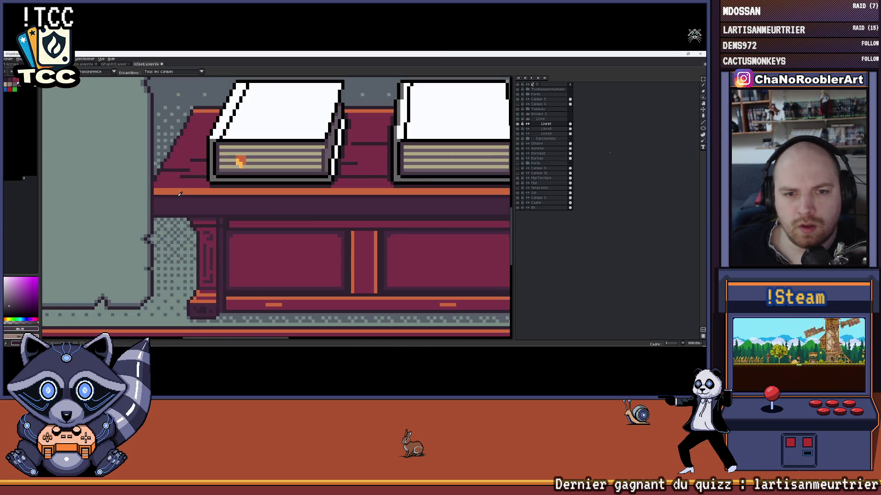
{"action": "key", "text": "ctrl+Tab"}
{"action": "scroll", "coordinate": [263, 182], "scroll_direction": "up", "scroll_amount": 2}
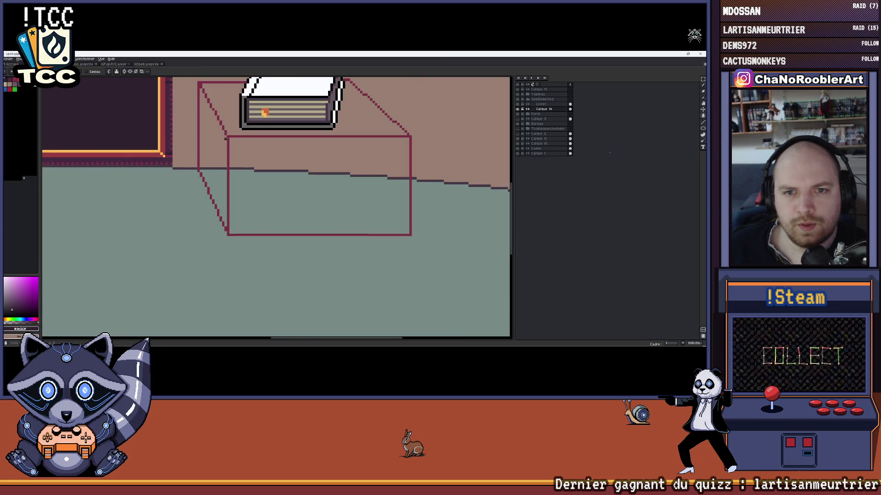
{"action": "key", "text": "ctrl+z"}
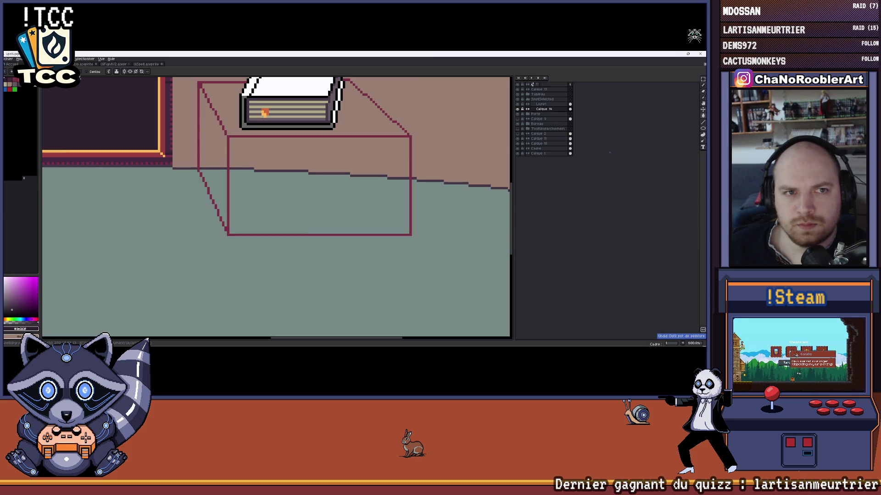
{"action": "key", "text": "ctrl+z"}
{"action": "scroll", "coordinate": [200, 125], "scroll_direction": "down", "scroll_amount": 2}
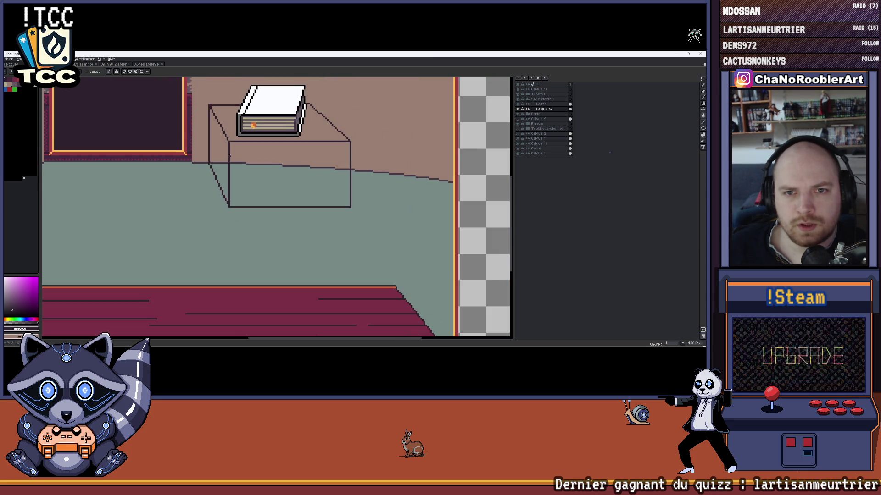
Cycle through the open documents and settle back on the room scene around the book
{"action": "key", "text": "ctrl+Tab"}
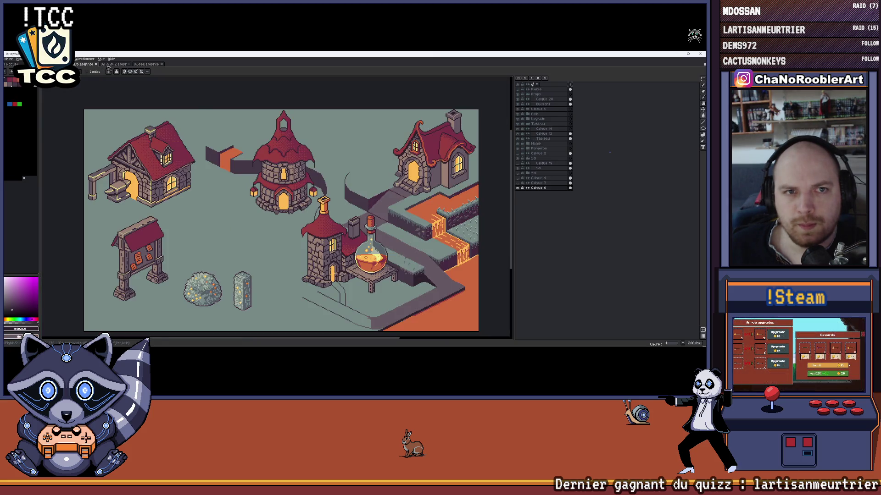
{"action": "key", "text": "ctrl+Tab"}
{"action": "scroll", "coordinate": [253, 207], "scroll_direction": "down", "scroll_amount": 2}
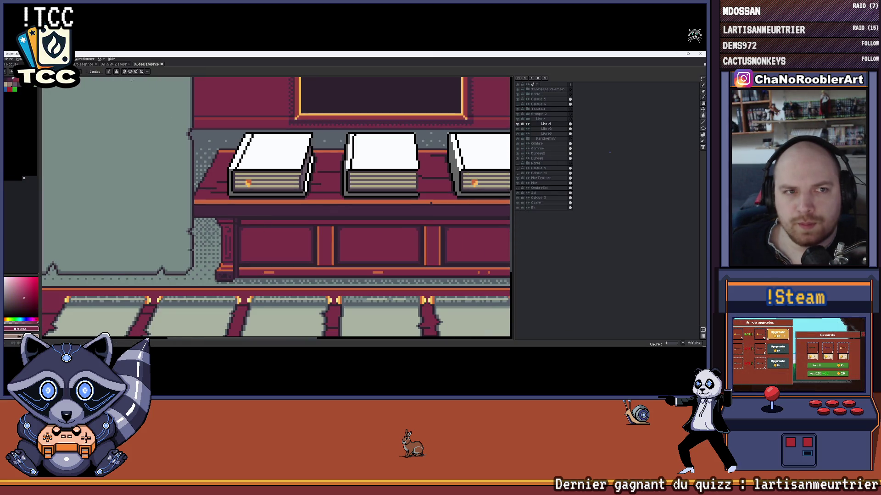
{"action": "key", "text": "ctrl+Tab"}
{"action": "key", "text": "ctrl+Tab"}
{"action": "key", "text": "ctrl+shift+Tab"}
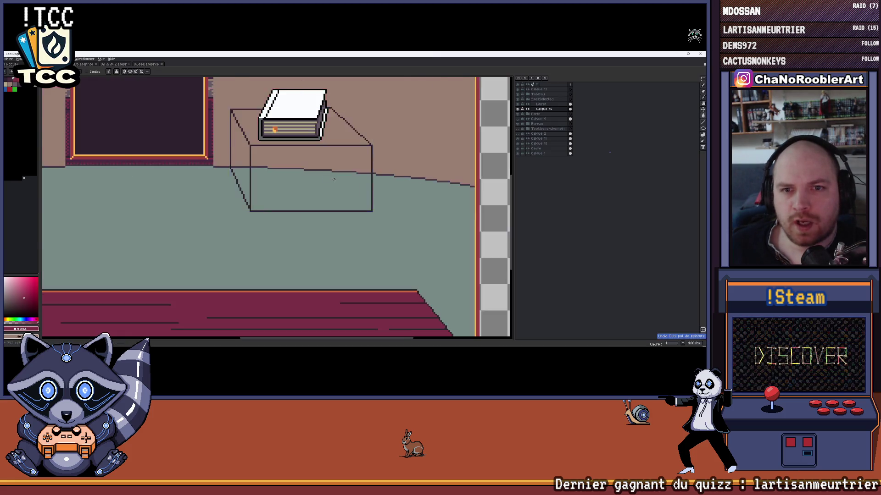
{"action": "key", "text": "minus"}
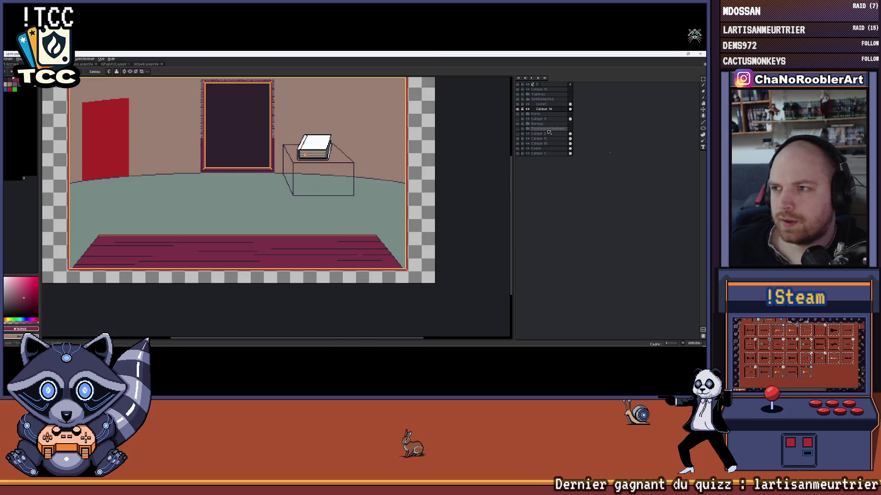
{"action": "scroll", "coordinate": [358, 146], "scroll_direction": "up", "scroll_amount": 2}
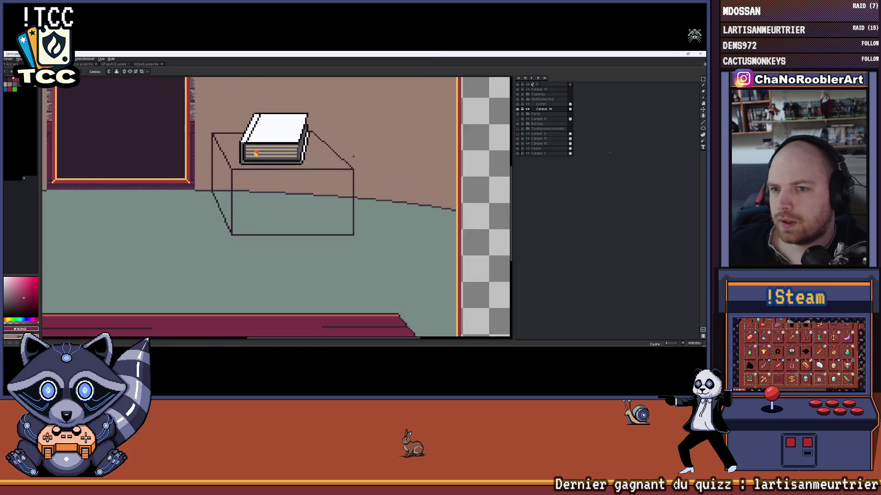
{"action": "scroll", "coordinate": [359, 146], "scroll_direction": "up", "scroll_amount": 1}
{"action": "left_click_drag", "start_coordinate": [358, 146], "coordinate": [360, 144]}
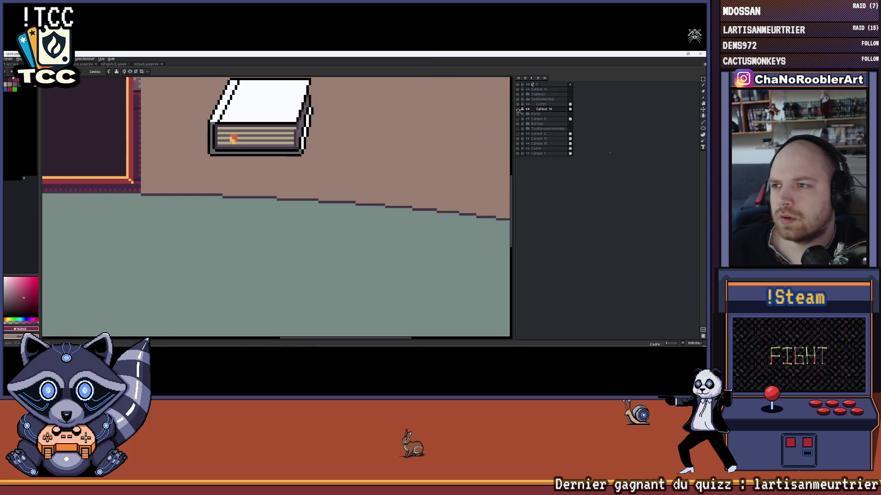
{"action": "left_click", "coordinate": [274, 200]}
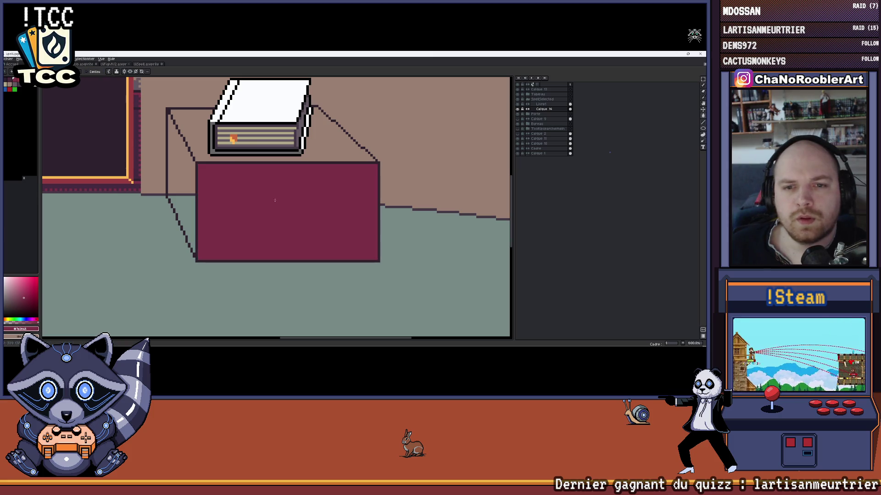
{"action": "left_click", "coordinate": [145, 65]}
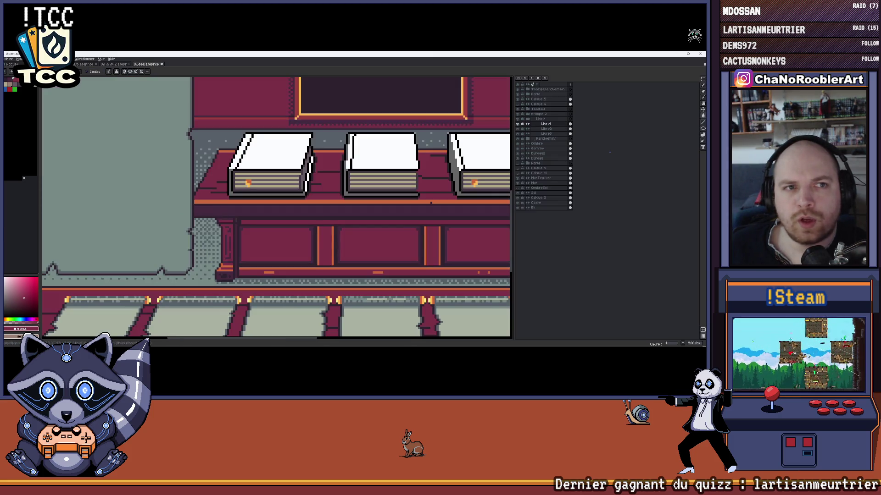
{"action": "key", "text": "ctrl+Tab"}
{"action": "key", "text": "ctrl+Tab"}
{"action": "key", "text": "ctrl+Tab"}
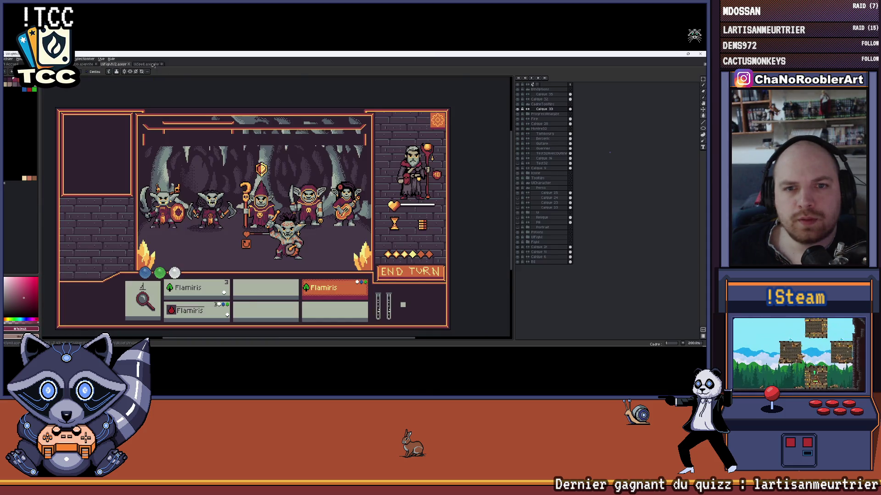
{"action": "key", "text": "ctrl+Tab"}
{"action": "scroll", "coordinate": [293, 195], "scroll_direction": "up", "scroll_amount": 1}
{"action": "scroll", "coordinate": [293, 195], "scroll_direction": "up", "scroll_amount": 1}
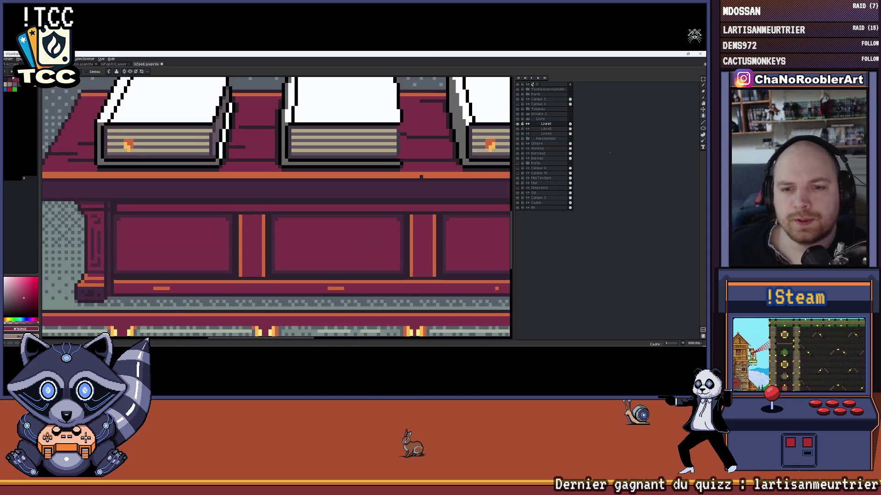
{"action": "scroll", "coordinate": [280, 235], "scroll_direction": "up", "scroll_amount": 1}
{"action": "scroll", "coordinate": [279, 235], "scroll_direction": "down", "scroll_amount": 2}
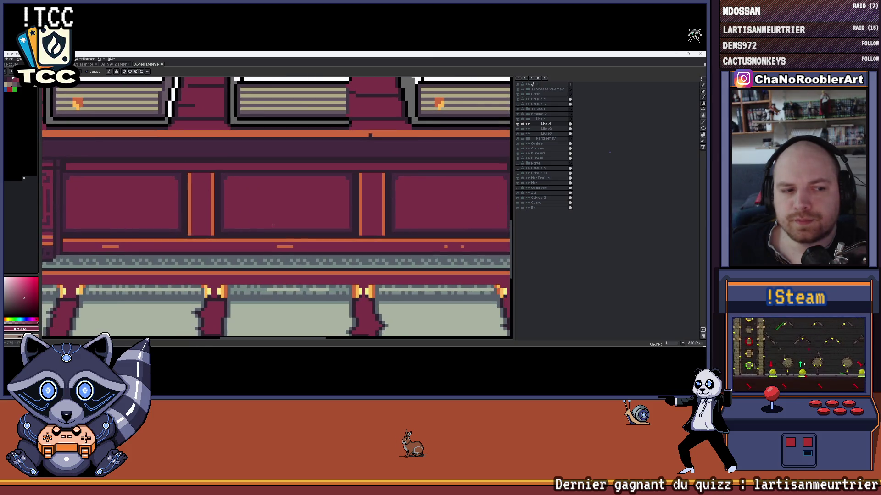
{"action": "scroll", "coordinate": [276, 225], "scroll_direction": "up", "scroll_amount": 1}
{"action": "scroll", "coordinate": [330, 214], "scroll_direction": "up", "scroll_amount": 1}
{"action": "scroll", "coordinate": [207, 235], "scroll_direction": "up", "scroll_amount": 1}
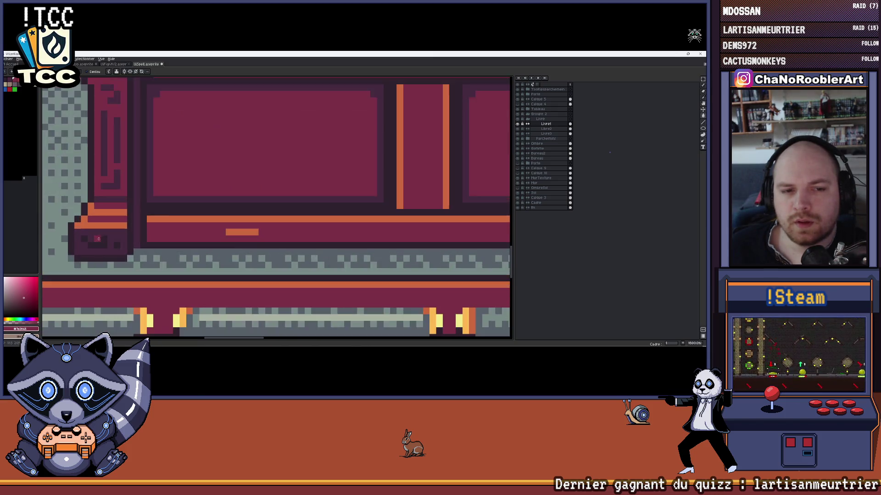
{"action": "scroll", "coordinate": [165, 249], "scroll_direction": "up", "scroll_amount": 1}
{"action": "scroll", "coordinate": [166, 249], "scroll_direction": "down", "scroll_amount": 3}
{"action": "scroll", "coordinate": [246, 240], "scroll_direction": "up", "scroll_amount": 1}
{"action": "scroll", "coordinate": [246, 240], "scroll_direction": "up", "scroll_amount": 1}
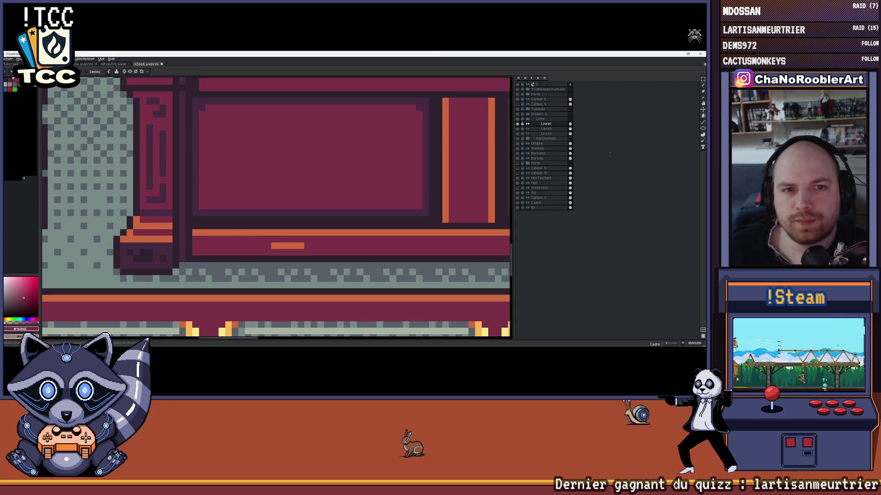
{"action": "key", "text": "ctrl+Tab"}
{"action": "key", "text": "ctrl+Tab"}
{"action": "key", "text": "ctrl+Tab"}
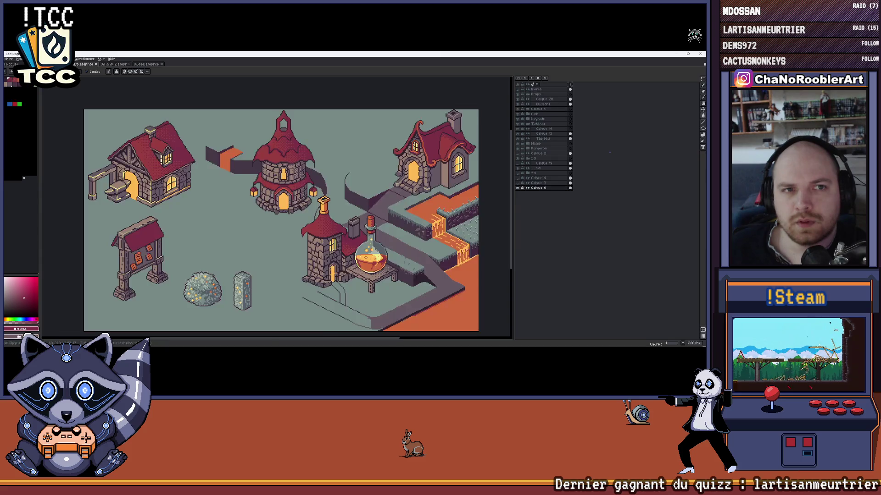
{"action": "key", "text": "ctrl+Tab"}
{"action": "left_click_drag", "start_coordinate": [248, 192], "coordinate": [276, 179]}
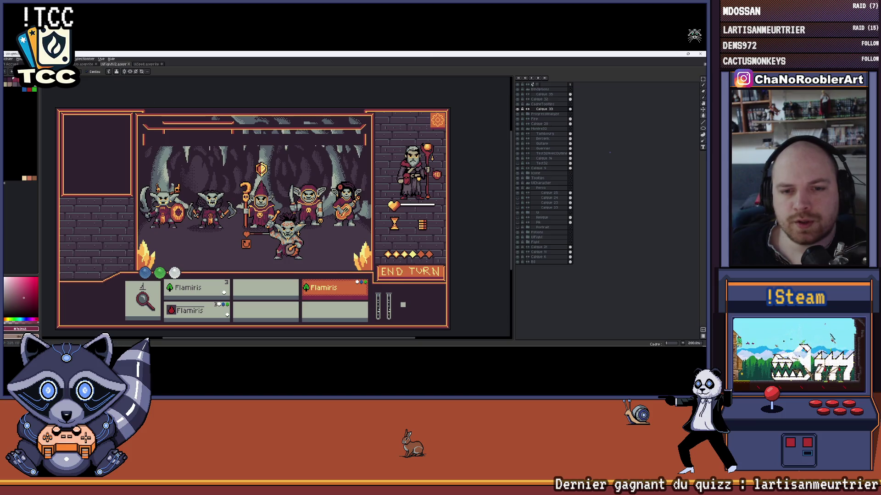
{"action": "scroll", "coordinate": [276, 206], "scroll_direction": "up", "scroll_amount": 2}
{"action": "scroll", "coordinate": [275, 206], "scroll_direction": "down", "scroll_amount": 4}
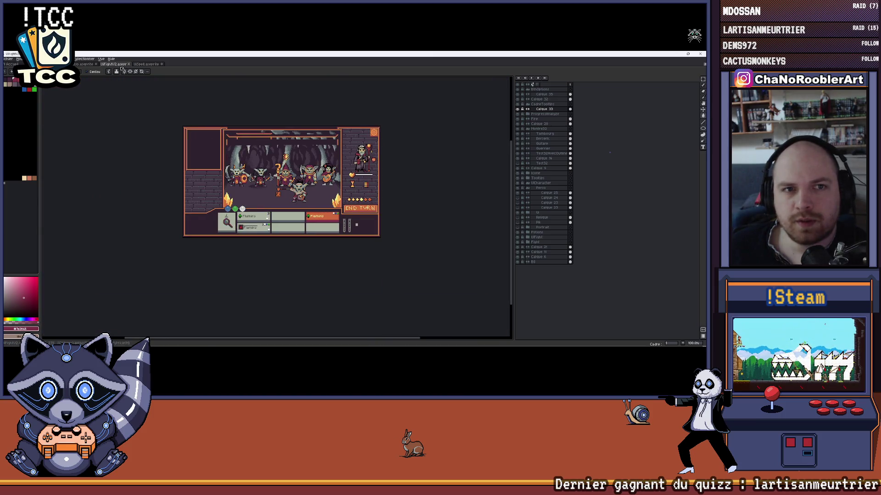
{"action": "left_click", "coordinate": [121, 70]}
{"action": "scroll", "coordinate": [258, 164], "scroll_direction": "up", "scroll_amount": 3}
{"action": "scroll", "coordinate": [258, 164], "scroll_direction": "down", "scroll_amount": 1}
{"action": "scroll", "coordinate": [257, 164], "scroll_direction": "up", "scroll_amount": 2}
{"action": "key", "text": "v"}
{"action": "key", "text": "ctrl+Tab"}
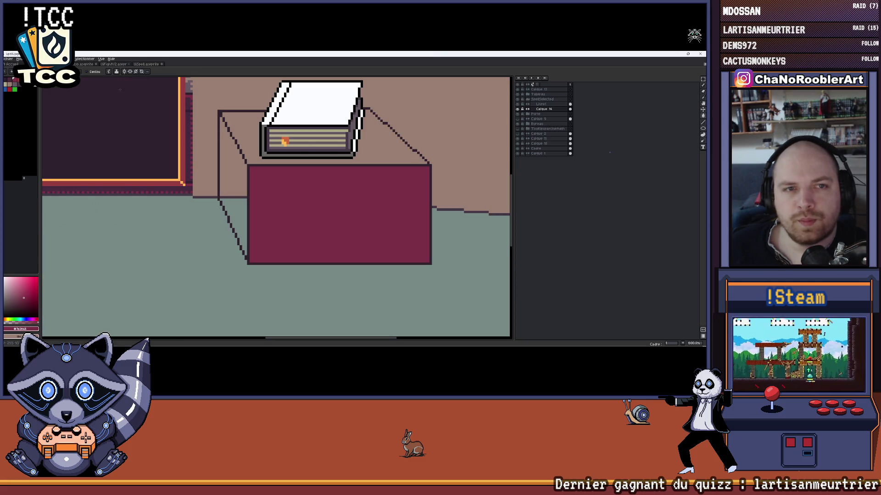
Fill the cabinet's top magenta and its left face dark purple, checking reference documents in between
{"action": "key", "text": "ctrl+Tab"}
{"action": "key", "text": "ctrl+shift+Tab"}
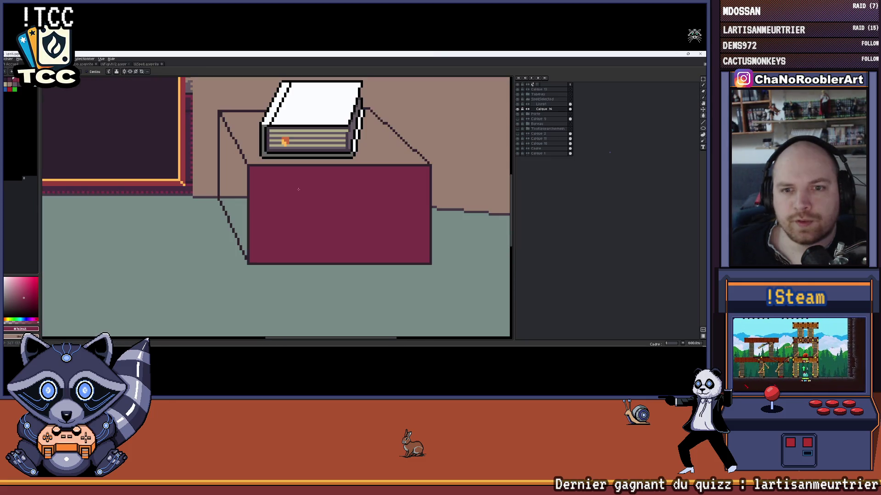
{"action": "left_click", "coordinate": [252, 154]}
{"action": "key", "text": "ctrl+Tab"}
{"action": "key", "text": "ctrl+Tab"}
{"action": "scroll", "coordinate": [157, 79], "scroll_direction": "up", "scroll_amount": 3}
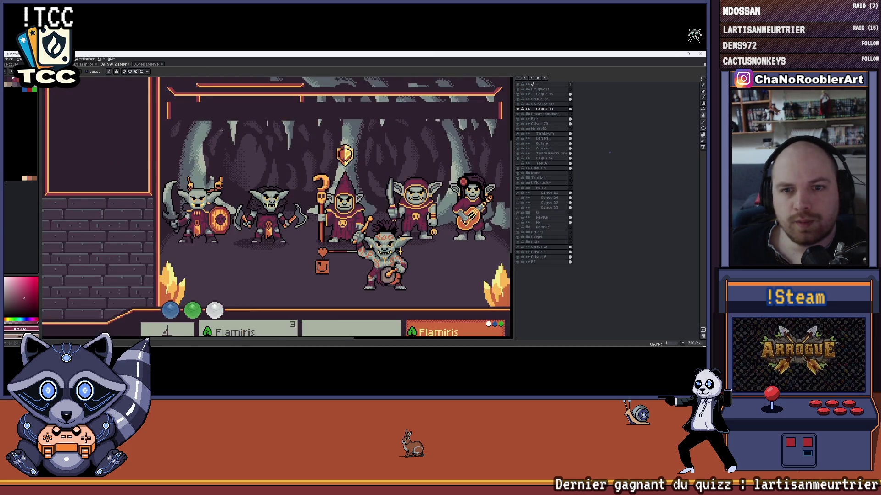
{"action": "key", "text": "ctrl+Tab"}
{"action": "scroll", "coordinate": [213, 147], "scroll_direction": "up", "scroll_amount": 1}
{"action": "scroll", "coordinate": [213, 147], "scroll_direction": "up", "scroll_amount": 1}
{"action": "scroll", "coordinate": [212, 146], "scroll_direction": "down", "scroll_amount": 2}
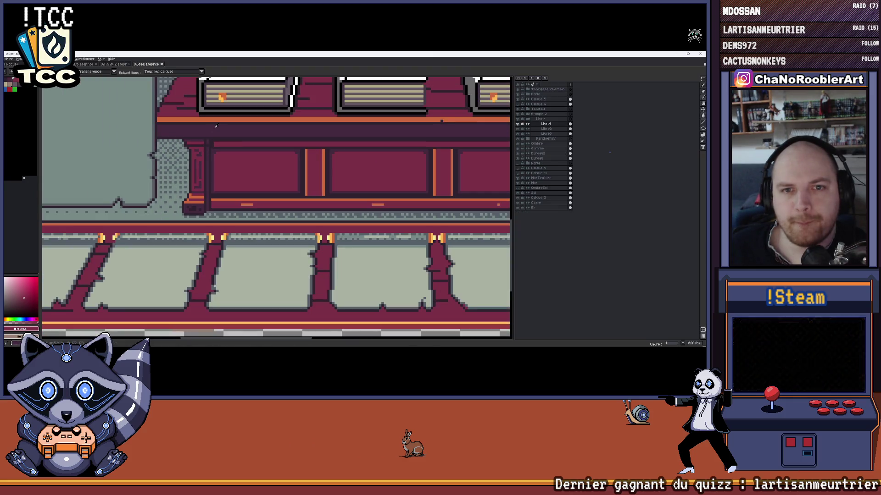
{"action": "key", "text": "ctrl+Tab"}
{"action": "left_click", "coordinate": [239, 157]}
{"action": "scroll", "coordinate": [238, 157], "scroll_direction": "down", "scroll_amount": 1}
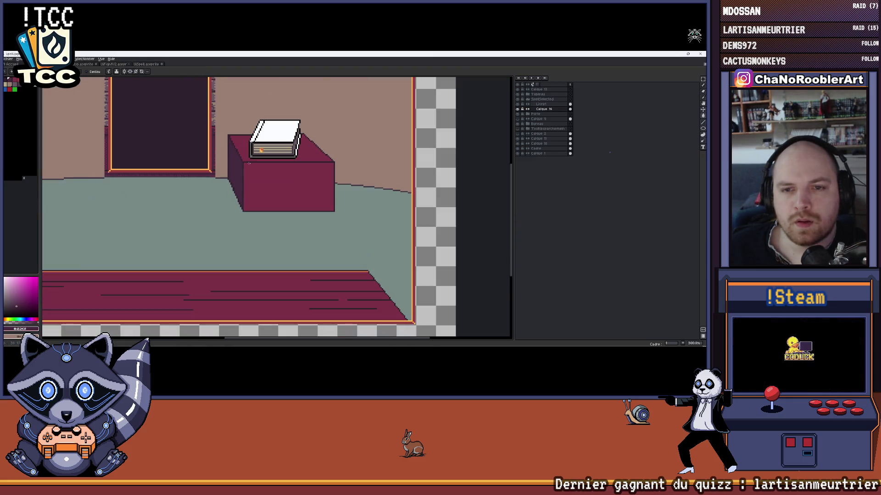
{"action": "scroll", "coordinate": [238, 158], "scroll_direction": "down", "scroll_amount": 2}
{"action": "scroll", "coordinate": [283, 121], "scroll_direction": "up", "scroll_amount": 1}
{"action": "left_click_drag", "start_coordinate": [282, 121], "coordinate": [344, 157]}
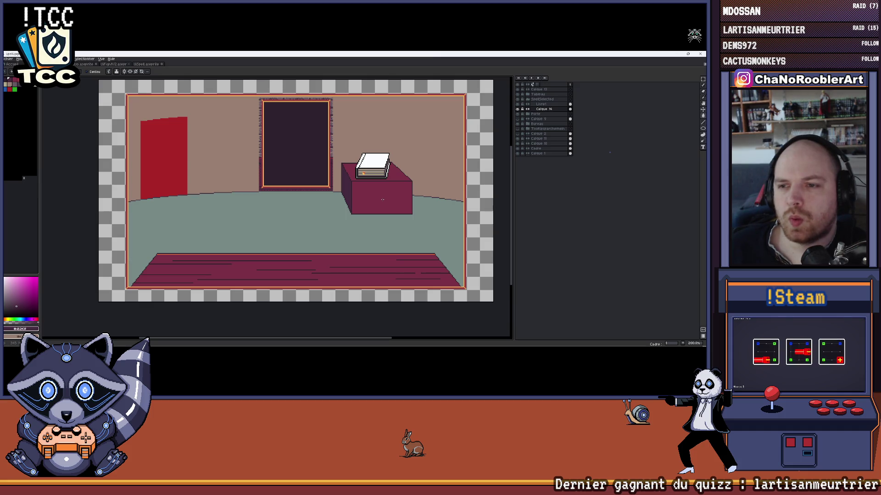
{"action": "left_click_drag", "start_coordinate": [383, 200], "coordinate": [400, 211]}
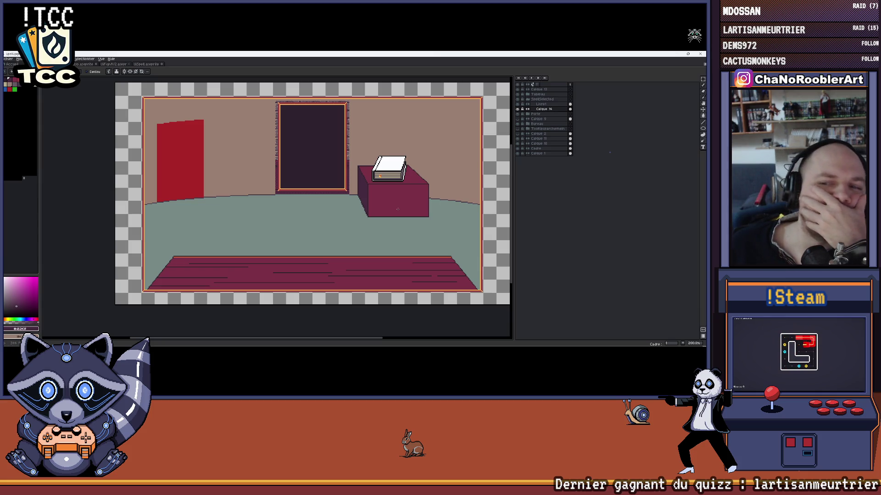
{"action": "left_click_drag", "start_coordinate": [327, 223], "coordinate": [310, 224]}
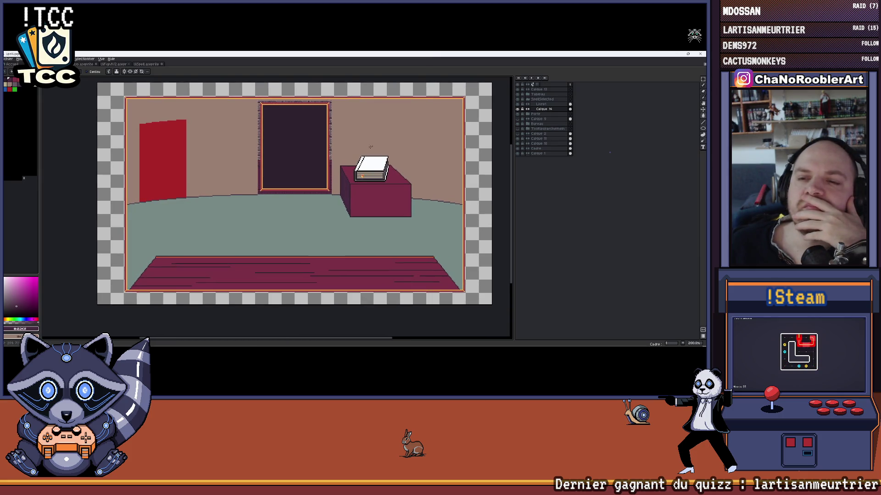
{"action": "scroll", "coordinate": [310, 213], "scroll_direction": "right", "scroll_amount": 2}
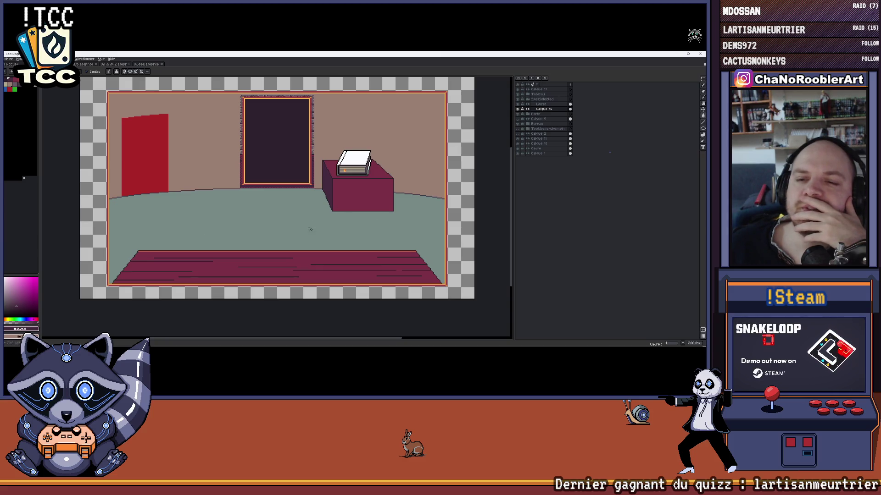
{"action": "scroll", "coordinate": [290, 216], "scroll_direction": "right", "scroll_amount": 1}
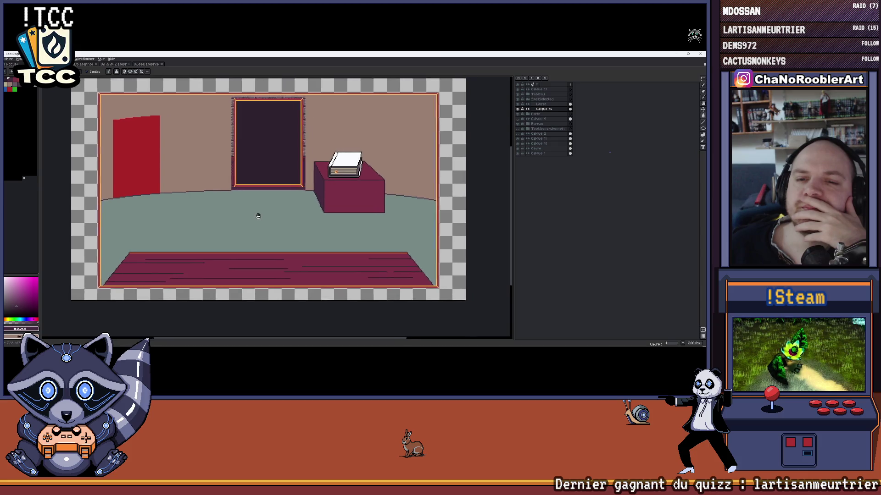
{"action": "scroll", "coordinate": [304, 223], "scroll_direction": "right", "scroll_amount": 2}
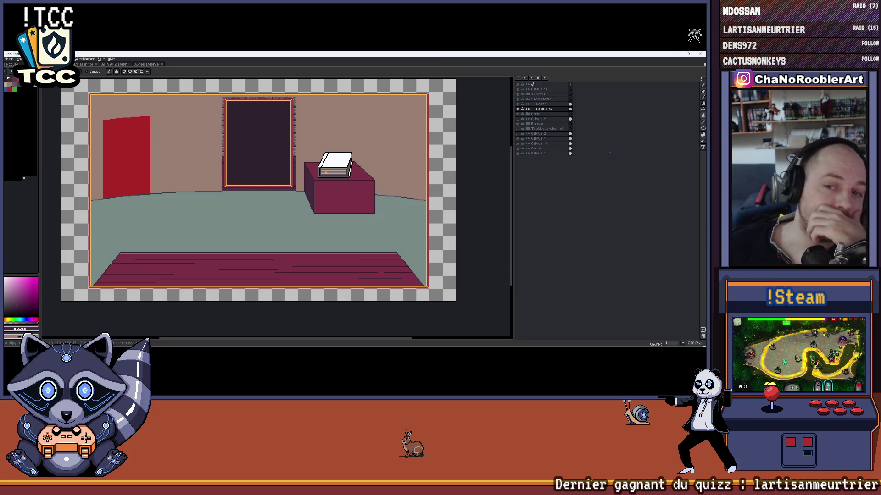
{"action": "scroll", "coordinate": [420, 205], "scroll_direction": "up", "scroll_amount": 2}
{"action": "scroll", "coordinate": [392, 196], "scroll_direction": "down", "scroll_amount": 2}
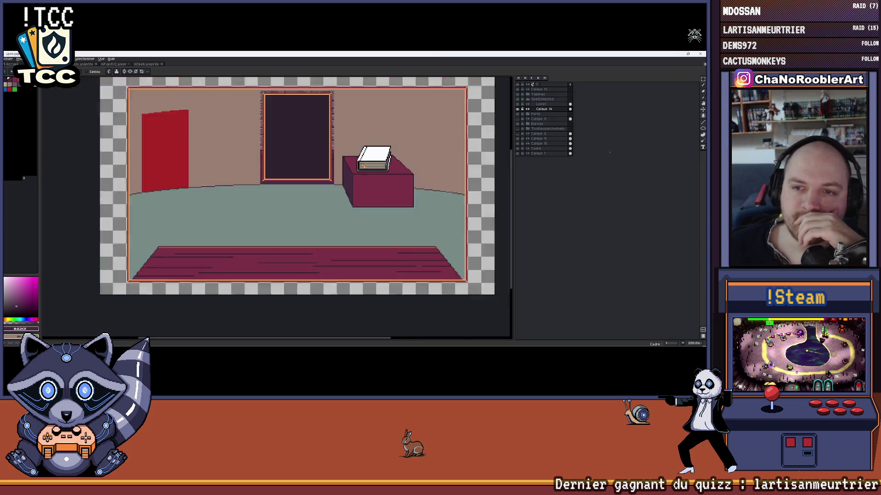
{"action": "scroll", "coordinate": [375, 189], "scroll_direction": "down", "scroll_amount": 2}
{"action": "scroll", "coordinate": [360, 185], "scroll_direction": "up", "scroll_amount": 3}
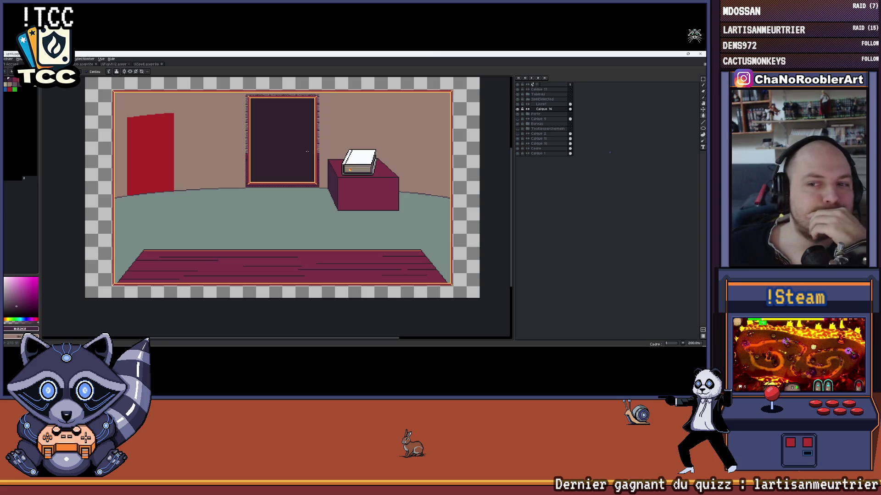
{"action": "scroll", "coordinate": [314, 219], "scroll_direction": "right", "scroll_amount": 2}
{"action": "scroll", "coordinate": [277, 206], "scroll_direction": "down", "scroll_amount": 2}
{"action": "scroll", "coordinate": [268, 205], "scroll_direction": "up", "scroll_amount": 2}
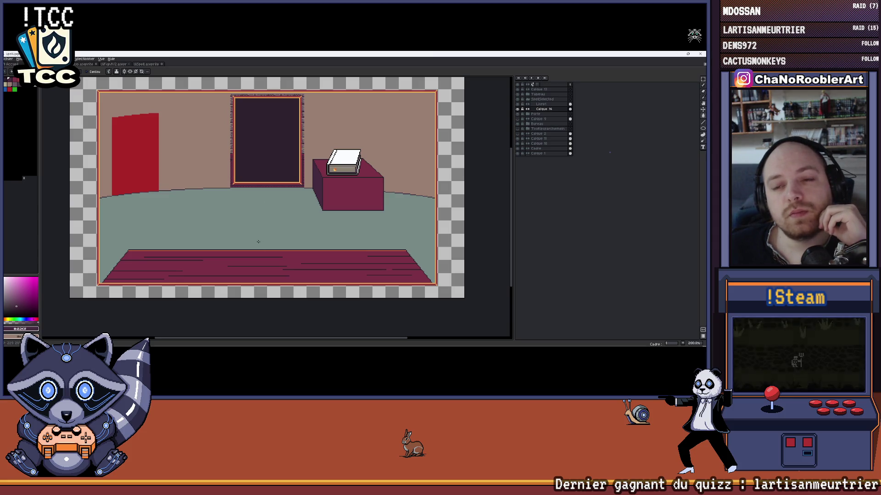
{"action": "left_click_drag", "start_coordinate": [266, 226], "coordinate": [254, 225]}
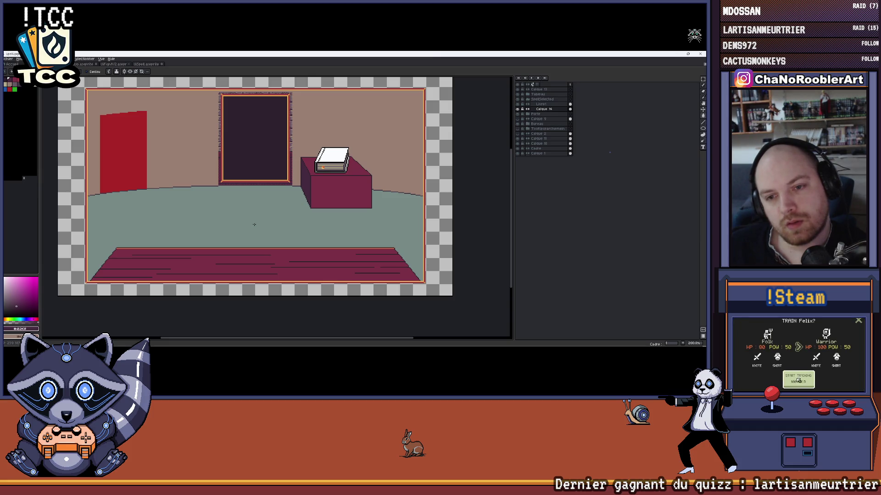
{"action": "scroll", "coordinate": [254, 224], "scroll_direction": "up", "scroll_amount": 1}
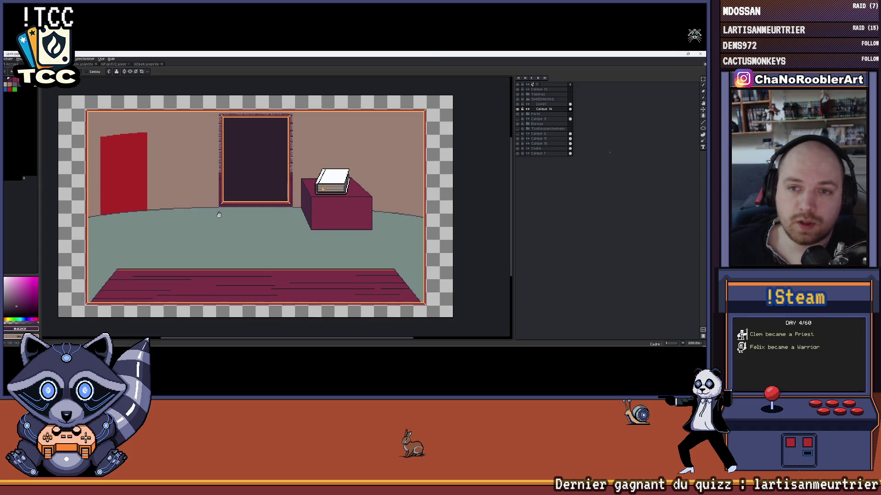
Create new layer Calque 15, wrap it in new group Groupe 1, and bring up the group's properties
{"action": "left_click", "coordinate": [531, 101]}
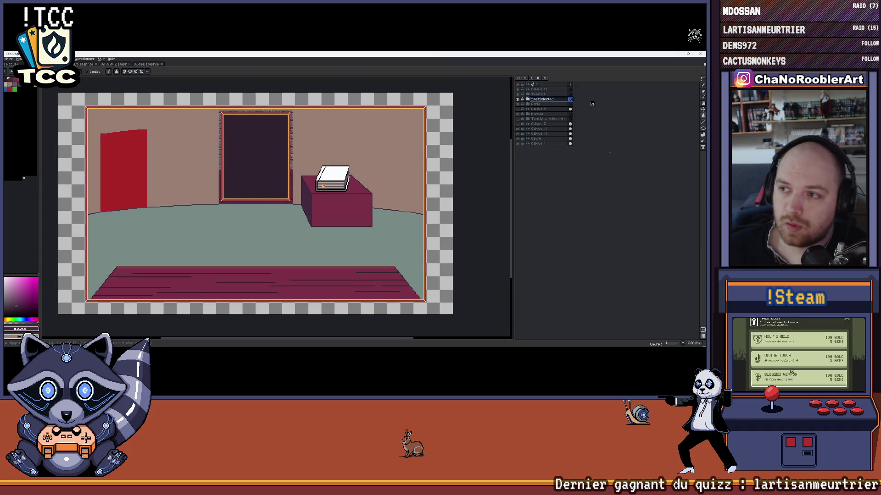
{"action": "key", "text": "ctrl+shift+n"}
{"action": "right_click", "coordinate": [546, 100]}
{"action": "left_click", "coordinate": [604, 121]}
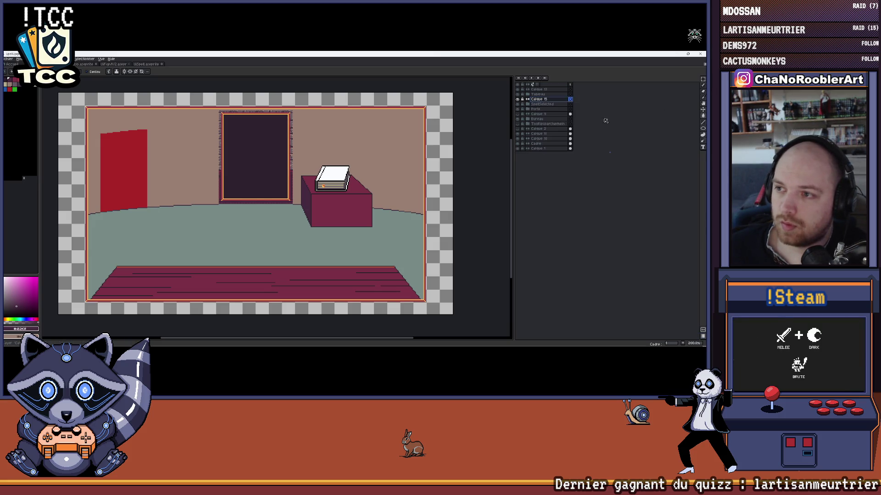
{"action": "double_click", "coordinate": [548, 101]}
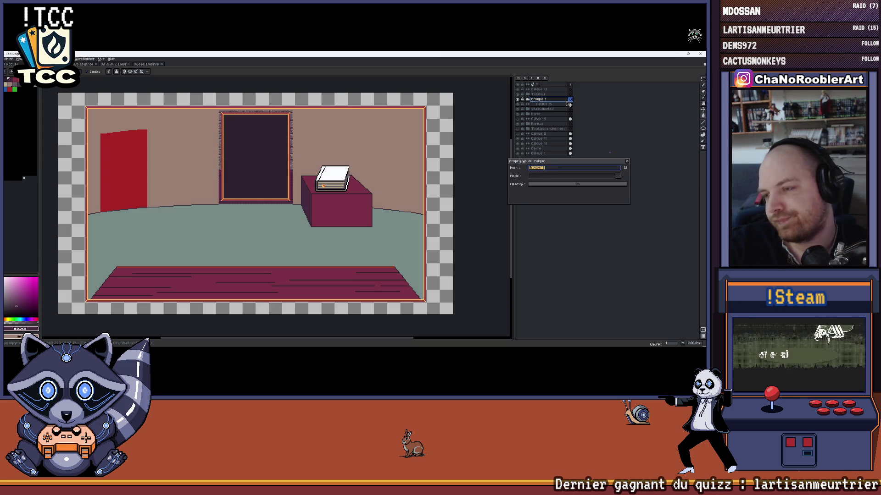
{"action": "type", "text": "Mural"}
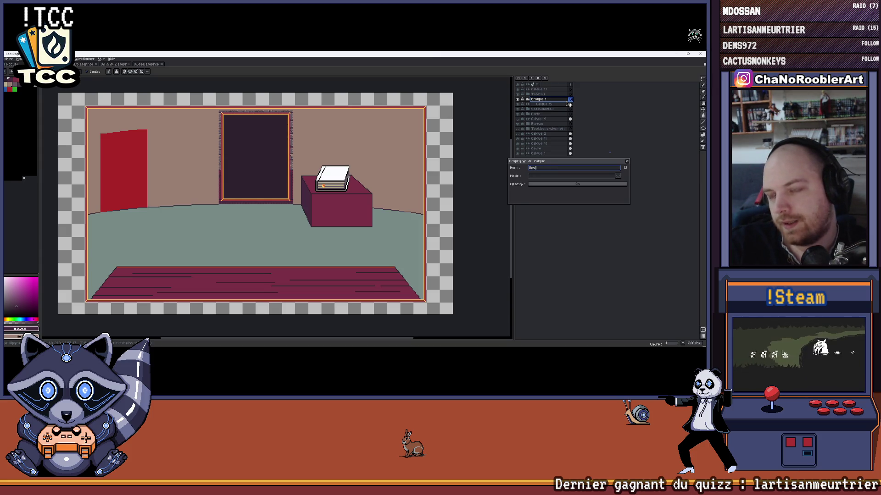
Confirm Groupe 1's new name, glance at Calque 15's properties, and make Calque 15 visible
{"action": "key", "text": "Return"}
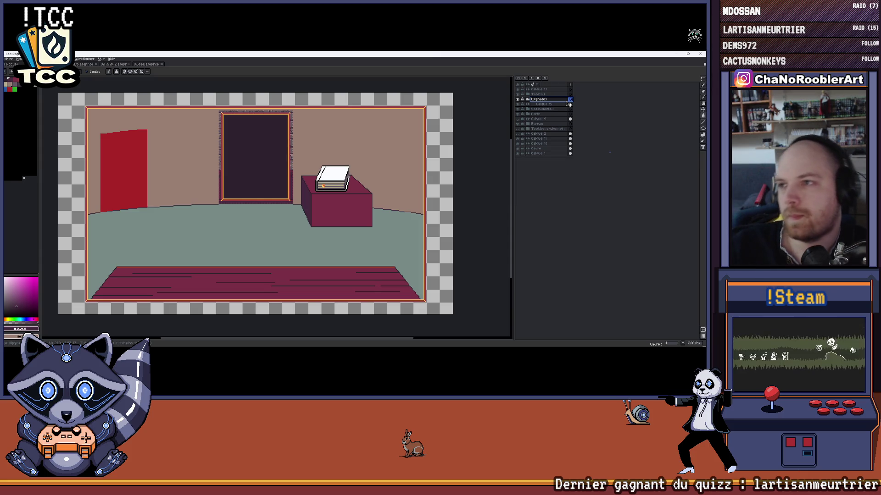
{"action": "left_click", "coordinate": [543, 104]}
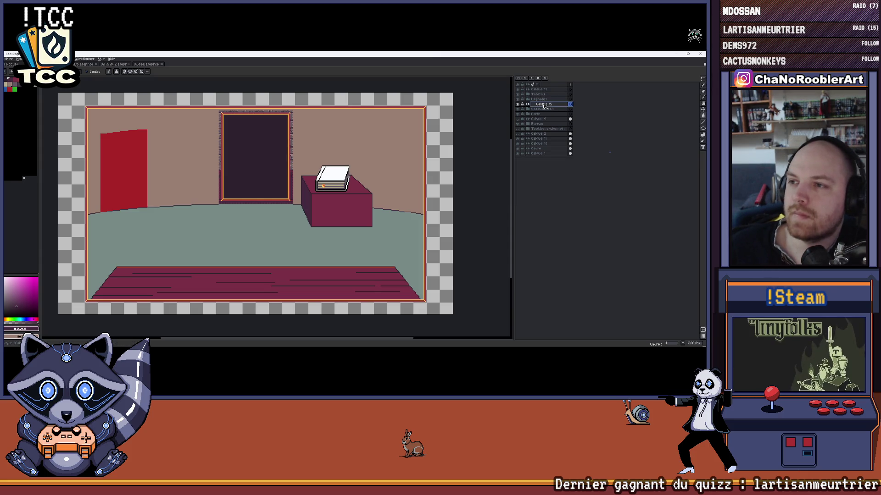
{"action": "double_click", "coordinate": [544, 104]}
{"action": "key", "text": "Return"}
{"action": "left_click_drag", "start_coordinate": [421, 117], "coordinate": [345, 173]}
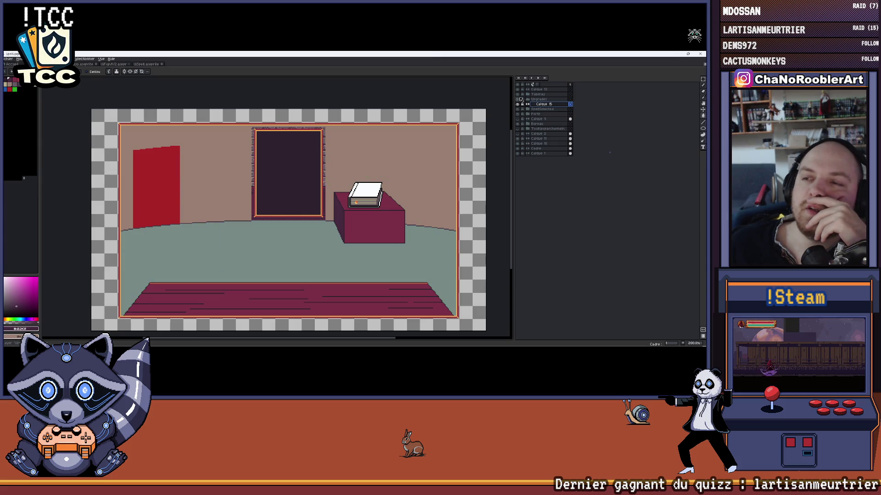
{"action": "scroll", "coordinate": [285, 229], "scroll_direction": "up", "scroll_amount": 1}
{"action": "scroll", "coordinate": [286, 229], "scroll_direction": "down", "scroll_amount": 1}
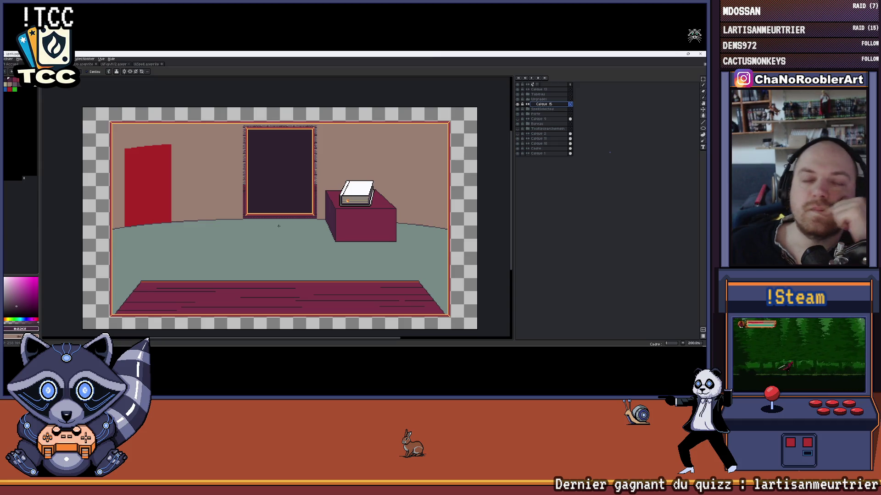
{"action": "scroll", "coordinate": [301, 238], "scroll_direction": "up", "scroll_amount": 2}
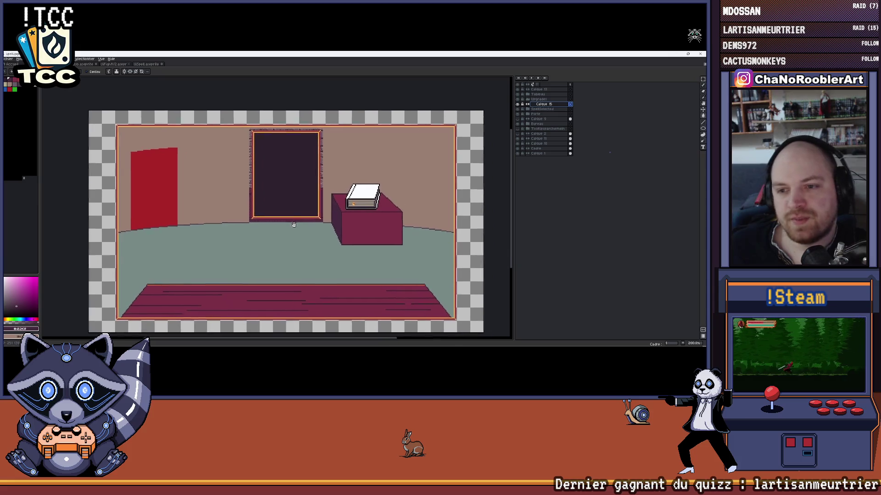
{"action": "scroll", "coordinate": [290, 239], "scroll_direction": "down", "scroll_amount": 2}
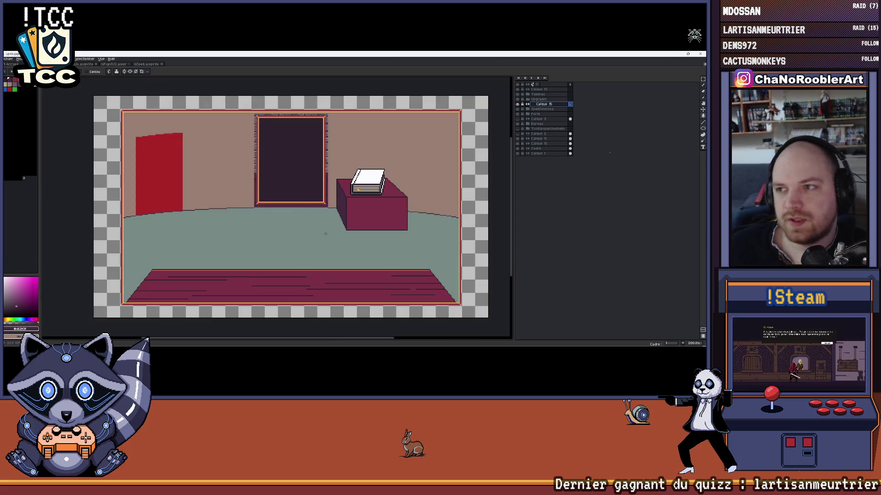
{"action": "left_click", "coordinate": [520, 105]}
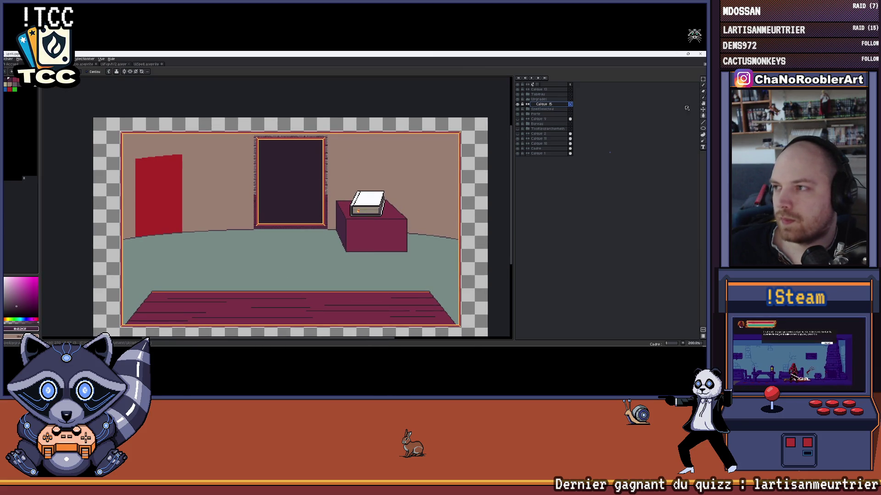
Show the green perspective guide layer, pick green as drawing colour and zoom in on the room
{"action": "left_click", "coordinate": [518, 119]}
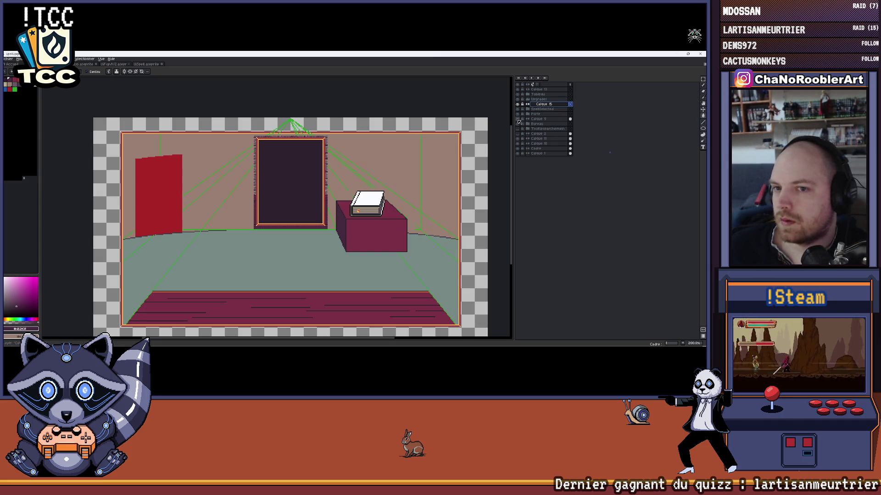
{"action": "left_click_drag", "start_coordinate": [363, 205], "coordinate": [377, 207]}
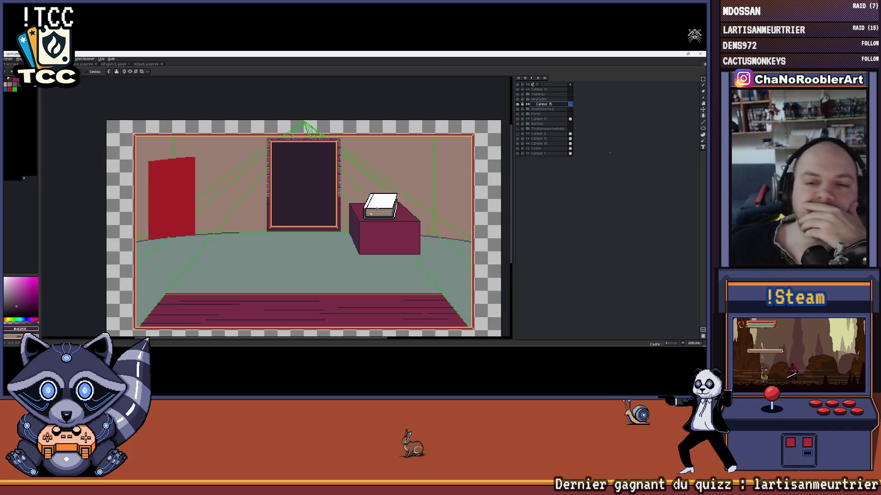
{"action": "left_click_drag", "start_coordinate": [377, 209], "coordinate": [369, 208]}
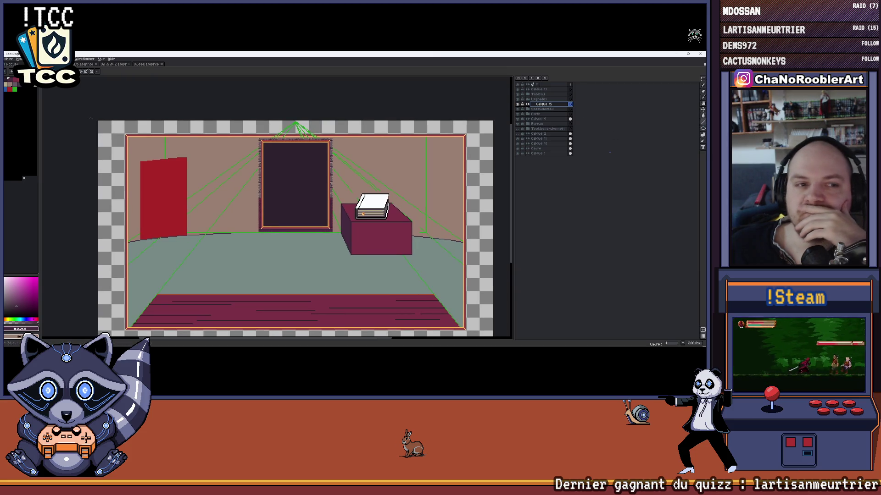
{"action": "left_click", "coordinate": [19, 91]}
{"action": "key", "text": "ctrl+plus"}
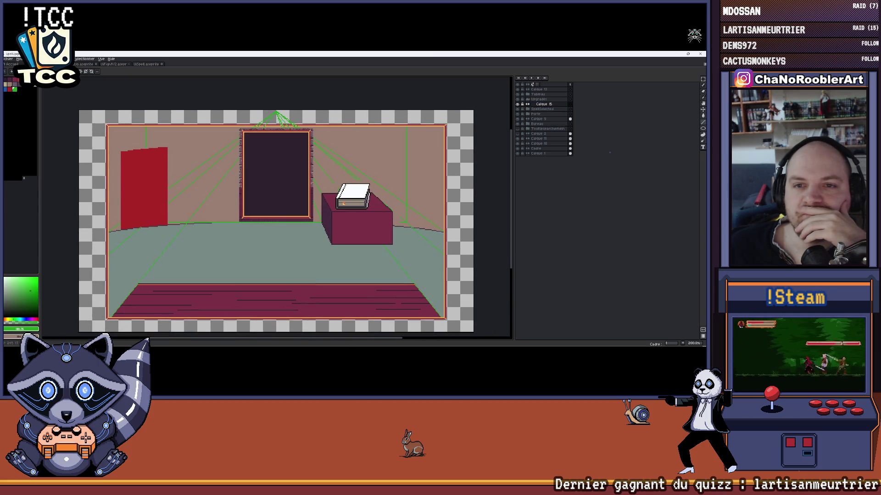
{"action": "key", "text": "ctrl+plus"}
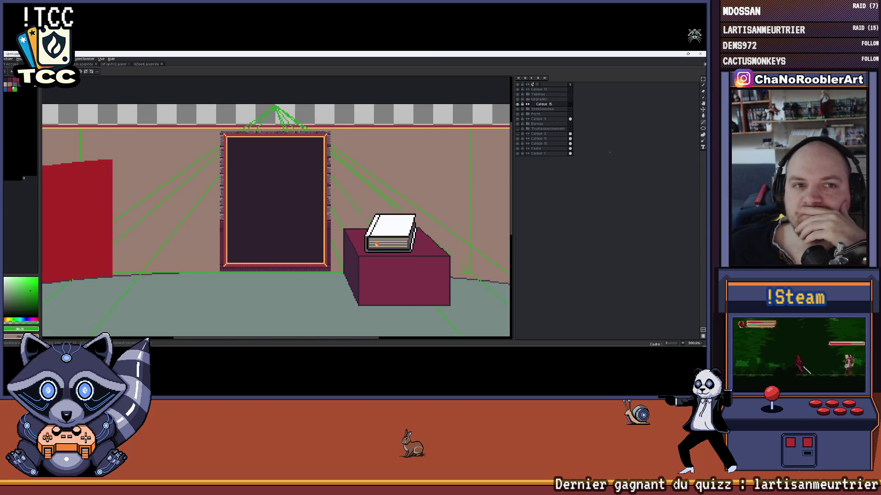
{"action": "scroll", "coordinate": [276, 207], "scroll_direction": "down", "scroll_amount": 3}
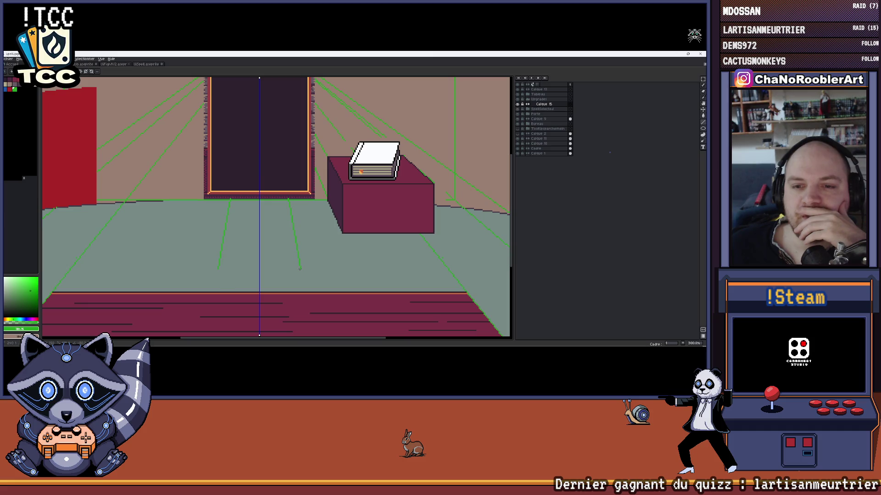
{"action": "scroll", "coordinate": [268, 149], "scroll_direction": "down", "scroll_amount": 3}
{"action": "scroll", "coordinate": [317, 273], "scroll_direction": "up", "scroll_amount": 4}
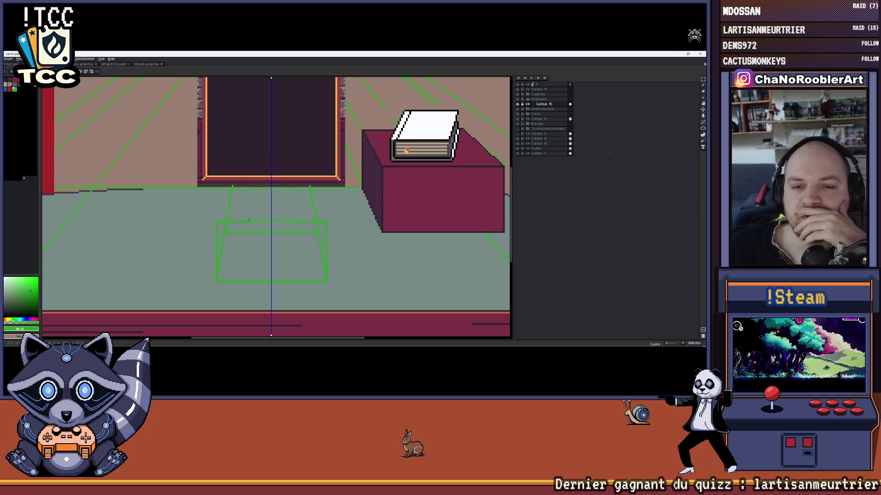
{"action": "scroll", "coordinate": [223, 222], "scroll_direction": "up", "scroll_amount": 3}
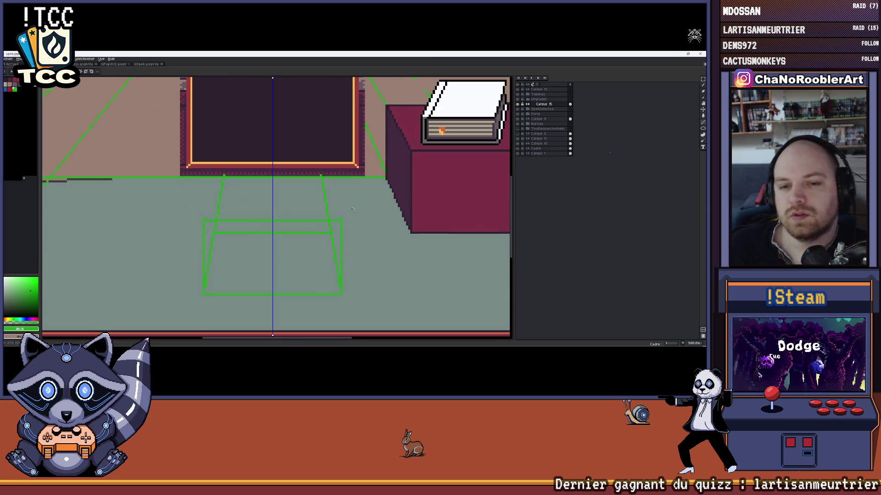
Add the top edge of the green table sketch in front of the door
{"action": "key", "text": "Return"}
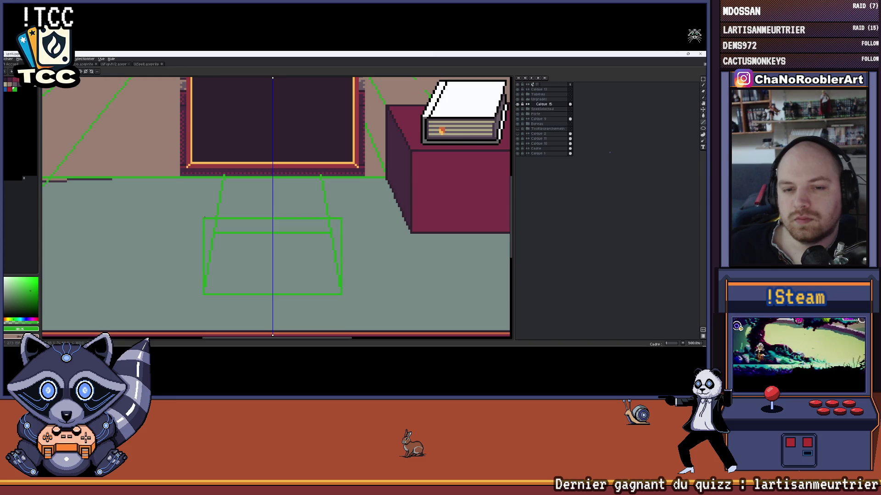
{"action": "scroll", "coordinate": [203, 217], "scroll_direction": "down", "scroll_amount": 1}
{"action": "scroll", "coordinate": [262, 223], "scroll_direction": "down", "scroll_amount": 1}
{"action": "scroll", "coordinate": [298, 228], "scroll_direction": "down", "scroll_amount": 1}
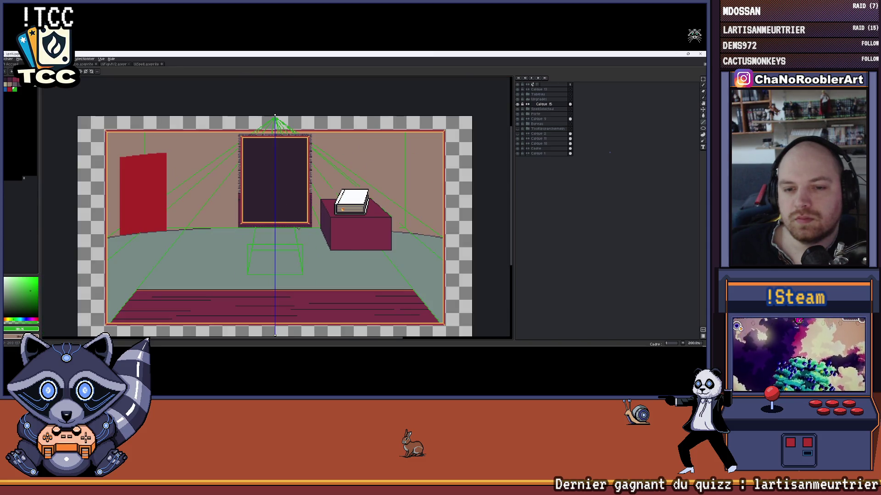
{"action": "scroll", "coordinate": [298, 229], "scroll_direction": "up", "scroll_amount": 1}
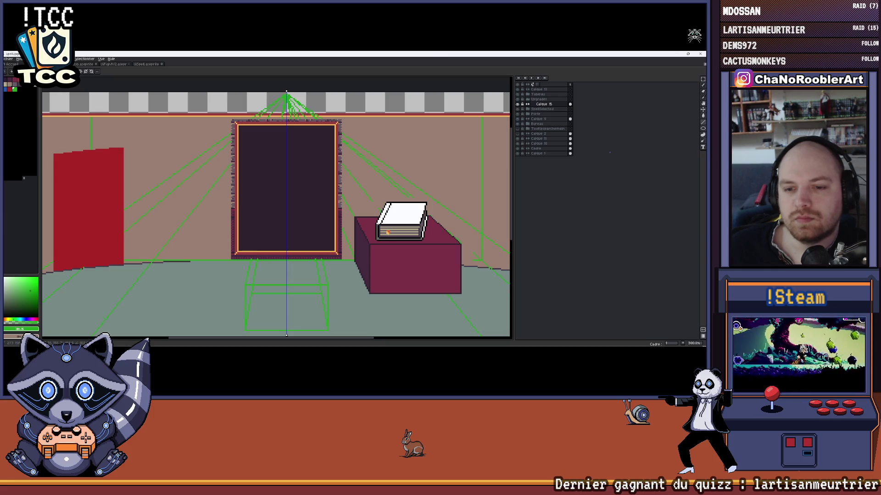
{"action": "scroll", "coordinate": [291, 173], "scroll_direction": "up", "scroll_amount": 2}
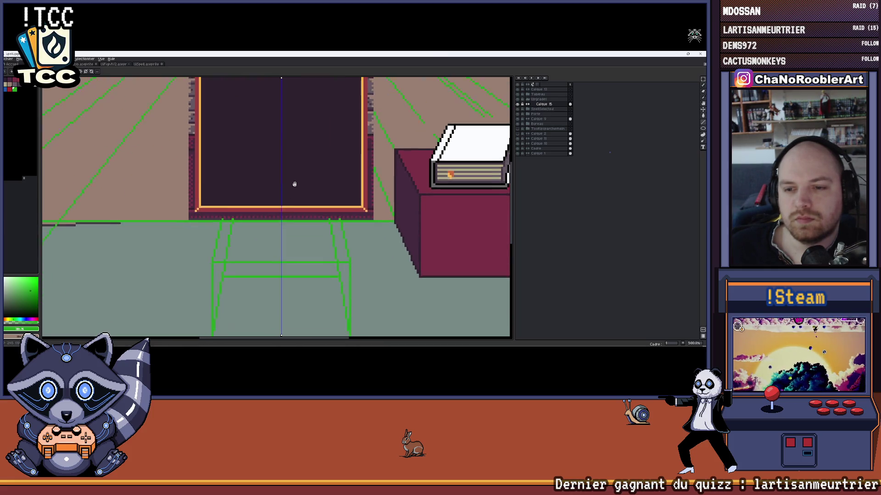
{"action": "scroll", "coordinate": [295, 189], "scroll_direction": "up", "scroll_amount": 1}
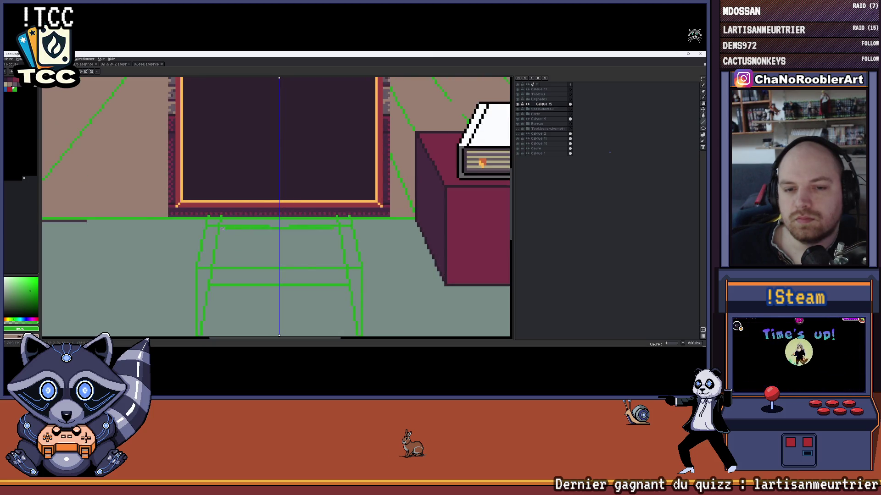
{"action": "scroll", "coordinate": [212, 227], "scroll_direction": "down", "scroll_amount": 1}
{"action": "scroll", "coordinate": [211, 226], "scroll_direction": "down", "scroll_amount": 2}
{"action": "scroll", "coordinate": [252, 208], "scroll_direction": "up", "scroll_amount": 1}
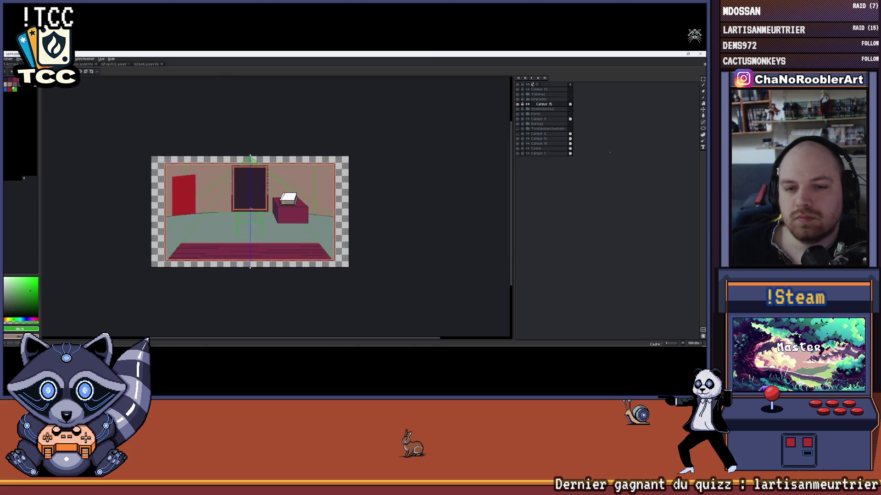
{"action": "scroll", "coordinate": [253, 207], "scroll_direction": "up", "scroll_amount": 1}
Select the green table sketch with a rectangle, delete it and deselect
{"action": "left_click_drag", "start_coordinate": [252, 207], "coordinate": [307, 200]}
{"action": "scroll", "coordinate": [276, 204], "scroll_direction": "up", "scroll_amount": 1}
{"action": "scroll", "coordinate": [307, 200], "scroll_direction": "down", "scroll_amount": 1}
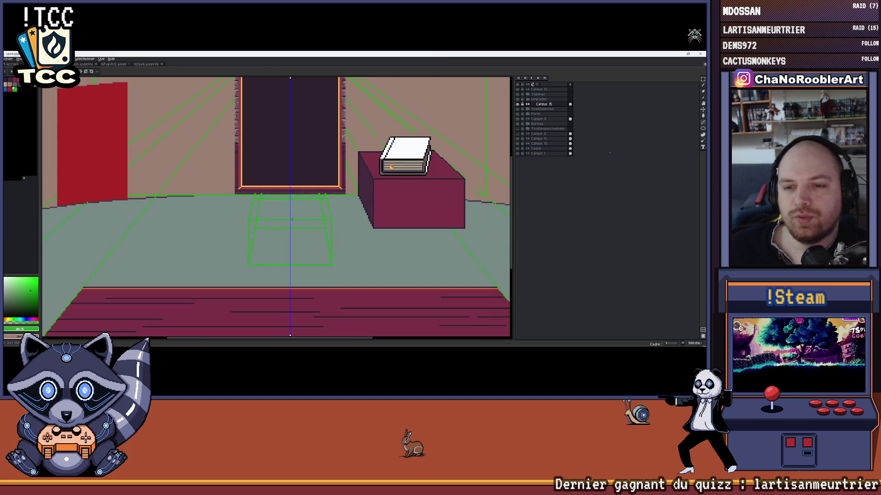
{"action": "left_click_drag", "start_coordinate": [292, 220], "coordinate": [254, 220]}
{"action": "scroll", "coordinate": [253, 220], "scroll_direction": "up", "scroll_amount": 1}
{"action": "scroll", "coordinate": [238, 221], "scroll_direction": "up", "scroll_amount": 1}
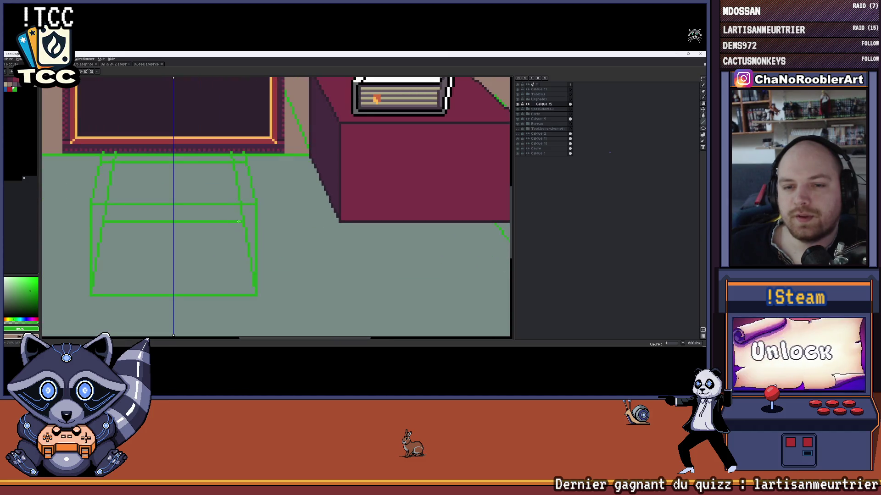
{"action": "scroll", "coordinate": [243, 221], "scroll_direction": "down", "scroll_amount": 4}
{"action": "scroll", "coordinate": [275, 219], "scroll_direction": "up", "scroll_amount": 1}
{"action": "scroll", "coordinate": [303, 217], "scroll_direction": "up", "scroll_amount": 1}
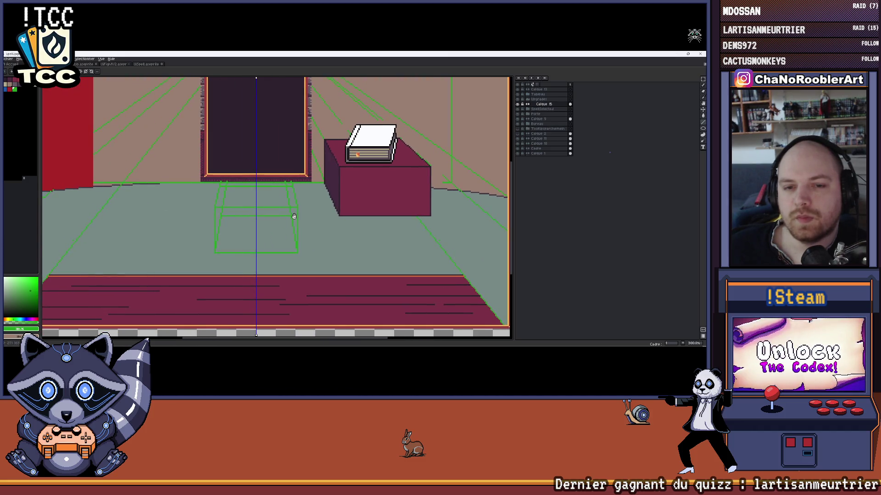
{"action": "left_click_drag", "start_coordinate": [316, 214], "coordinate": [324, 215]}
{"action": "key", "text": "Delete"}
{"action": "key", "text": "ctrl+d"}
{"action": "scroll", "coordinate": [315, 256], "scroll_direction": "down", "scroll_amount": 3}
{"action": "scroll", "coordinate": [297, 186], "scroll_direction": "up", "scroll_amount": 1}
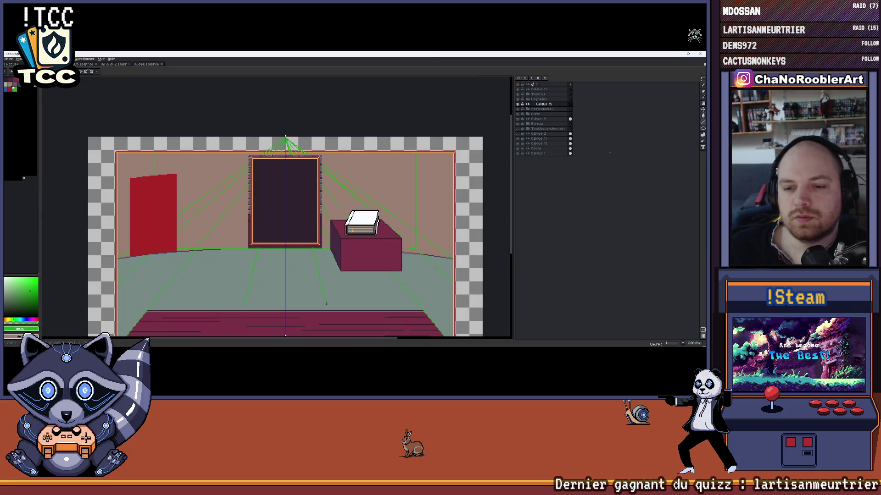
{"action": "scroll", "coordinate": [324, 303], "scroll_direction": "up", "scroll_amount": 1}
{"action": "scroll", "coordinate": [330, 290], "scroll_direction": "up", "scroll_amount": 1}
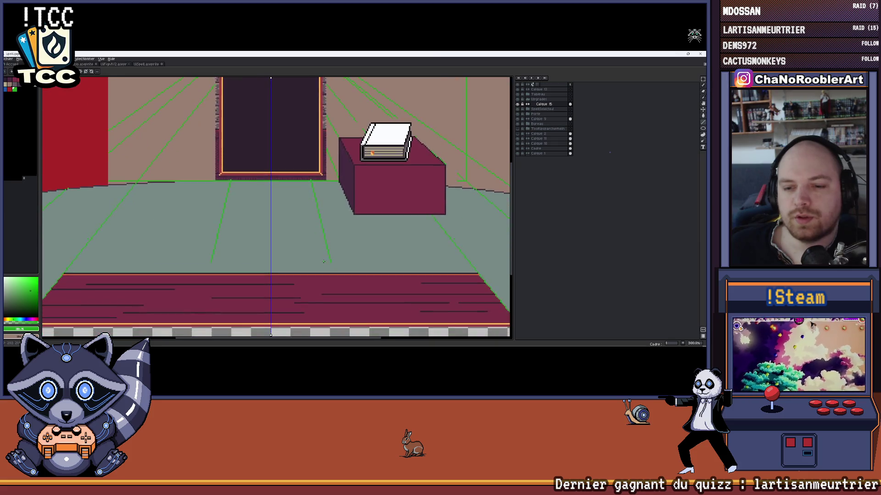
{"action": "scroll", "coordinate": [340, 272], "scroll_direction": "up", "scroll_amount": 1}
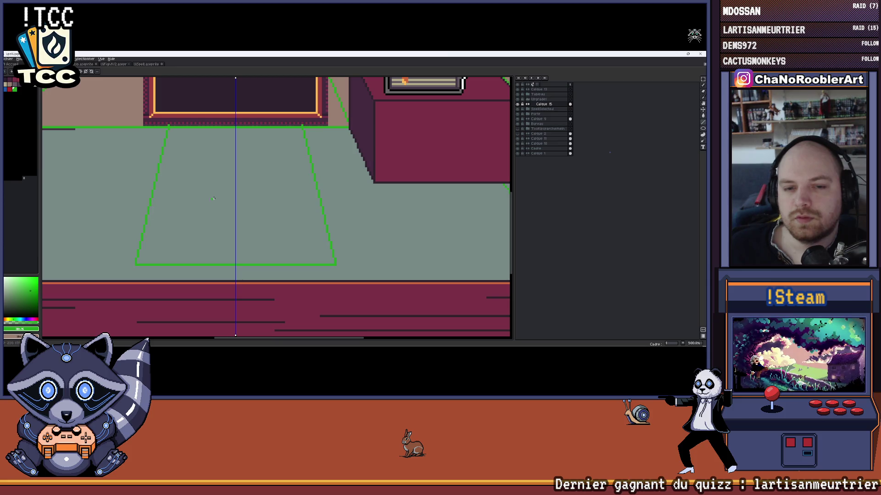
Draw horizontal green guides across the floor lines and a tabletop guide, redrawing it slightly higher
{"action": "left_click_drag", "start_coordinate": [153, 207], "coordinate": [192, 227]}
{"action": "scroll", "coordinate": [315, 229], "scroll_direction": "down", "scroll_amount": 1}
{"action": "left_click_drag", "start_coordinate": [315, 230], "coordinate": [293, 256]}
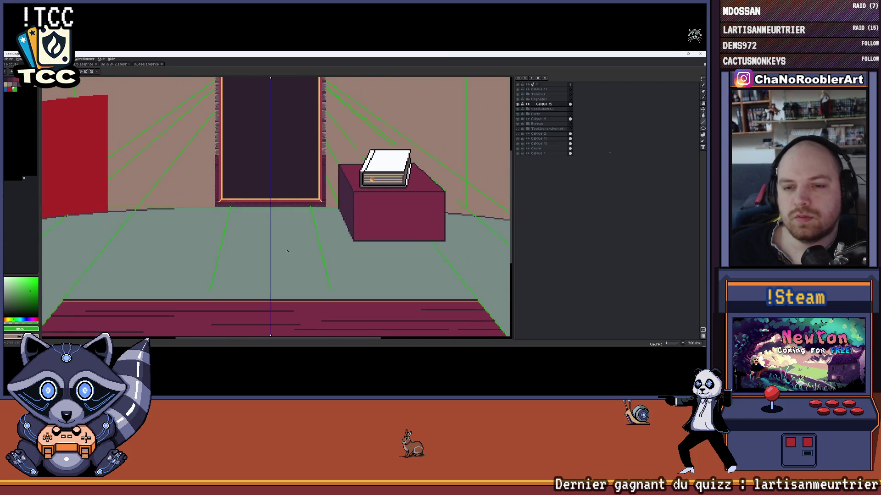
{"action": "scroll", "coordinate": [293, 256], "scroll_direction": "down", "scroll_amount": 1}
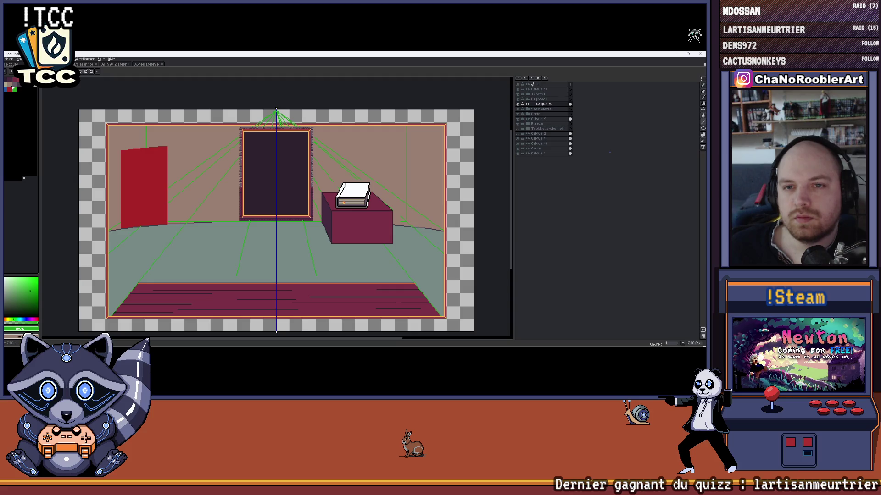
{"action": "scroll", "coordinate": [301, 272], "scroll_direction": "up", "scroll_amount": 1}
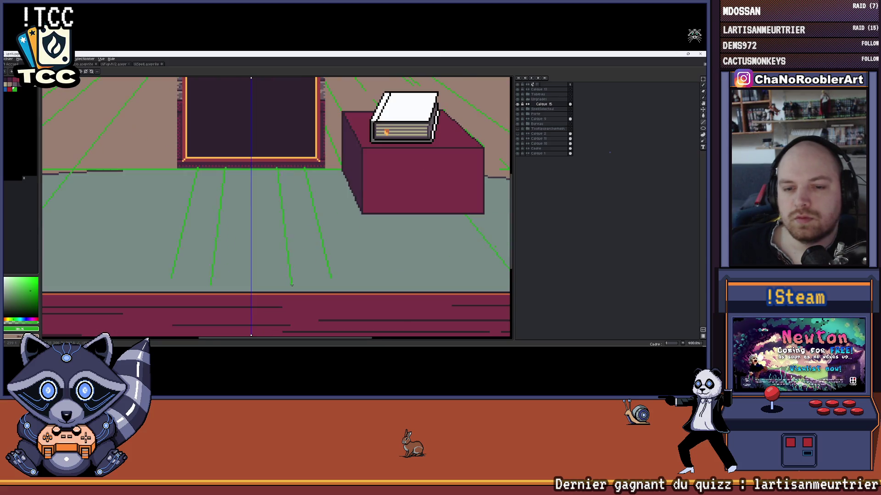
{"action": "scroll", "coordinate": [297, 271], "scroll_direction": "up", "scroll_amount": 1}
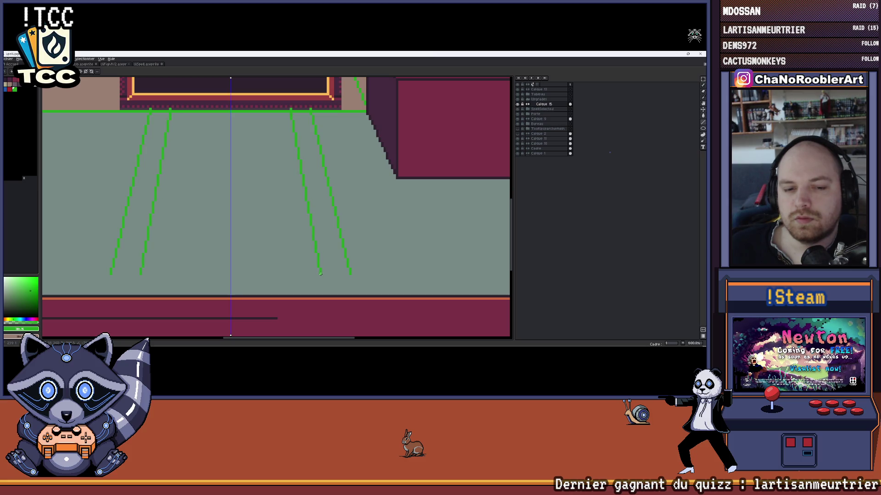
{"action": "key", "text": "ctrl+z"}
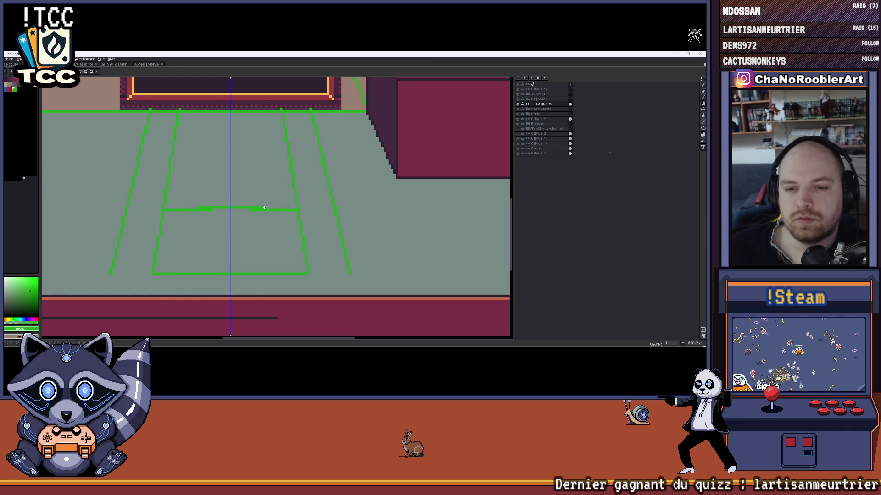
{"action": "left_click_drag", "start_coordinate": [282, 208], "coordinate": [193, 208]}
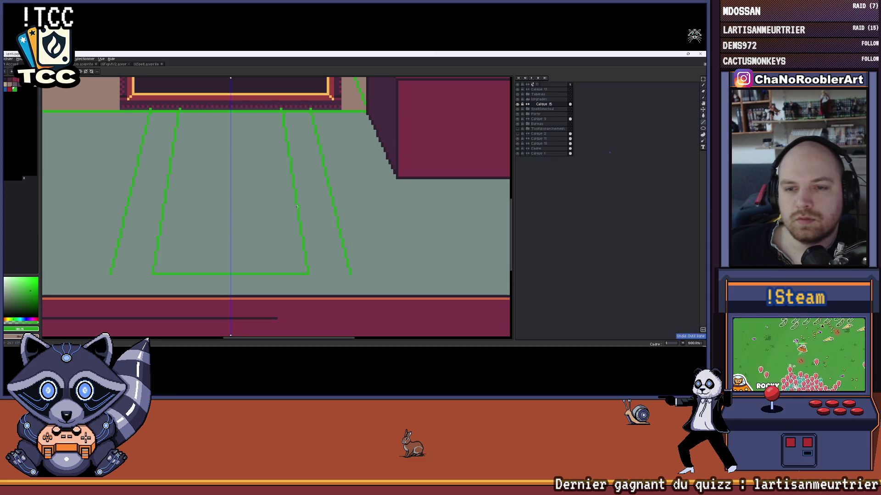
{"action": "scroll", "coordinate": [176, 207], "scroll_direction": "down", "scroll_amount": 3}
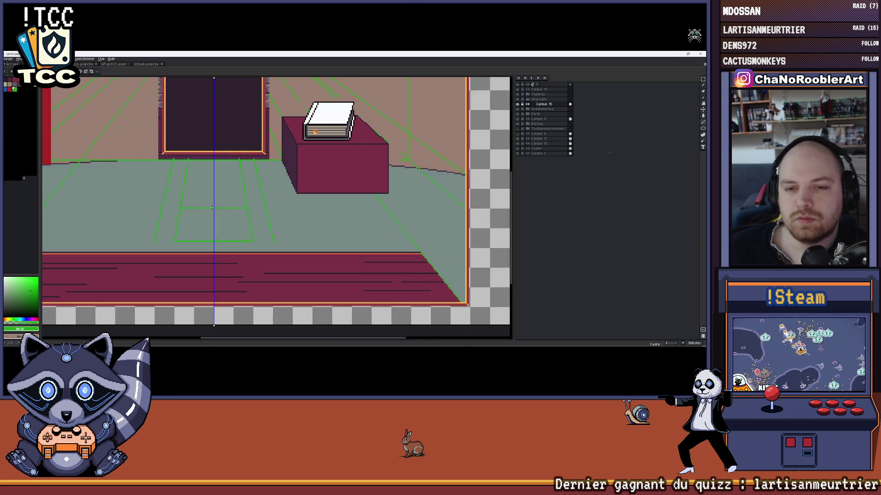
{"action": "scroll", "coordinate": [206, 214], "scroll_direction": "down", "scroll_amount": 1}
{"action": "scroll", "coordinate": [275, 220], "scroll_direction": "up", "scroll_amount": 1}
{"action": "scroll", "coordinate": [306, 227], "scroll_direction": "up", "scroll_amount": 1}
{"action": "scroll", "coordinate": [334, 258], "scroll_direction": "up", "scroll_amount": 1}
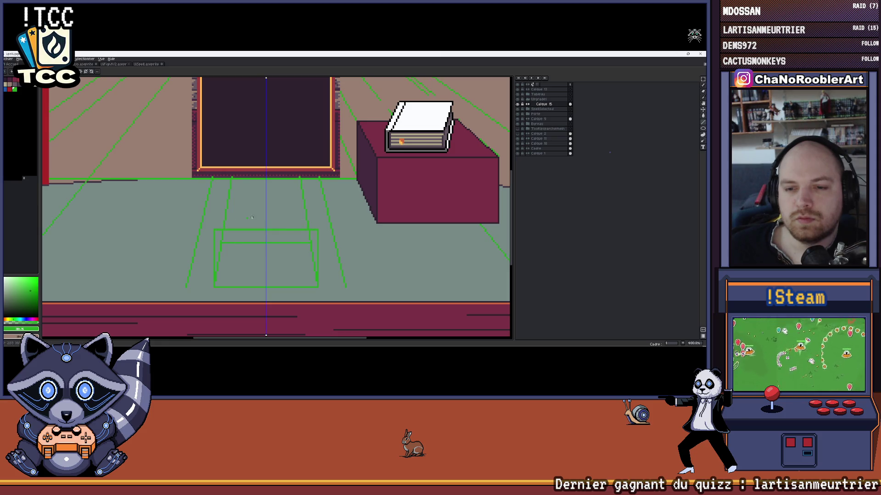
{"action": "scroll", "coordinate": [251, 218], "scroll_direction": "down", "scroll_amount": 2}
{"action": "scroll", "coordinate": [290, 248], "scroll_direction": "up", "scroll_amount": 1}
{"action": "scroll", "coordinate": [325, 296], "scroll_direction": "up", "scroll_amount": 1}
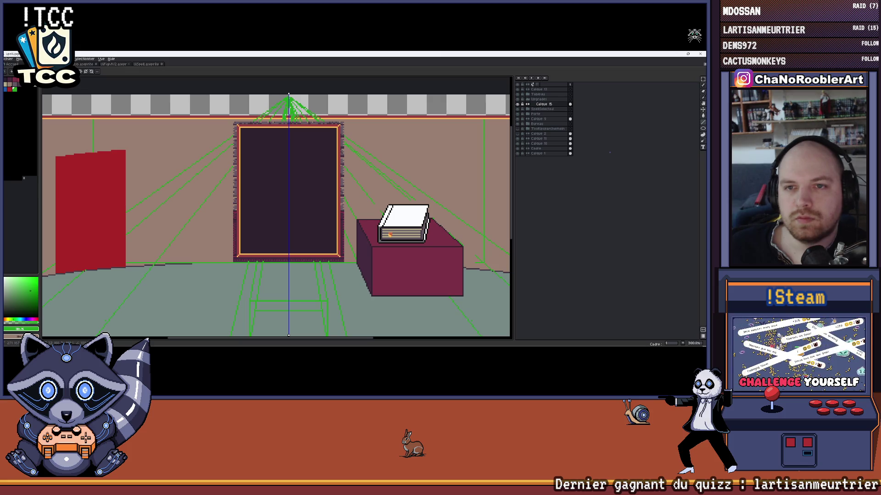
{"action": "scroll", "coordinate": [256, 167], "scroll_direction": "up", "scroll_amount": 1}
{"action": "scroll", "coordinate": [279, 220], "scroll_direction": "up", "scroll_amount": 1}
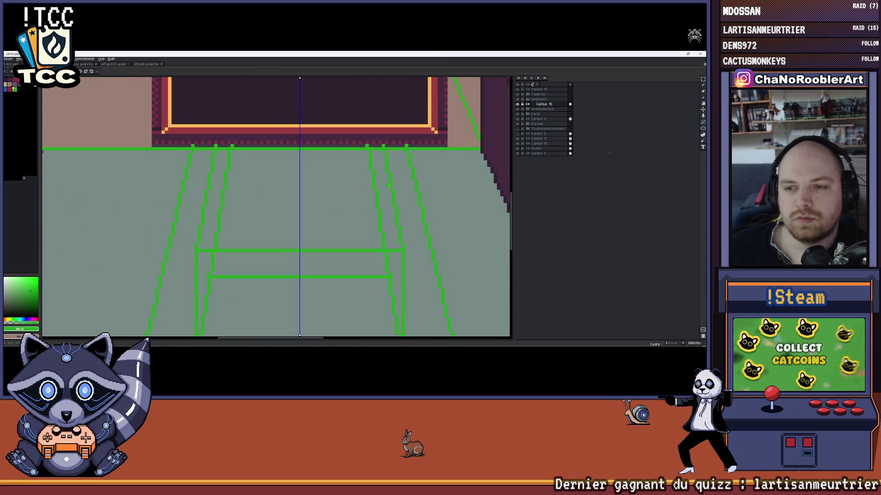
{"action": "scroll", "coordinate": [342, 207], "scroll_direction": "down", "scroll_amount": 2}
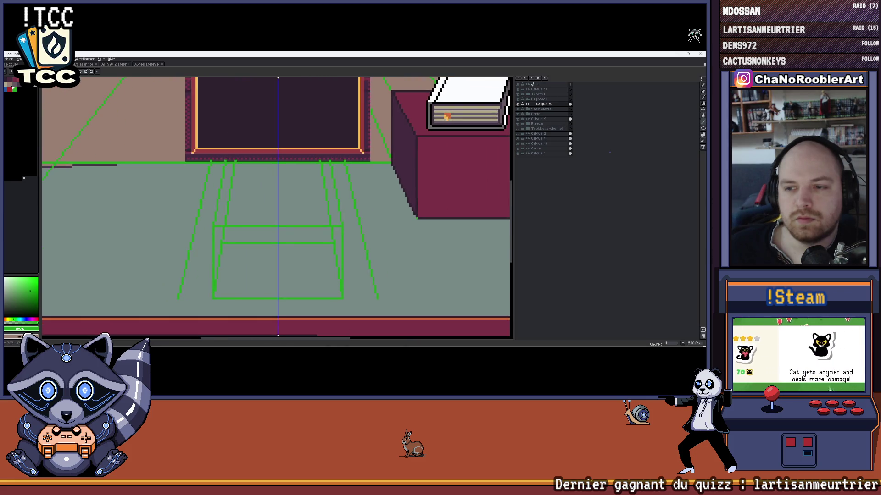
{"action": "left_click_drag", "start_coordinate": [243, 199], "coordinate": [313, 199]}
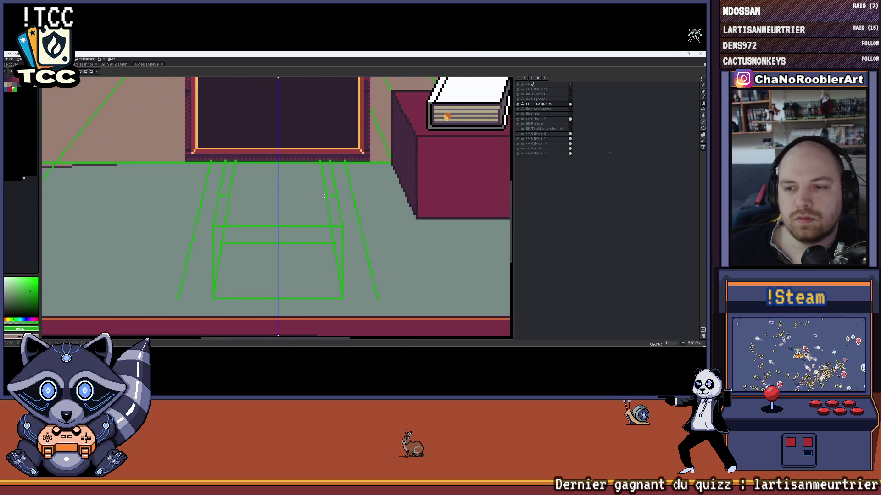
{"action": "key", "text": "ctrl+z"}
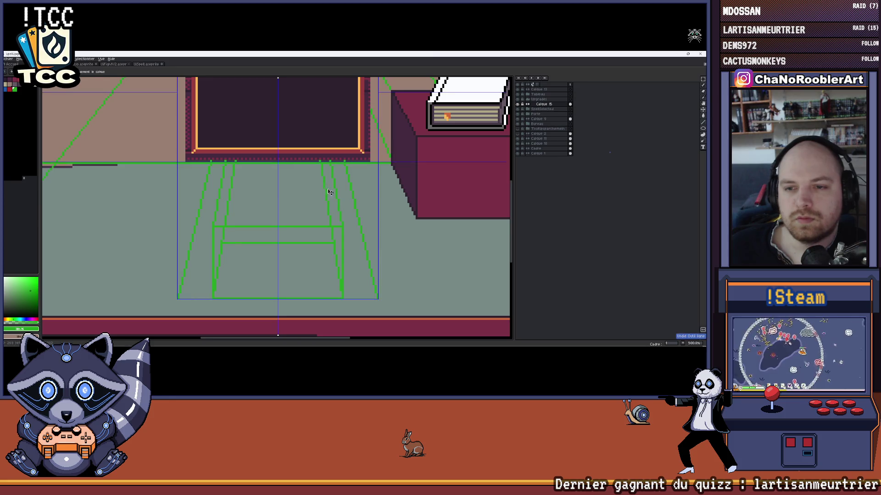
{"action": "left_click_drag", "start_coordinate": [335, 189], "coordinate": [221, 189]}
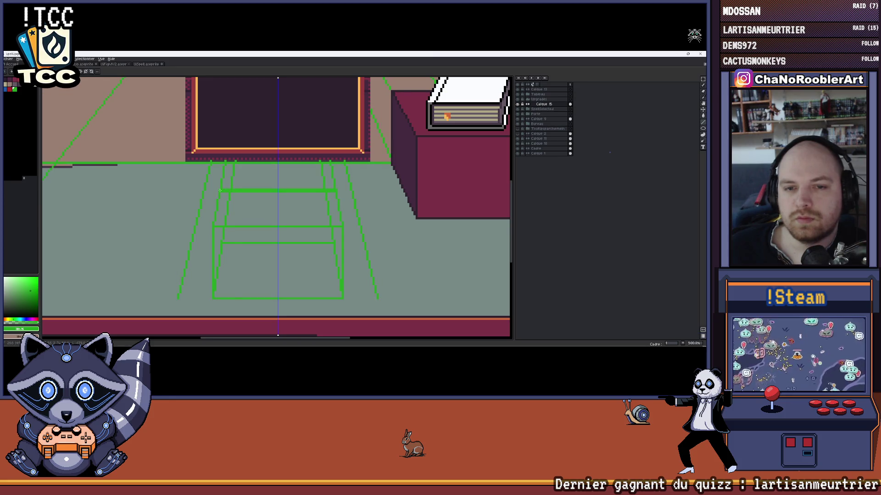
{"action": "scroll", "coordinate": [221, 189], "scroll_direction": "down", "scroll_amount": 1}
{"action": "scroll", "coordinate": [220, 190], "scroll_direction": "down", "scroll_amount": 1}
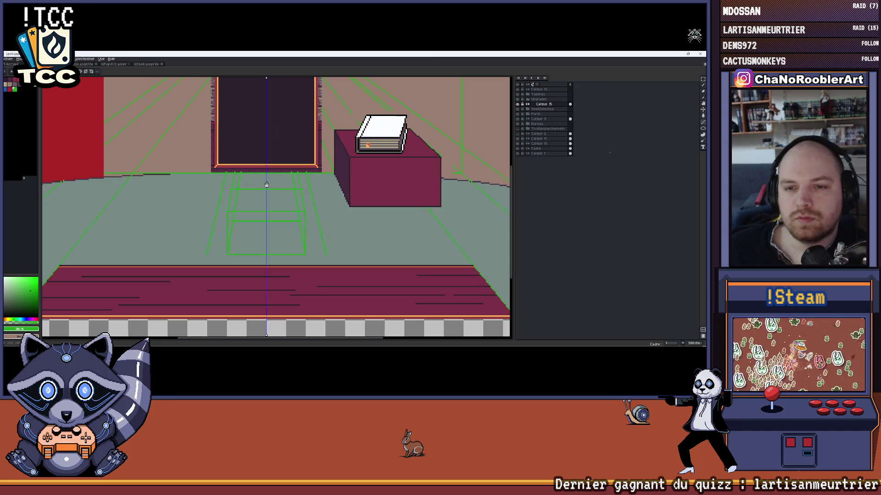
Hide the green table guides briefly and turn off the wall perspective guide layer
{"action": "left_click_drag", "start_coordinate": [291, 182], "coordinate": [283, 165]}
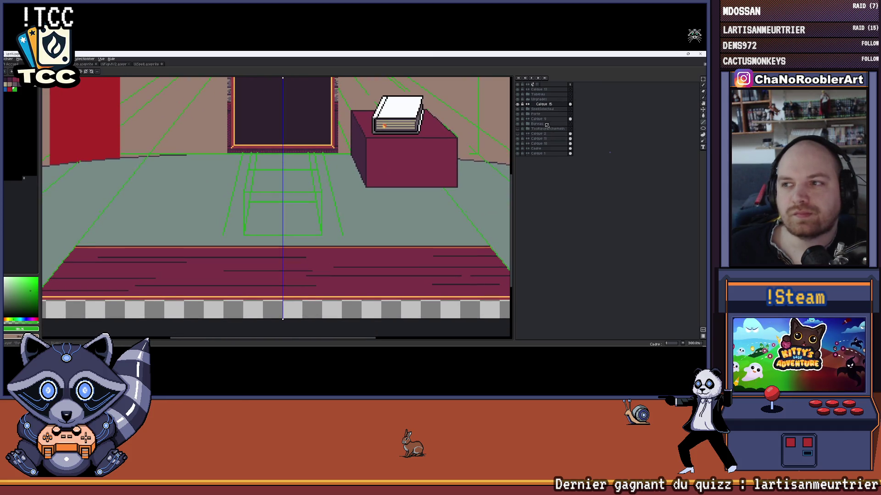
{"action": "left_click", "coordinate": [523, 108]}
{"action": "scroll", "coordinate": [354, 163], "scroll_direction": "down", "scroll_amount": 2}
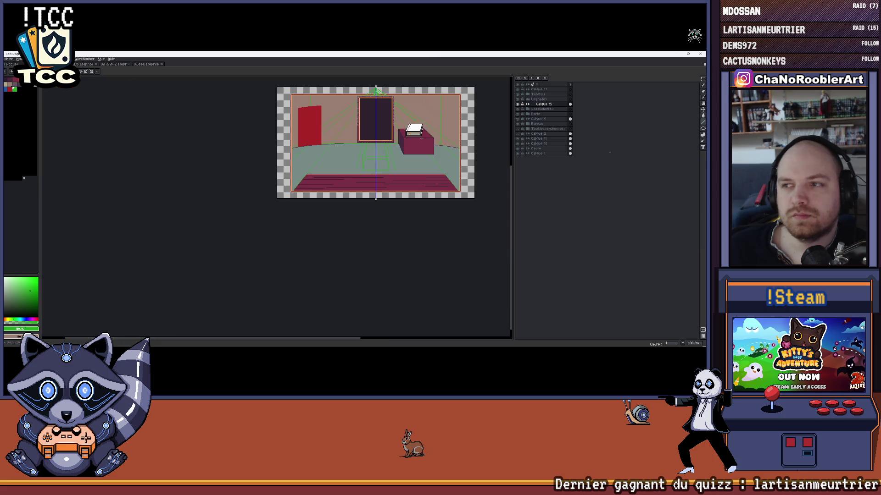
{"action": "scroll", "coordinate": [354, 164], "scroll_direction": "up", "scroll_amount": 1}
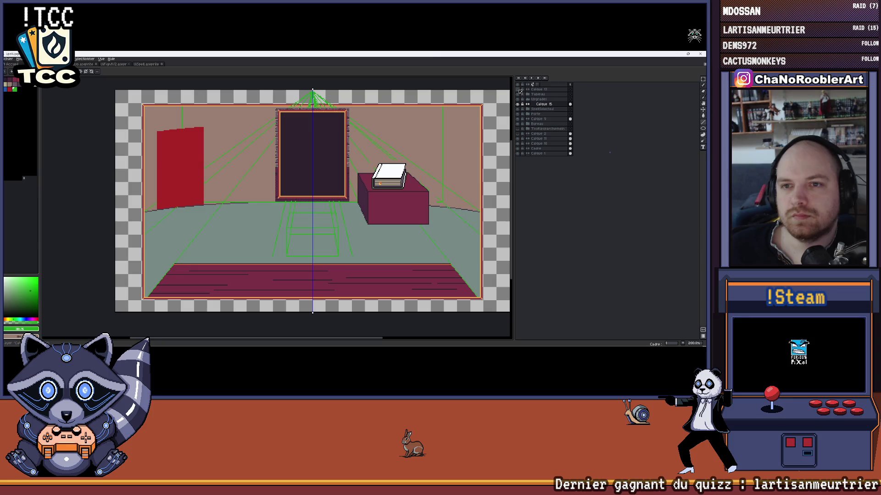
{"action": "left_click", "coordinate": [517, 123]}
{"action": "scroll", "coordinate": [364, 198], "scroll_direction": "up", "scroll_amount": 1}
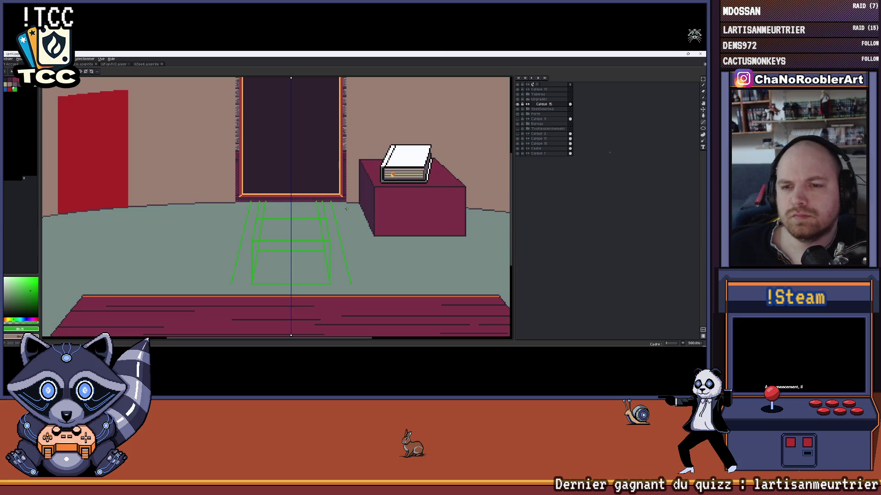
{"action": "scroll", "coordinate": [460, 124], "scroll_direction": "up", "scroll_amount": 1}
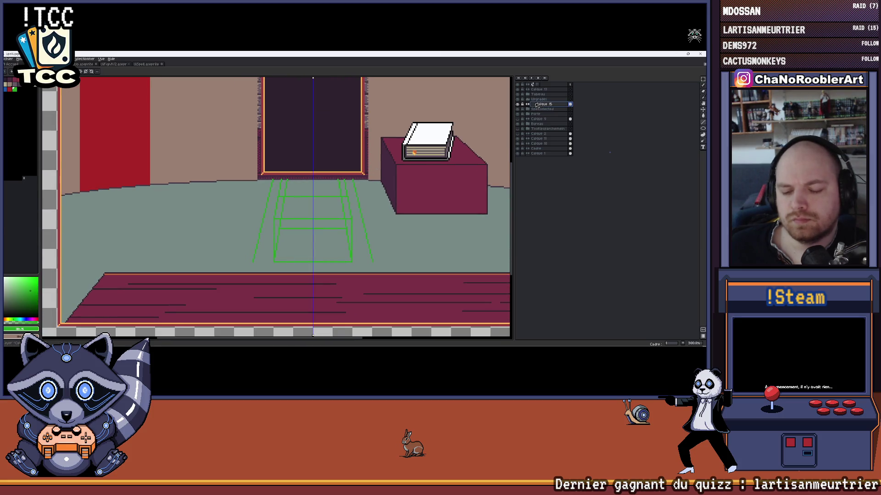
Reorder the layer stack and trace the tabletop's back edge, front edge and sides in dark
{"action": "left_click_drag", "start_coordinate": [537, 104], "coordinate": [547, 103]}
{"action": "scroll", "coordinate": [410, 160], "scroll_direction": "up", "scroll_amount": 3}
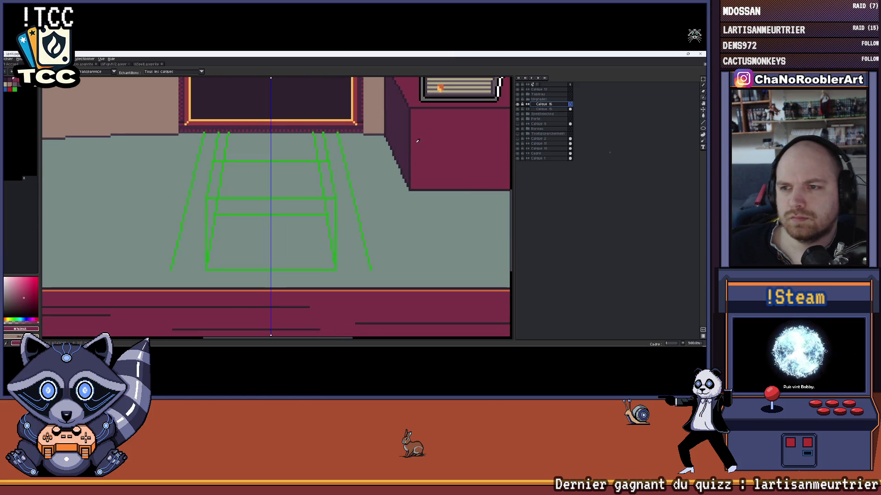
{"action": "scroll", "coordinate": [386, 156], "scroll_direction": "down", "scroll_amount": 1}
{"action": "scroll", "coordinate": [377, 155], "scroll_direction": "up", "scroll_amount": 1}
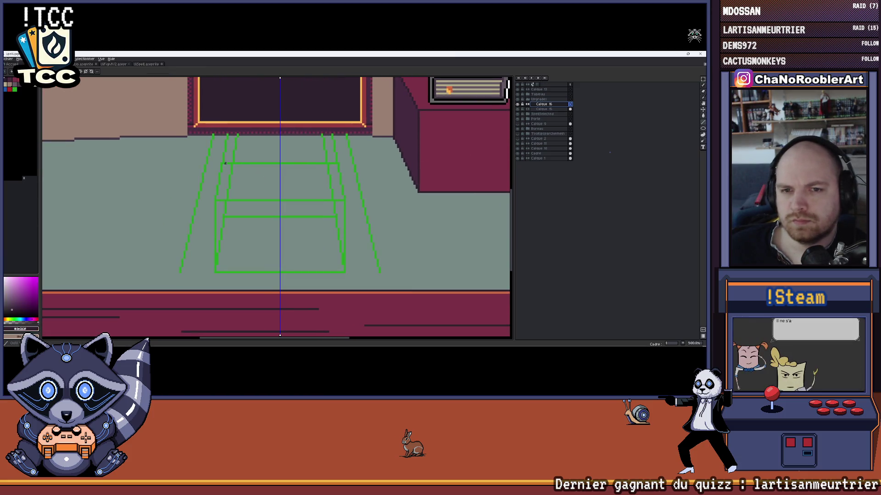
{"action": "mouse_move", "coordinate": [220, 164]}
{"action": "left_mouse_down"}
{"action": "mouse_move", "coordinate": [338, 164]}
{"action": "mouse_move", "coordinate": [345, 210]}
{"action": "left_mouse_up"}
{"action": "scroll", "coordinate": [337, 165], "scroll_direction": "up", "scroll_amount": 1}
{"action": "scroll", "coordinate": [362, 174], "scroll_direction": "down", "scroll_amount": 2}
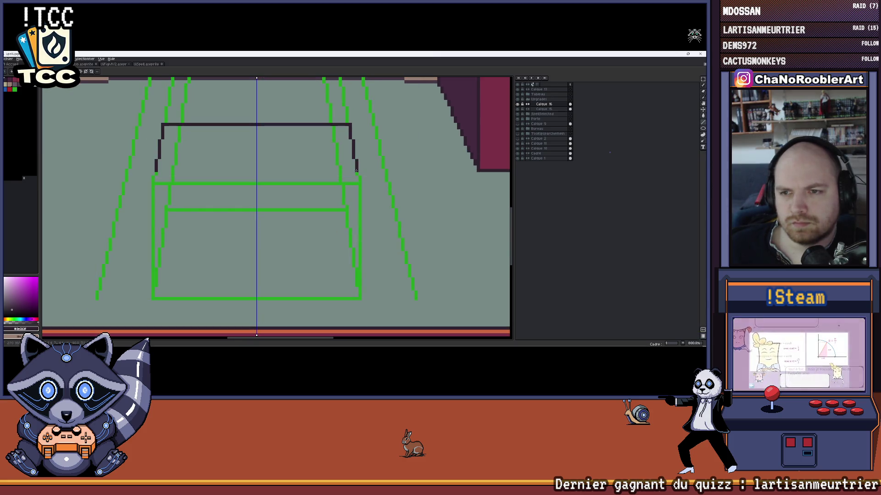
{"action": "left_click_drag", "start_coordinate": [361, 184], "coordinate": [257, 184]}
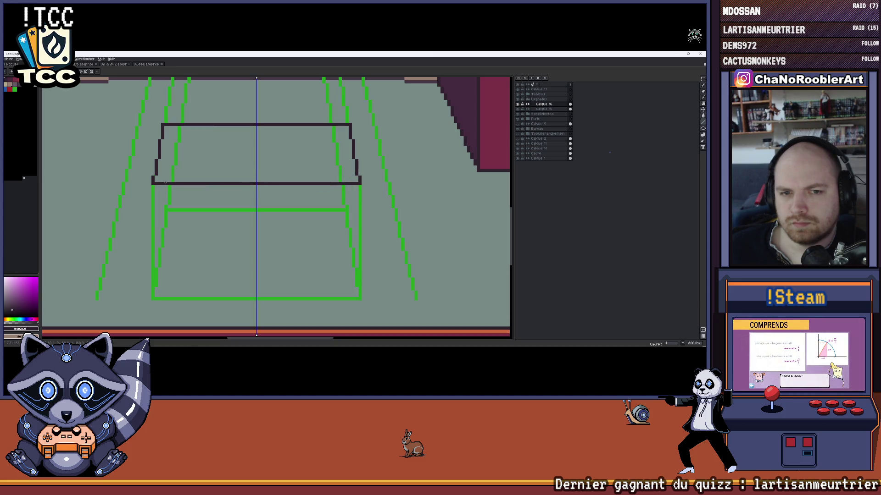
{"action": "left_click_drag", "start_coordinate": [359, 185], "coordinate": [356, 296]}
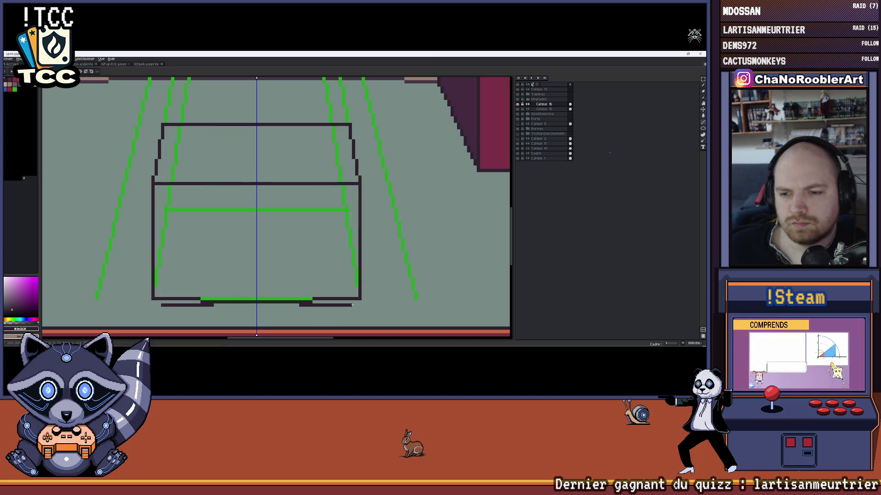
{"action": "scroll", "coordinate": [355, 296], "scroll_direction": "down", "scroll_amount": 2}
{"action": "scroll", "coordinate": [355, 294], "scroll_direction": "down", "scroll_amount": 2}
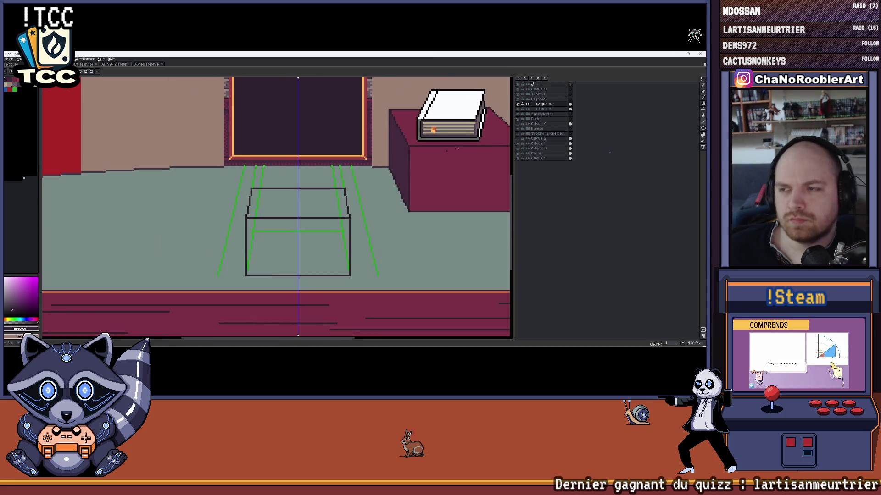
{"action": "scroll", "coordinate": [318, 169], "scroll_direction": "down", "scroll_amount": 1}
{"action": "scroll", "coordinate": [319, 170], "scroll_direction": "down", "scroll_amount": 1}
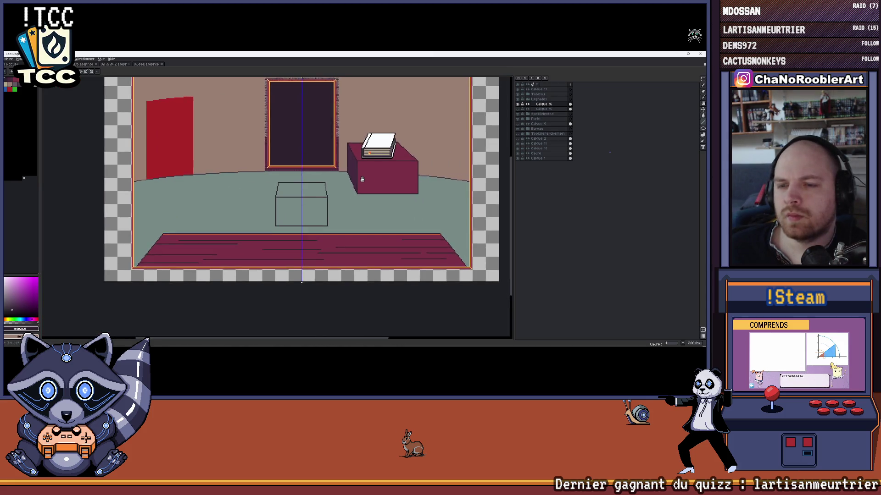
{"action": "scroll", "coordinate": [302, 168], "scroll_direction": "up", "scroll_amount": 1}
{"action": "scroll", "coordinate": [303, 165], "scroll_direction": "down", "scroll_amount": 1}
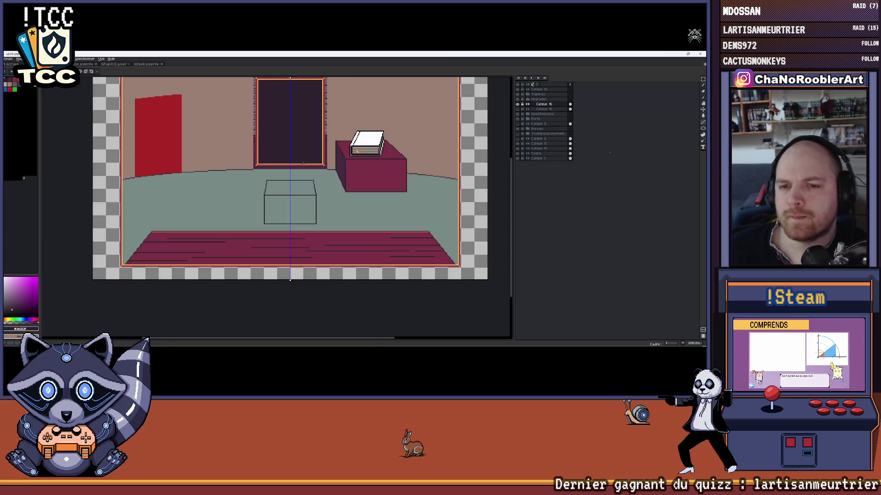
{"action": "scroll", "coordinate": [269, 180], "scroll_direction": "up", "scroll_amount": 1}
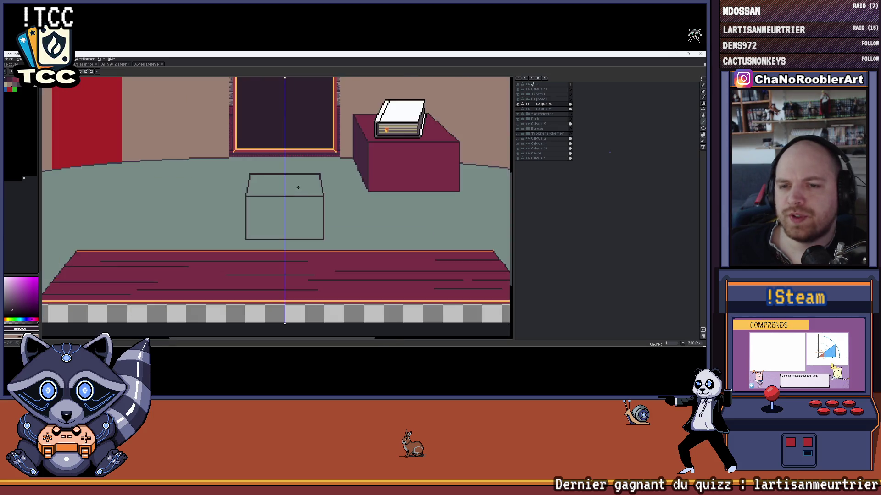
{"action": "scroll", "coordinate": [269, 180], "scroll_direction": "up", "scroll_amount": 1}
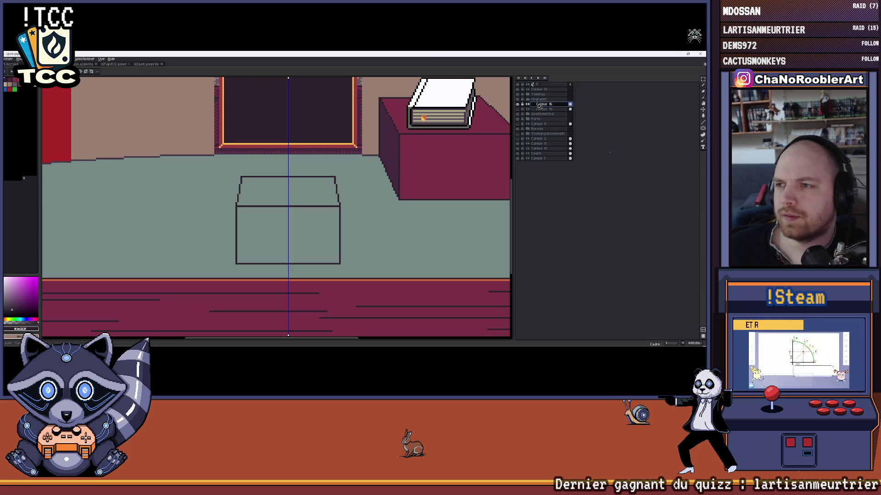
{"action": "scroll", "coordinate": [338, 177], "scroll_direction": "down", "scroll_amount": 4}
Recenter the room and check the dark table outline's bounds against the floor
{"action": "left_click_drag", "start_coordinate": [337, 177], "coordinate": [283, 185]}
{"action": "scroll", "coordinate": [277, 185], "scroll_direction": "up", "scroll_amount": 2}
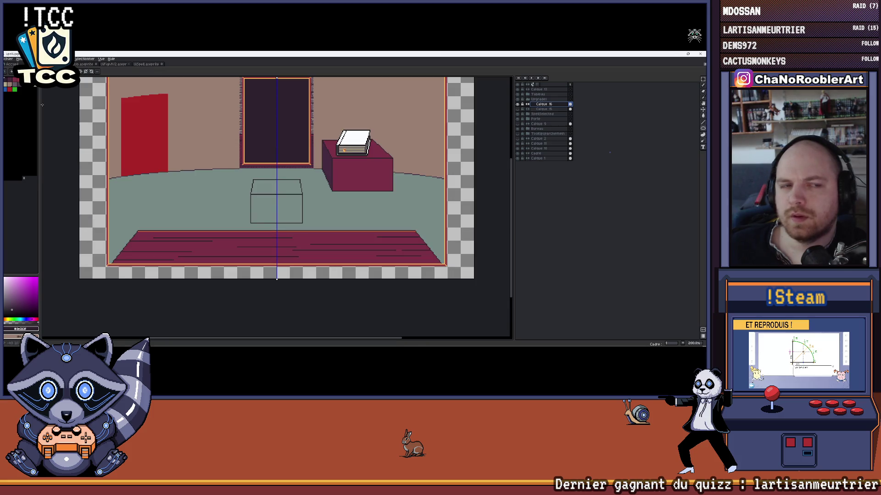
{"action": "scroll", "coordinate": [291, 189], "scroll_direction": "up", "scroll_amount": 2}
{"action": "left_click", "coordinate": [311, 194]}
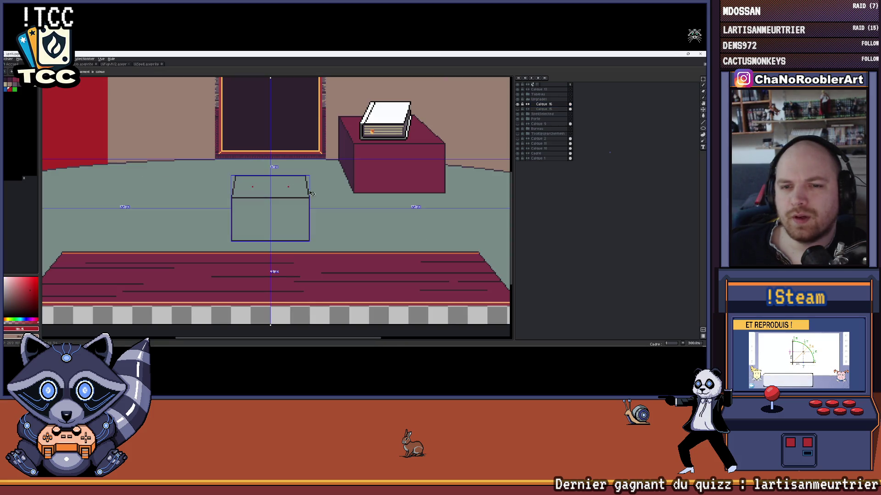
{"action": "scroll", "coordinate": [310, 193], "scroll_direction": "down", "scroll_amount": 2}
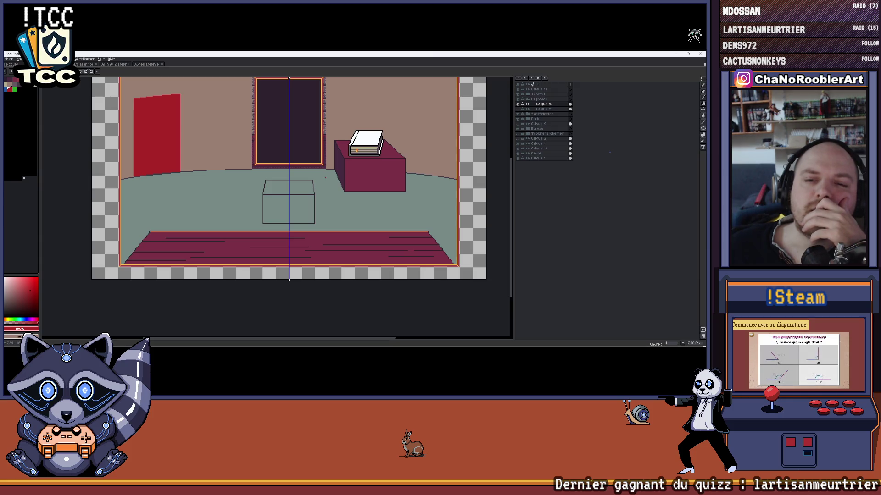
{"action": "scroll", "coordinate": [325, 177], "scroll_direction": "up", "scroll_amount": 3}
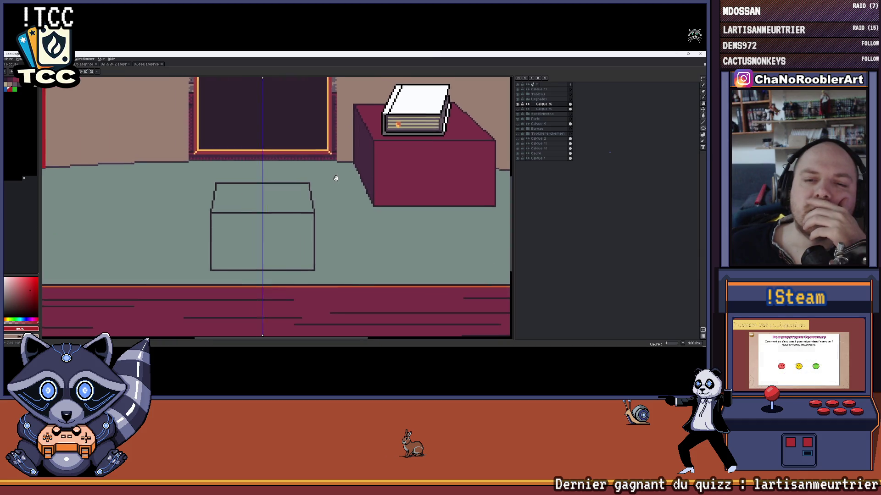
{"action": "scroll", "coordinate": [354, 197], "scroll_direction": "down", "scroll_amount": 1}
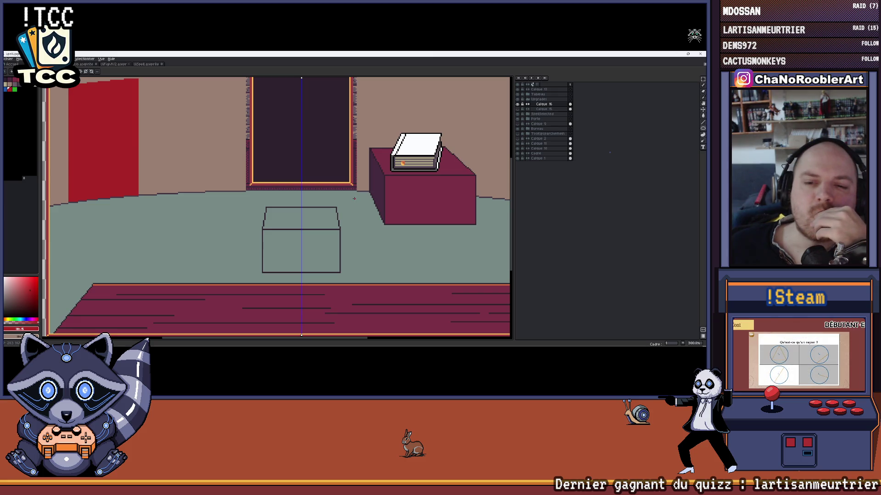
{"action": "scroll", "coordinate": [354, 199], "scroll_direction": "down", "scroll_amount": 1}
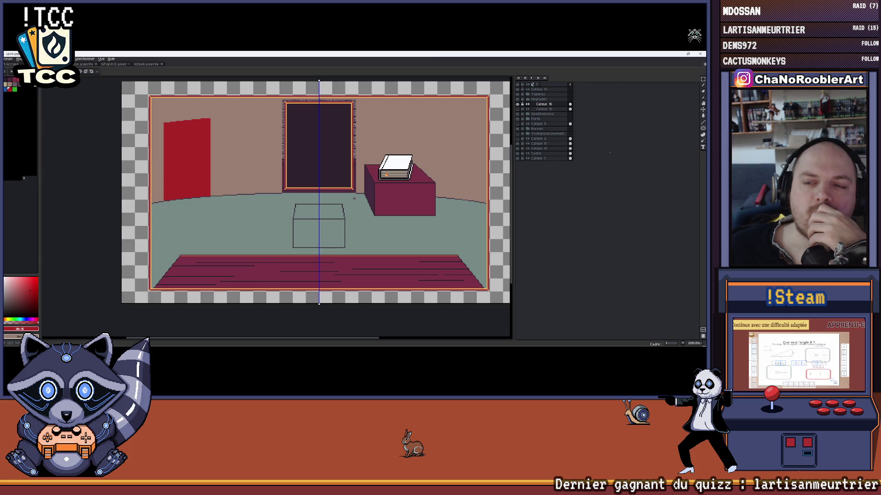
{"action": "scroll", "coordinate": [342, 211], "scroll_direction": "up", "scroll_amount": 1}
Pan the canvas toward the floor to frame the whole room
{"action": "left_click_drag", "start_coordinate": [320, 218], "coordinate": [323, 196]}
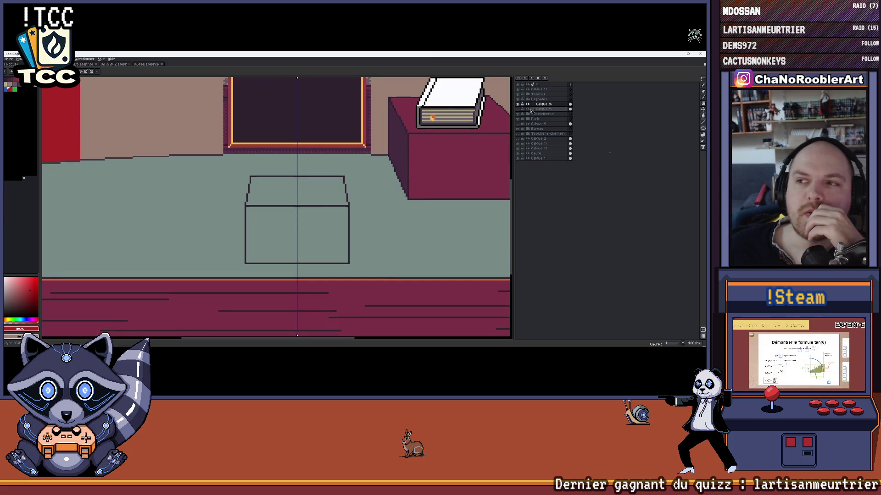
{"action": "left_click_drag", "start_coordinate": [322, 196], "coordinate": [322, 178]}
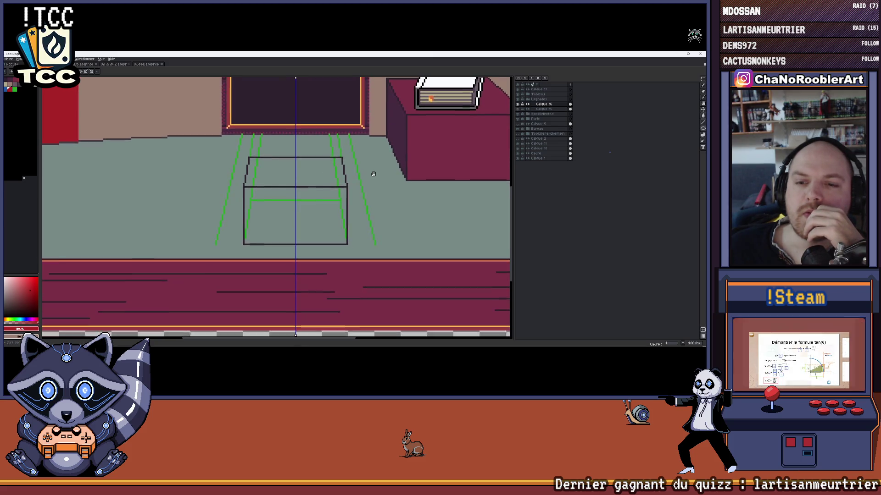
{"action": "scroll", "coordinate": [354, 206], "scroll_direction": "down", "scroll_amount": 2}
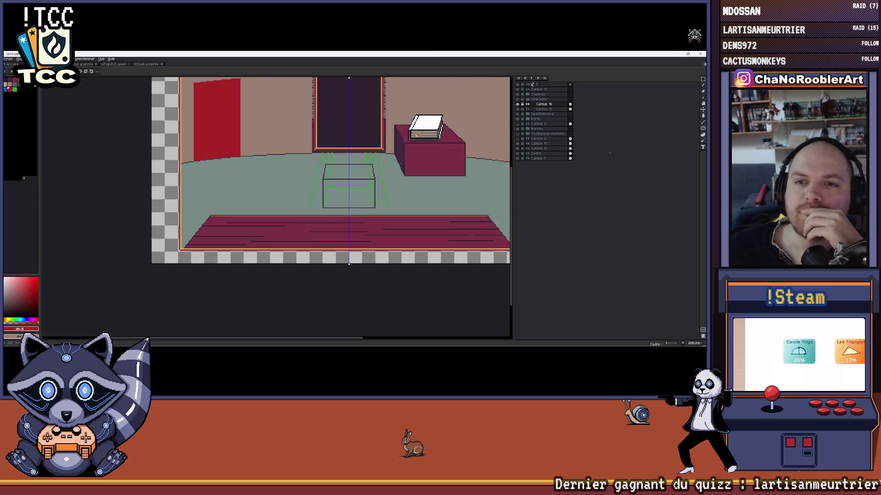
{"action": "mouse_move", "coordinate": [353, 220]}
{"action": "left_mouse_down"}
{"action": "mouse_move", "coordinate": [354, 184]}
{"action": "mouse_move", "coordinate": [362, 180]}
{"action": "left_mouse_up"}
{"action": "scroll", "coordinate": [353, 185], "scroll_direction": "up", "scroll_amount": 1}
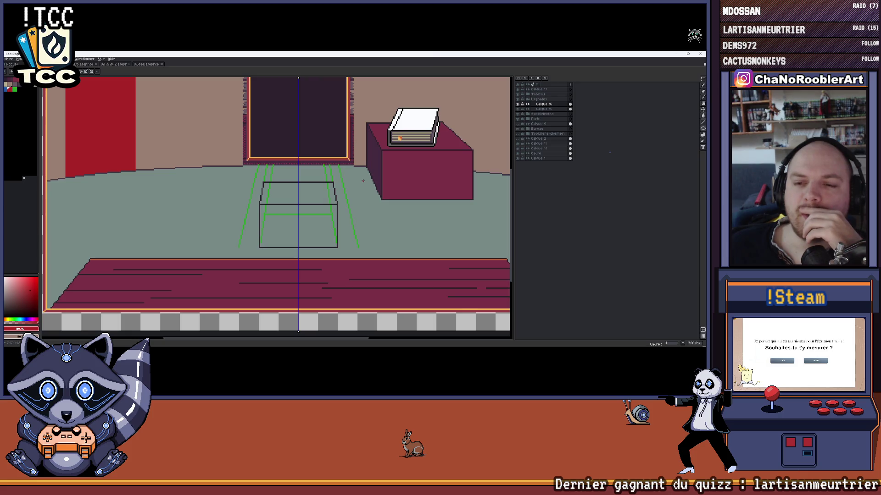
{"action": "scroll", "coordinate": [362, 181], "scroll_direction": "down", "scroll_amount": 2}
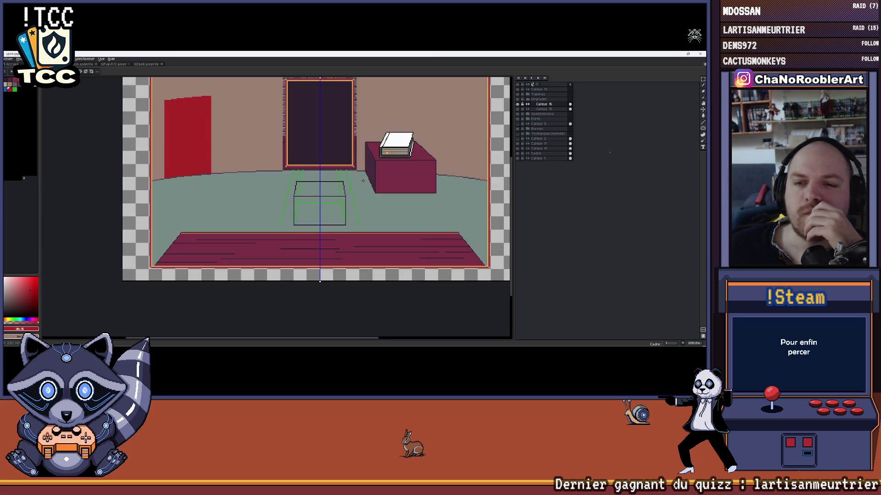
{"action": "scroll", "coordinate": [363, 180], "scroll_direction": "up", "scroll_amount": 2}
Select layer Calque 16 for the table and swap the drawing colour to green
{"action": "left_click", "coordinate": [543, 109]}
{"action": "left_click", "coordinate": [518, 104]}
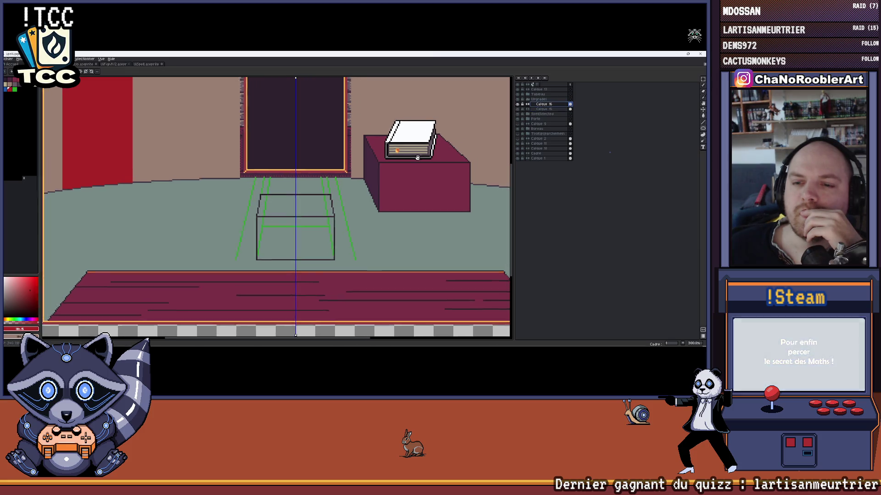
{"action": "scroll", "coordinate": [277, 207], "scroll_direction": "down", "scroll_amount": 2}
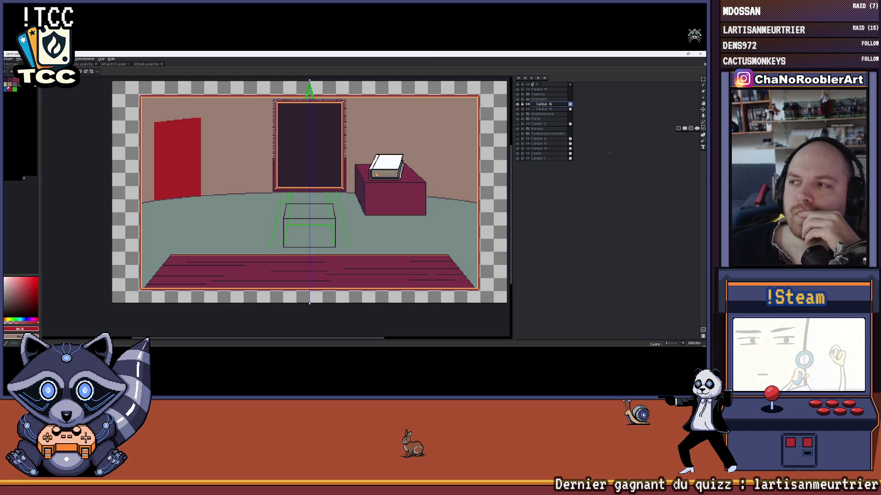
{"action": "scroll", "coordinate": [372, 157], "scroll_direction": "up", "scroll_amount": 2}
{"action": "scroll", "coordinate": [371, 156], "scroll_direction": "up", "scroll_amount": 3}
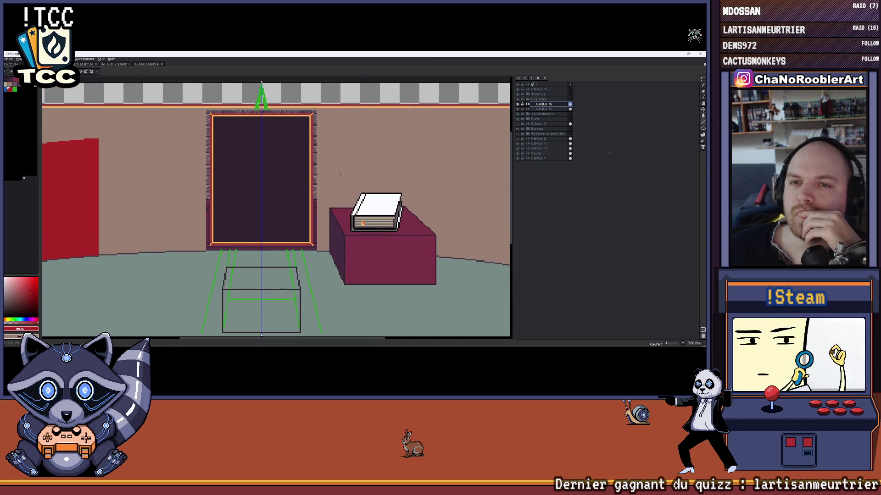
{"action": "key", "text": "x"}
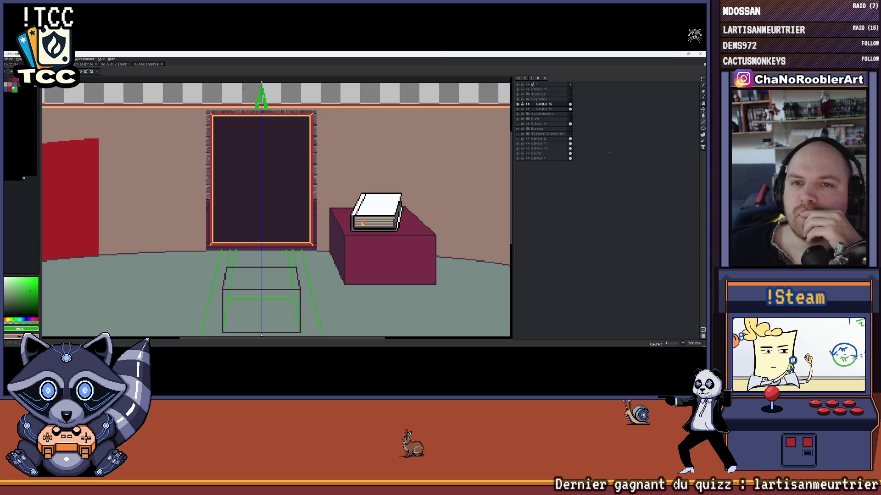
{"action": "scroll", "coordinate": [311, 223], "scroll_direction": "down", "scroll_amount": 2}
{"action": "scroll", "coordinate": [310, 224], "scroll_direction": "down", "scroll_amount": 5}
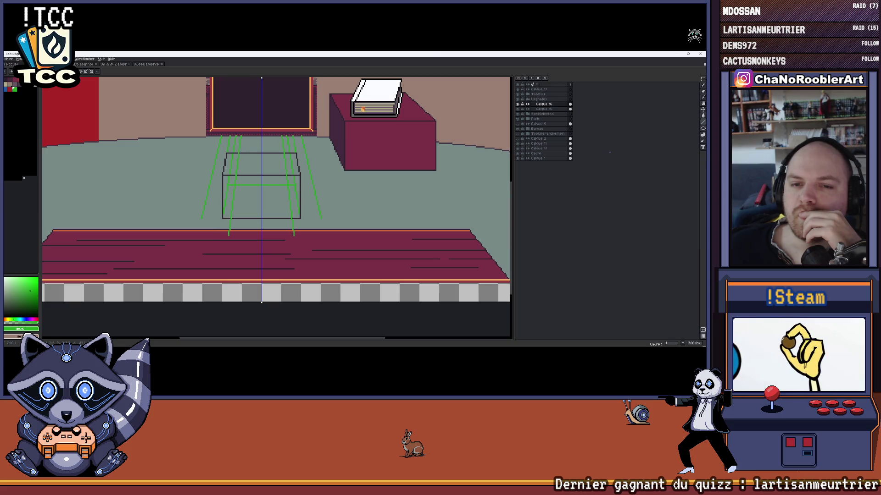
{"action": "left_click", "coordinate": [520, 105]}
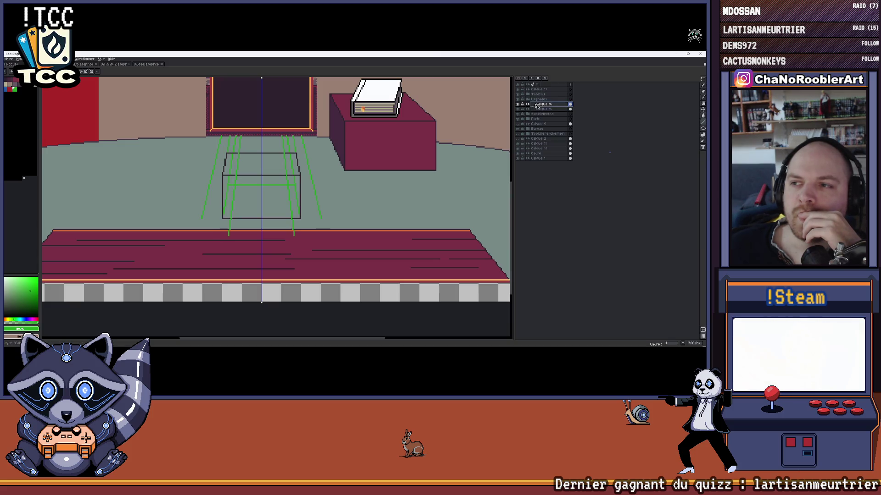
{"action": "scroll", "coordinate": [261, 303], "scroll_direction": "up", "scroll_amount": 2}
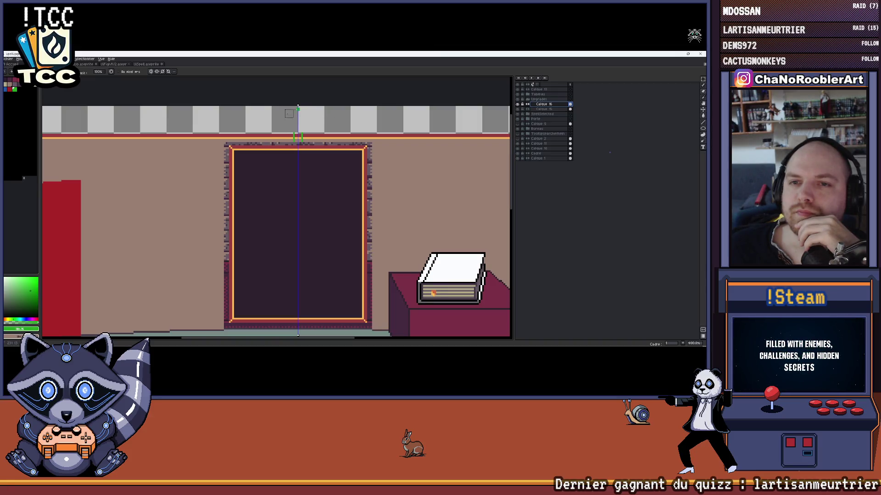
{"action": "scroll", "coordinate": [316, 147], "scroll_direction": "down", "scroll_amount": 1}
{"action": "scroll", "coordinate": [328, 139], "scroll_direction": "down", "scroll_amount": 1}
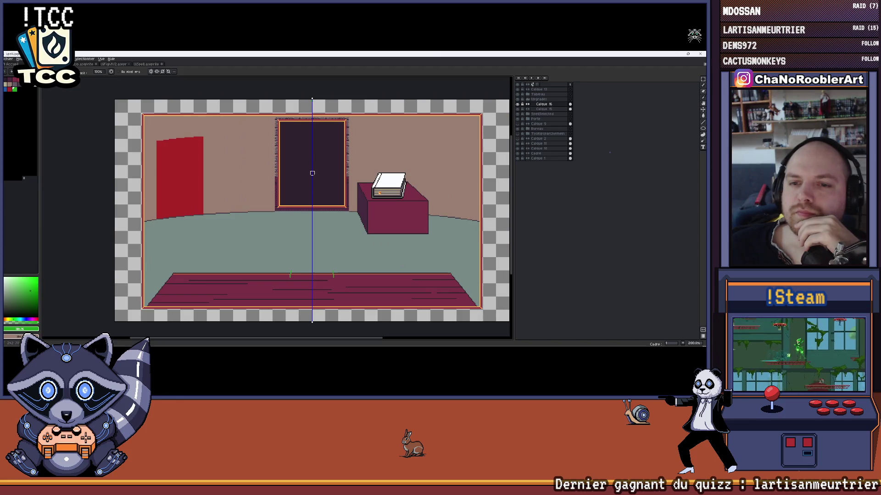
Recenter the room and select the layer below Calque 15, leaving the bare room
{"action": "left_click_drag", "start_coordinate": [311, 173], "coordinate": [279, 178]}
{"action": "left_click", "coordinate": [557, 108]}
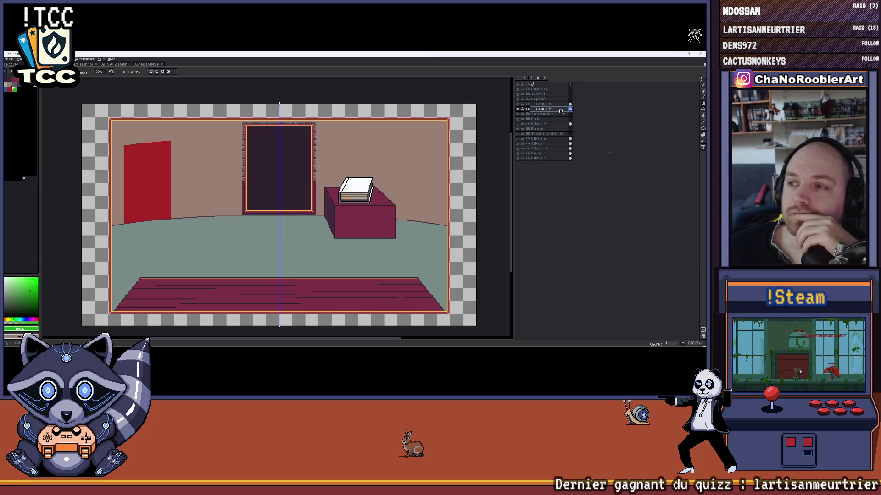
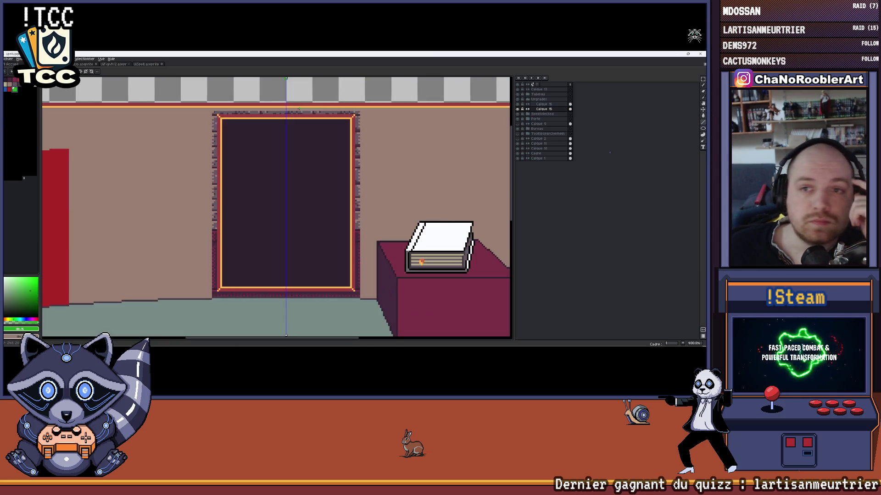
{"action": "scroll", "coordinate": [312, 135], "scroll_direction": "up", "scroll_amount": 1}
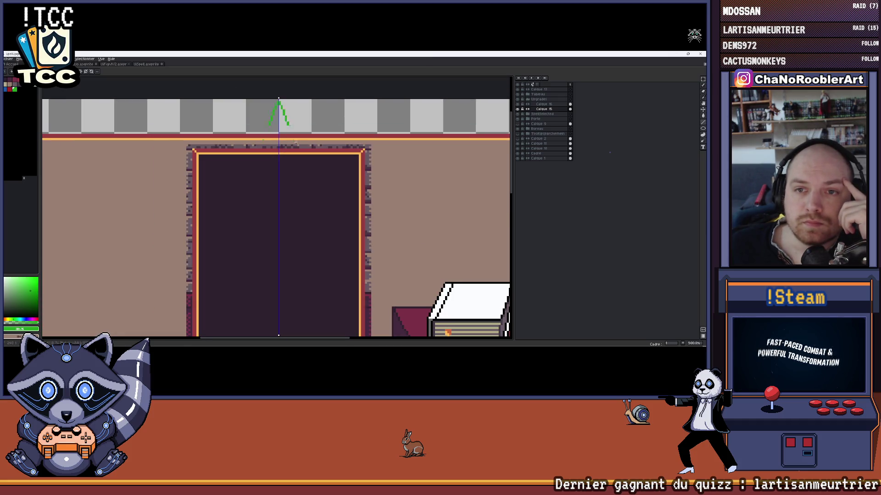
{"action": "scroll", "coordinate": [295, 143], "scroll_direction": "down", "scroll_amount": 5}
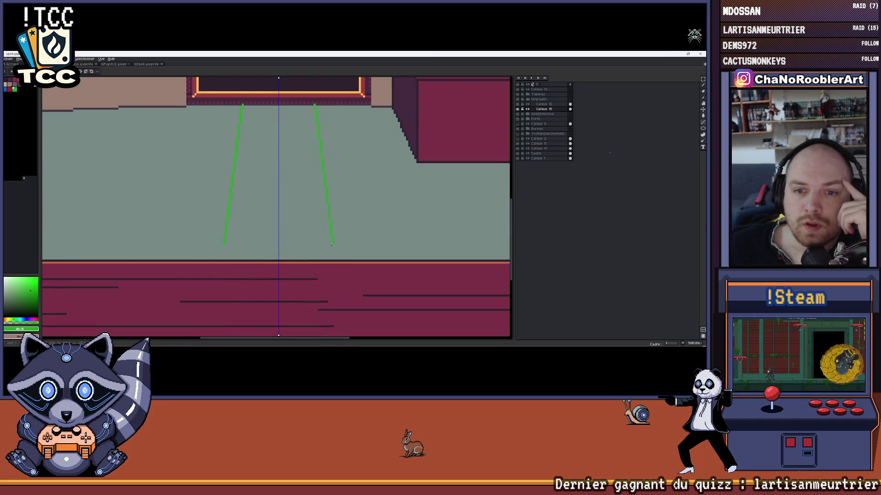
Angle the two green guides inward, join their bottoms and stroke the seat's top edge
{"action": "left_click_drag", "start_coordinate": [331, 245], "coordinate": [327, 250]}
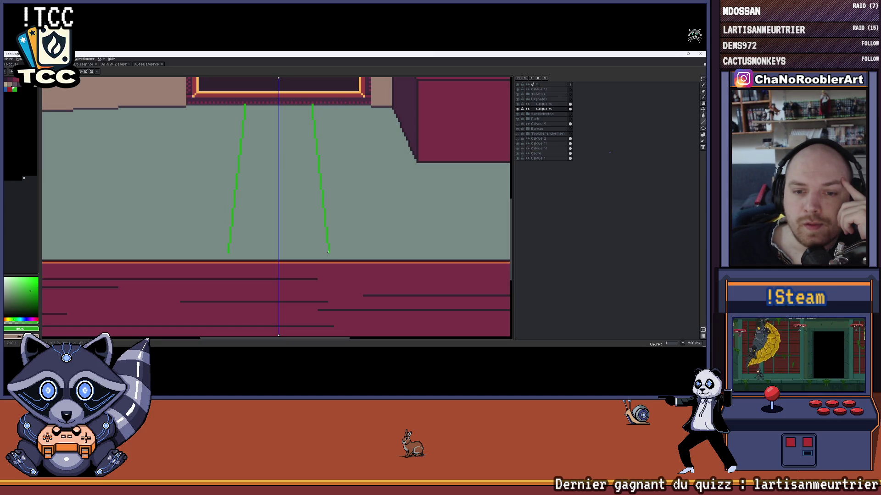
{"action": "left_click_drag", "start_coordinate": [328, 252], "coordinate": [229, 253]}
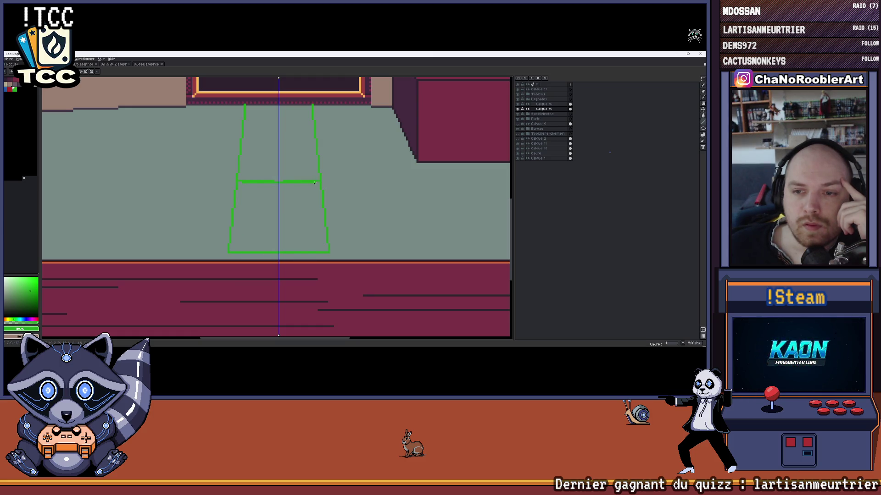
{"action": "scroll", "coordinate": [318, 180], "scroll_direction": "down", "scroll_amount": 1}
{"action": "scroll", "coordinate": [318, 180], "scroll_direction": "down", "scroll_amount": 2}
{"action": "scroll", "coordinate": [327, 189], "scroll_direction": "up", "scroll_amount": 2}
{"action": "scroll", "coordinate": [331, 194], "scroll_direction": "up", "scroll_amount": 1}
{"action": "left_click_drag", "start_coordinate": [331, 195], "coordinate": [362, 202]}
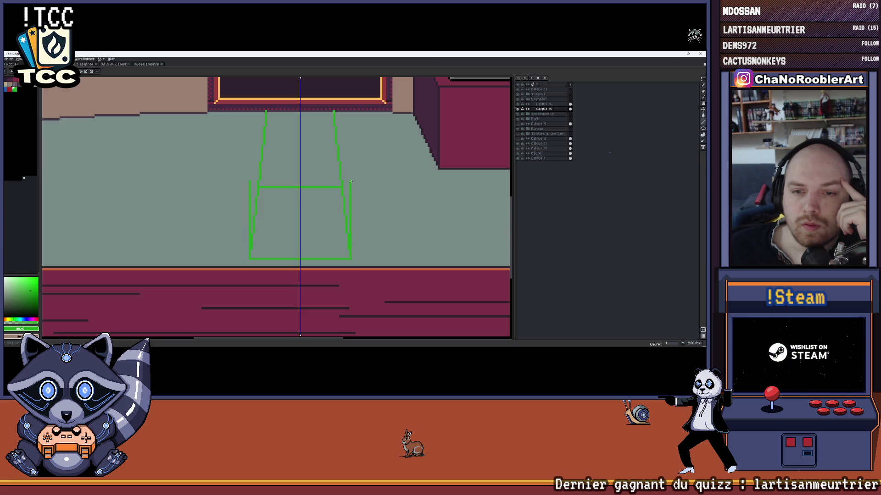
{"action": "scroll", "coordinate": [250, 180], "scroll_direction": "up", "scroll_amount": 1}
{"action": "scroll", "coordinate": [283, 126], "scroll_direction": "down", "scroll_amount": 1}
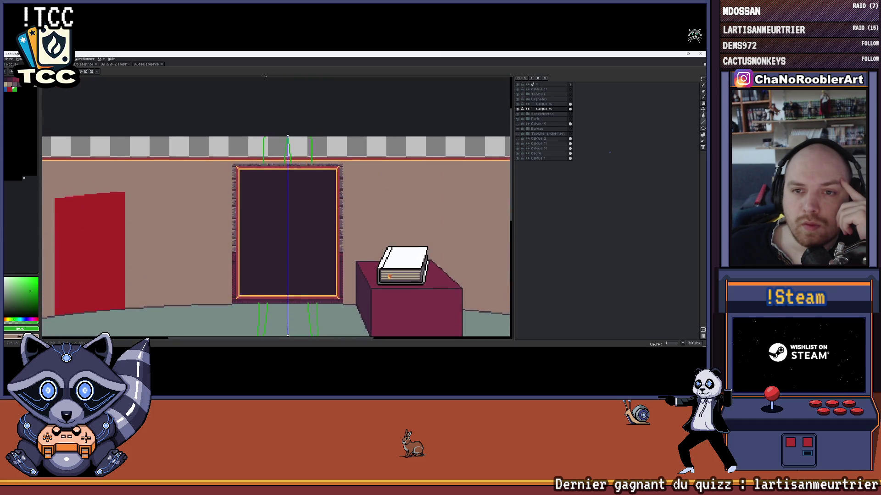
{"action": "scroll", "coordinate": [289, 158], "scroll_direction": "down", "scroll_amount": 3}
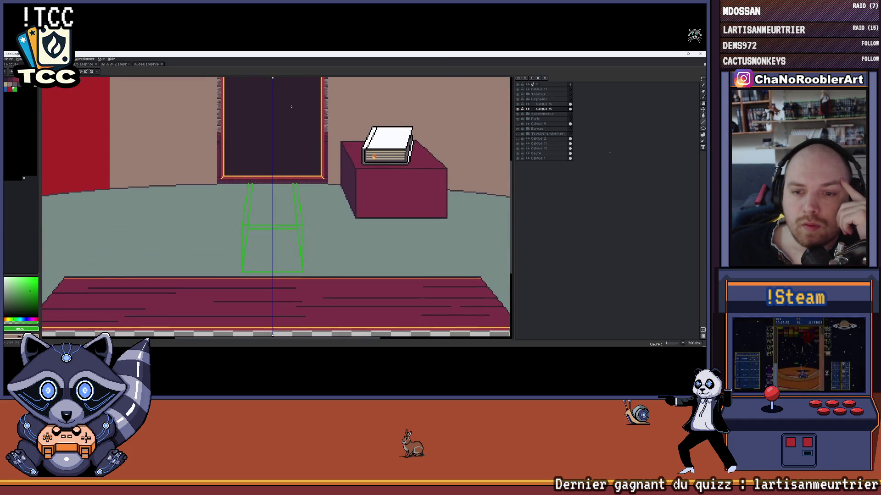
{"action": "scroll", "coordinate": [282, 200], "scroll_direction": "up", "scroll_amount": 1}
{"action": "scroll", "coordinate": [279, 219], "scroll_direction": "up", "scroll_amount": 2}
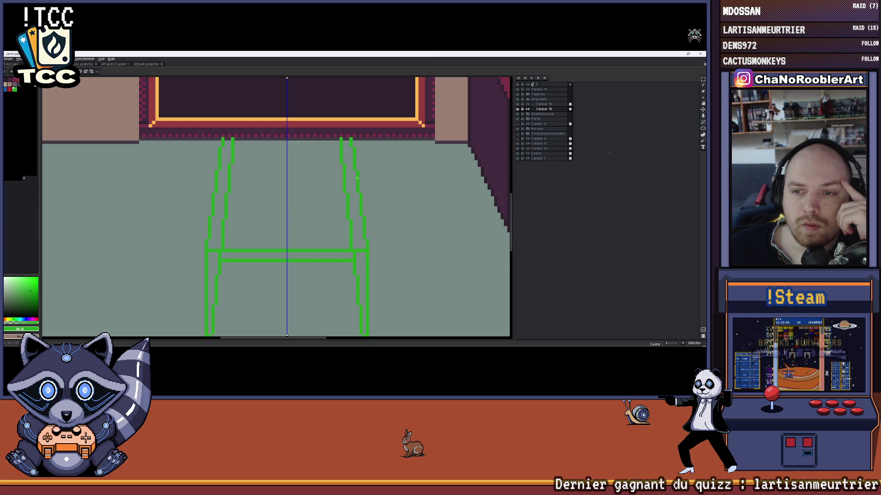
{"action": "scroll", "coordinate": [358, 178], "scroll_direction": "down", "scroll_amount": 1}
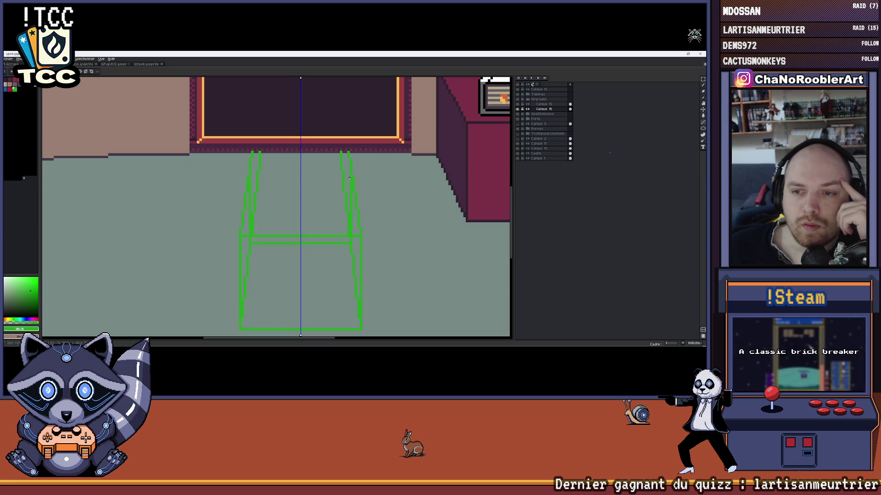
{"action": "left_click_drag", "start_coordinate": [349, 177], "coordinate": [274, 173]}
{"action": "scroll", "coordinate": [254, 176], "scroll_direction": "down", "scroll_amount": 1}
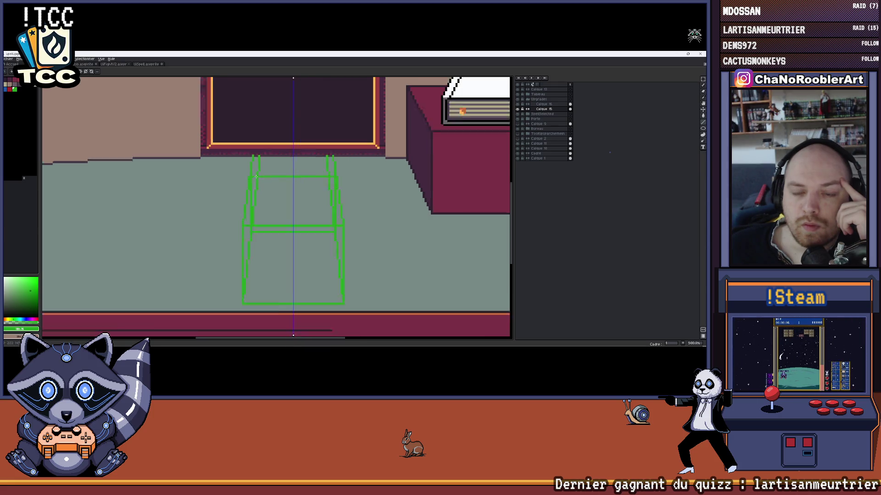
{"action": "scroll", "coordinate": [253, 176], "scroll_direction": "down", "scroll_amount": 2}
{"action": "scroll", "coordinate": [323, 181], "scroll_direction": "down", "scroll_amount": 1}
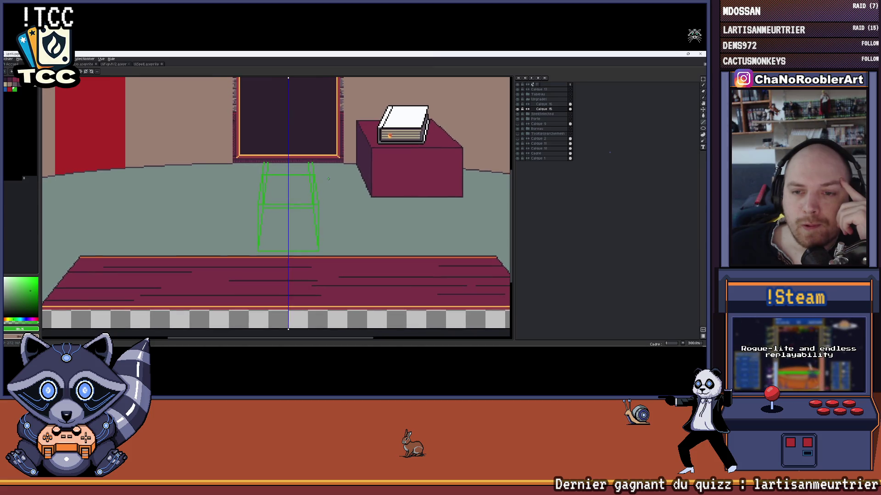
{"action": "scroll", "coordinate": [330, 183], "scroll_direction": "down", "scroll_amount": 1}
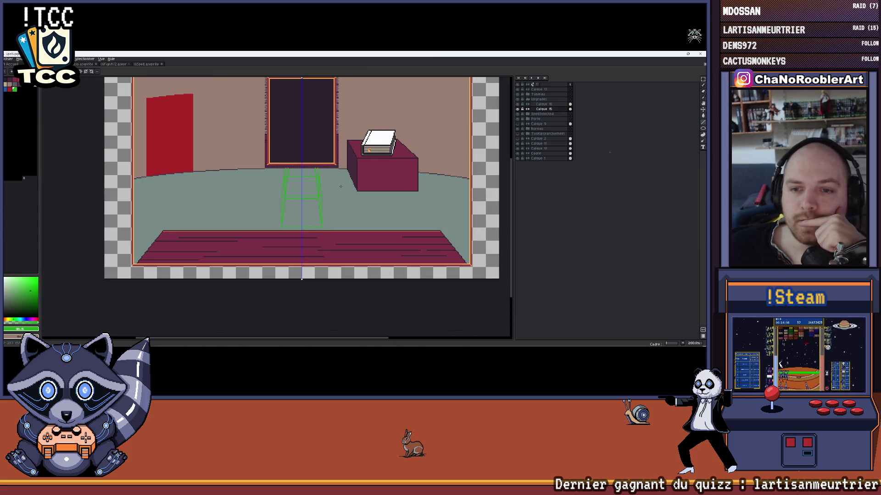
Draw green floor lines from the seat's base to both sides, undoing and redrawing the right one
{"action": "left_click_drag", "start_coordinate": [330, 187], "coordinate": [303, 189]}
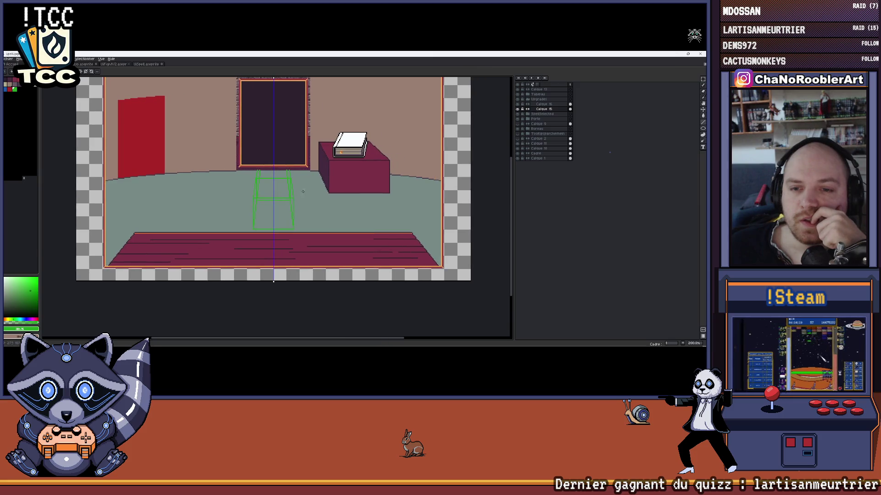
{"action": "scroll", "coordinate": [306, 207], "scroll_direction": "up", "scroll_amount": 1}
{"action": "scroll", "coordinate": [298, 232], "scroll_direction": "up", "scroll_amount": 1}
{"action": "scroll", "coordinate": [298, 231], "scroll_direction": "up", "scroll_amount": 1}
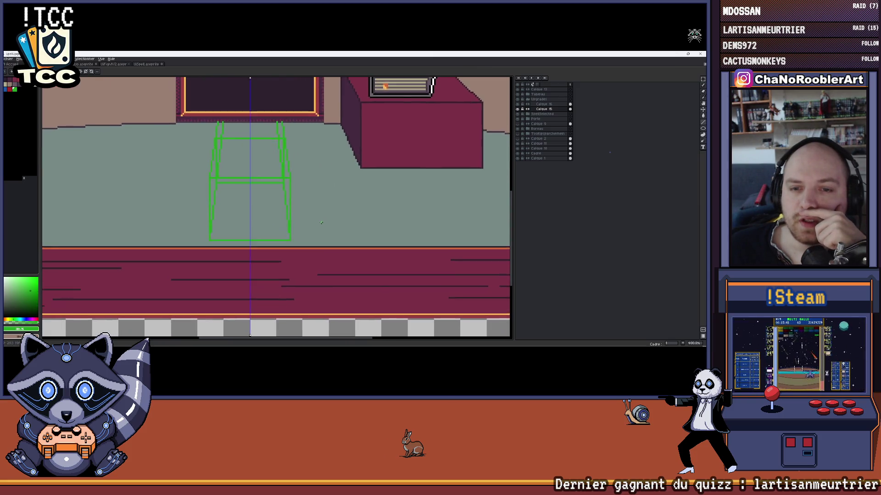
{"action": "scroll", "coordinate": [298, 232], "scroll_direction": "down", "scroll_amount": 2}
{"action": "scroll", "coordinate": [221, 237], "scroll_direction": "up", "scroll_amount": 2}
{"action": "scroll", "coordinate": [218, 241], "scroll_direction": "up", "scroll_amount": 1}
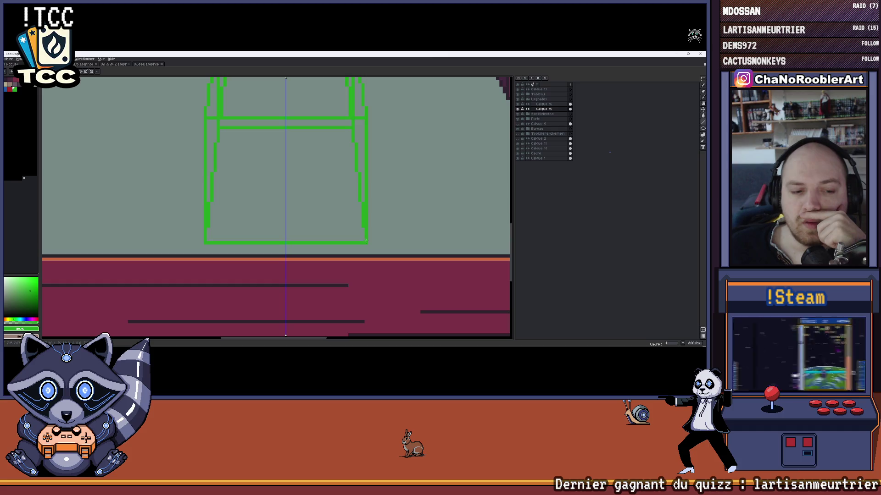
{"action": "scroll", "coordinate": [361, 242], "scroll_direction": "down", "scroll_amount": 1}
{"action": "scroll", "coordinate": [239, 237], "scroll_direction": "down", "scroll_amount": 1}
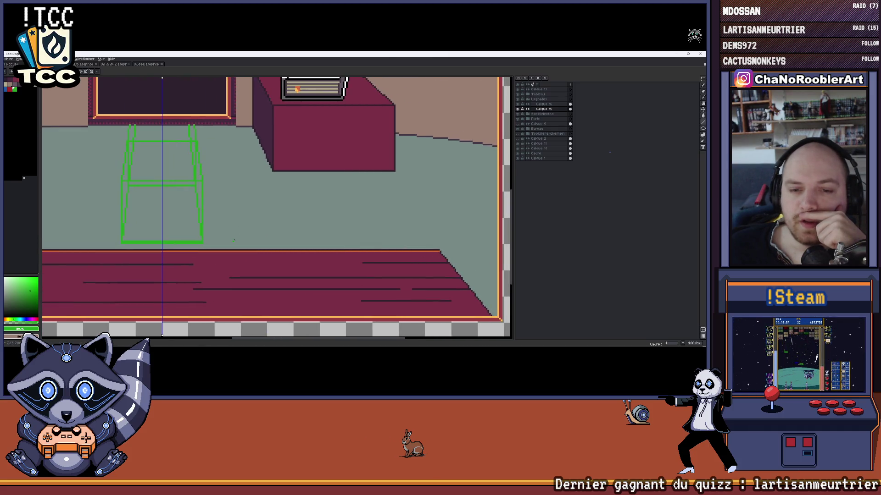
{"action": "scroll", "coordinate": [235, 241], "scroll_direction": "up", "scroll_amount": 1}
{"action": "scroll", "coordinate": [233, 241], "scroll_direction": "up", "scroll_amount": 1}
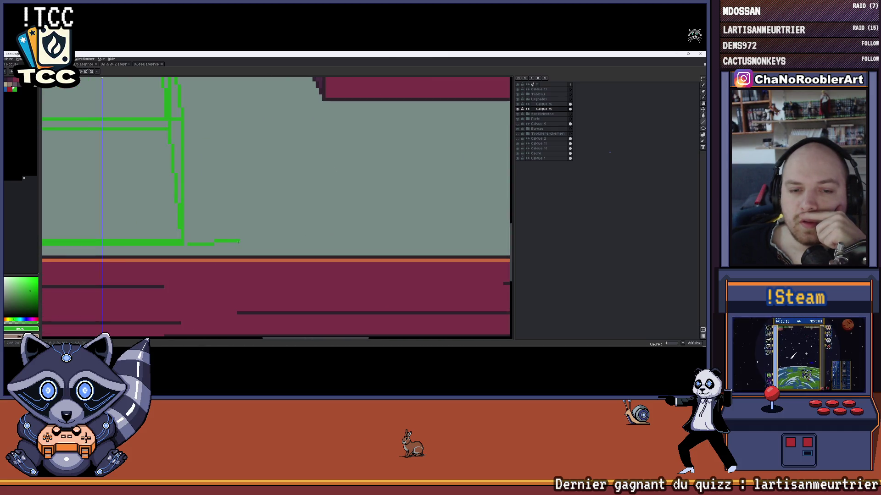
{"action": "scroll", "coordinate": [234, 241], "scroll_direction": "left", "scroll_amount": 1}
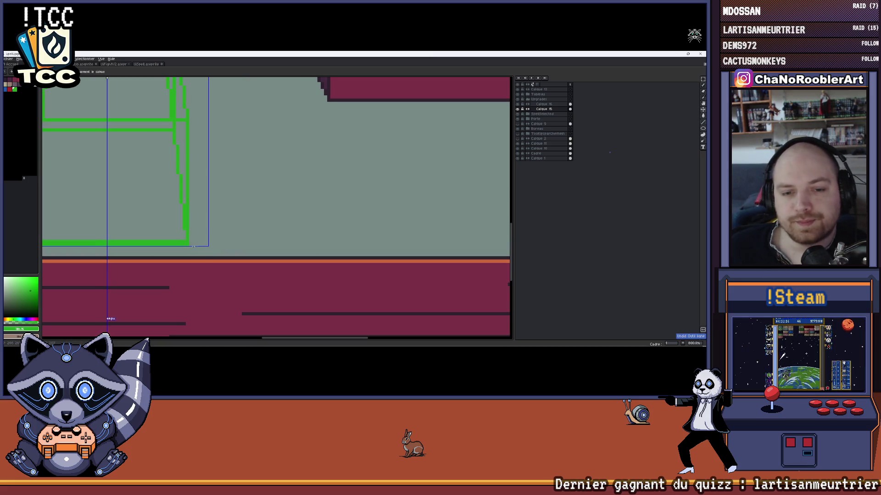
{"action": "left_click_drag", "start_coordinate": [286, 245], "coordinate": [301, 245]}
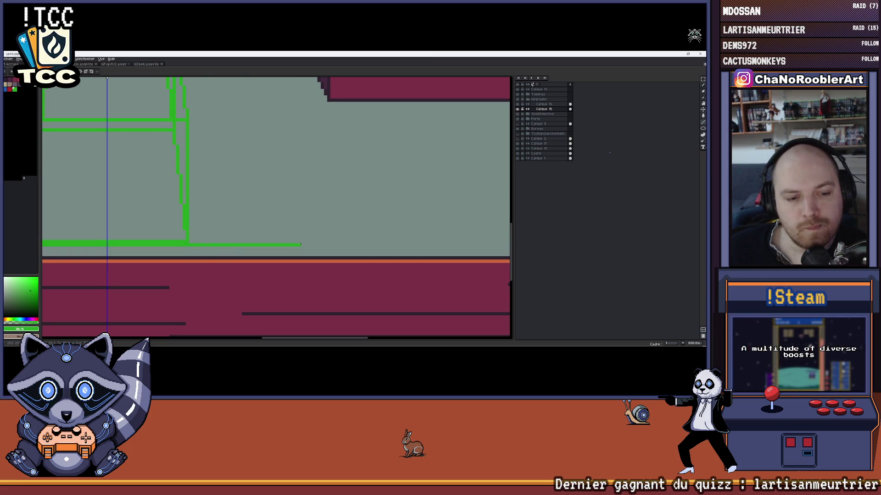
{"action": "left_click_drag", "start_coordinate": [255, 242], "coordinate": [320, 242]}
{"action": "scroll", "coordinate": [320, 242], "scroll_direction": "down", "scroll_amount": 3}
{"action": "scroll", "coordinate": [319, 240], "scroll_direction": "up", "scroll_amount": 2}
{"action": "scroll", "coordinate": [320, 240], "scroll_direction": "up", "scroll_amount": 2}
{"action": "mouse_move", "coordinate": [236, 241]}
{"action": "left_mouse_down"}
{"action": "mouse_move", "coordinate": [312, 241]}
{"action": "mouse_move", "coordinate": [283, 240]}
{"action": "left_mouse_up"}
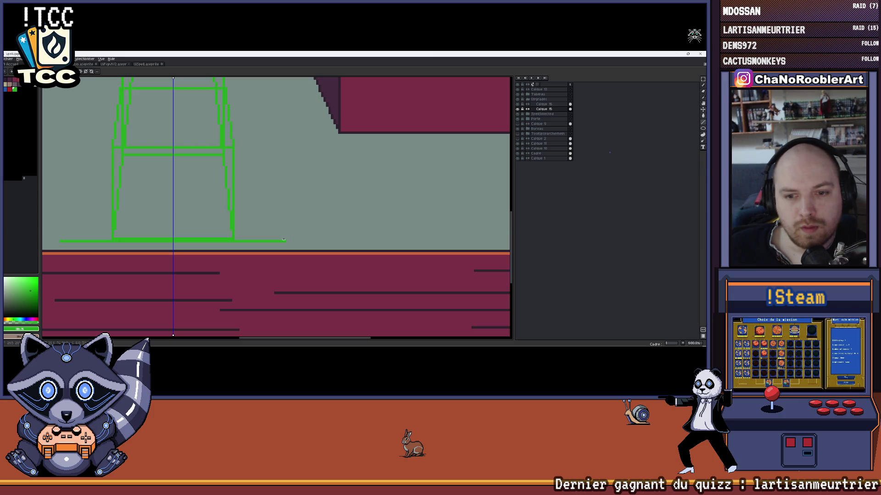
{"action": "key", "text": "ctrl+z"}
{"action": "mouse_move", "coordinate": [336, 240]}
{"action": "left_mouse_down"}
{"action": "mouse_move", "coordinate": [422, 240]}
{"action": "mouse_move", "coordinate": [407, 241]}
{"action": "left_mouse_up"}
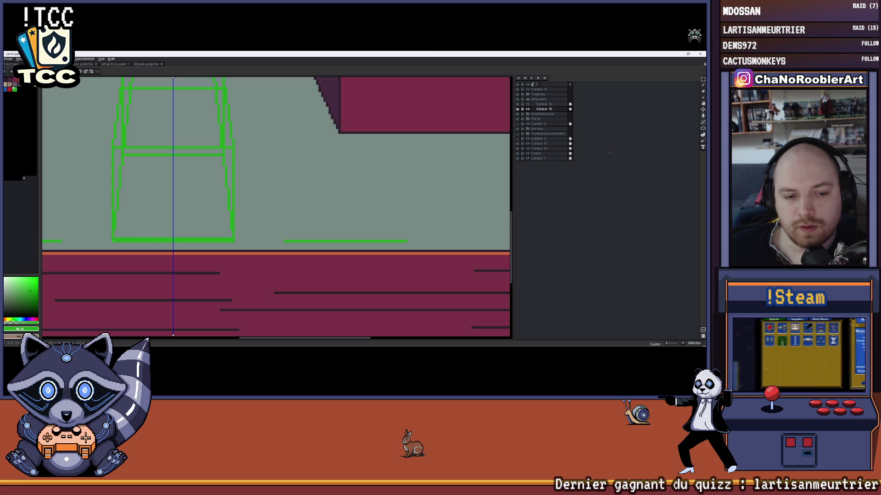
{"action": "scroll", "coordinate": [323, 213], "scroll_direction": "down", "scroll_amount": 1}
{"action": "scroll", "coordinate": [309, 221], "scroll_direction": "down", "scroll_amount": 1}
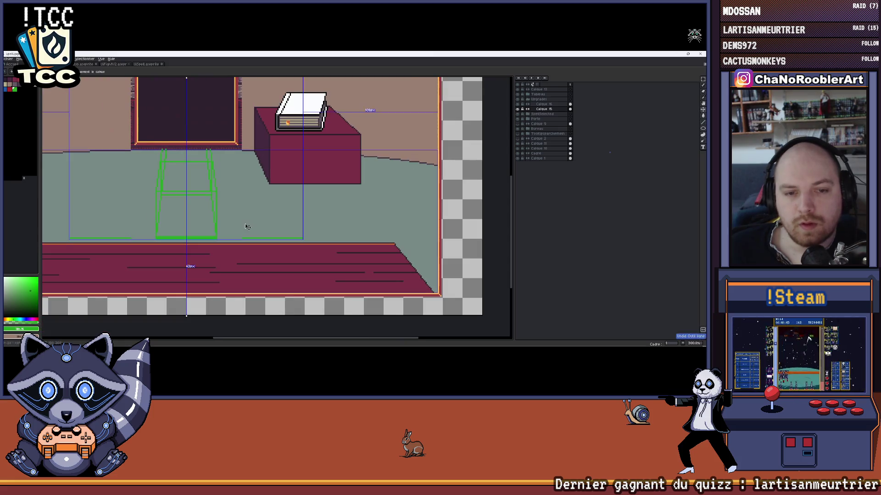
{"action": "scroll", "coordinate": [299, 226], "scroll_direction": "down", "scroll_amount": 1}
{"action": "scroll", "coordinate": [295, 229], "scroll_direction": "down", "scroll_amount": 1}
{"action": "scroll", "coordinate": [295, 229], "scroll_direction": "up", "scroll_amount": 2}
{"action": "scroll", "coordinate": [283, 207], "scroll_direction": "up", "scroll_amount": 1}
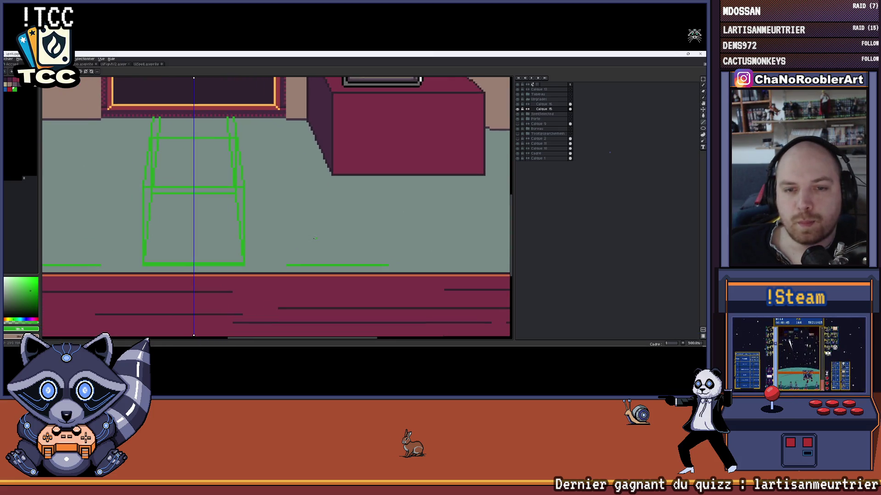
{"action": "scroll", "coordinate": [265, 184], "scroll_direction": "up", "scroll_amount": 1}
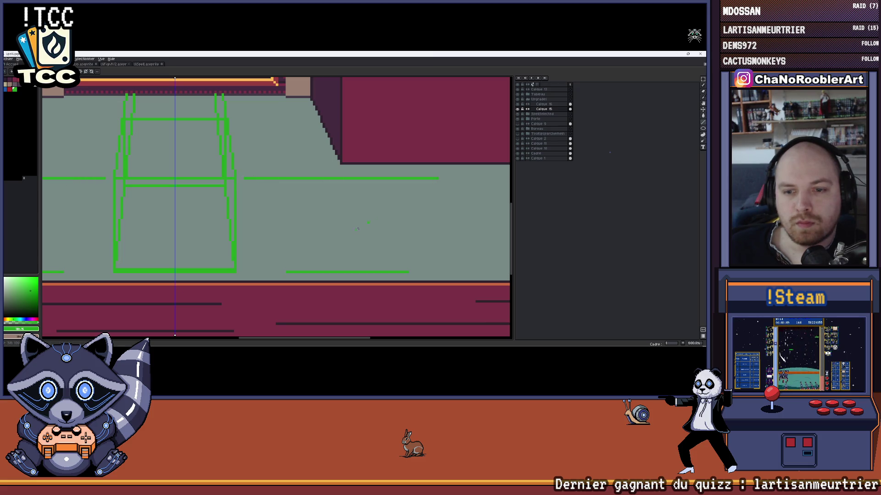
Draw a vertical green edge starting a side seat box beside the central wireframe
{"action": "left_click_drag", "start_coordinate": [297, 206], "coordinate": [286, 179]}
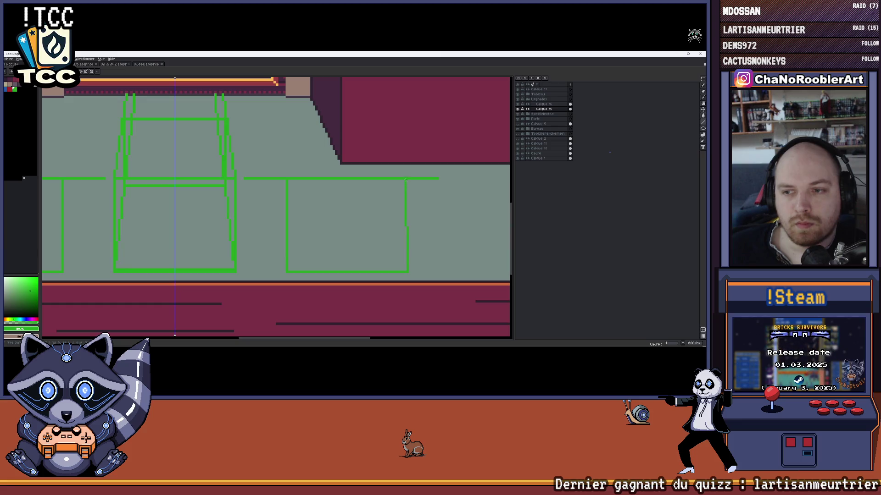
{"action": "scroll", "coordinate": [407, 179], "scroll_direction": "down", "scroll_amount": 1}
{"action": "scroll", "coordinate": [407, 186], "scroll_direction": "down", "scroll_amount": 1}
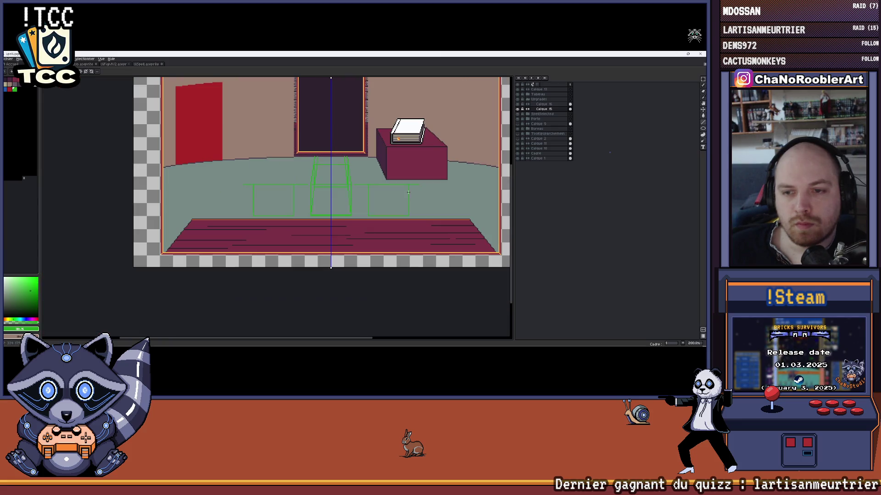
{"action": "left_click_drag", "start_coordinate": [396, 196], "coordinate": [341, 201]}
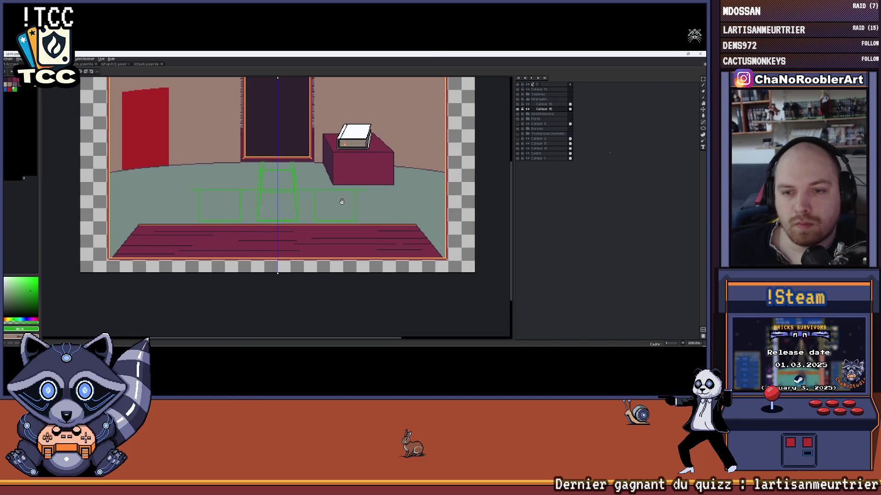
{"action": "scroll", "coordinate": [342, 201], "scroll_direction": "up", "scroll_amount": 1}
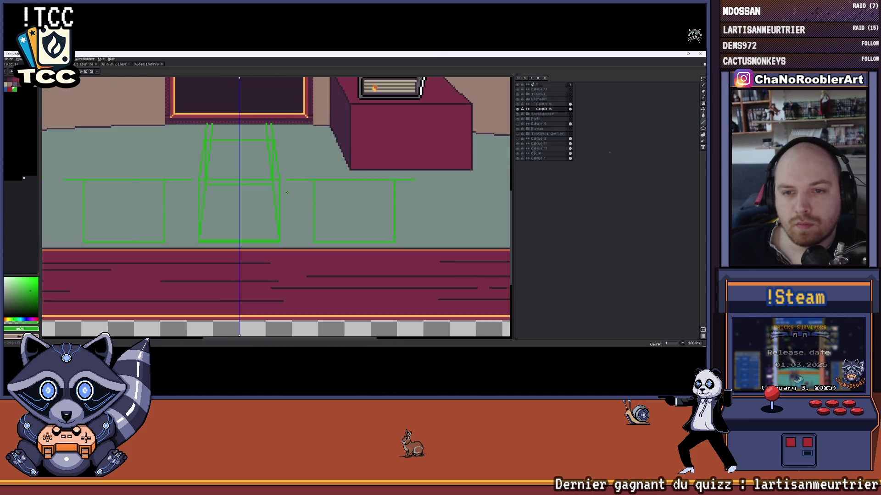
{"action": "scroll", "coordinate": [288, 192], "scroll_direction": "up", "scroll_amount": 2}
{"action": "left_click_drag", "start_coordinate": [296, 171], "coordinate": [424, 177]}
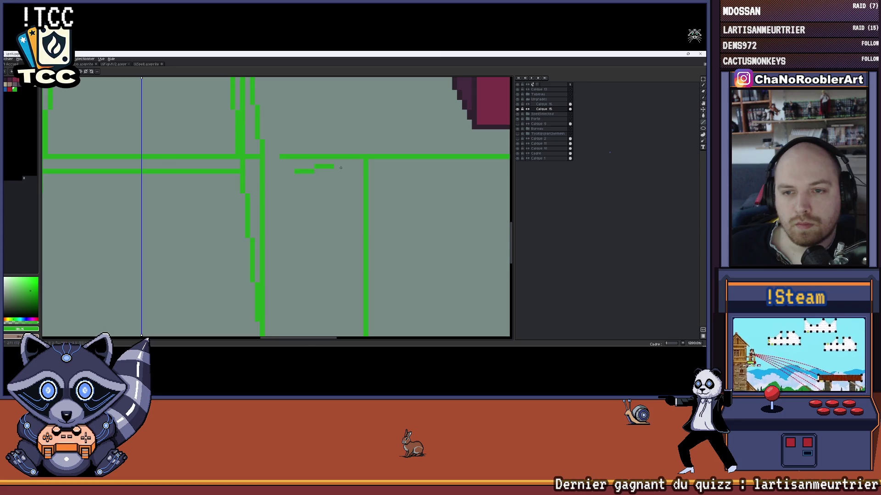
{"action": "scroll", "coordinate": [425, 171], "scroll_direction": "down", "scroll_amount": 1}
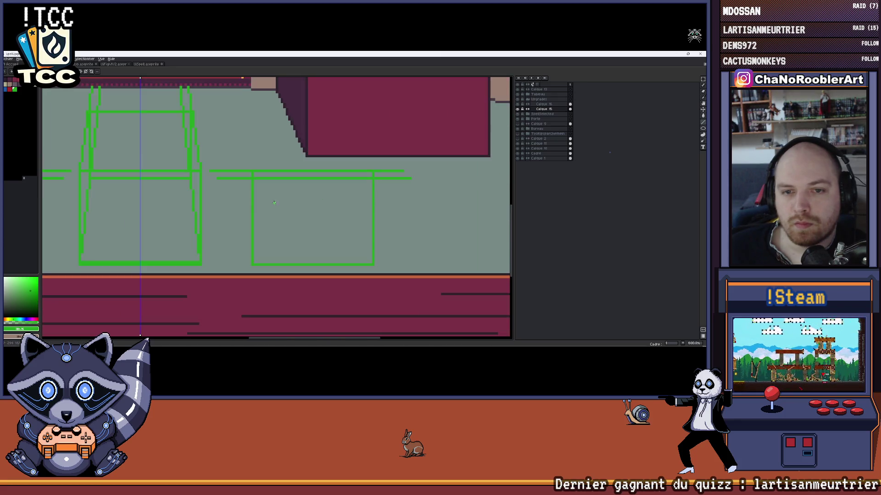
{"action": "scroll", "coordinate": [425, 172], "scroll_direction": "down", "scroll_amount": 1}
{"action": "scroll", "coordinate": [425, 172], "scroll_direction": "down", "scroll_amount": 1}
{"action": "scroll", "coordinate": [425, 171], "scroll_direction": "down", "scroll_amount": 1}
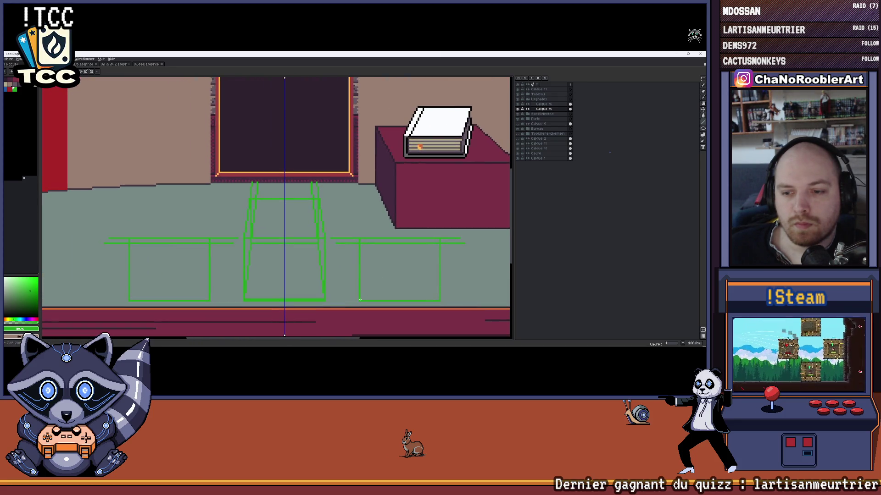
{"action": "scroll", "coordinate": [288, 141], "scroll_direction": "up", "scroll_amount": 3}
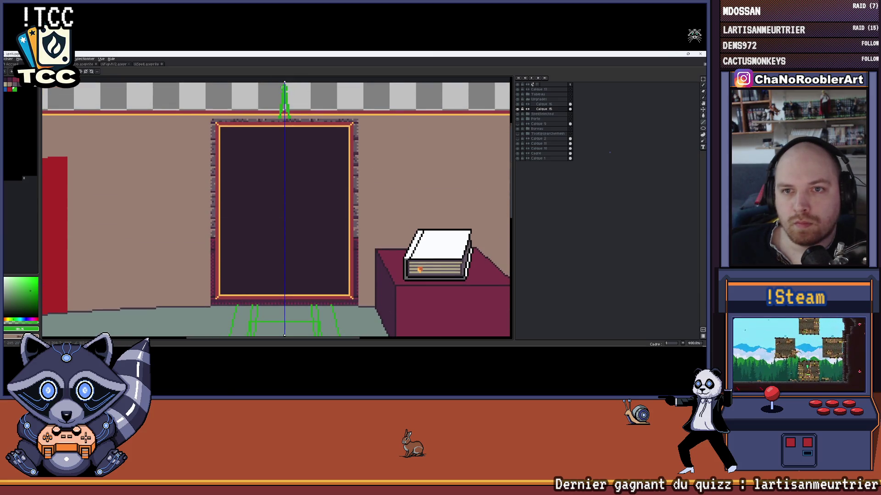
{"action": "scroll", "coordinate": [364, 255], "scroll_direction": "down", "scroll_amount": 3}
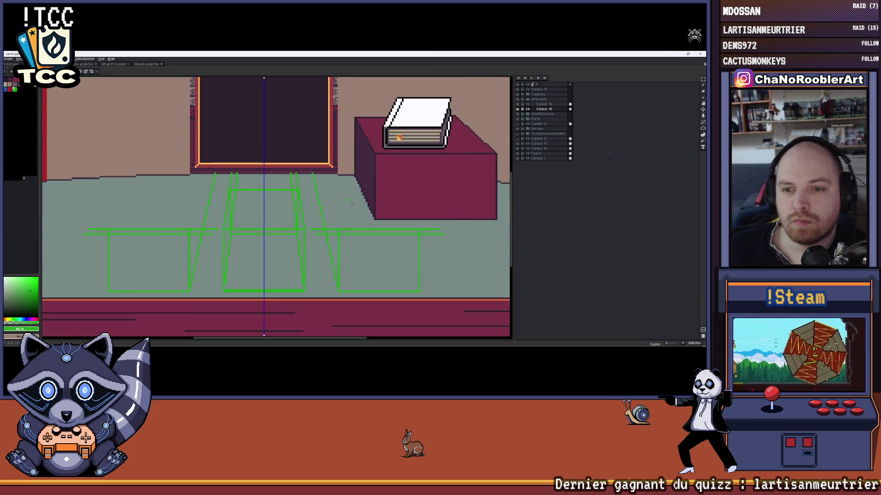
{"action": "scroll", "coordinate": [363, 255], "scroll_direction": "up", "scroll_amount": 1}
{"action": "scroll", "coordinate": [351, 246], "scroll_direction": "right", "scroll_amount": 1}
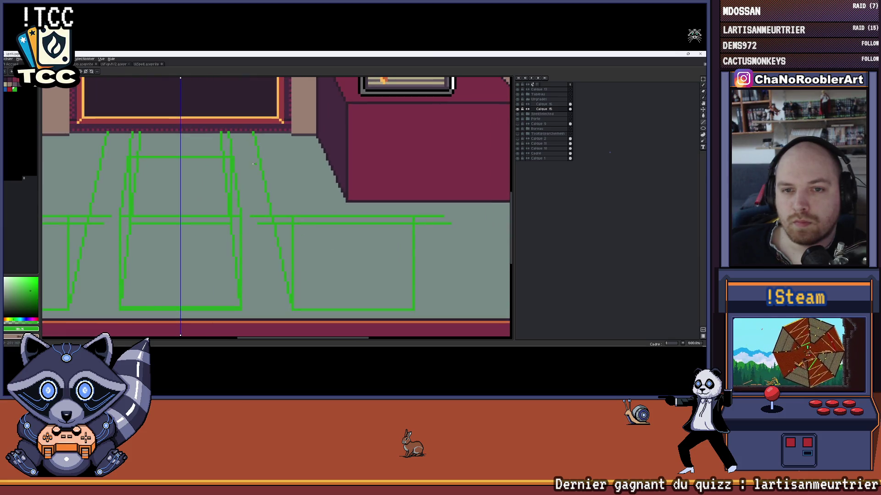
{"action": "scroll", "coordinate": [242, 160], "scroll_direction": "up", "scroll_amount": 1}
{"action": "scroll", "coordinate": [303, 215], "scroll_direction": "left", "scroll_amount": 1}
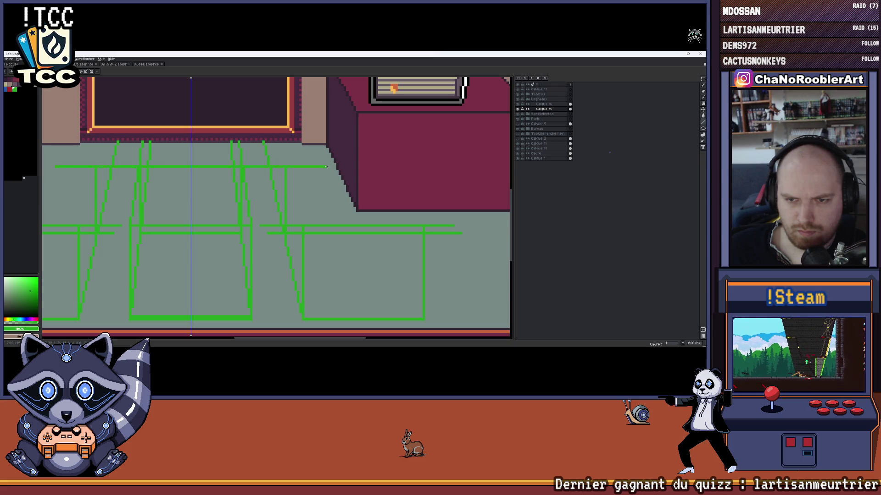
{"action": "scroll", "coordinate": [385, 199], "scroll_direction": "down", "scroll_amount": 1}
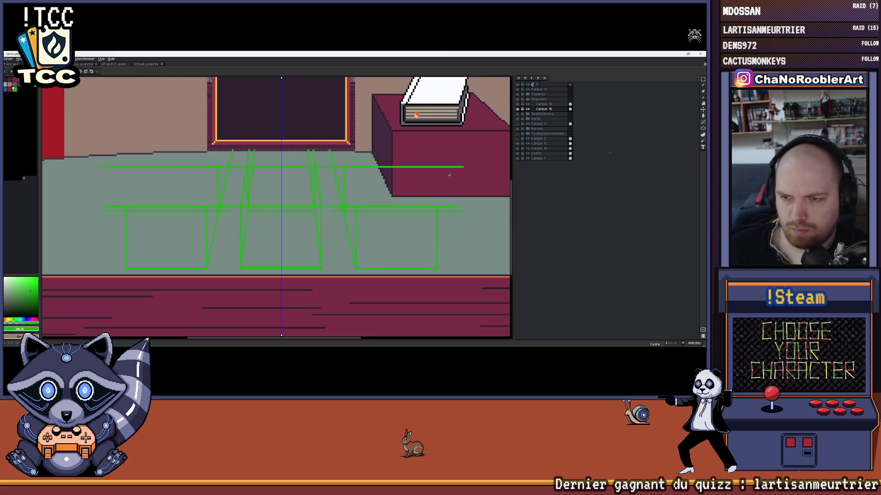
{"action": "scroll", "coordinate": [385, 199], "scroll_direction": "down", "scroll_amount": 2}
{"action": "scroll", "coordinate": [398, 196], "scroll_direction": "up", "scroll_amount": 1}
{"action": "scroll", "coordinate": [386, 206], "scroll_direction": "up", "scroll_amount": 1}
{"action": "scroll", "coordinate": [365, 217], "scroll_direction": "up", "scroll_amount": 1}
{"action": "scroll", "coordinate": [351, 233], "scroll_direction": "up", "scroll_amount": 1}
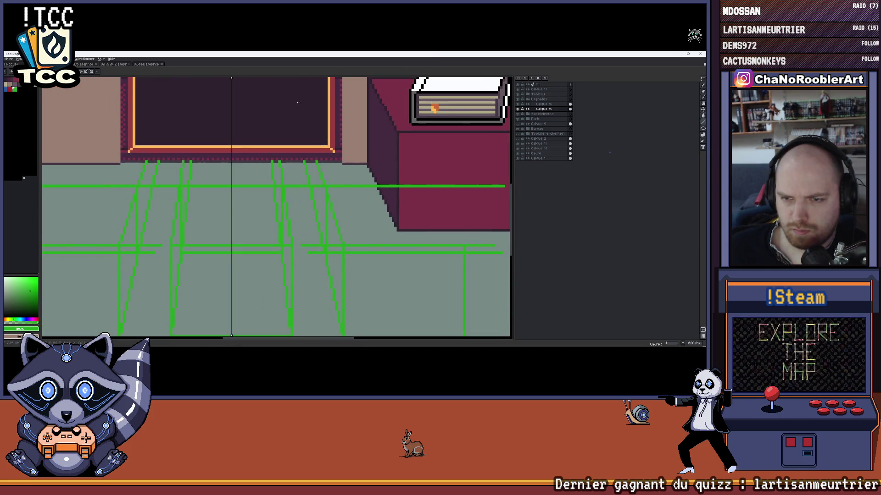
{"action": "scroll", "coordinate": [314, 133], "scroll_direction": "up", "scroll_amount": 3}
{"action": "scroll", "coordinate": [289, 117], "scroll_direction": "down", "scroll_amount": 3}
{"action": "scroll", "coordinate": [267, 106], "scroll_direction": "up", "scroll_amount": 2}
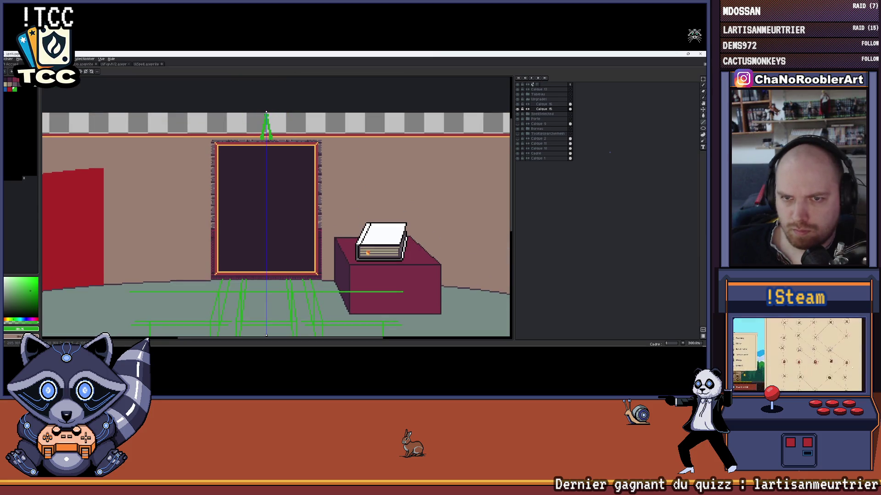
{"action": "scroll", "coordinate": [403, 207], "scroll_direction": "up", "scroll_amount": 1}
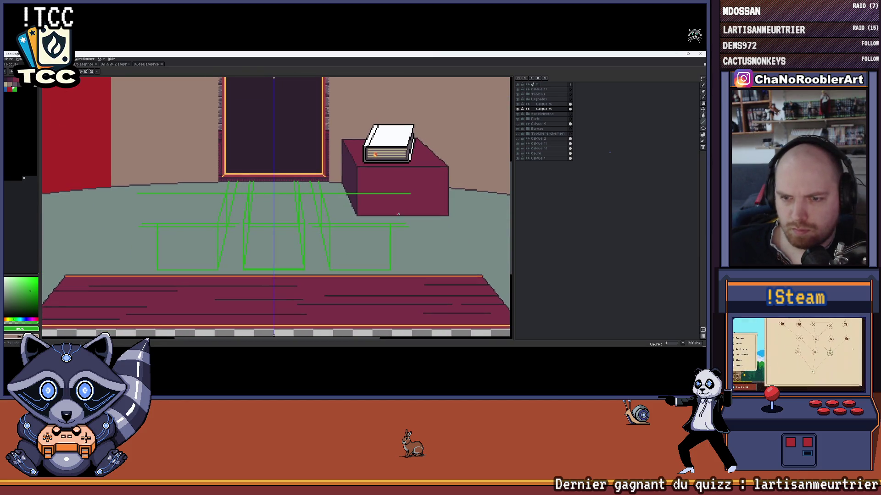
{"action": "scroll", "coordinate": [399, 221], "scroll_direction": "up", "scroll_amount": 1}
{"action": "scroll", "coordinate": [396, 237], "scroll_direction": "up", "scroll_amount": 1}
{"action": "scroll", "coordinate": [390, 260], "scroll_direction": "up", "scroll_amount": 1}
{"action": "left_click_drag", "start_coordinate": [391, 260], "coordinate": [392, 262]}
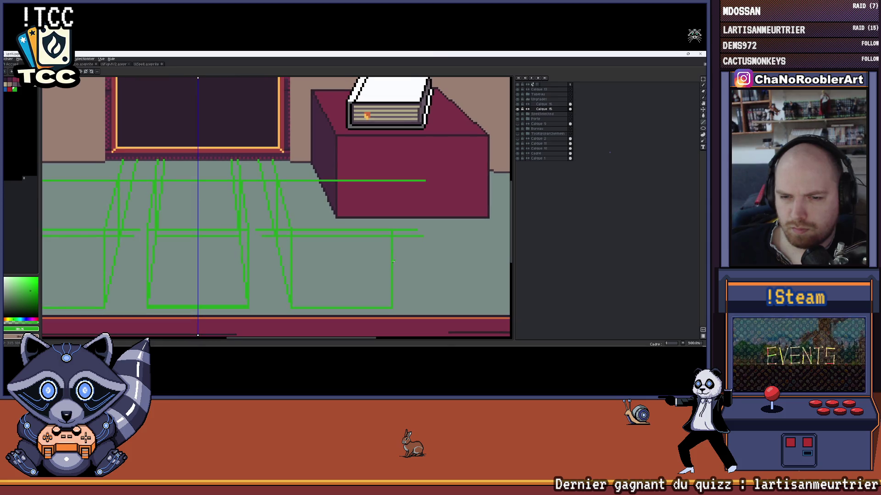
{"action": "scroll", "coordinate": [394, 266], "scroll_direction": "down", "scroll_amount": 3}
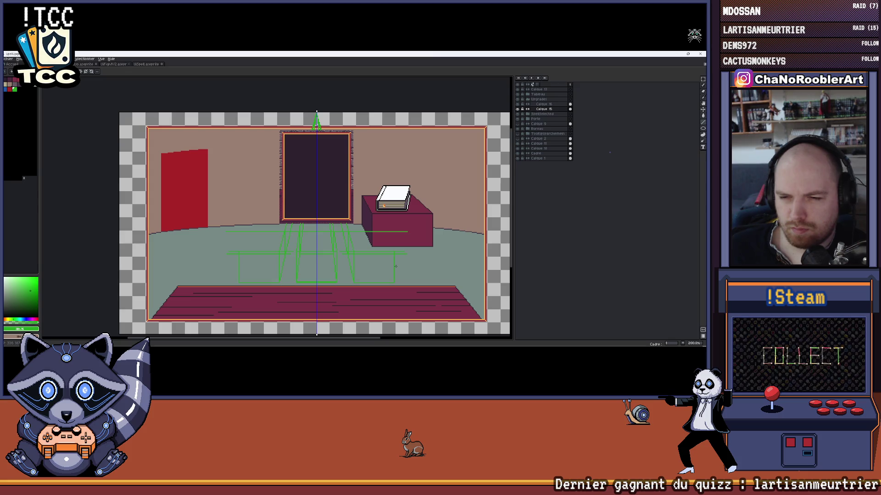
{"action": "scroll", "coordinate": [396, 266], "scroll_direction": "up", "scroll_amount": 1}
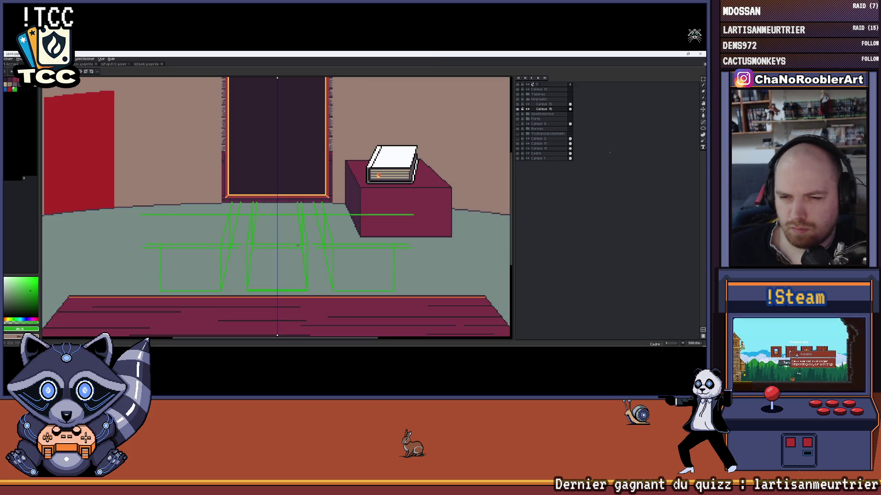
{"action": "scroll", "coordinate": [297, 246], "scroll_direction": "up", "scroll_amount": 1}
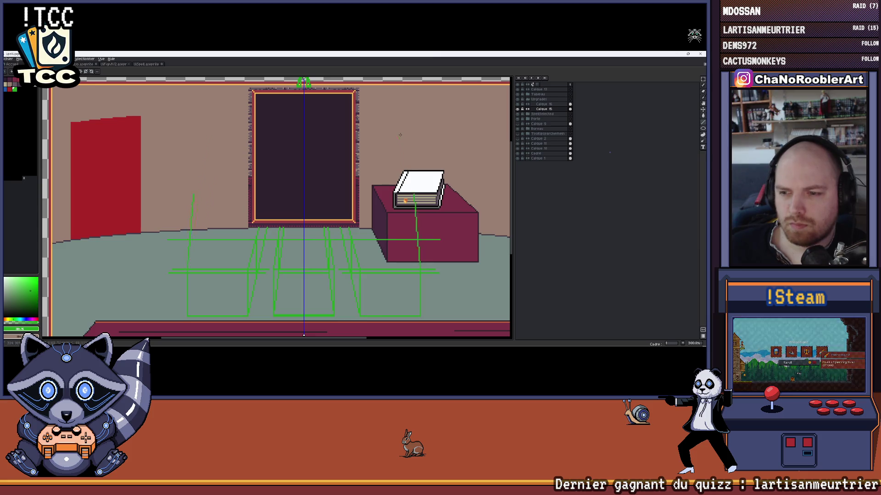
{"action": "scroll", "coordinate": [399, 135], "scroll_direction": "up", "scroll_amount": 5}
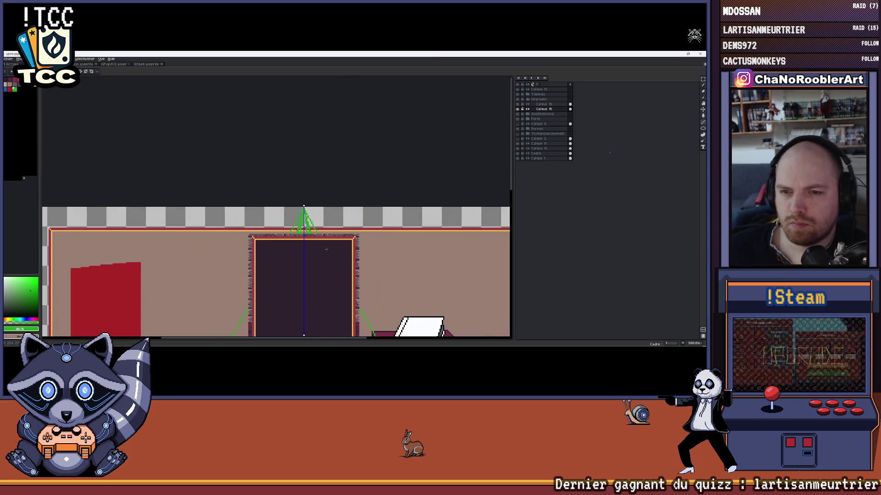
{"action": "scroll", "coordinate": [276, 207], "scroll_direction": "down", "scroll_amount": 5}
{"action": "scroll", "coordinate": [275, 207], "scroll_direction": "down", "scroll_amount": 1}
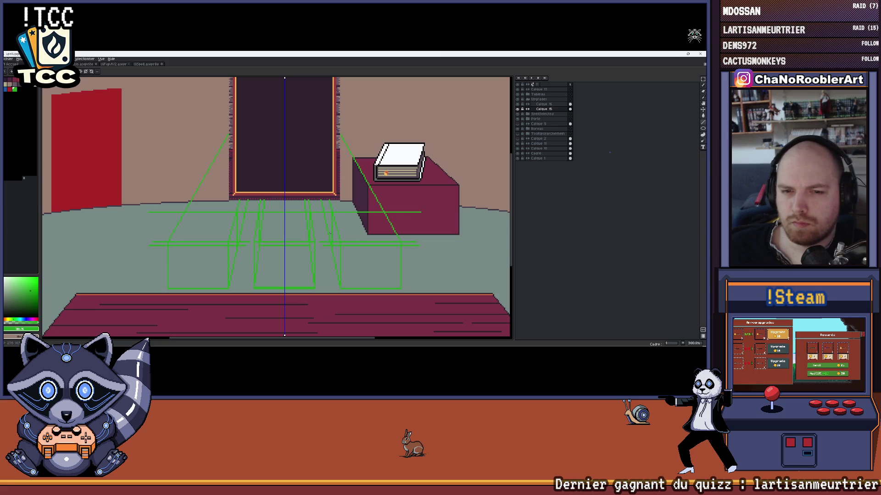
{"action": "scroll", "coordinate": [329, 234], "scroll_direction": "down", "scroll_amount": 2}
{"action": "scroll", "coordinate": [311, 237], "scroll_direction": "up", "scroll_amount": 3}
{"action": "scroll", "coordinate": [301, 238], "scroll_direction": "up", "scroll_amount": 1}
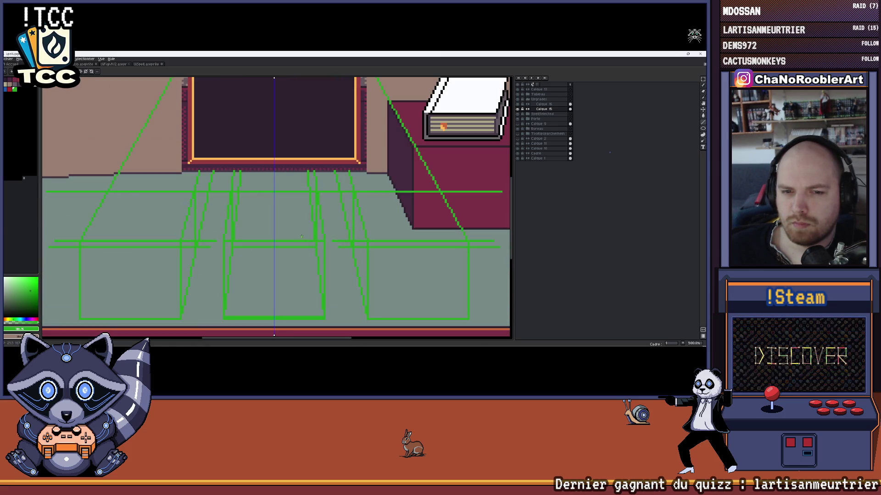
{"action": "scroll", "coordinate": [300, 234], "scroll_direction": "up", "scroll_amount": 1}
{"action": "scroll", "coordinate": [296, 237], "scroll_direction": "up", "scroll_amount": 1}
{"action": "scroll", "coordinate": [290, 241], "scroll_direction": "up", "scroll_amount": 1}
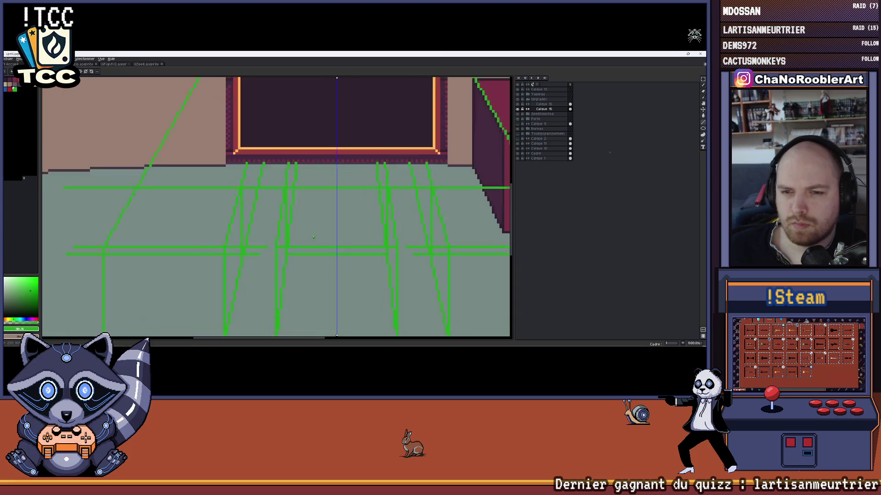
{"action": "scroll", "coordinate": [277, 248], "scroll_direction": "up", "scroll_amount": 1}
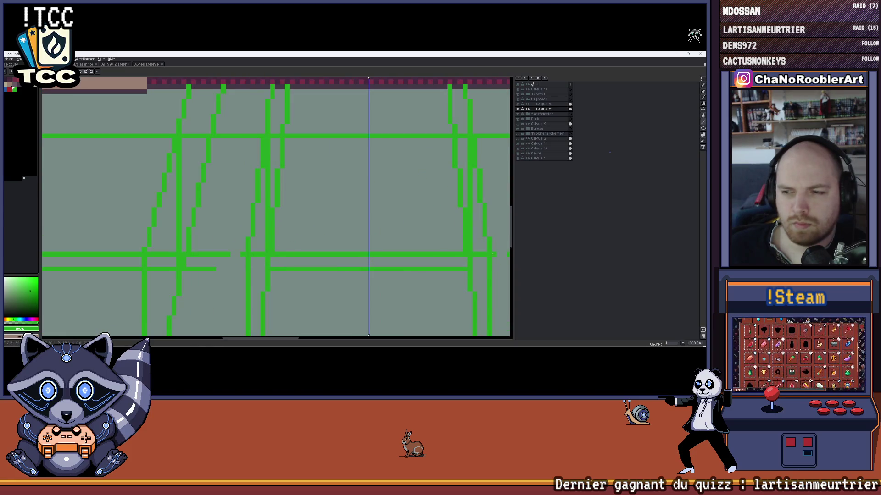
{"action": "scroll", "coordinate": [474, 260], "scroll_direction": "down", "scroll_amount": 2}
{"action": "scroll", "coordinate": [454, 254], "scroll_direction": "down", "scroll_amount": 2}
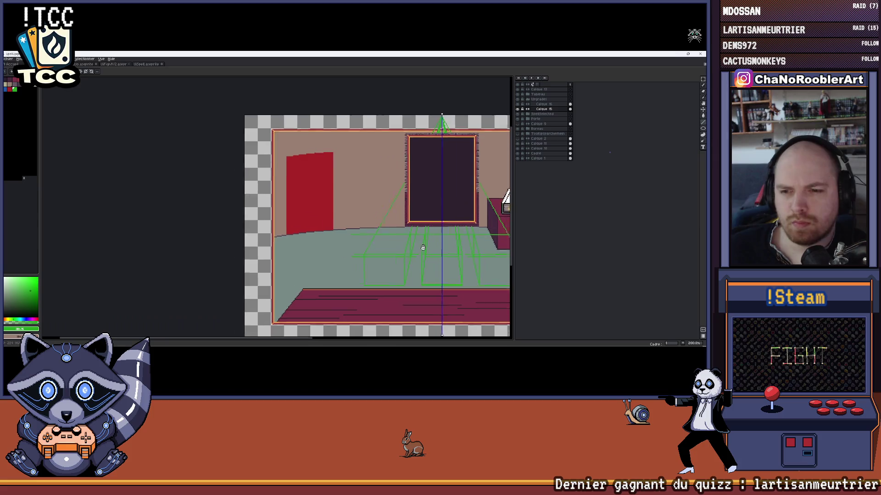
{"action": "scroll", "coordinate": [423, 246], "scroll_direction": "up", "scroll_amount": 1}
{"action": "scroll", "coordinate": [406, 234], "scroll_direction": "up", "scroll_amount": 3}
{"action": "scroll", "coordinate": [383, 220], "scroll_direction": "down", "scroll_amount": 1}
{"action": "scroll", "coordinate": [383, 221], "scroll_direction": "up", "scroll_amount": 1}
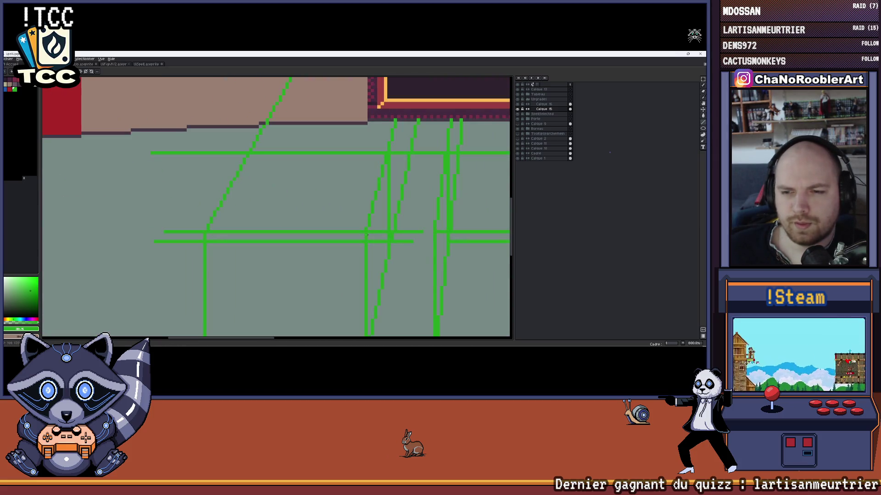
{"action": "scroll", "coordinate": [358, 233], "scroll_direction": "down", "scroll_amount": 1}
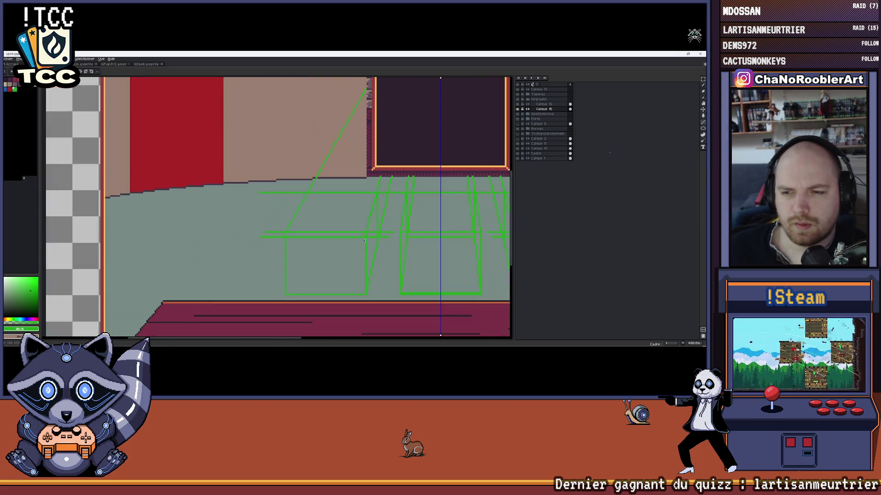
{"action": "scroll", "coordinate": [352, 234], "scroll_direction": "down", "scroll_amount": 1}
{"action": "scroll", "coordinate": [348, 235], "scroll_direction": "up", "scroll_amount": 1}
{"action": "scroll", "coordinate": [341, 236], "scroll_direction": "up", "scroll_amount": 2}
{"action": "scroll", "coordinate": [340, 237], "scroll_direction": "up", "scroll_amount": 1}
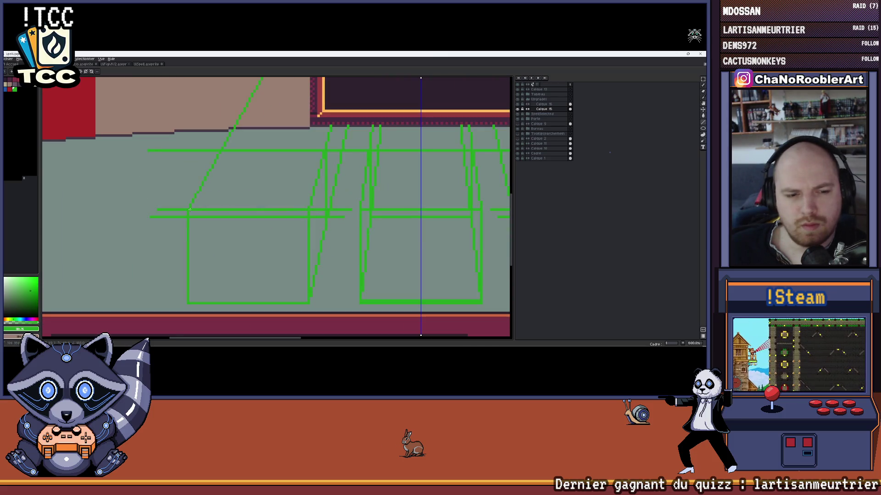
{"action": "scroll", "coordinate": [238, 203], "scroll_direction": "down", "scroll_amount": 1}
{"action": "scroll", "coordinate": [237, 203], "scroll_direction": "down", "scroll_amount": 1}
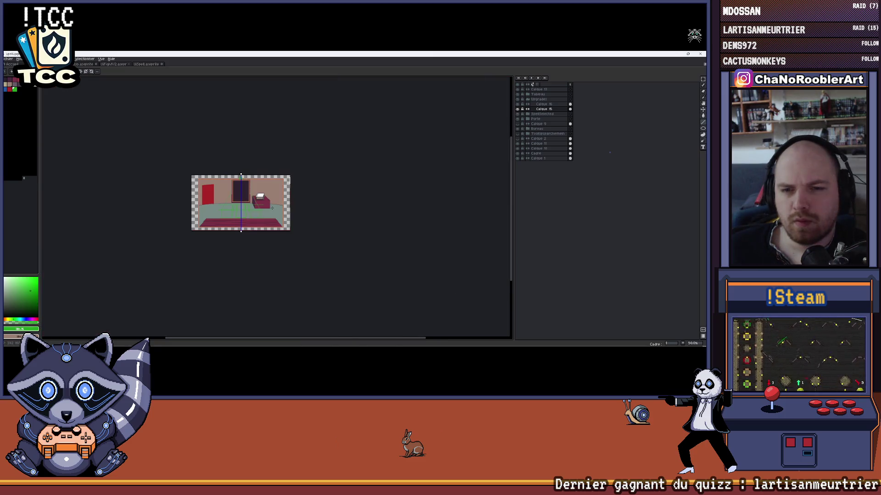
{"action": "scroll", "coordinate": [238, 202], "scroll_direction": "up", "scroll_amount": 2}
{"action": "scroll", "coordinate": [236, 203], "scroll_direction": "down", "scroll_amount": 1}
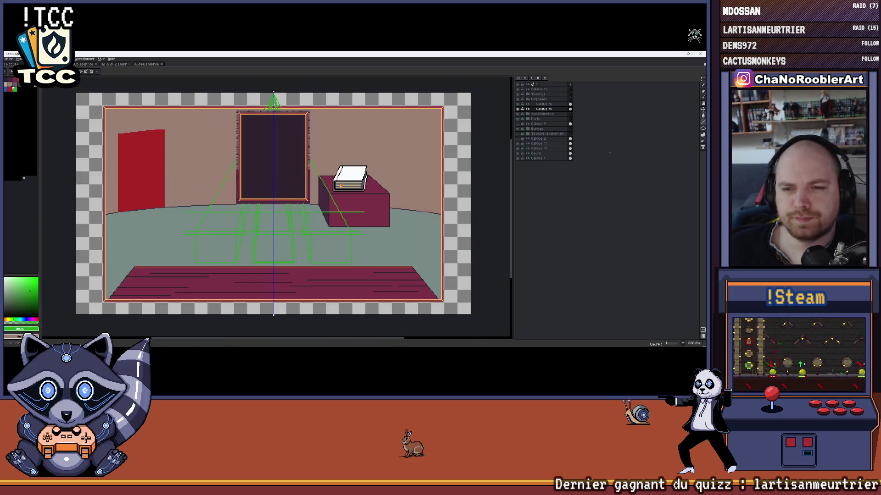
{"action": "scroll", "coordinate": [307, 212], "scroll_direction": "down", "scroll_amount": 1}
{"action": "scroll", "coordinate": [308, 213], "scroll_direction": "up", "scroll_amount": 2}
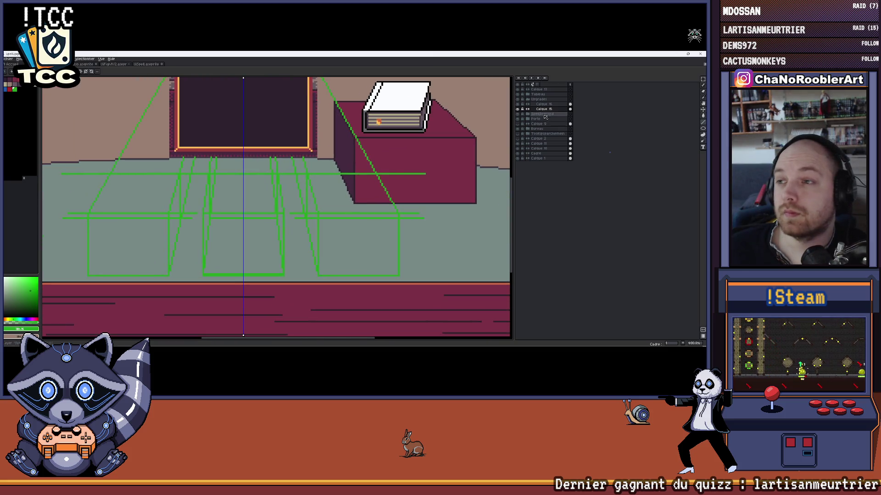
Switch to another layer in the Layers panel for inking the seats
{"action": "left_click", "coordinate": [544, 104]}
{"action": "scroll", "coordinate": [333, 232], "scroll_direction": "up", "scroll_amount": 1}
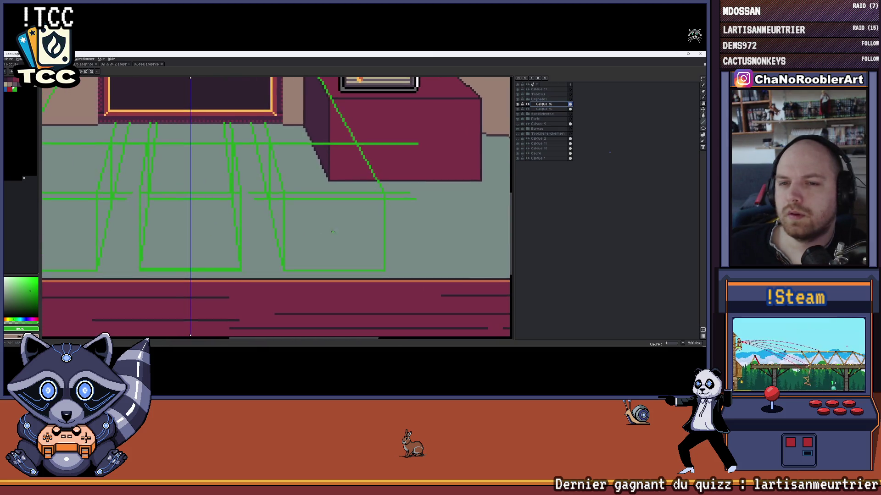
{"action": "scroll", "coordinate": [332, 232], "scroll_direction": "left", "scroll_amount": 2}
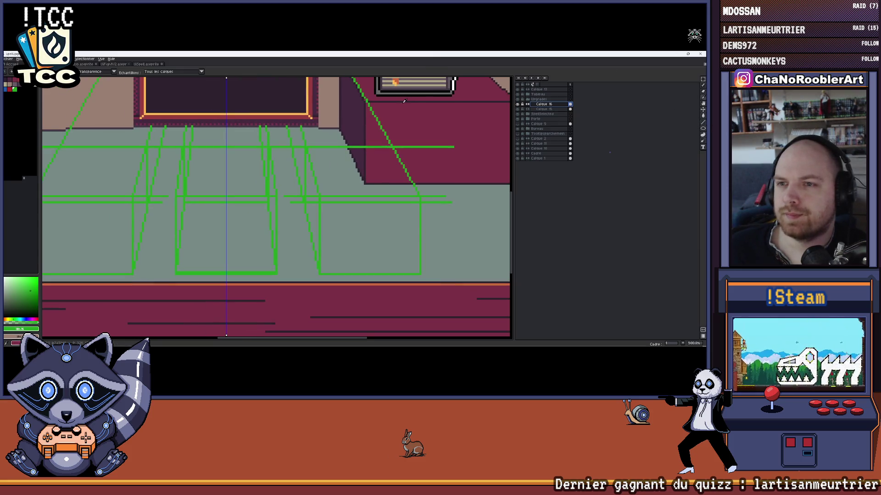
Swap to the dark colour and trace a seat top line and the middle seat's rectangle
{"action": "key", "text": "x"}
{"action": "scroll", "coordinate": [396, 233], "scroll_direction": "up", "scroll_amount": 2}
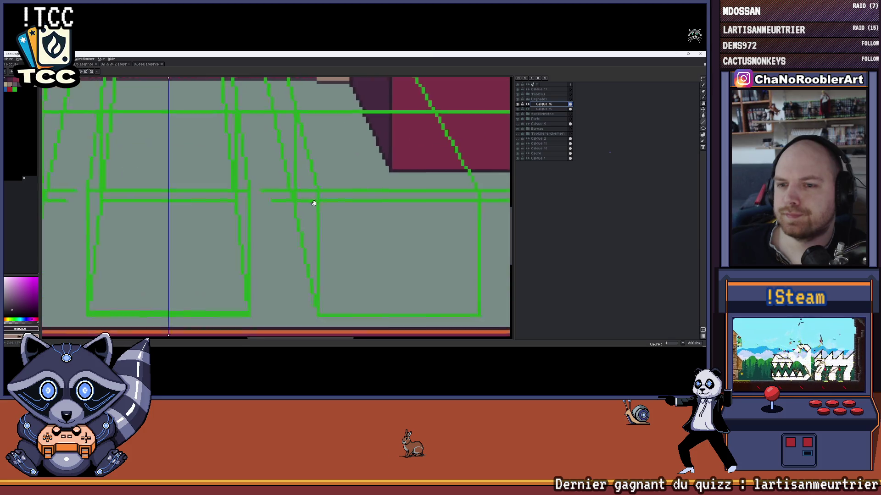
{"action": "mouse_move", "coordinate": [302, 172]}
{"action": "left_mouse_down"}
{"action": "mouse_move", "coordinate": [439, 172]}
{"action": "mouse_move", "coordinate": [435, 297]}
{"action": "mouse_move", "coordinate": [274, 298]}
{"action": "mouse_move", "coordinate": [273, 173]}
{"action": "left_mouse_up"}
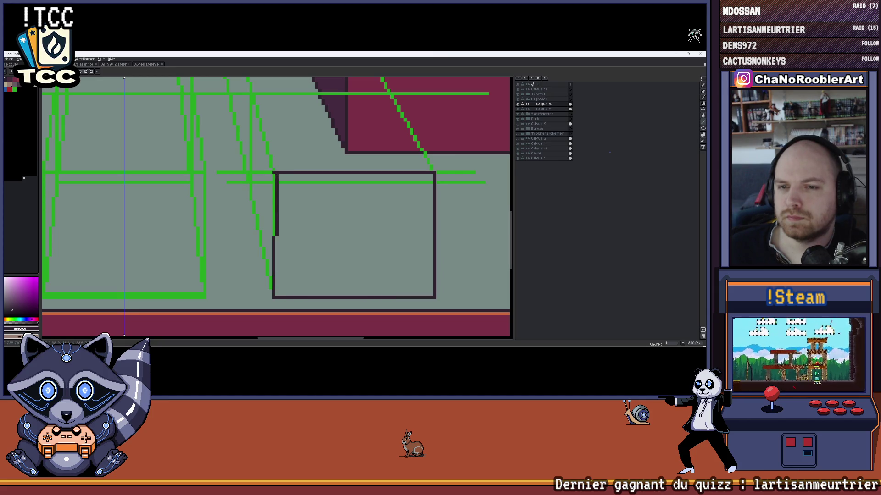
{"action": "scroll", "coordinate": [370, 190], "scroll_direction": "down", "scroll_amount": 1}
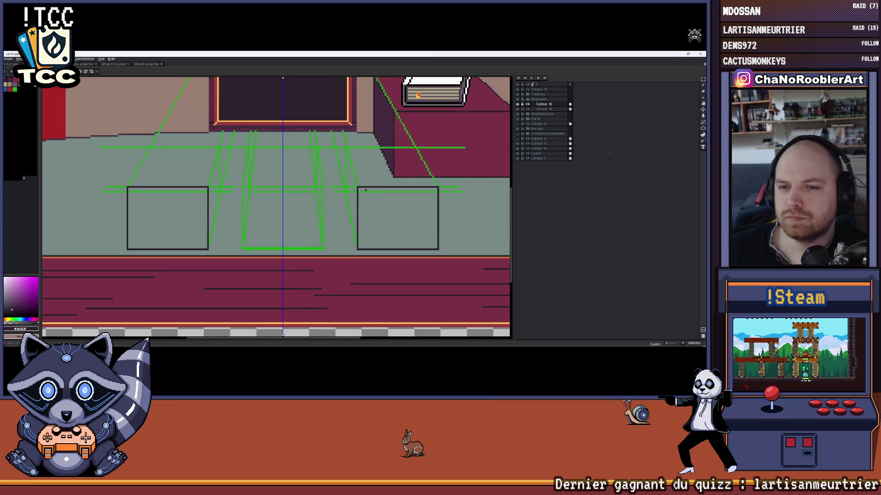
{"action": "scroll", "coordinate": [264, 173], "scroll_direction": "up", "scroll_amount": 1}
{"action": "mouse_move", "coordinate": [196, 166]}
{"action": "left_mouse_down"}
{"action": "mouse_move", "coordinate": [358, 289]}
{"action": "mouse_move", "coordinate": [201, 291]}
{"action": "left_mouse_up"}
{"action": "scroll", "coordinate": [223, 251], "scroll_direction": "down", "scroll_amount": 1}
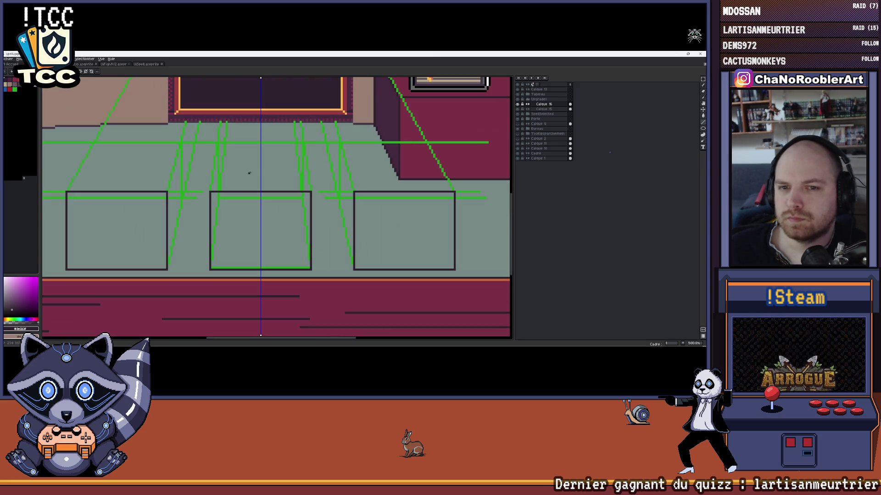
{"action": "scroll", "coordinate": [332, 204], "scroll_direction": "up", "scroll_amount": 1}
{"action": "left_click_drag", "start_coordinate": [332, 204], "coordinate": [280, 200]}
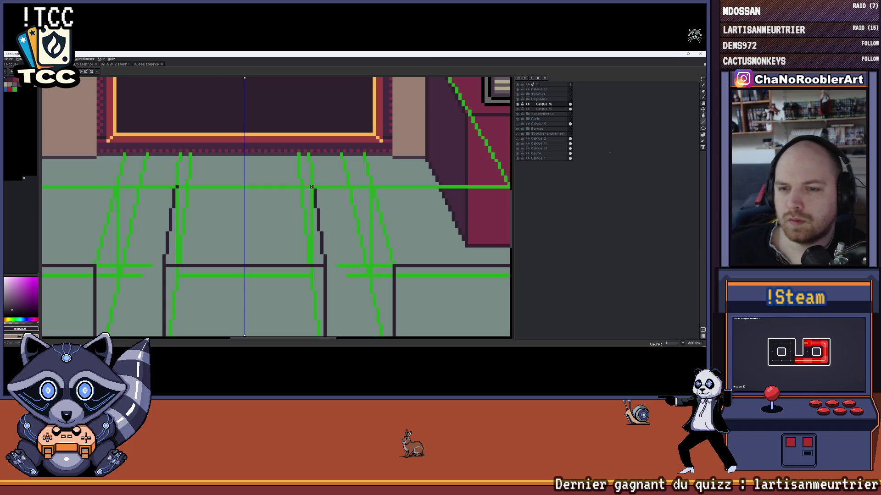
{"action": "scroll", "coordinate": [195, 188], "scroll_direction": "down", "scroll_amount": 2}
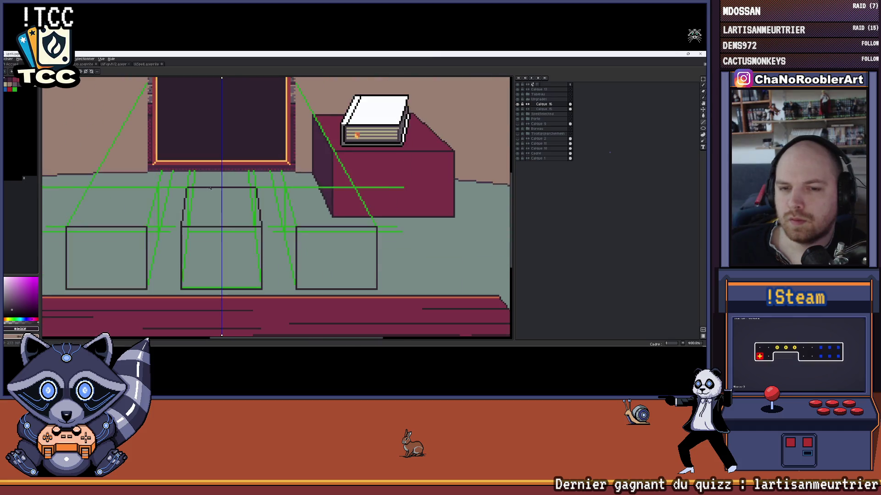
{"action": "scroll", "coordinate": [195, 188], "scroll_direction": "down", "scroll_amount": 1}
{"action": "scroll", "coordinate": [185, 195], "scroll_direction": "up", "scroll_amount": 1}
{"action": "scroll", "coordinate": [185, 195], "scroll_direction": "up", "scroll_amount": 2}
{"action": "scroll", "coordinate": [186, 196], "scroll_direction": "up", "scroll_amount": 1}
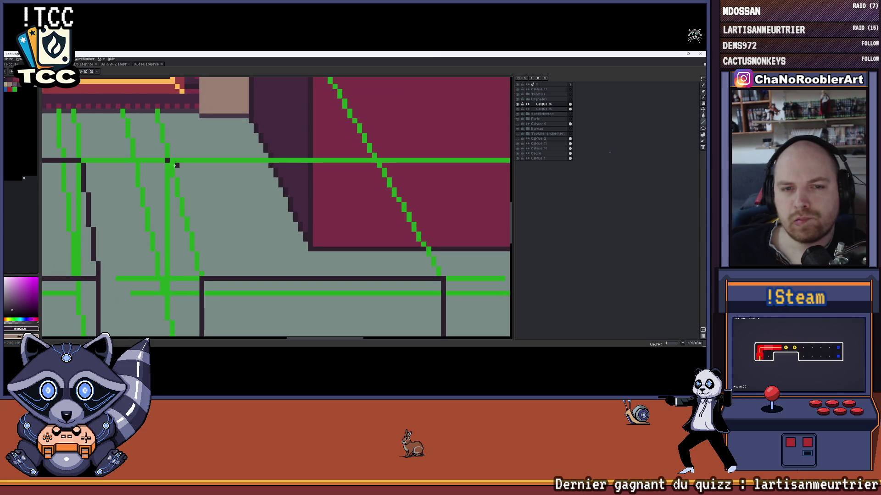
Trace dark edges along the green diagonal guides, undoing the stray diagonal strokes
{"action": "left_click_drag", "start_coordinate": [172, 169], "coordinate": [172, 174]}
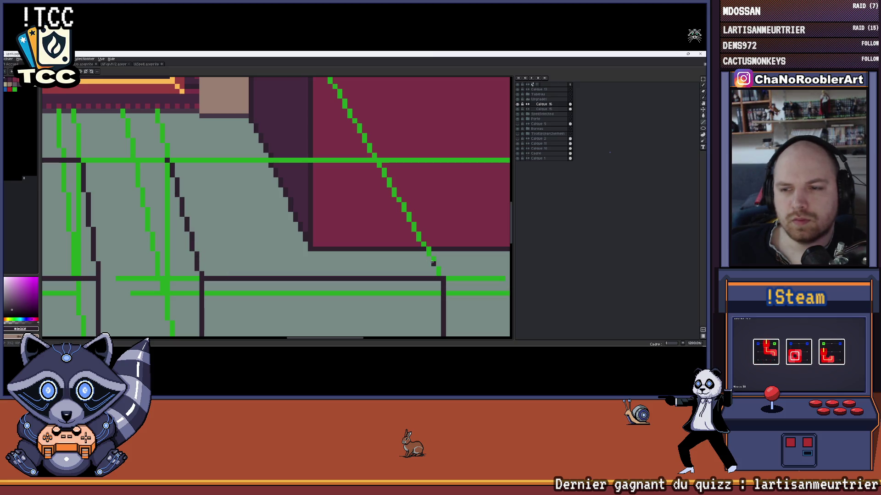
{"action": "scroll", "coordinate": [276, 268], "scroll_direction": "right", "scroll_amount": 3}
{"action": "left_click_drag", "start_coordinate": [340, 264], "coordinate": [275, 149]}
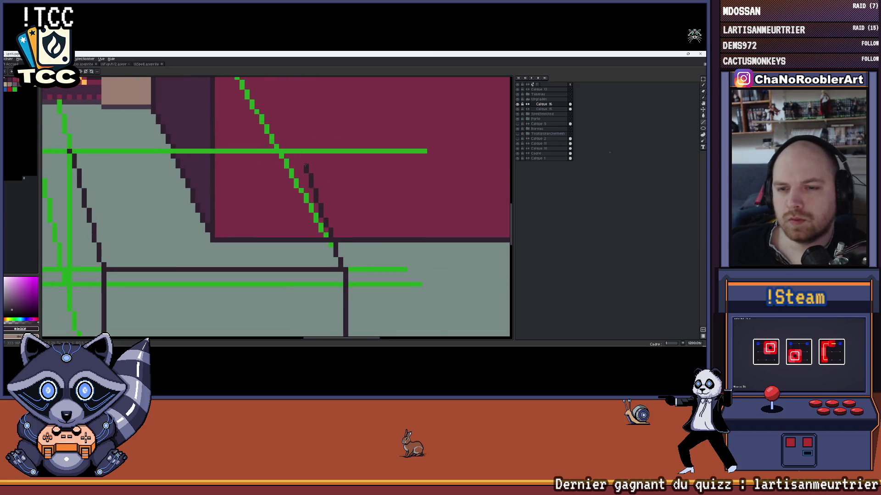
{"action": "left_click_drag", "start_coordinate": [261, 120], "coordinate": [256, 97]}
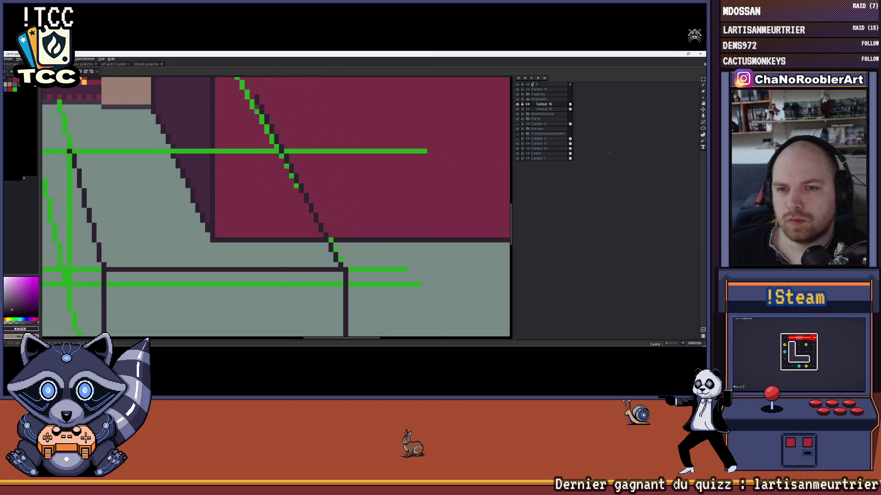
{"action": "key", "text": "ctrl+z"}
{"action": "key", "text": "ctrl+z"}
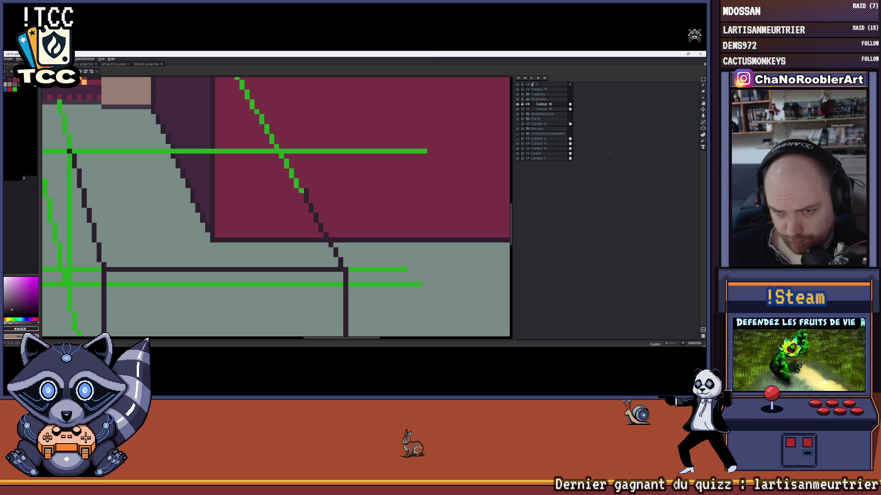
{"action": "key", "text": "ctrl+z"}
{"action": "key", "text": "ctrl+z"}
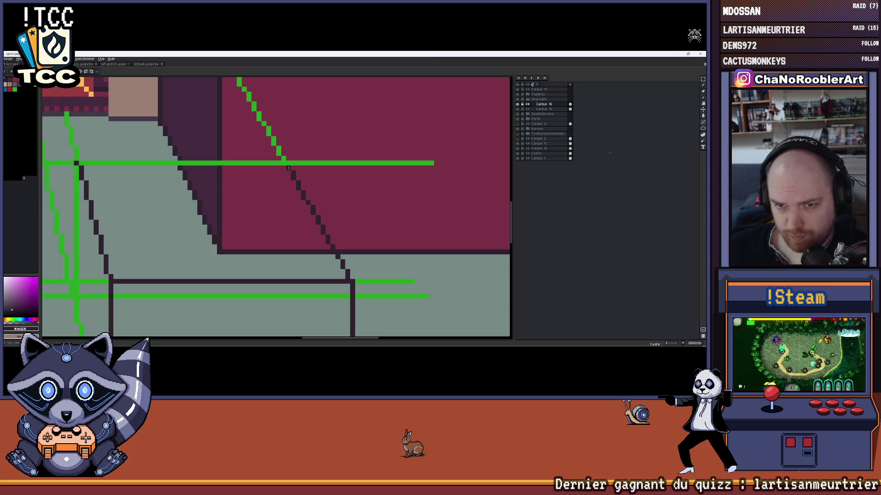
{"action": "key", "text": "ctrl+z"}
{"action": "scroll", "coordinate": [95, 162], "scroll_direction": "down", "scroll_amount": 1}
{"action": "scroll", "coordinate": [95, 163], "scroll_direction": "down", "scroll_amount": 2}
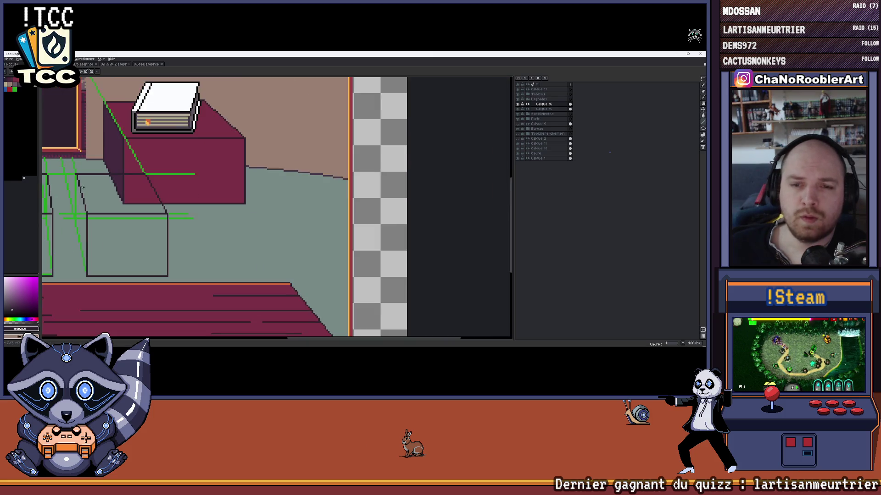
{"action": "scroll", "coordinate": [95, 163], "scroll_direction": "down", "scroll_amount": 2}
{"action": "scroll", "coordinate": [95, 163], "scroll_direction": "down", "scroll_amount": 2}
{"action": "scroll", "coordinate": [344, 208], "scroll_direction": "up", "scroll_amount": 2}
{"action": "scroll", "coordinate": [337, 206], "scroll_direction": "up", "scroll_amount": 1}
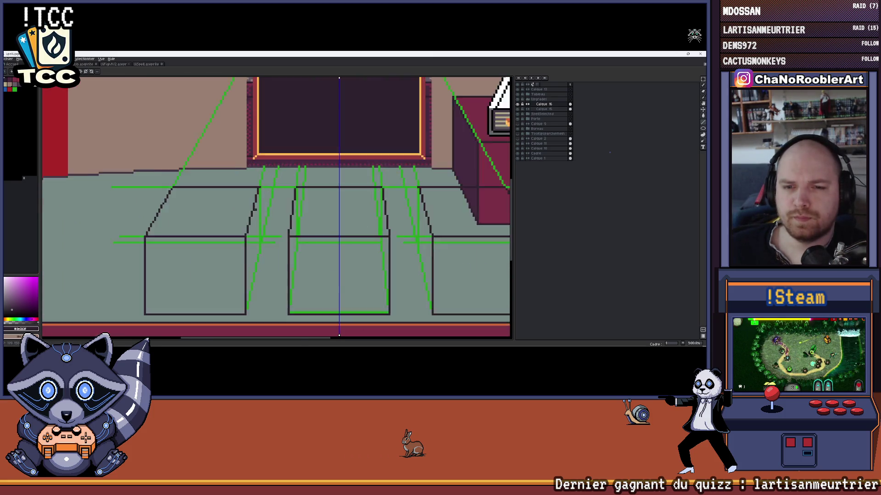
{"action": "scroll", "coordinate": [260, 169], "scroll_direction": "up", "scroll_amount": 1}
Draw the first box's right vertical edge and its slanted back edge in dark
{"action": "left_click_drag", "start_coordinate": [261, 171], "coordinate": [261, 255]}
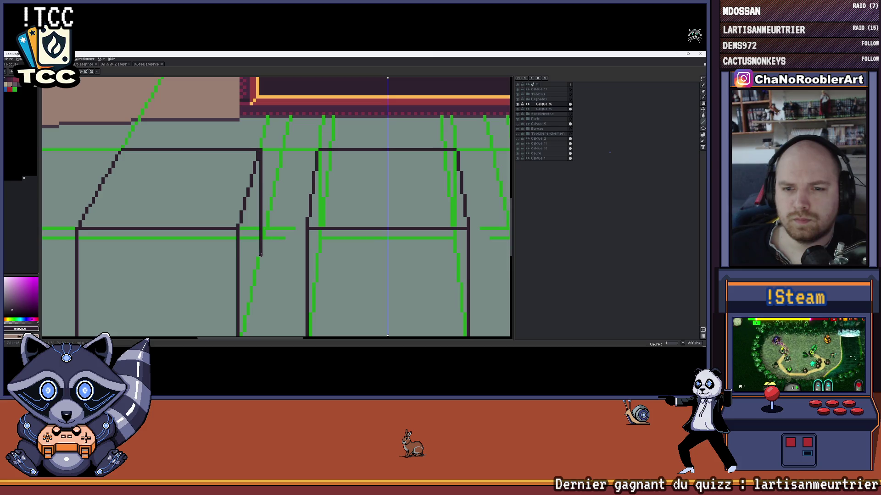
{"action": "scroll", "coordinate": [273, 252], "scroll_direction": "down", "scroll_amount": 3}
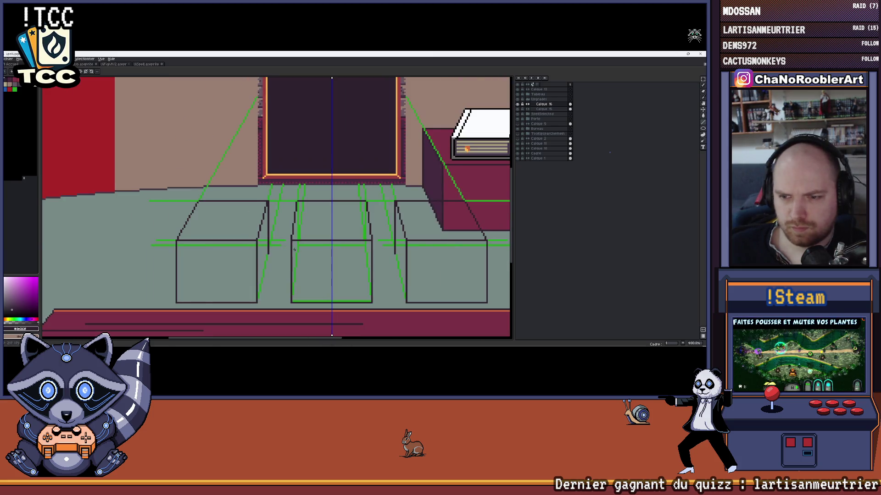
{"action": "scroll", "coordinate": [269, 206], "scroll_direction": "up", "scroll_amount": 2}
{"action": "scroll", "coordinate": [268, 193], "scroll_direction": "up", "scroll_amount": 1}
{"action": "left_click_drag", "start_coordinate": [268, 194], "coordinate": [256, 255]}
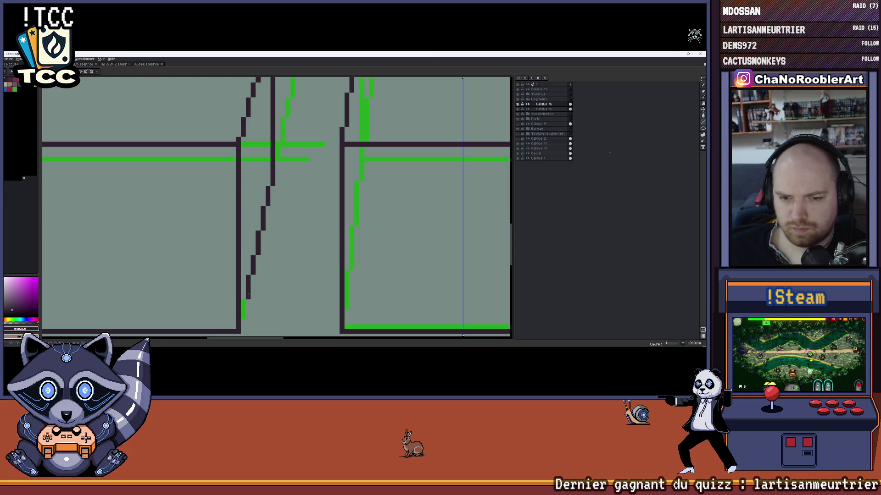
{"action": "scroll", "coordinate": [243, 317], "scroll_direction": "down", "scroll_amount": 2}
{"action": "scroll", "coordinate": [244, 317], "scroll_direction": "down", "scroll_amount": 2}
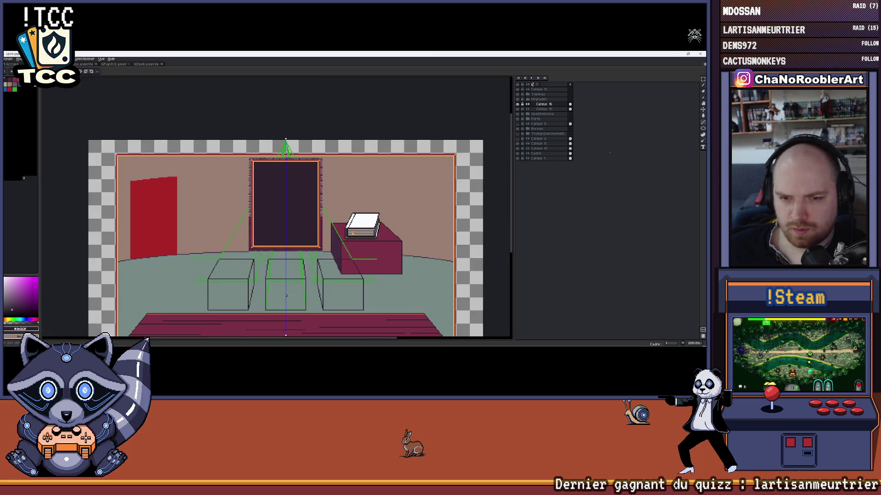
{"action": "scroll", "coordinate": [413, 207], "scroll_direction": "up", "scroll_amount": 1}
{"action": "scroll", "coordinate": [446, 198], "scroll_direction": "up", "scroll_amount": 1}
Hide the guide layer, bucket-fill all box faces maroon and shade the side strips darker
{"action": "left_click", "coordinate": [519, 109]}
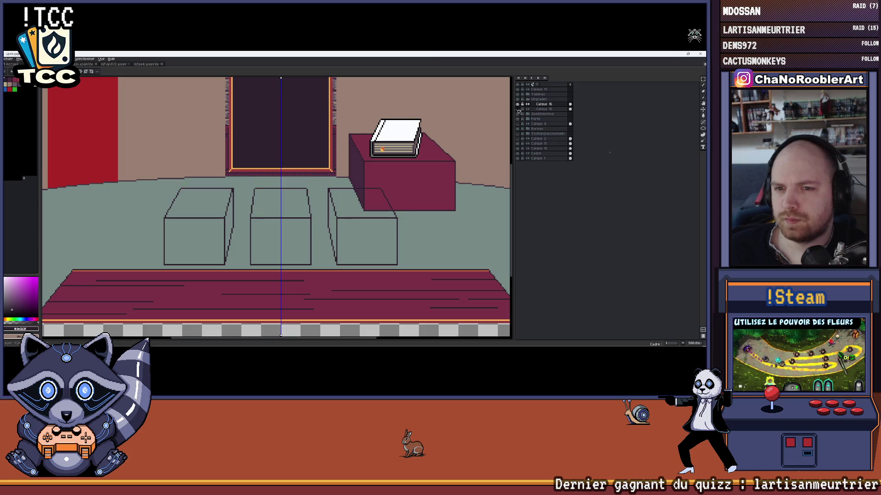
{"action": "scroll", "coordinate": [342, 188], "scroll_direction": "down", "scroll_amount": 2}
{"action": "scroll", "coordinate": [342, 189], "scroll_direction": "up", "scroll_amount": 2}
{"action": "scroll", "coordinate": [342, 207], "scroll_direction": "up", "scroll_amount": 1}
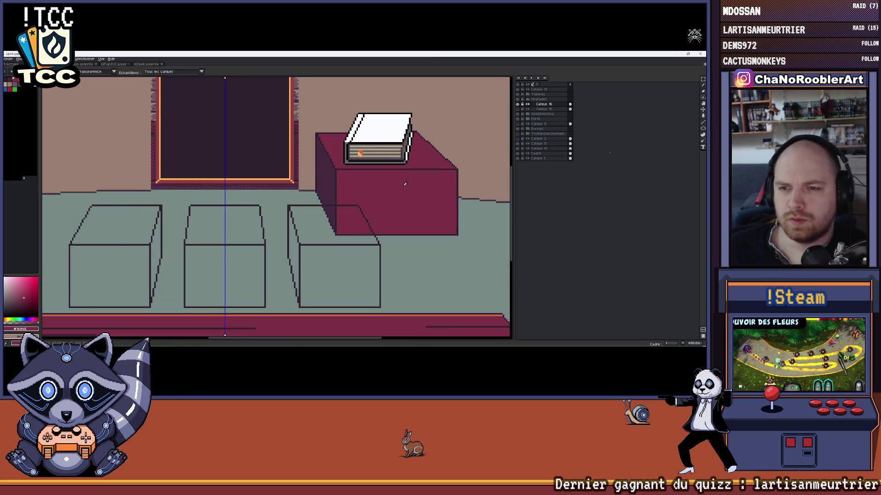
{"action": "left_click", "coordinate": [343, 279]}
{"action": "left_click", "coordinate": [314, 230]}
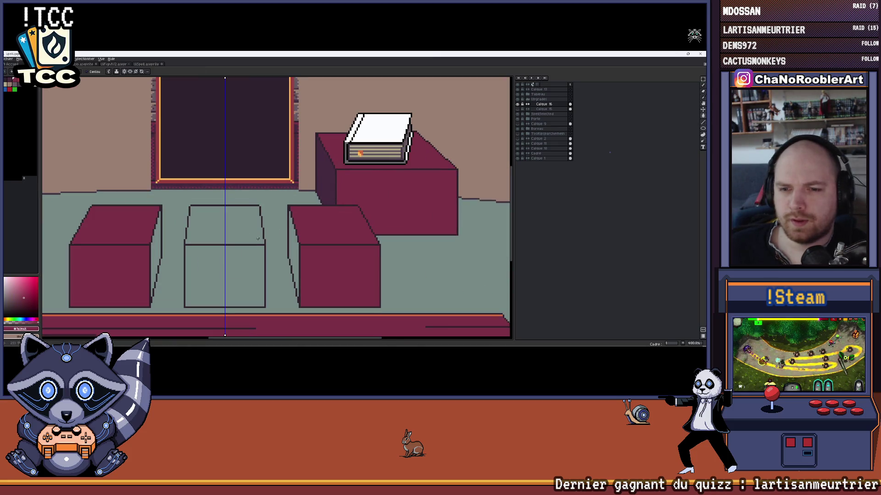
{"action": "left_click", "coordinate": [240, 285]}
{"action": "left_click", "coordinate": [234, 230]}
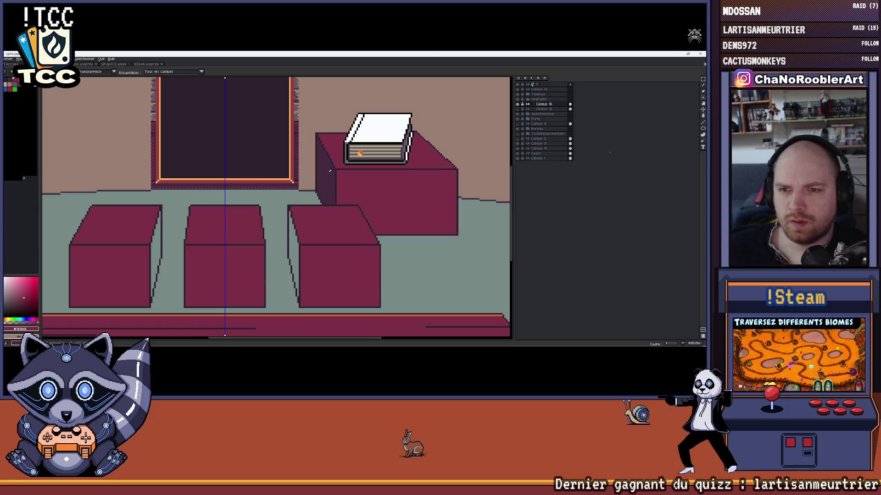
{"action": "left_click", "coordinate": [156, 255]}
{"action": "scroll", "coordinate": [236, 229], "scroll_direction": "down", "scroll_amount": 1}
{"action": "scroll", "coordinate": [236, 230], "scroll_direction": "down", "scroll_amount": 1}
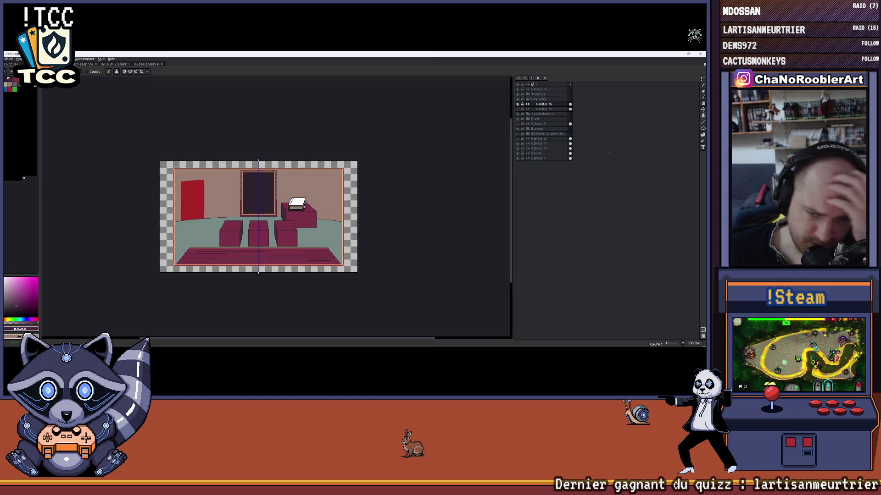
{"action": "scroll", "coordinate": [308, 221], "scroll_direction": "up", "scroll_amount": 1}
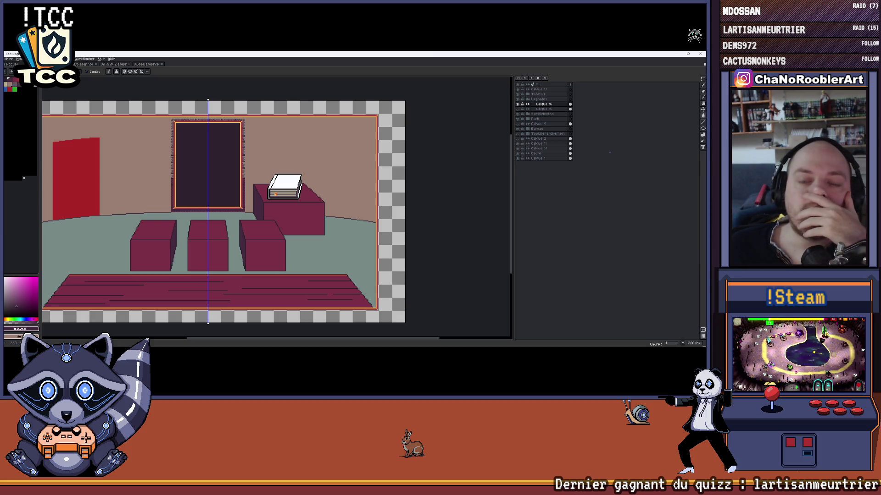
Add a new layer with Ctrl+Shift+N, undo a test mirrored rectangle and eyedrop the pale teal floor colour
{"action": "left_click_drag", "start_coordinate": [227, 213], "coordinate": [238, 218]}
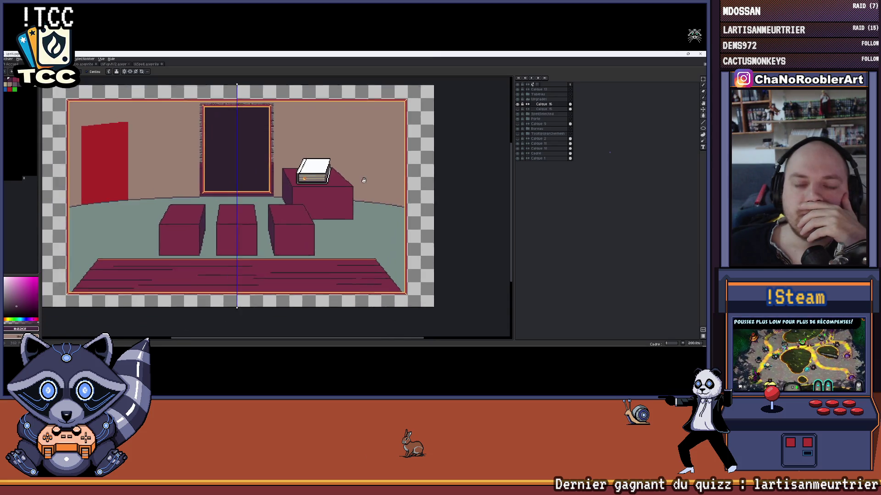
{"action": "left_click_drag", "start_coordinate": [340, 208], "coordinate": [331, 217]}
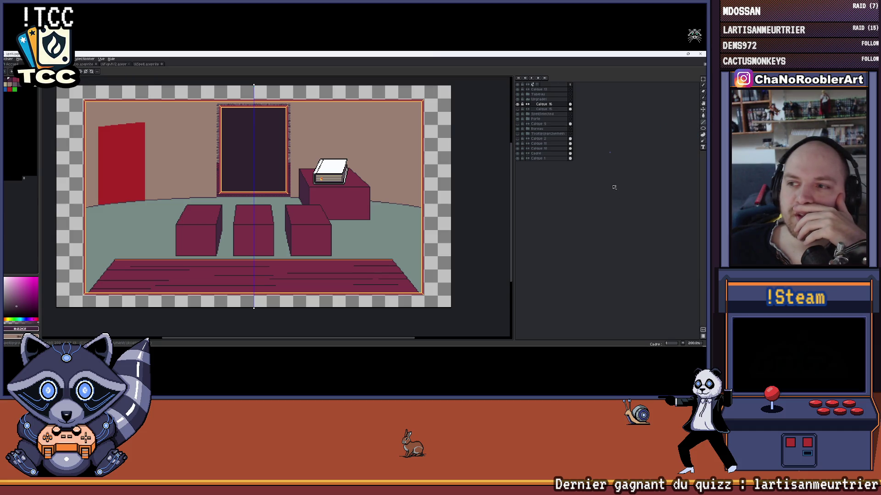
{"action": "left_click", "coordinate": [703, 85]}
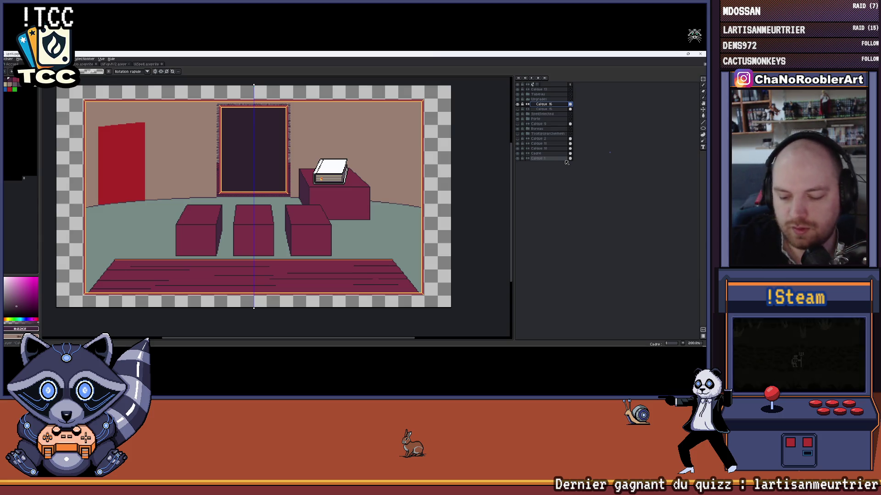
{"action": "key", "text": "ctrl+shift+n"}
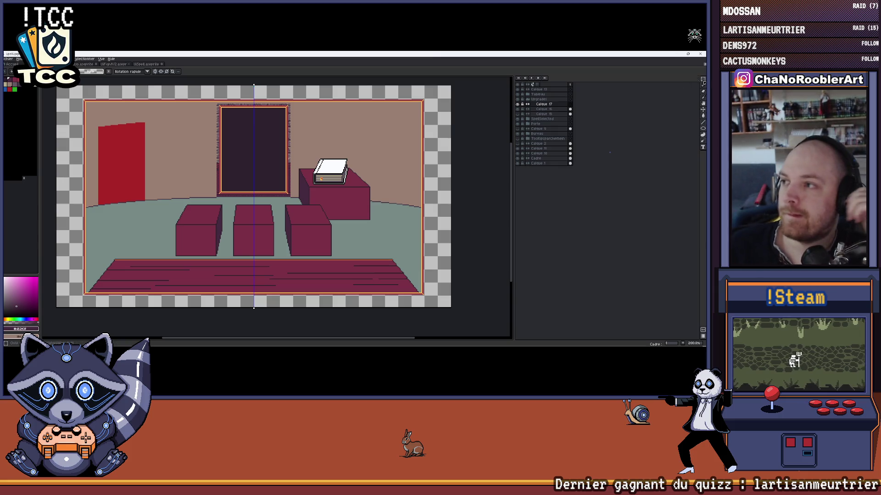
{"action": "left_click", "coordinate": [702, 81]}
{"action": "left_click", "coordinate": [702, 133]}
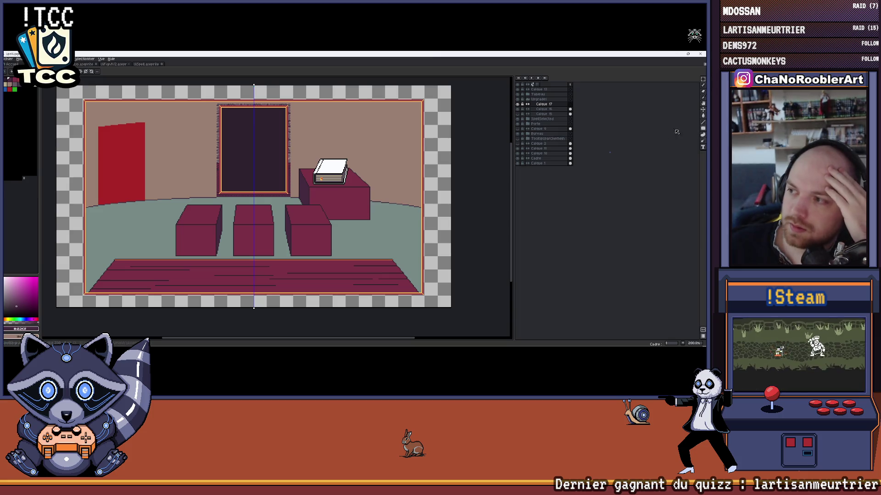
{"action": "scroll", "coordinate": [236, 142], "scroll_direction": "up", "scroll_amount": 2}
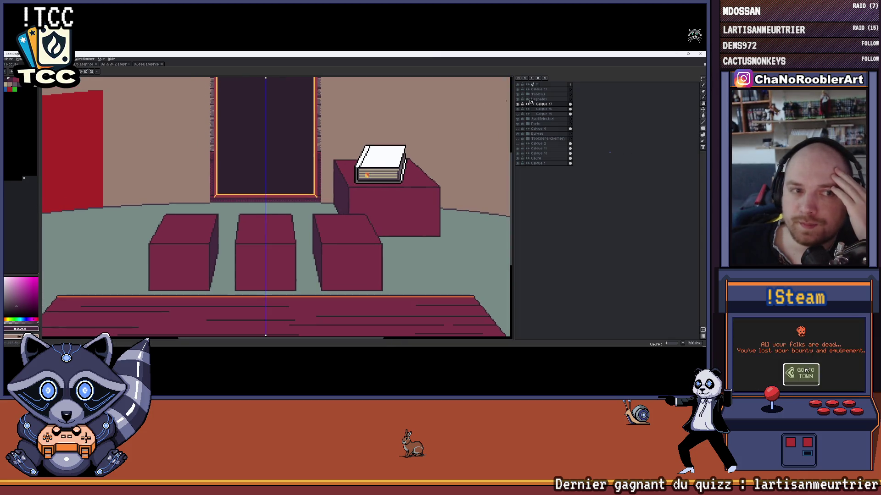
{"action": "left_click", "coordinate": [547, 107]}
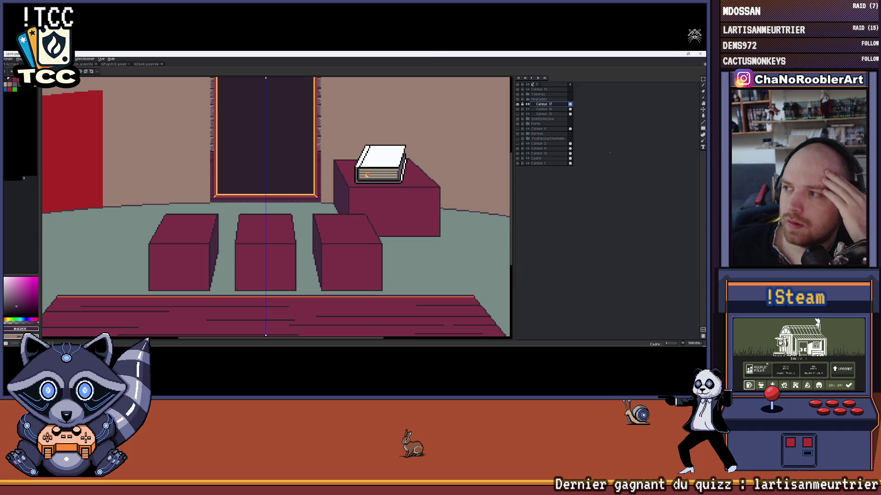
{"action": "left_click_drag", "start_coordinate": [419, 262], "coordinate": [481, 291]}
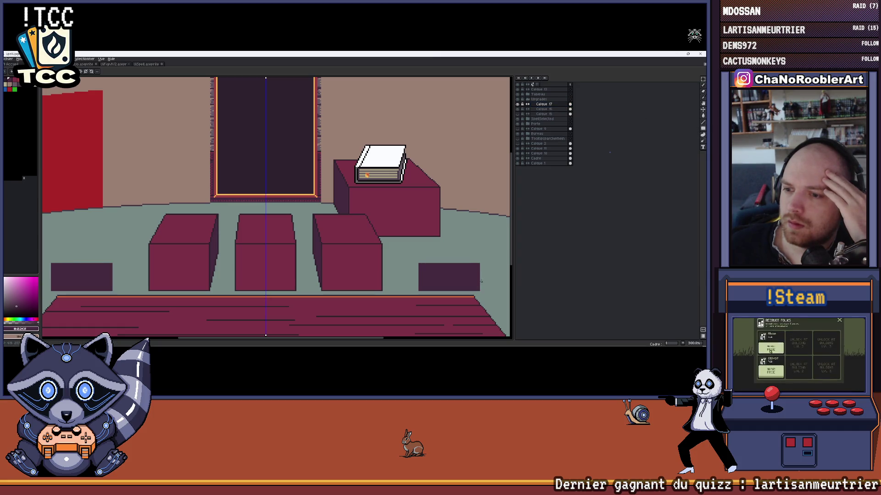
{"action": "key", "text": "ctrl+z"}
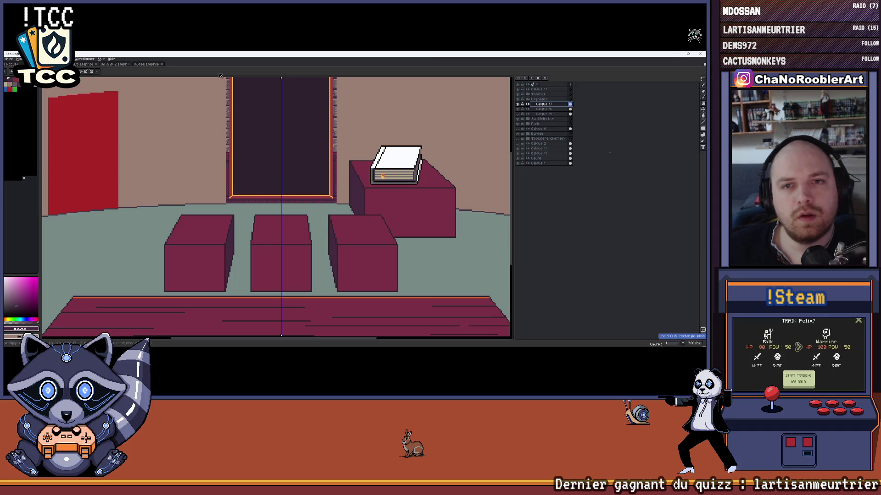
{"action": "scroll", "coordinate": [275, 207], "scroll_direction": "up", "scroll_amount": 1}
{"action": "left_click", "coordinate": [275, 211]}
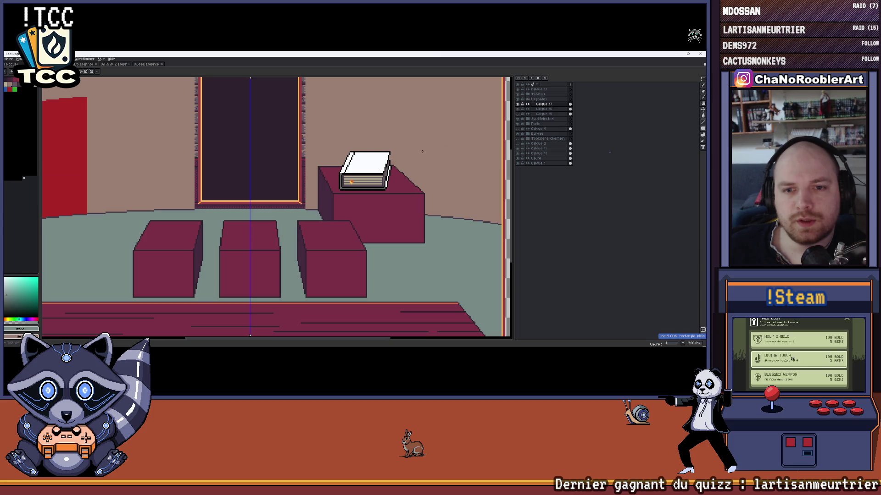
Collapse a layer group and move the Tableau layer down one position, undoing once
{"action": "left_click", "coordinate": [530, 101]}
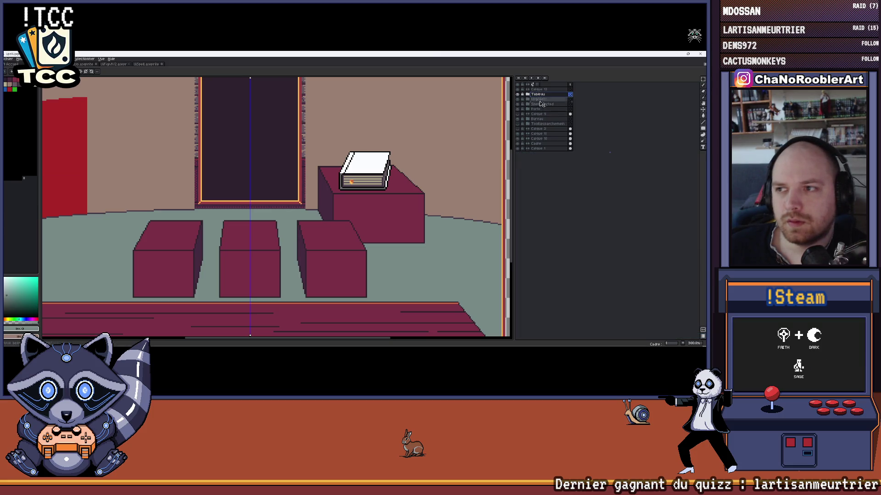
{"action": "left_click_drag", "start_coordinate": [541, 104], "coordinate": [542, 103]}
{"action": "key", "text": "ctrl+z"}
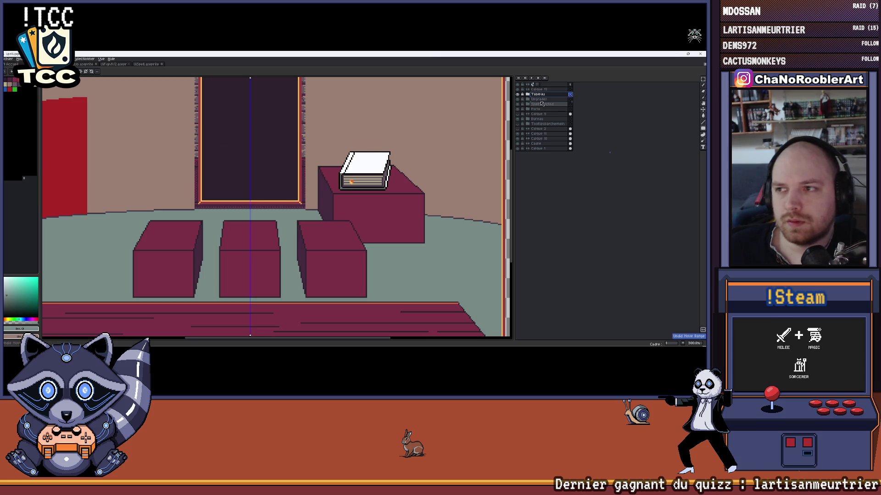
{"action": "scroll", "coordinate": [507, 117], "scroll_direction": "down", "scroll_amount": 2}
{"action": "scroll", "coordinate": [507, 117], "scroll_direction": "down", "scroll_amount": 1}
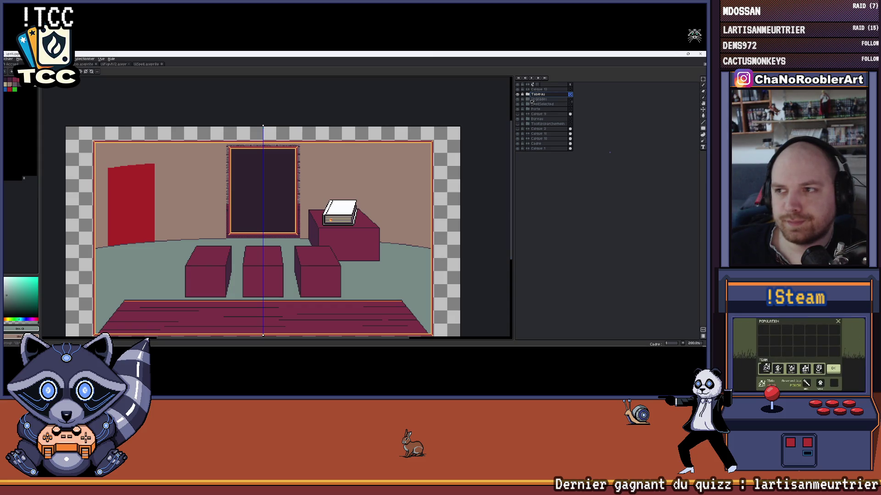
{"action": "left_click_drag", "start_coordinate": [532, 101], "coordinate": [544, 95]}
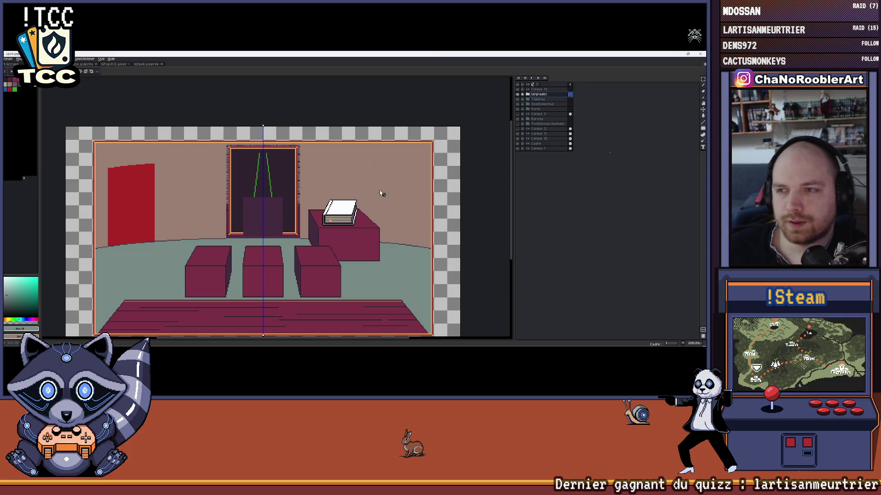
Expand the group, undo the purple block reshape on Calque 7 and drop to the layer below
{"action": "left_click", "coordinate": [518, 96]}
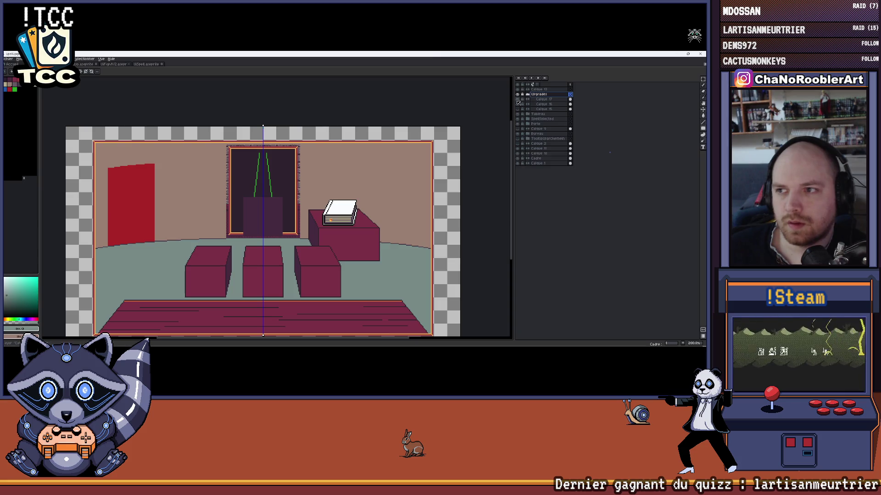
{"action": "left_click", "coordinate": [520, 101]}
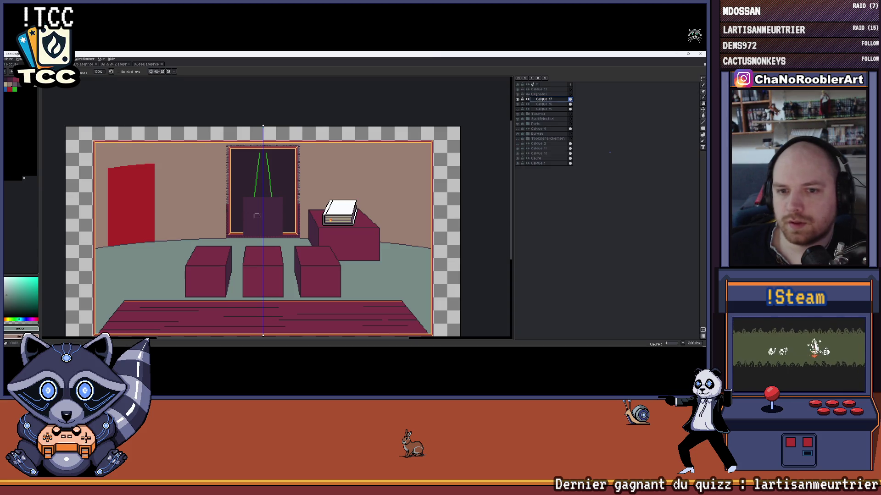
{"action": "scroll", "coordinate": [257, 215], "scroll_direction": "up", "scroll_amount": 2}
{"action": "left_click_drag", "start_coordinate": [264, 209], "coordinate": [271, 220]}
{"action": "key", "text": "ctrl+z"}
{"action": "key", "text": "alt+bracketleft"}
Remove the green guide strokes inside the doorway and switch to the Calque 17 layer
{"action": "left_click_drag", "start_coordinate": [255, 129], "coordinate": [250, 177]}
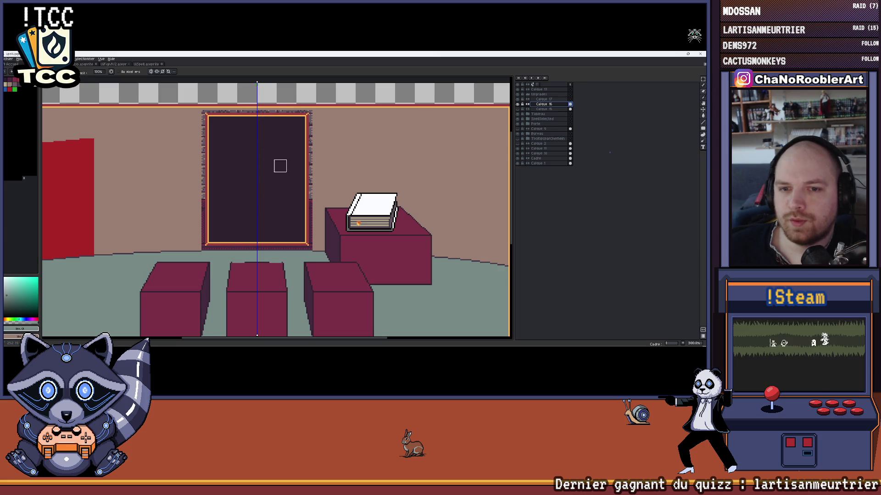
{"action": "scroll", "coordinate": [279, 172], "scroll_direction": "down", "scroll_amount": 3}
{"action": "key", "text": "ctrl+z"}
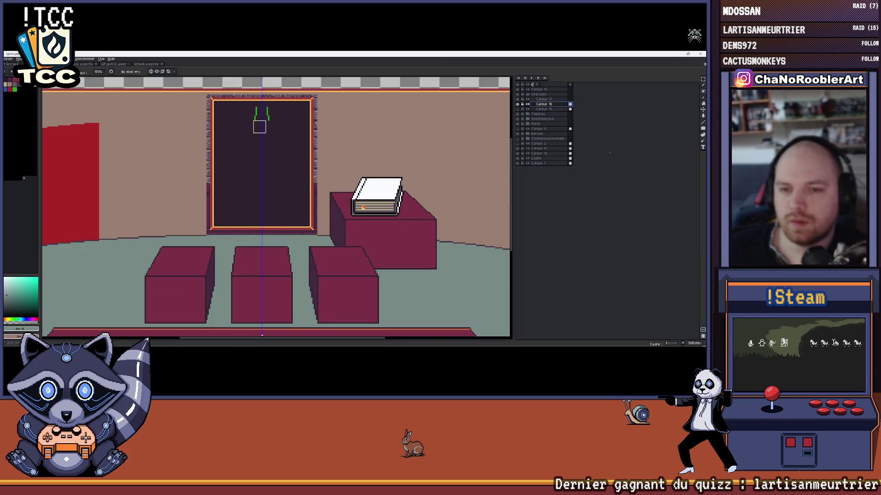
{"action": "key", "text": "ctrl+z"}
{"action": "scroll", "coordinate": [286, 141], "scroll_direction": "down", "scroll_amount": 2}
{"action": "left_click", "coordinate": [528, 100]}
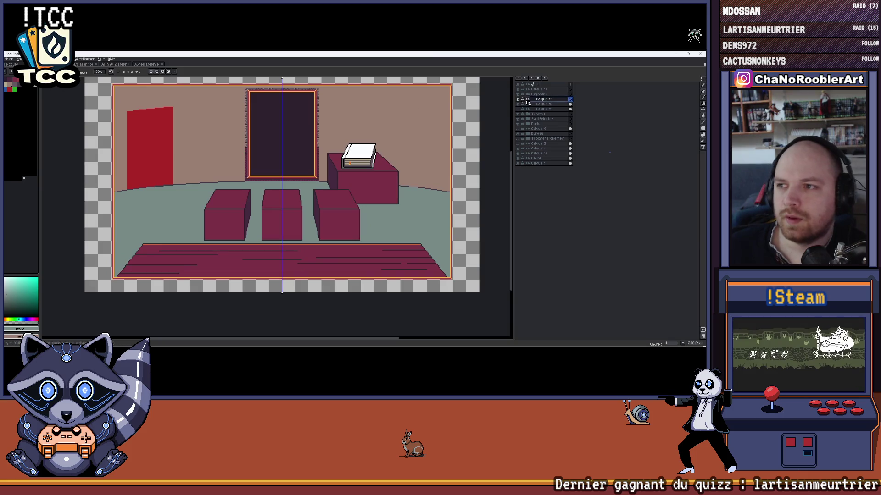
{"action": "scroll", "coordinate": [239, 165], "scroll_direction": "up", "scroll_amount": 2}
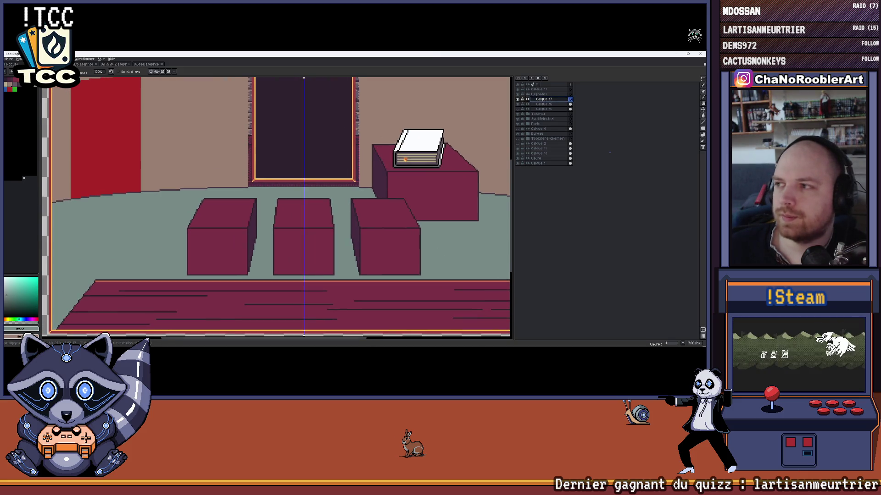
{"action": "left_click", "coordinate": [697, 129]}
{"action": "left_click_drag", "start_coordinate": [283, 120], "coordinate": [258, 129]}
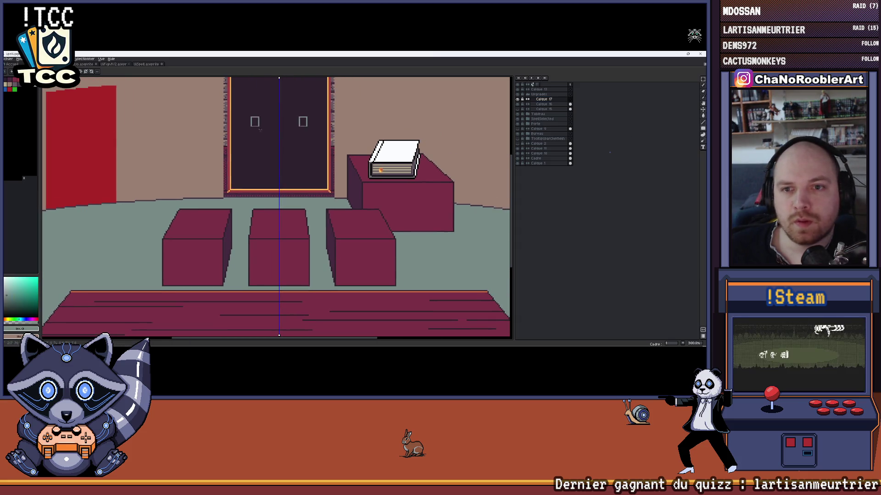
Draw a grey-green filled rectangle inside the doorway, undoing a first attempt and a stray pencil mark
{"action": "mouse_move", "coordinate": [258, 130]}
{"action": "left_mouse_down"}
{"action": "mouse_move", "coordinate": [306, 185]}
{"action": "mouse_move", "coordinate": [228, 144]}
{"action": "mouse_move", "coordinate": [221, 122]}
{"action": "left_mouse_up"}
{"action": "key", "text": "ctrl+z"}
{"action": "scroll", "coordinate": [305, 184], "scroll_direction": "up", "scroll_amount": 1}
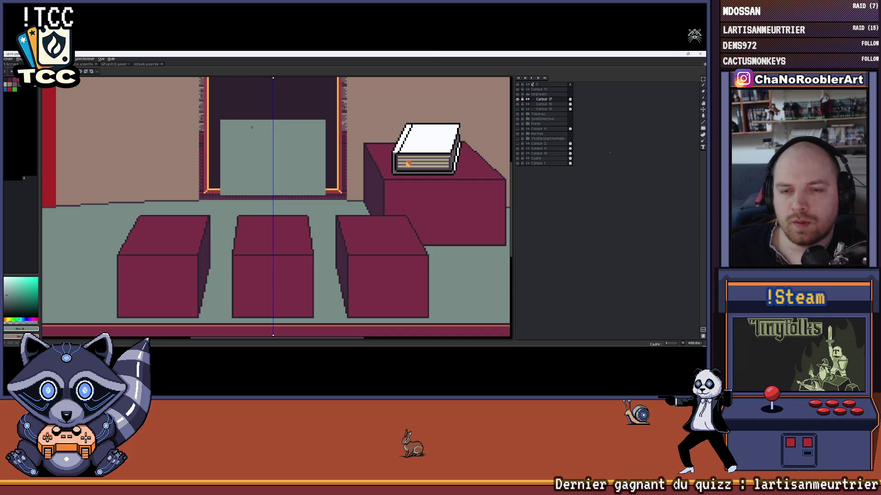
{"action": "scroll", "coordinate": [318, 170], "scroll_direction": "down", "scroll_amount": 1}
{"action": "scroll", "coordinate": [317, 170], "scroll_direction": "down", "scroll_amount": 1}
{"action": "scroll", "coordinate": [317, 171], "scroll_direction": "up", "scroll_amount": 2}
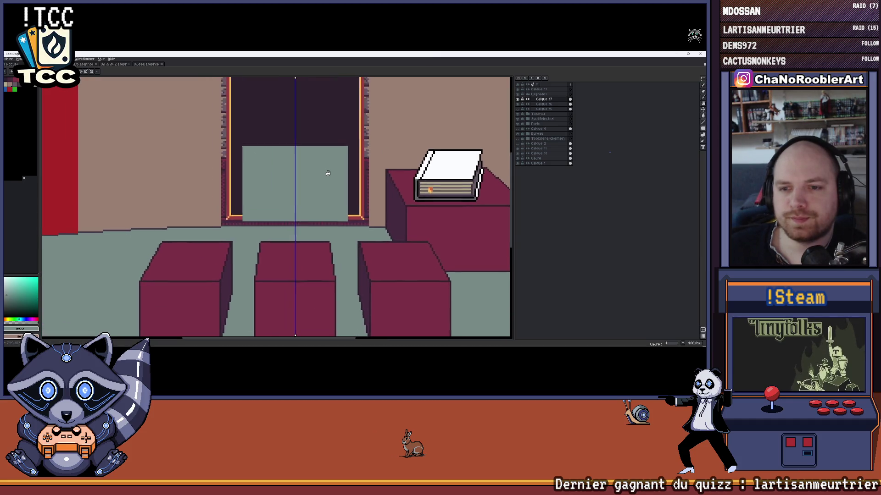
{"action": "left_click_drag", "start_coordinate": [317, 170], "coordinate": [315, 169]}
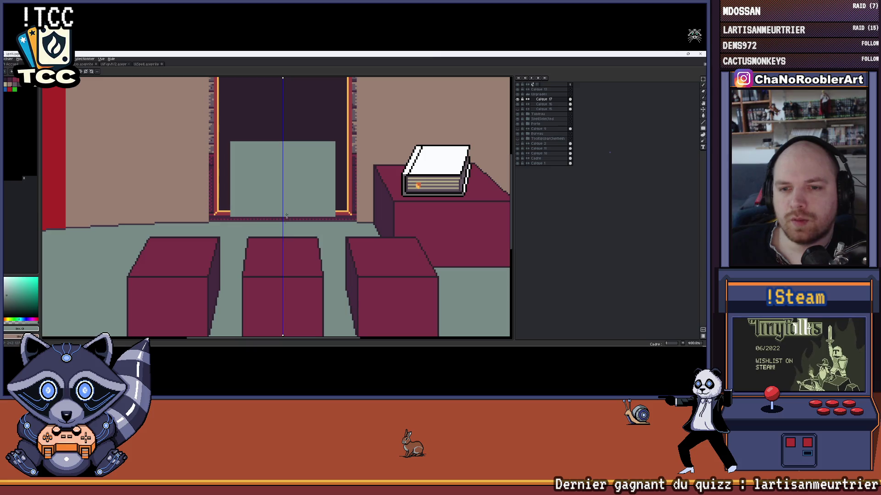
{"action": "scroll", "coordinate": [293, 199], "scroll_direction": "down", "scroll_amount": 1}
{"action": "scroll", "coordinate": [289, 121], "scroll_direction": "down", "scroll_amount": 1}
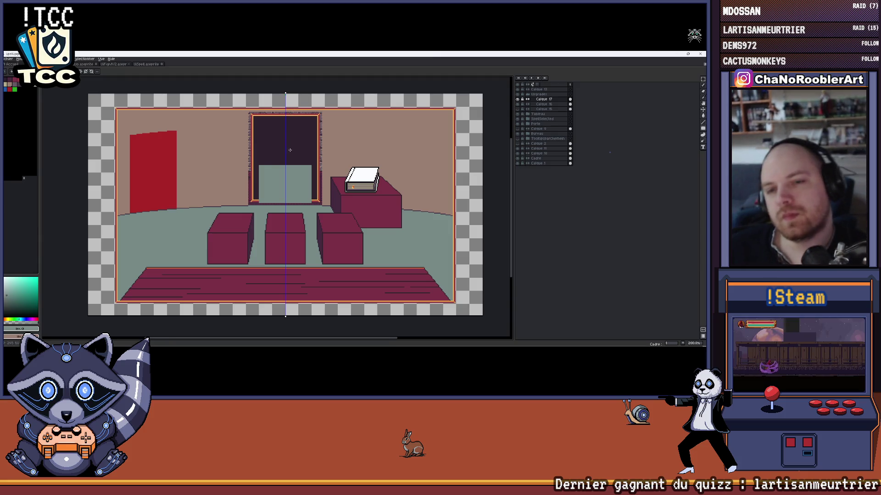
{"action": "scroll", "coordinate": [309, 137], "scroll_direction": "up", "scroll_amount": 1}
{"action": "scroll", "coordinate": [278, 178], "scroll_direction": "up", "scroll_amount": 1}
{"action": "scroll", "coordinate": [277, 178], "scroll_direction": "up", "scroll_amount": 1}
{"action": "scroll", "coordinate": [290, 169], "scroll_direction": "right", "scroll_amount": 1}
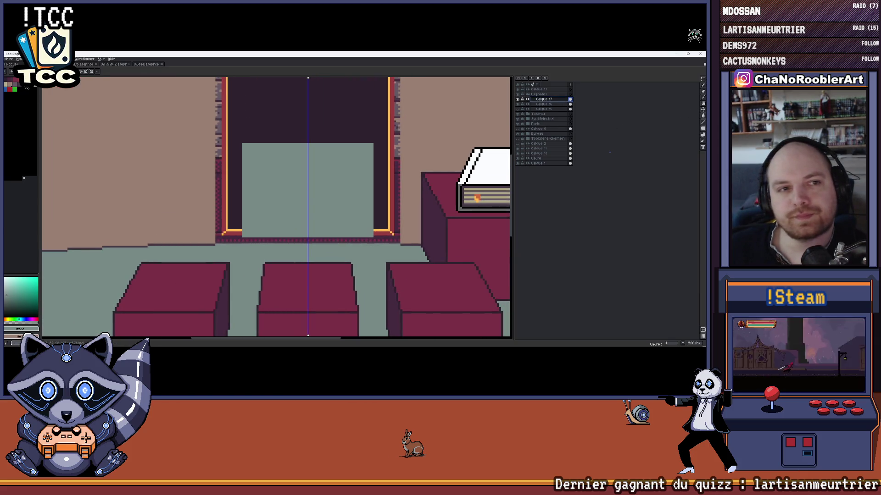
{"action": "scroll", "coordinate": [249, 159], "scroll_direction": "up", "scroll_amount": 1}
{"action": "scroll", "coordinate": [249, 159], "scroll_direction": "right", "scroll_amount": 1}
{"action": "scroll", "coordinate": [250, 160], "scroll_direction": "up", "scroll_amount": 1}
{"action": "left_click_drag", "start_coordinate": [232, 147], "coordinate": [233, 157]}
{"action": "key", "text": "ctrl+z"}
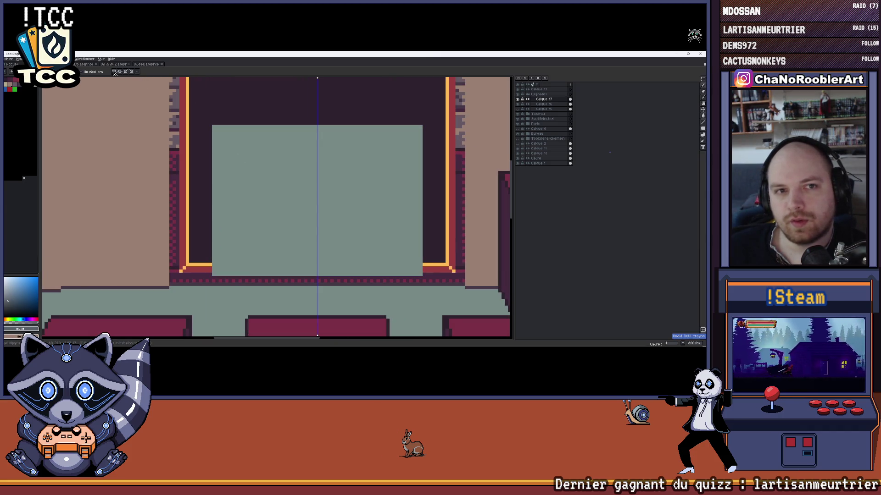
Sketch a trial pencil stroke near the panel top and undo it
{"action": "mouse_move", "coordinate": [237, 142]}
{"action": "left_mouse_down"}
{"action": "mouse_move", "coordinate": [259, 140]}
{"action": "mouse_move", "coordinate": [246, 153]}
{"action": "mouse_move", "coordinate": [260, 162]}
{"action": "left_mouse_up"}
{"action": "key", "text": "ctrl+z"}
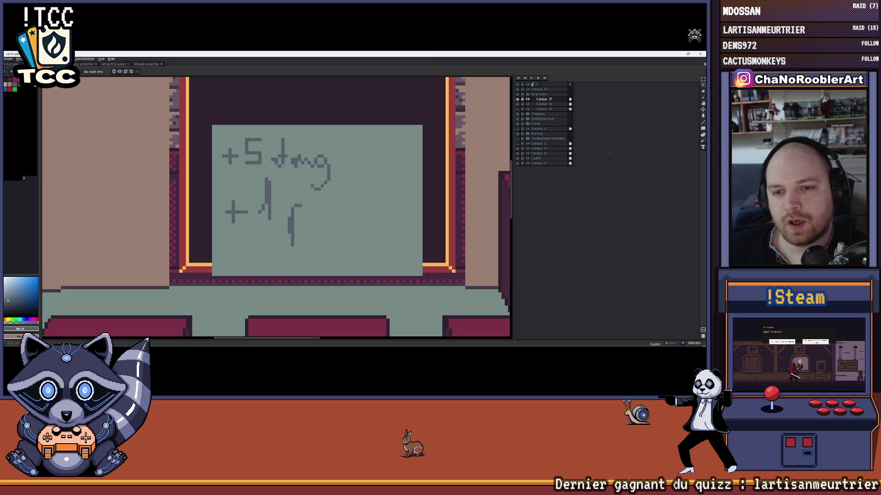
{"action": "scroll", "coordinate": [328, 219], "scroll_direction": "down", "scroll_amount": 2}
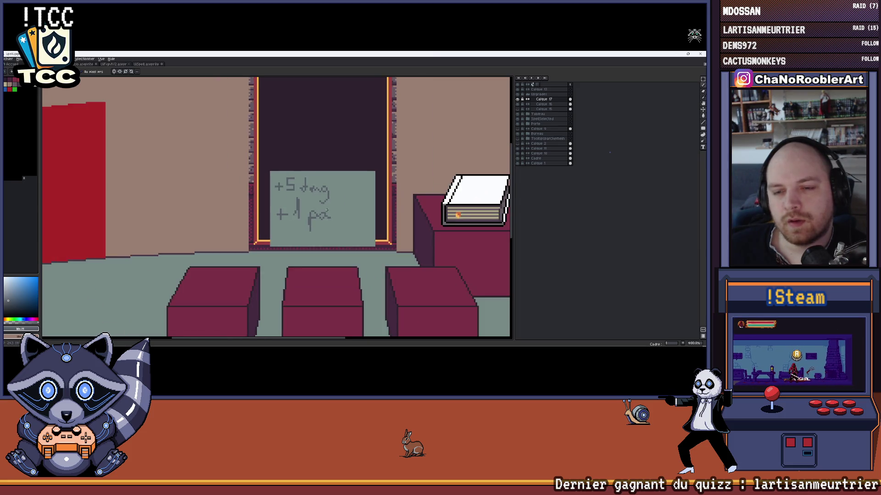
{"action": "scroll", "coordinate": [320, 193], "scroll_direction": "down", "scroll_amount": 1}
{"action": "scroll", "coordinate": [314, 172], "scroll_direction": "down", "scroll_amount": 1}
{"action": "scroll", "coordinate": [307, 150], "scroll_direction": "up", "scroll_amount": 2}
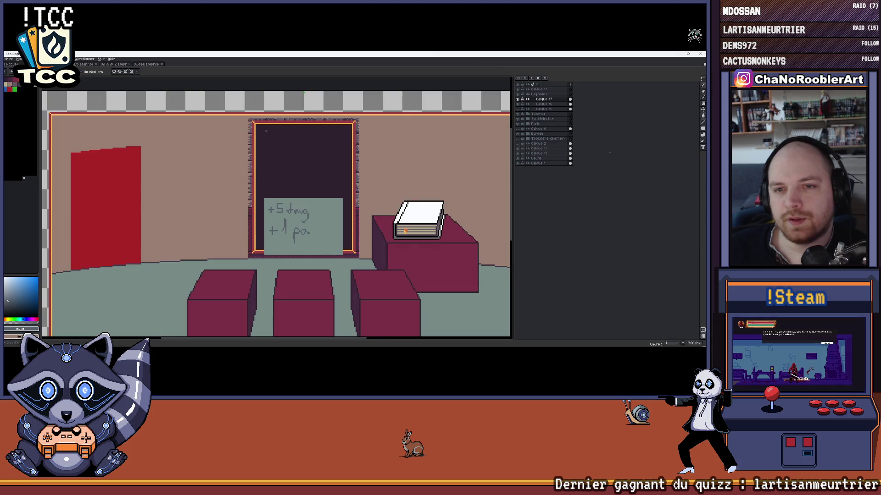
{"action": "scroll", "coordinate": [287, 162], "scroll_direction": "down", "scroll_amount": 2}
{"action": "scroll", "coordinate": [275, 138], "scroll_direction": "up", "scroll_amount": 2}
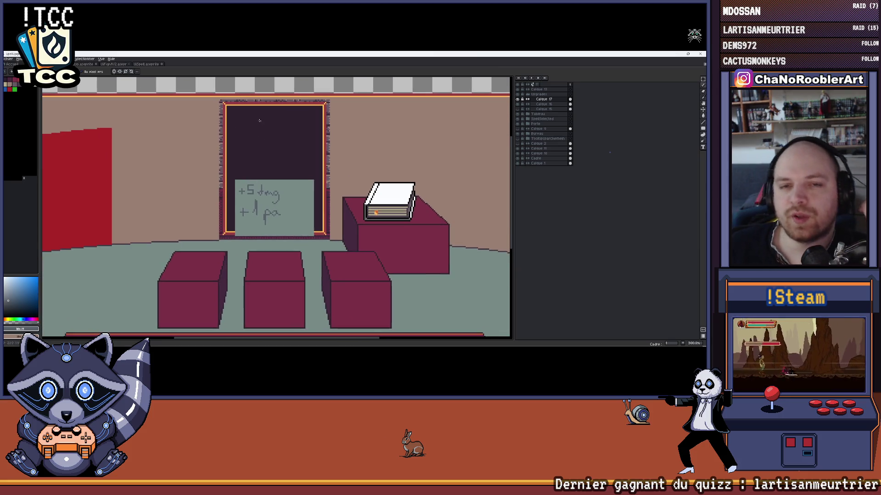
{"action": "scroll", "coordinate": [263, 133], "scroll_direction": "down", "scroll_amount": 1}
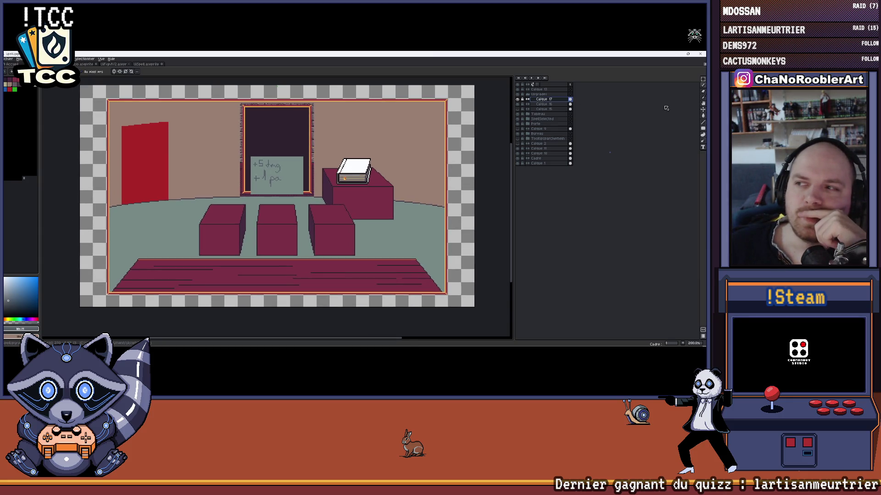
{"action": "mouse_move", "coordinate": [306, 181]}
{"action": "left_mouse_down"}
{"action": "mouse_move", "coordinate": [307, 239]}
{"action": "mouse_move", "coordinate": [297, 252]}
{"action": "left_mouse_up"}
{"action": "scroll", "coordinate": [279, 211], "scroll_direction": "up", "scroll_amount": 2}
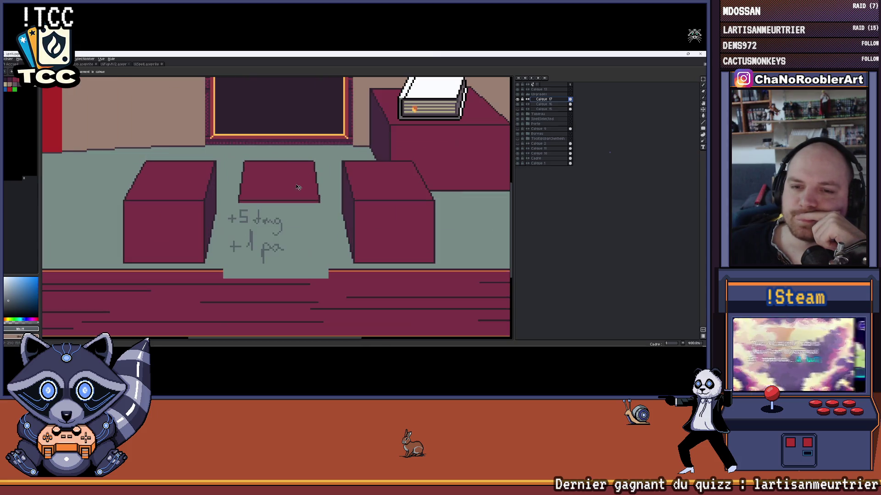
{"action": "scroll", "coordinate": [280, 211], "scroll_direction": "up", "scroll_amount": 1}
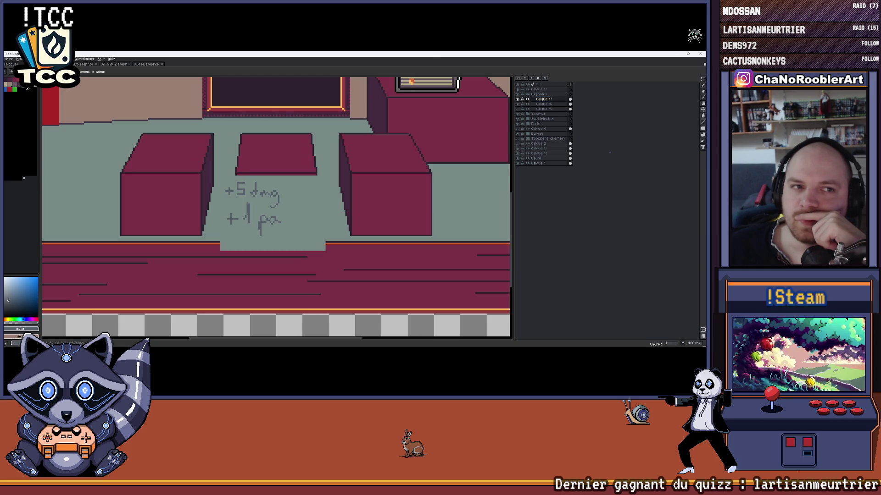
{"action": "scroll", "coordinate": [235, 144], "scroll_direction": "up", "scroll_amount": 1}
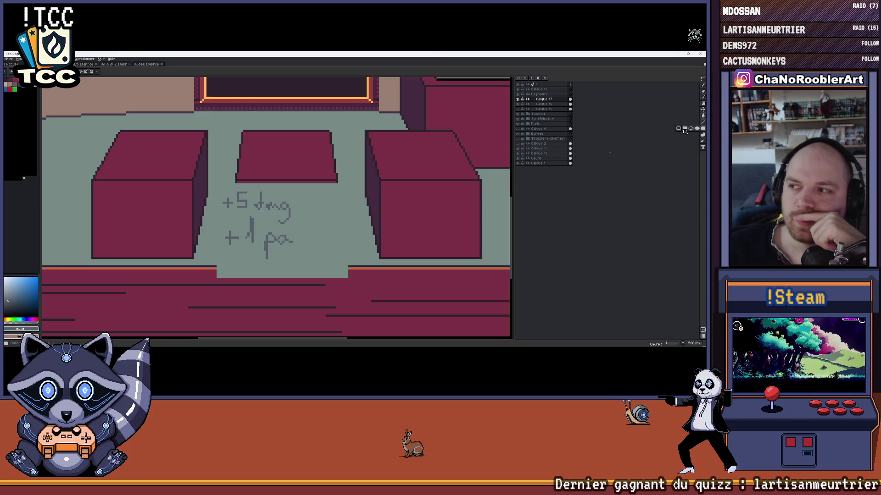
{"action": "scroll", "coordinate": [215, 207], "scroll_direction": "up", "scroll_amount": 1}
{"action": "scroll", "coordinate": [328, 166], "scroll_direction": "up", "scroll_amount": 1}
{"action": "scroll", "coordinate": [344, 165], "scroll_direction": "right", "scroll_amount": 1}
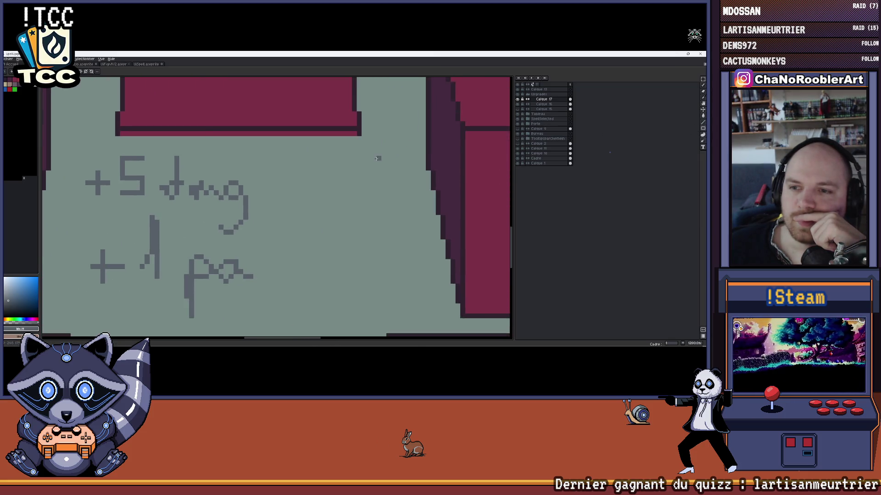
{"action": "scroll", "coordinate": [384, 157], "scroll_direction": "down", "scroll_amount": 1}
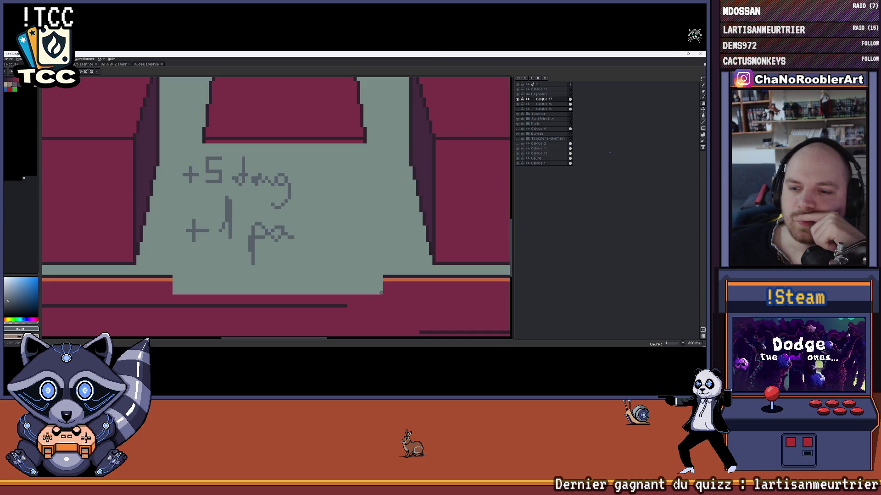
Draw a rectangle outline around the grey box behind the '+5 dmg / +1 pa' note
{"action": "left_click_drag", "start_coordinate": [381, 291], "coordinate": [174, 145]}
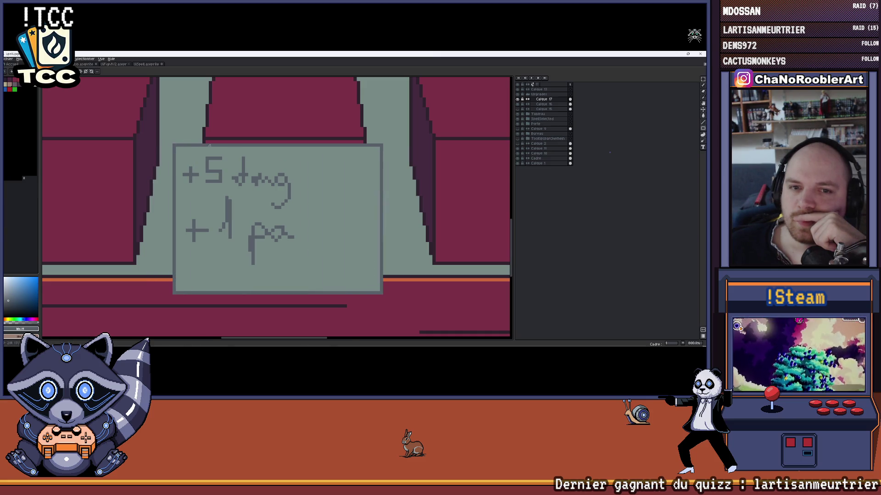
{"action": "scroll", "coordinate": [209, 146], "scroll_direction": "down", "scroll_amount": 3}
{"action": "scroll", "coordinate": [275, 172], "scroll_direction": "down", "scroll_amount": 2}
{"action": "scroll", "coordinate": [308, 166], "scroll_direction": "up", "scroll_amount": 4}
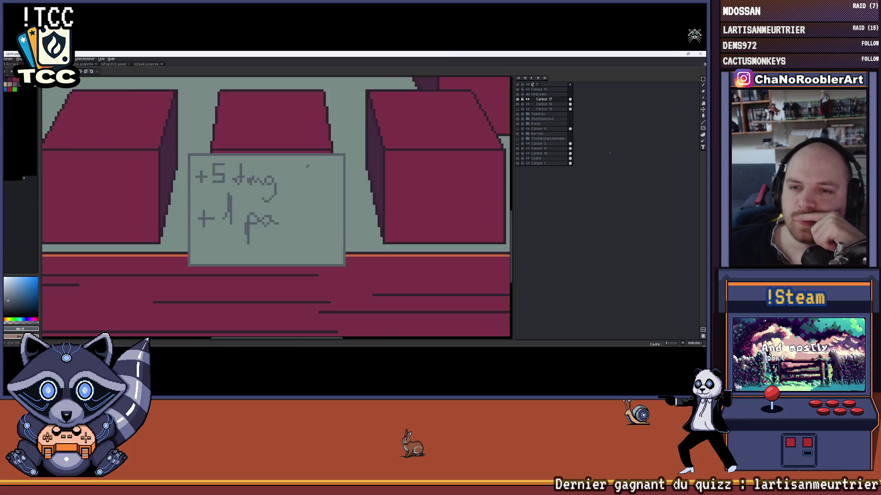
{"action": "scroll", "coordinate": [308, 167], "scroll_direction": "up", "scroll_amount": 1}
{"action": "scroll", "coordinate": [330, 165], "scroll_direction": "down", "scroll_amount": 2}
{"action": "scroll", "coordinate": [331, 168], "scroll_direction": "right", "scroll_amount": 1}
{"action": "scroll", "coordinate": [322, 174], "scroll_direction": "down", "scroll_amount": 1}
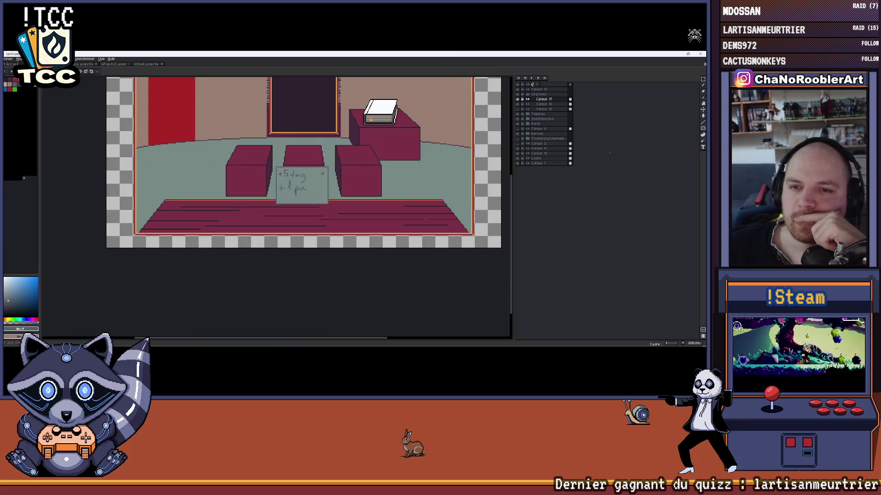
{"action": "left_click_drag", "start_coordinate": [322, 174], "coordinate": [293, 172]}
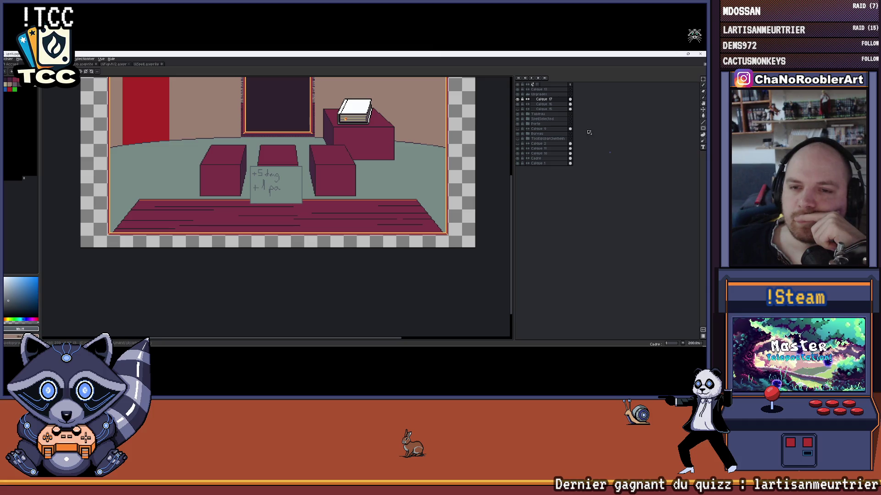
Nudge the note card down onto the plank floor, then glance at the goblin scene and bring up Unity's spell-selection scene
{"action": "left_click_drag", "start_coordinate": [288, 209], "coordinate": [289, 198]}
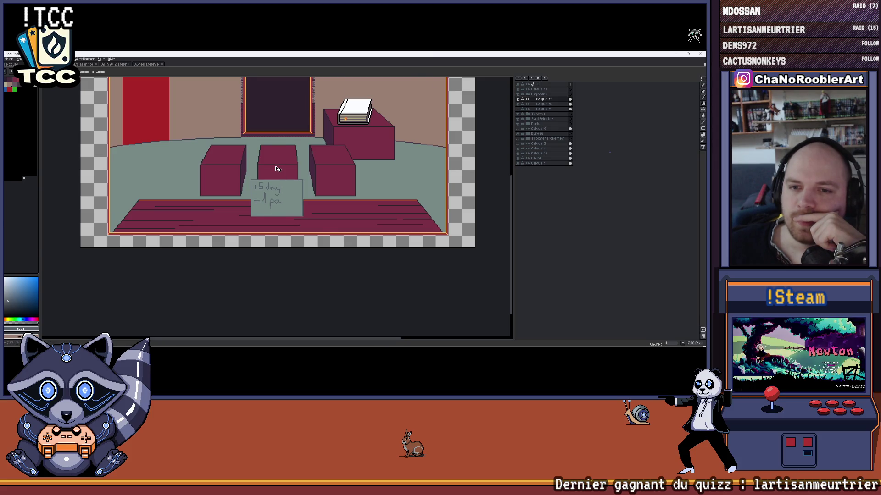
{"action": "scroll", "coordinate": [278, 169], "scroll_direction": "up", "scroll_amount": 2}
{"action": "left_click", "coordinate": [142, 65]}
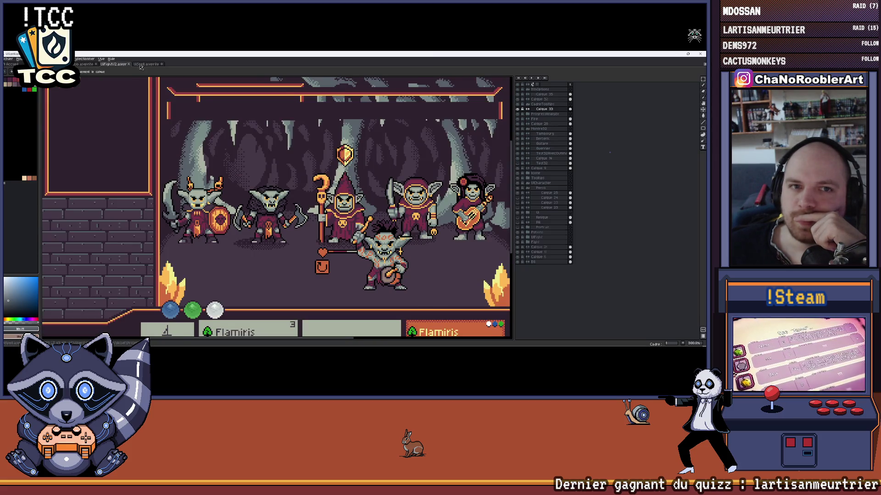
{"action": "key", "text": "ctrl+Tab"}
{"action": "key", "text": "ctrl+Tab"}
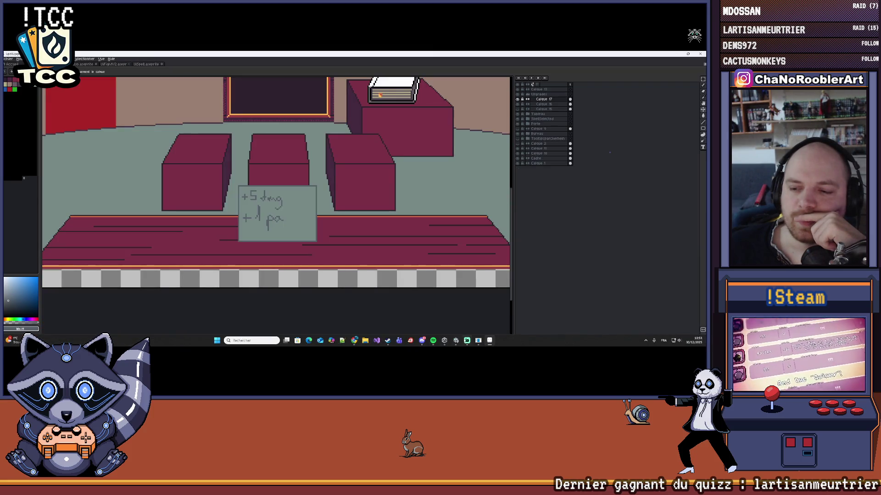
{"action": "left_click", "coordinate": [456, 339]}
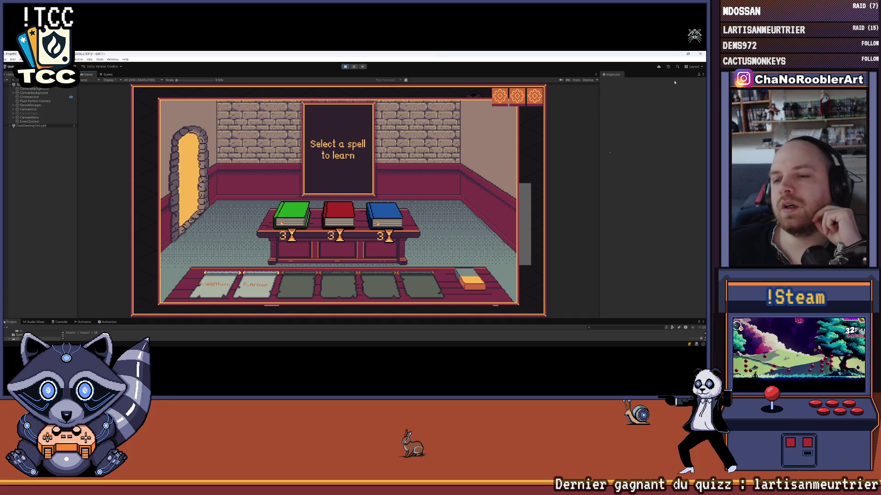
Return from Unity to the room drawing in Aseprite
{"action": "key", "text": "alt+Tab"}
{"action": "scroll", "coordinate": [277, 167], "scroll_direction": "up", "scroll_amount": 1}
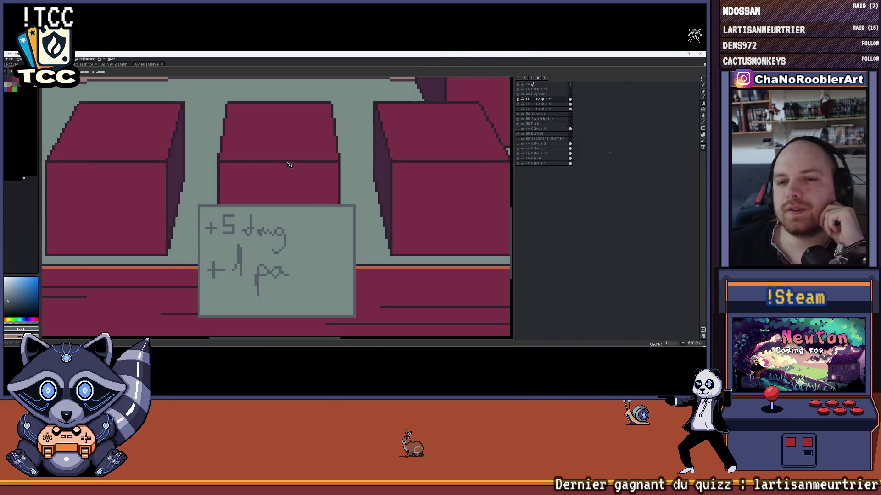
{"action": "scroll", "coordinate": [277, 167], "scroll_direction": "up", "scroll_amount": 1}
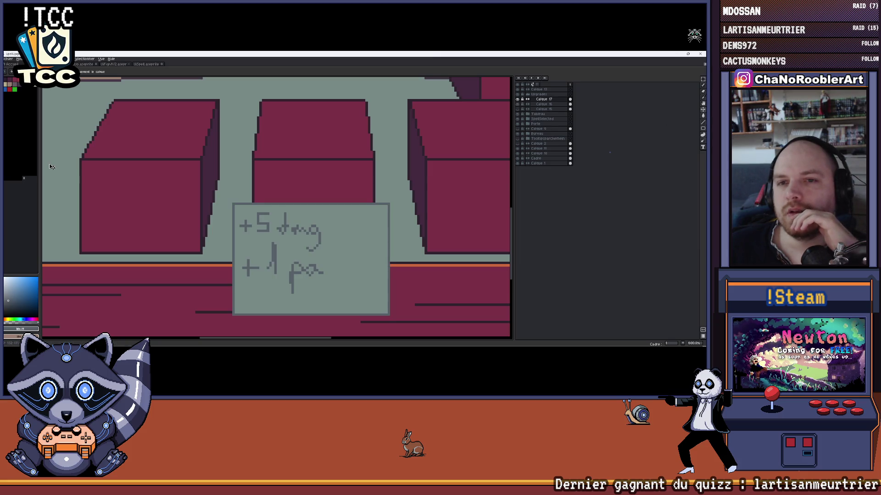
{"action": "scroll", "coordinate": [292, 156], "scroll_direction": "up", "scroll_amount": 1}
{"action": "scroll", "coordinate": [299, 161], "scroll_direction": "up", "scroll_amount": 1}
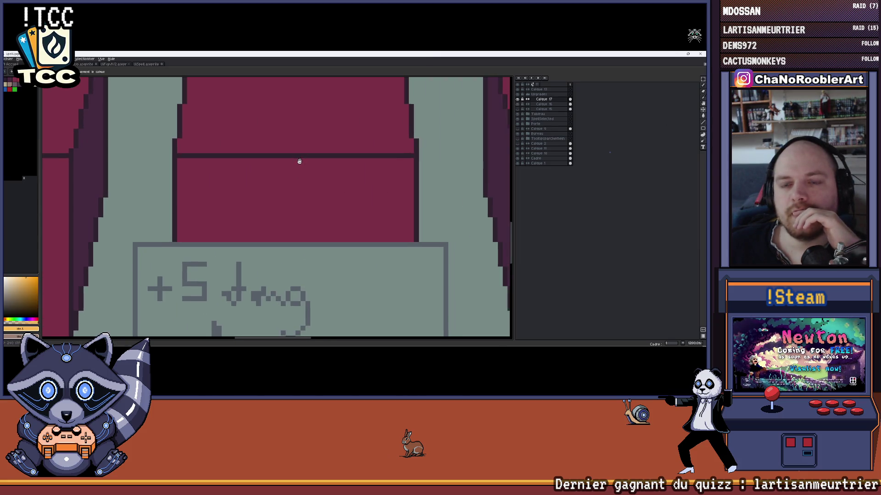
{"action": "scroll", "coordinate": [299, 161], "scroll_direction": "up", "scroll_amount": 1}
{"action": "scroll", "coordinate": [280, 161], "scroll_direction": "down", "scroll_amount": 1}
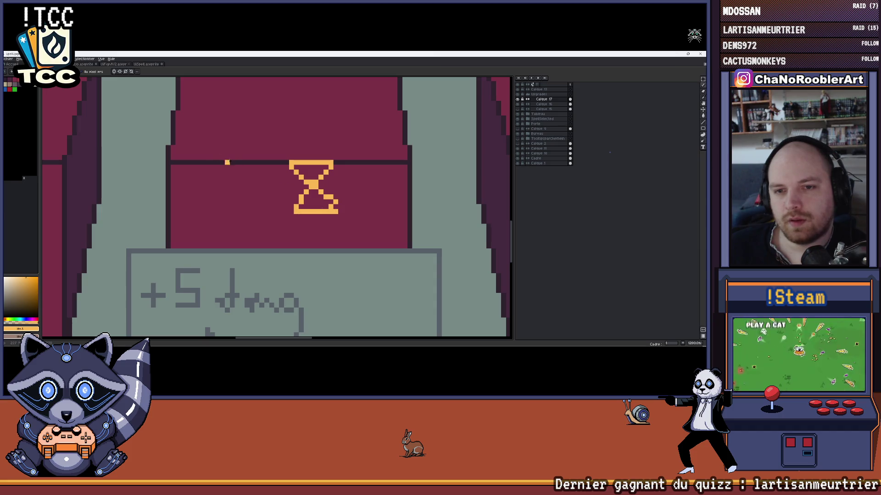
Draw orange glyph strokes on the middle seat, undoing the stray slanted one
{"action": "left_click_drag", "start_coordinate": [243, 186], "coordinate": [262, 214]}
{"action": "key", "text": "ctrl+z"}
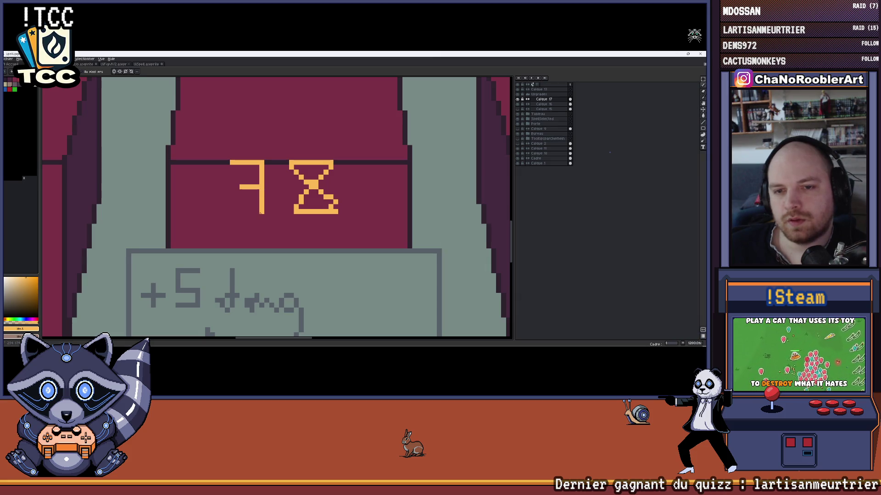
{"action": "scroll", "coordinate": [235, 212], "scroll_direction": "down", "scroll_amount": 2}
{"action": "scroll", "coordinate": [235, 212], "scroll_direction": "down", "scroll_amount": 2}
{"action": "scroll", "coordinate": [276, 207], "scroll_direction": "down", "scroll_amount": 2}
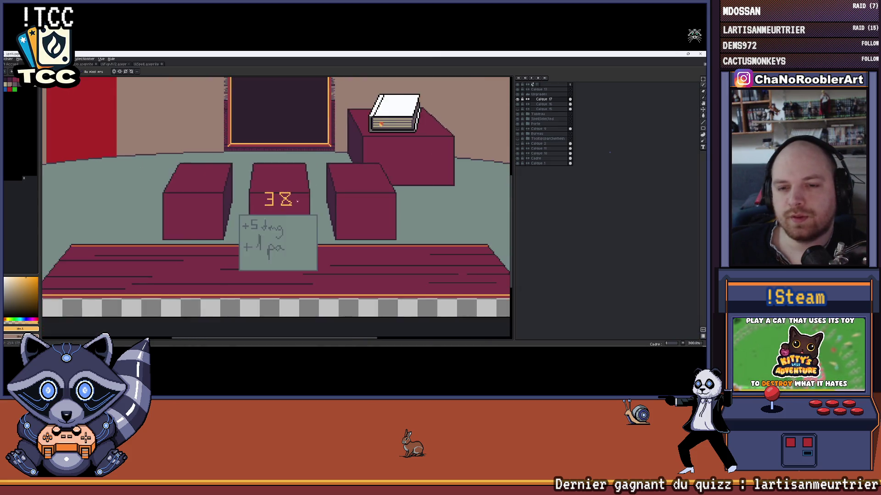
{"action": "scroll", "coordinate": [331, 199], "scroll_direction": "down", "scroll_amount": 1}
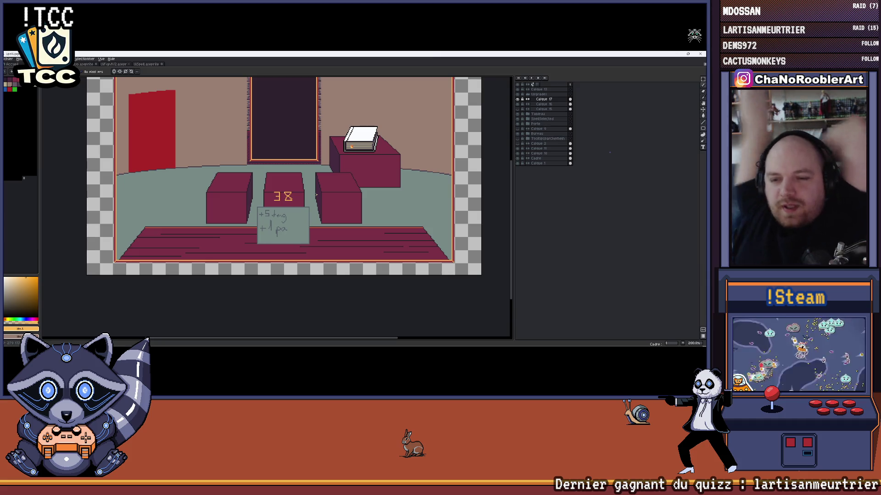
{"action": "scroll", "coordinate": [316, 196], "scroll_direction": "down", "scroll_amount": 2}
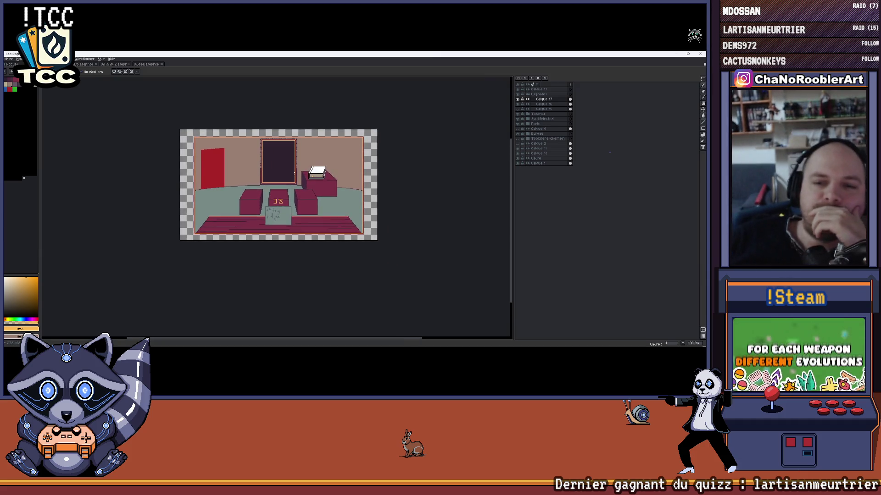
{"action": "scroll", "coordinate": [315, 180], "scroll_direction": "up", "scroll_amount": 2}
Recentre the room scene, then cycle document tabs through to the desk scene artwork
{"action": "left_click_drag", "start_coordinate": [315, 180], "coordinate": [317, 180]}
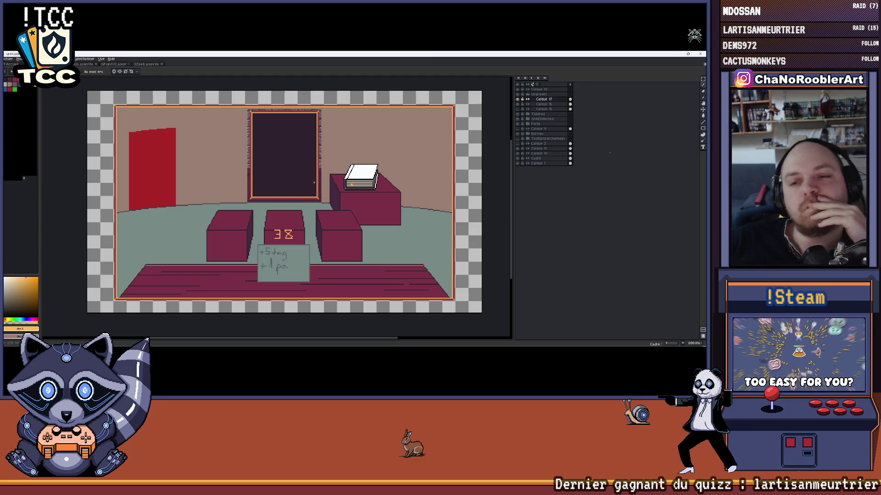
{"action": "left_click_drag", "start_coordinate": [386, 212], "coordinate": [373, 211]}
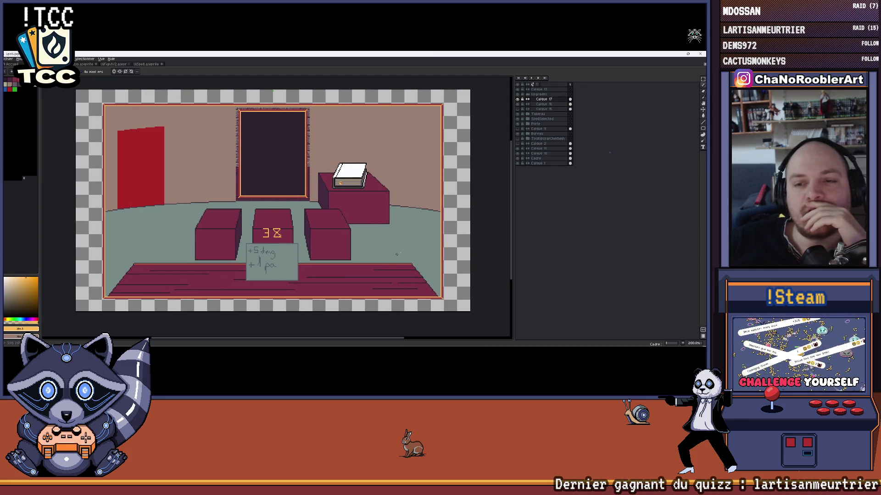
{"action": "left_click_drag", "start_coordinate": [386, 280], "coordinate": [358, 274]}
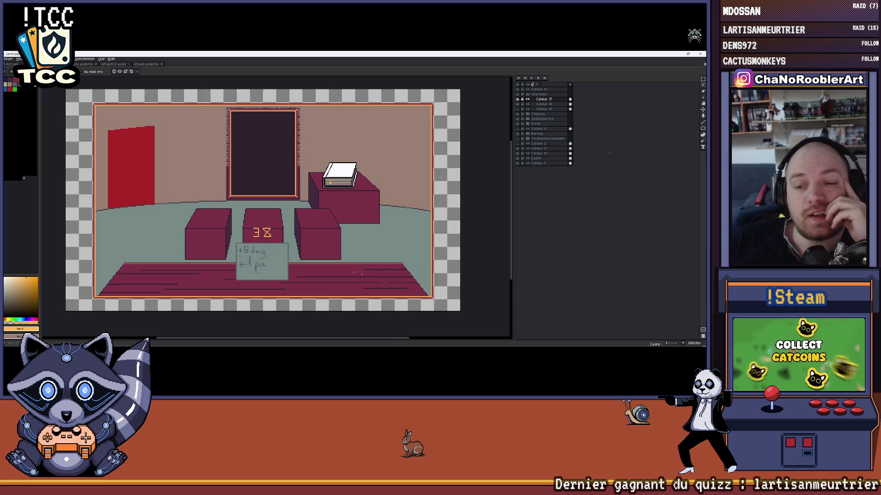
{"action": "key", "text": "ctrl+Tab"}
{"action": "key", "text": "ctrl+Tab"}
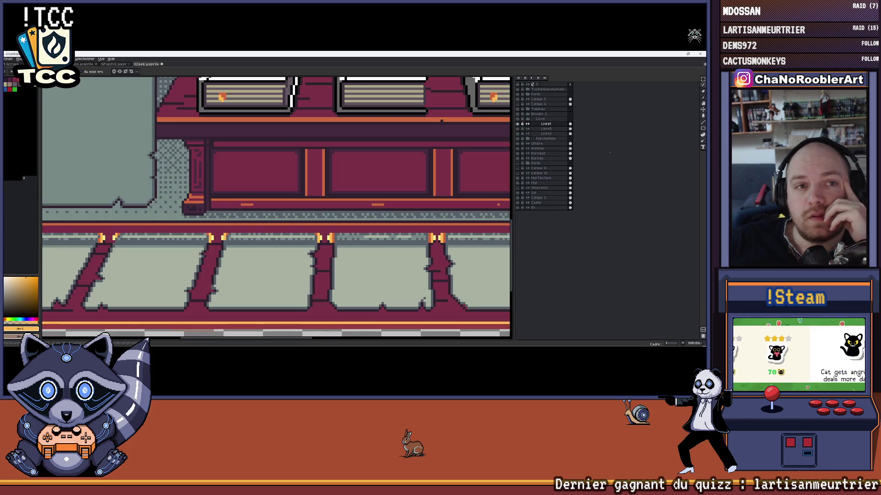
{"action": "key", "text": "ctrl+Tab"}
{"action": "scroll", "coordinate": [263, 161], "scroll_direction": "down", "scroll_amount": 3}
{"action": "scroll", "coordinate": [264, 160], "scroll_direction": "up", "scroll_amount": 3}
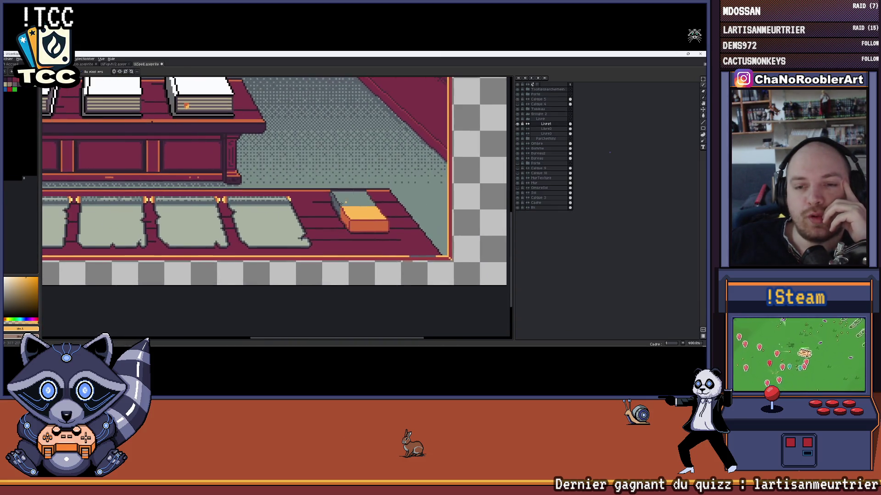
Pan across the desk scene, then switch back to the room scene artwork
{"action": "left_click_drag", "start_coordinate": [263, 160], "coordinate": [223, 150]}
{"action": "scroll", "coordinate": [398, 125], "scroll_direction": "down", "scroll_amount": 2}
{"action": "scroll", "coordinate": [398, 125], "scroll_direction": "up", "scroll_amount": 1}
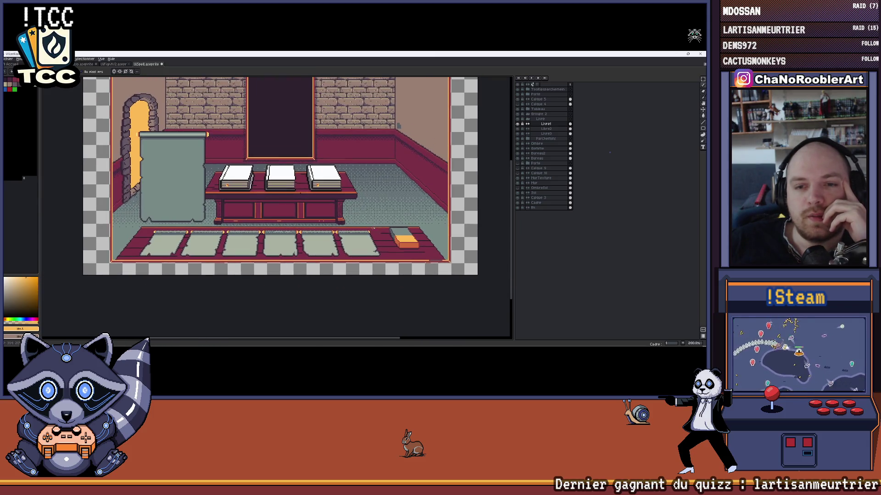
{"action": "key", "text": "ctrl+Tab"}
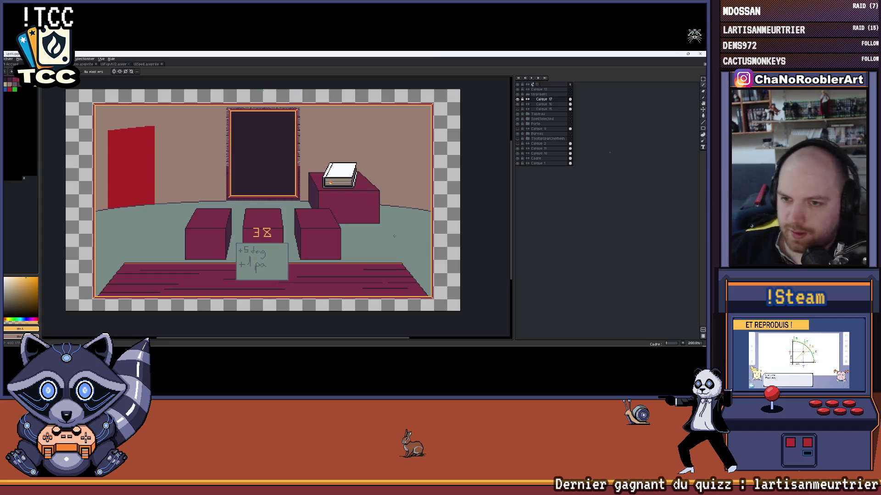
{"action": "scroll", "coordinate": [340, 173], "scroll_direction": "down", "scroll_amount": 3}
{"action": "scroll", "coordinate": [340, 173], "scroll_direction": "up", "scroll_amount": 3}
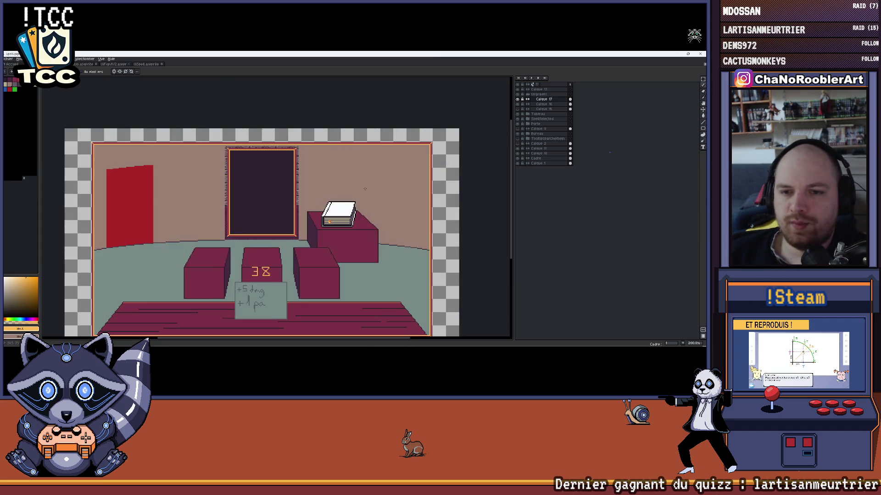
{"action": "left_click_drag", "start_coordinate": [340, 172], "coordinate": [366, 154]}
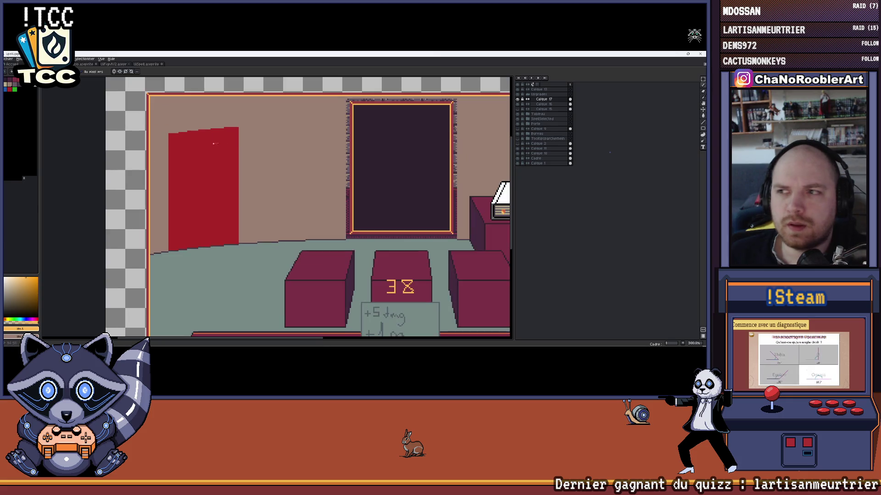
{"action": "scroll", "coordinate": [169, 168], "scroll_direction": "up", "scroll_amount": 2}
Collapse and re-expand a layer group, toggle the red door's visibility to check it, and widen the canvas area
{"action": "left_click", "coordinate": [527, 96]}
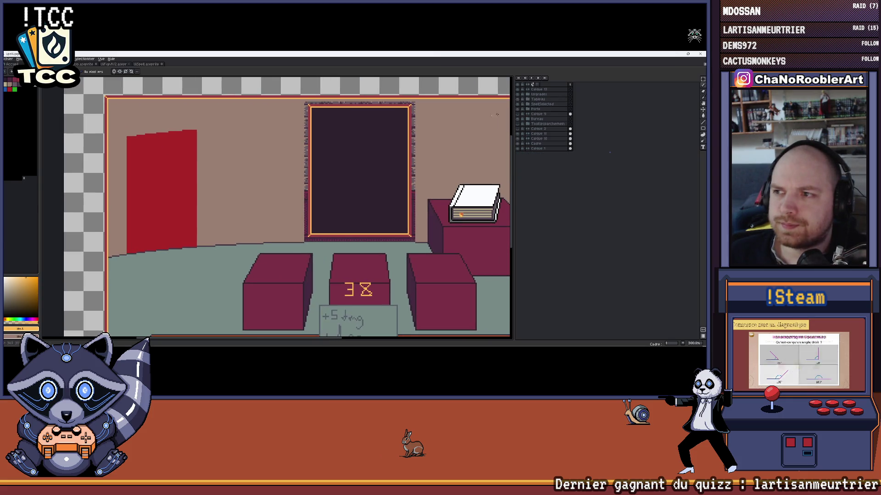
{"action": "left_click", "coordinate": [528, 108]}
{"action": "left_click", "coordinate": [522, 109]}
{"action": "left_click", "coordinate": [521, 121]}
{"action": "left_click", "coordinate": [521, 121]}
{"action": "scroll", "coordinate": [227, 165], "scroll_direction": "down", "scroll_amount": 2}
{"action": "scroll", "coordinate": [198, 145], "scroll_direction": "up", "scroll_amount": 2}
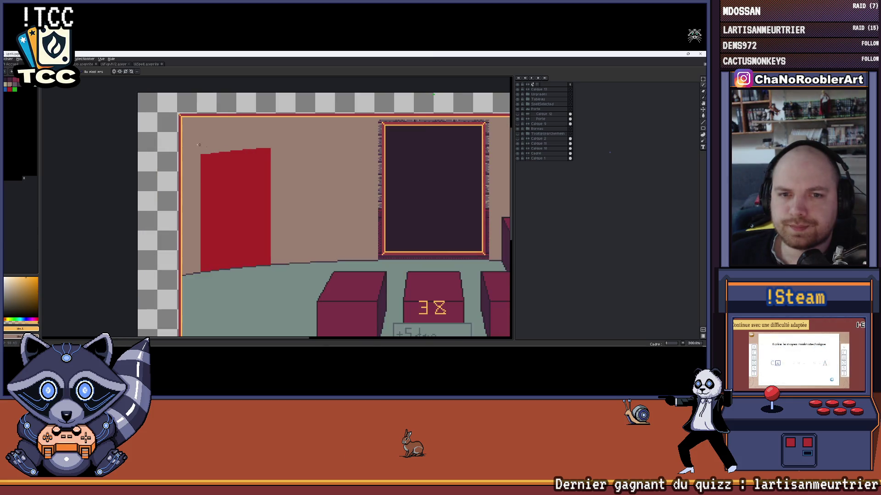
{"action": "scroll", "coordinate": [199, 145], "scroll_direction": "up", "scroll_amount": 1}
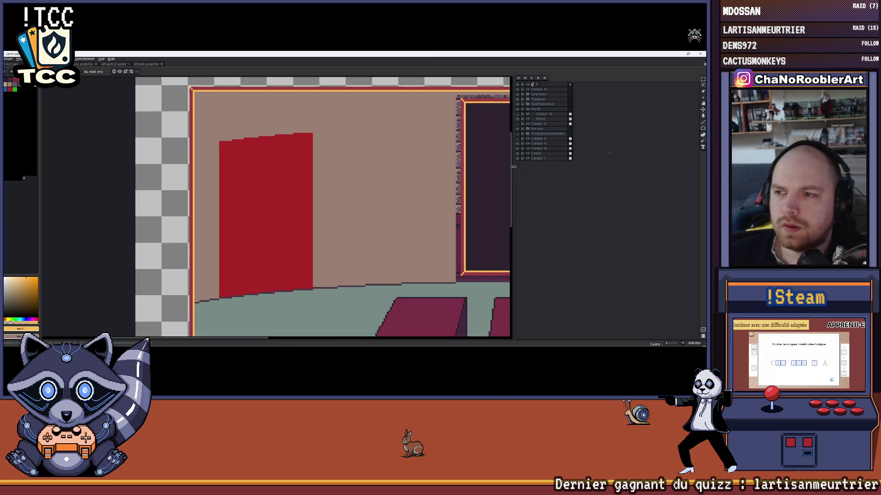
{"action": "left_click_drag", "start_coordinate": [513, 167], "coordinate": [567, 166]}
{"action": "scroll", "coordinate": [331, 181], "scroll_direction": "down", "scroll_amount": 1}
{"action": "scroll", "coordinate": [358, 152], "scroll_direction": "up", "scroll_amount": 1}
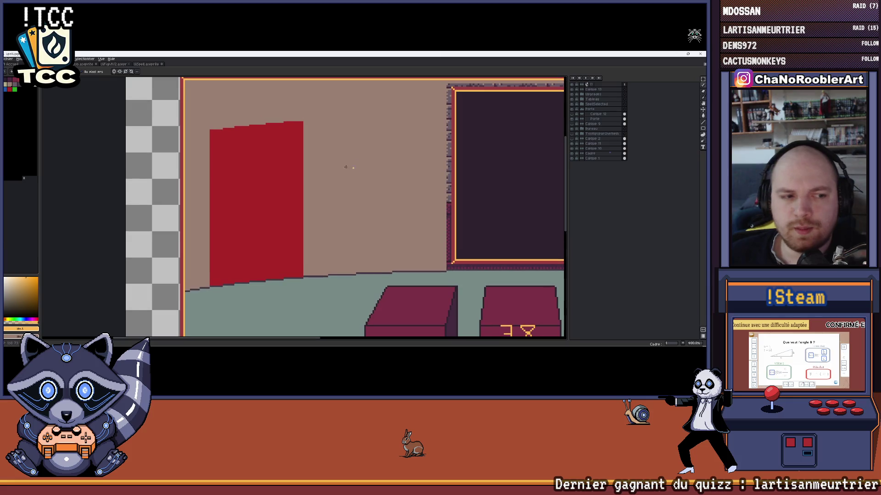
Flip between the room artworks to view the painting, ending on the goblin battle scene
{"action": "key", "text": "ctrl+Tab"}
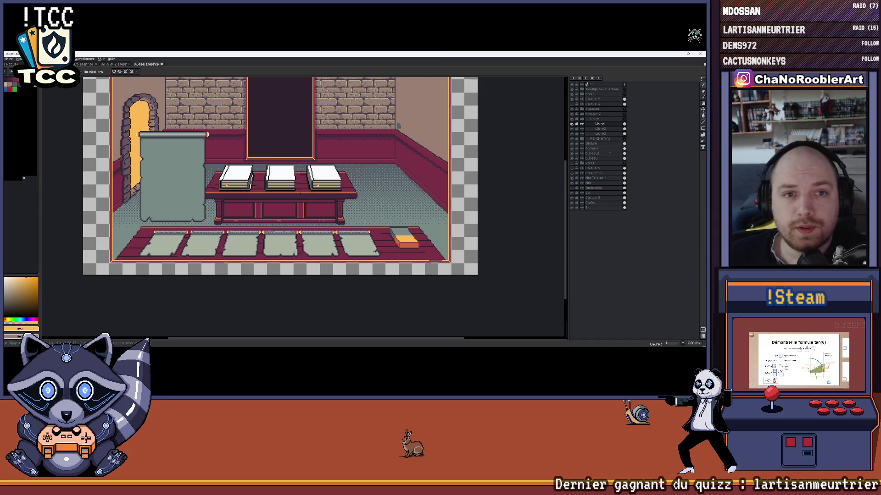
{"action": "key", "text": "ctrl+Tab"}
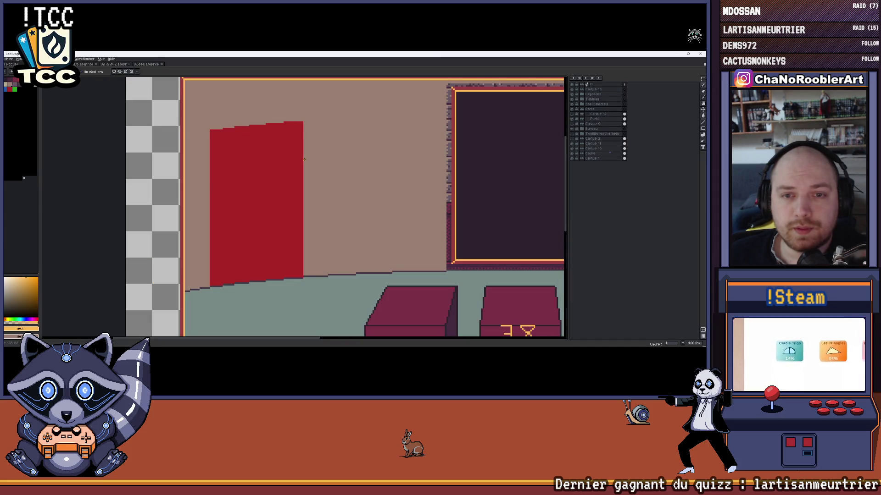
{"action": "left_click_drag", "start_coordinate": [303, 159], "coordinate": [269, 160]}
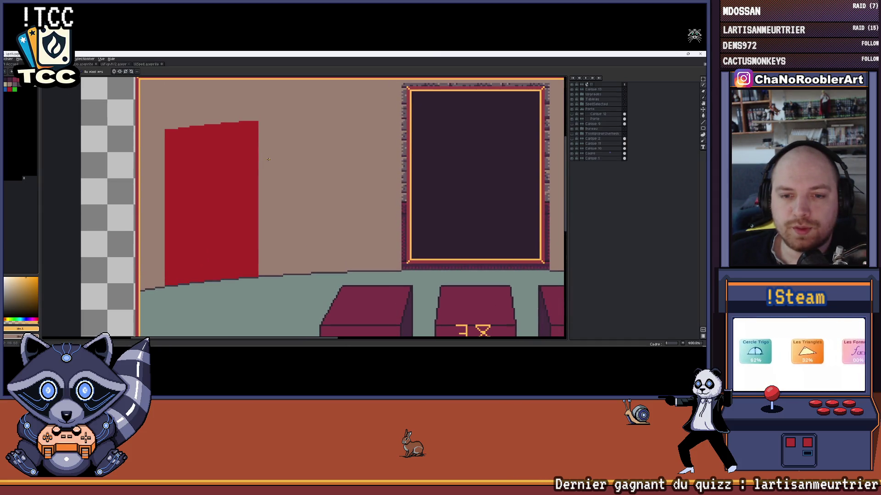
{"action": "scroll", "coordinate": [268, 159], "scroll_direction": "up", "scroll_amount": 1}
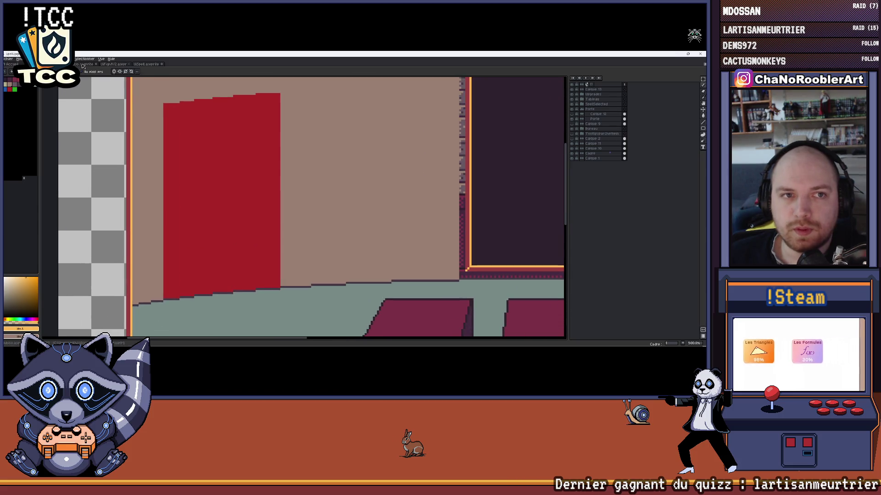
{"action": "key", "text": "ctrl+Tab"}
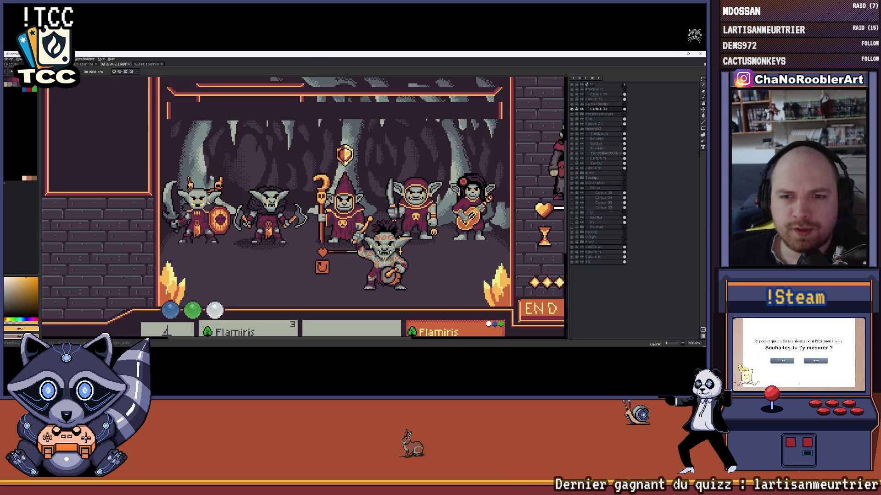
Cycle past the desk and town artworks back to the red-door room scene
{"action": "key", "text": "ctrl+Tab"}
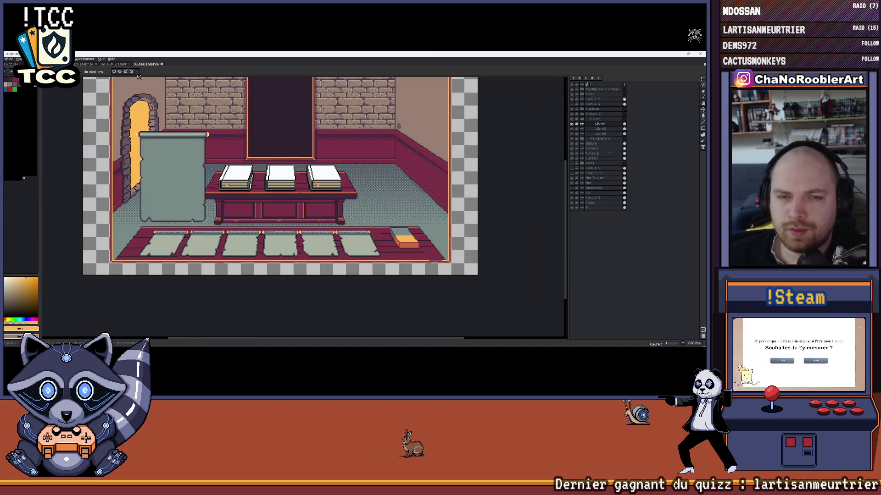
{"action": "key", "text": "ctrl+Tab"}
{"action": "scroll", "coordinate": [315, 157], "scroll_direction": "up", "scroll_amount": 2}
{"action": "scroll", "coordinate": [275, 221], "scroll_direction": "up", "scroll_amount": 1}
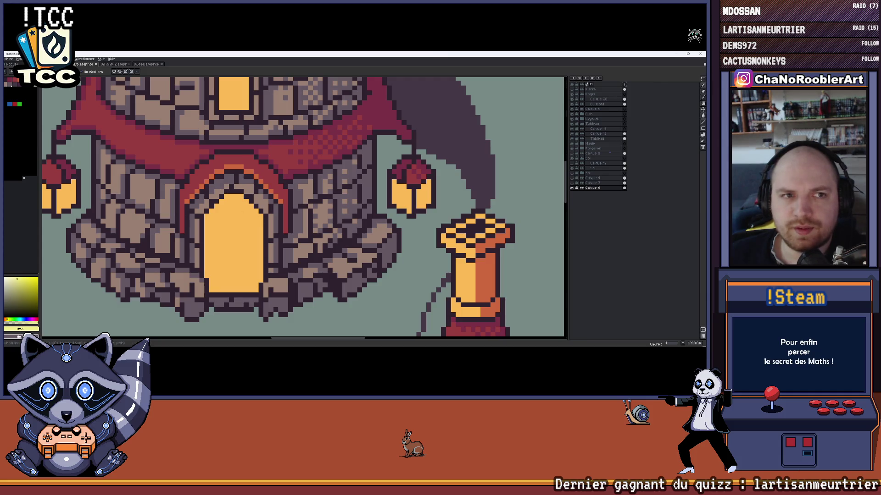
{"action": "key", "text": "ctrl+Tab"}
{"action": "scroll", "coordinate": [213, 122], "scroll_direction": "up", "scroll_amount": 1}
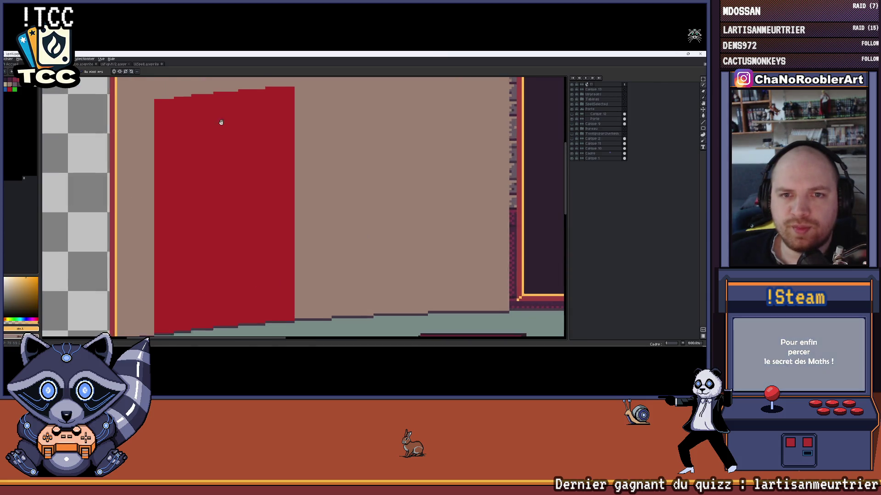
{"action": "scroll", "coordinate": [230, 135], "scroll_direction": "down", "scroll_amount": 1}
{"action": "scroll", "coordinate": [230, 135], "scroll_direction": "up", "scroll_amount": 1}
{"action": "scroll", "coordinate": [218, 138], "scroll_direction": "down", "scroll_amount": 1}
Select the Porte layer, toggle its visibility, and start renaming it
{"action": "left_click", "coordinate": [579, 118]}
{"action": "left_click", "coordinate": [572, 119]}
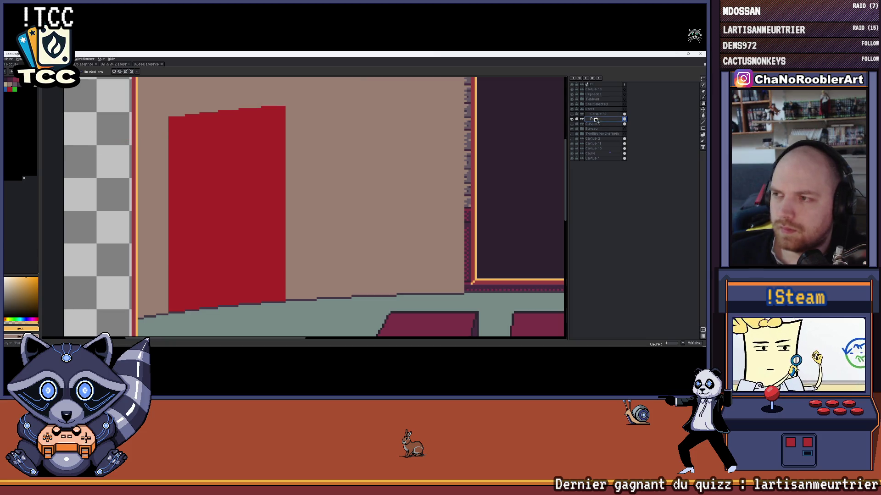
{"action": "double_click", "coordinate": [595, 118]}
Leave the rename, add a new layer above Porte, and browse the tower and arched-door documents before returning to the red-door room
{"action": "key", "text": "Return"}
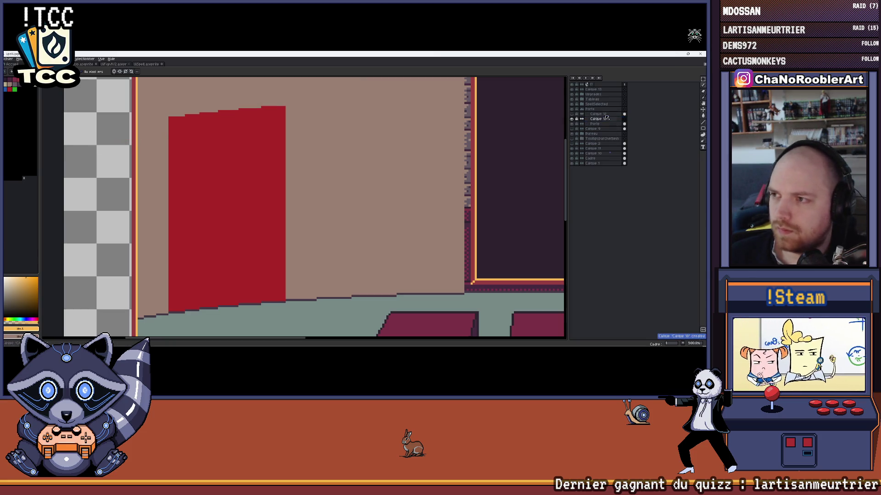
{"action": "key", "text": "Insert"}
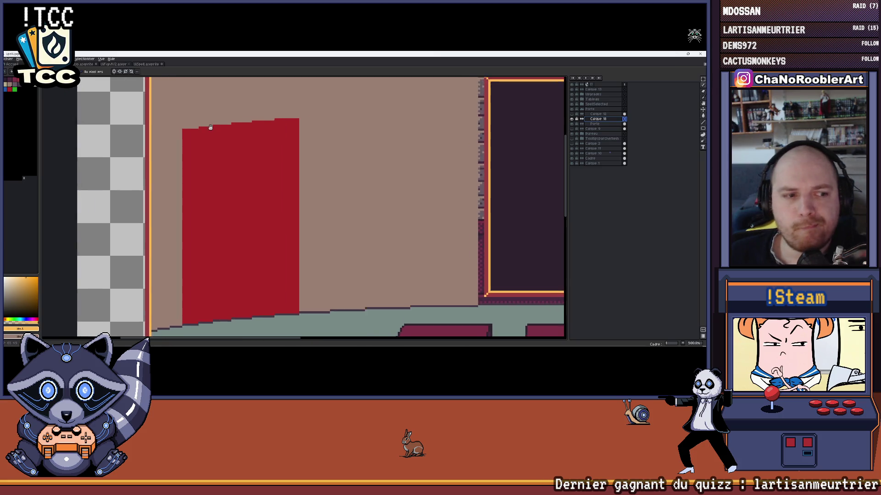
{"action": "scroll", "coordinate": [193, 114], "scroll_direction": "up", "scroll_amount": 1}
{"action": "scroll", "coordinate": [192, 114], "scroll_direction": "down", "scroll_amount": 1}
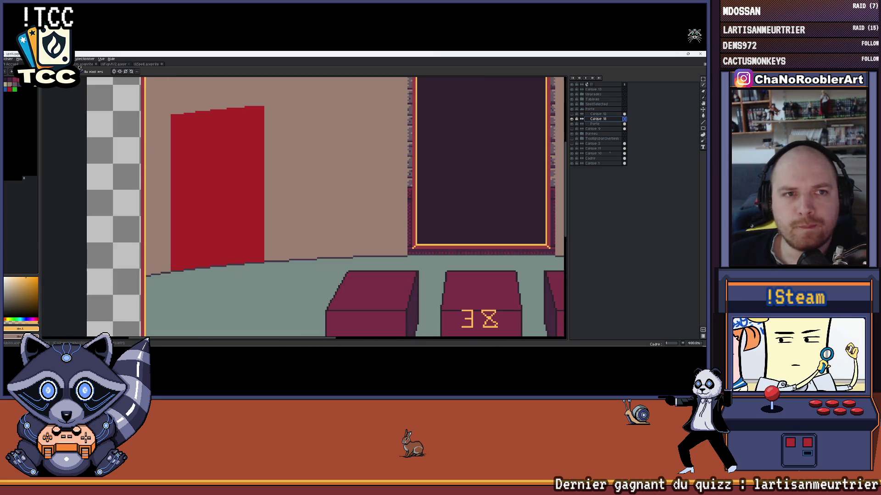
{"action": "left_click", "coordinate": [83, 64]}
{"action": "left_click", "coordinate": [147, 63]}
{"action": "scroll", "coordinate": [218, 126], "scroll_direction": "up", "scroll_amount": 3}
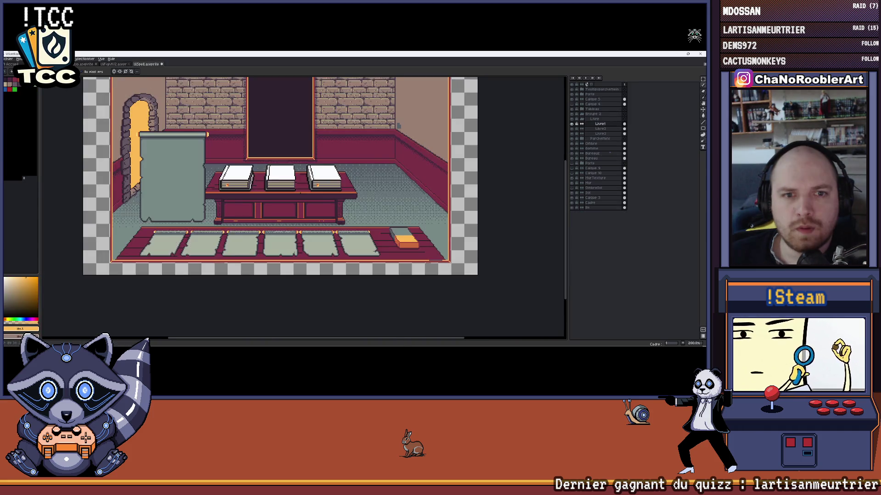
{"action": "scroll", "coordinate": [218, 126], "scroll_direction": "up", "scroll_amount": 1}
{"action": "scroll", "coordinate": [218, 126], "scroll_direction": "up", "scroll_amount": 1}
{"action": "left_click_drag", "start_coordinate": [218, 126], "coordinate": [219, 148]}
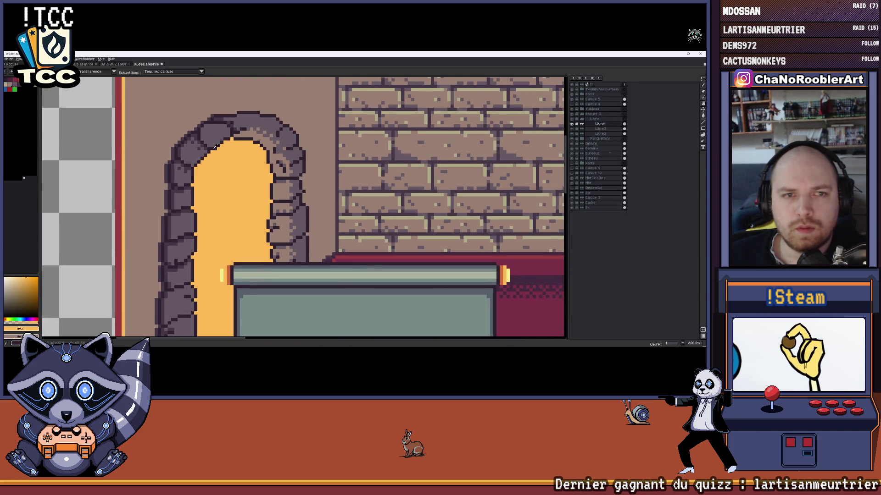
{"action": "left_click", "coordinate": [114, 64]}
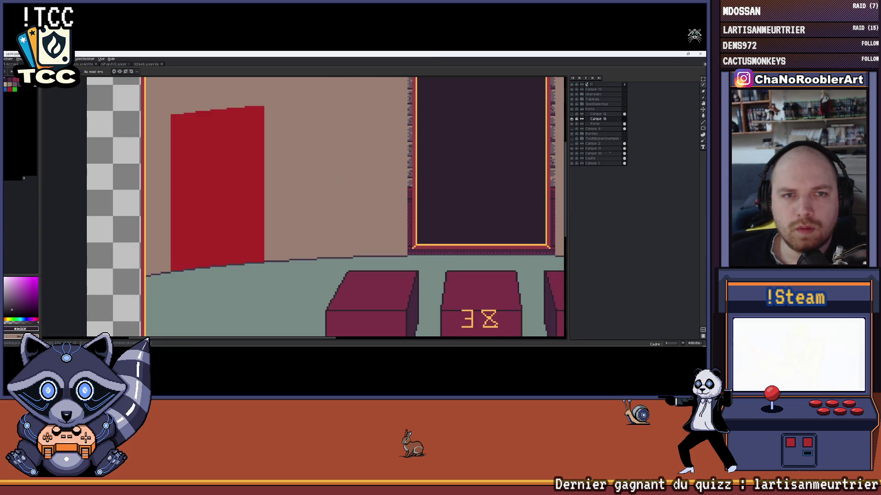
{"action": "scroll", "coordinate": [141, 125], "scroll_direction": "up", "scroll_amount": 2}
{"action": "scroll", "coordinate": [140, 126], "scroll_direction": "up", "scroll_amount": 1}
Draw a dark line along the red door's top edge
{"action": "left_click_drag", "start_coordinate": [131, 130], "coordinate": [175, 129]}
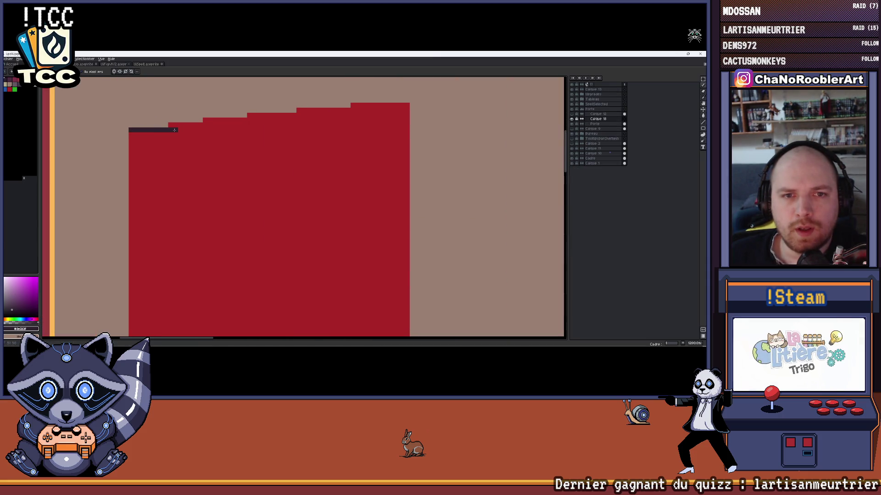
Try dark outline strokes along the door's top steps, undoing each misplaced attempt
{"action": "key", "text": "ctrl+z"}
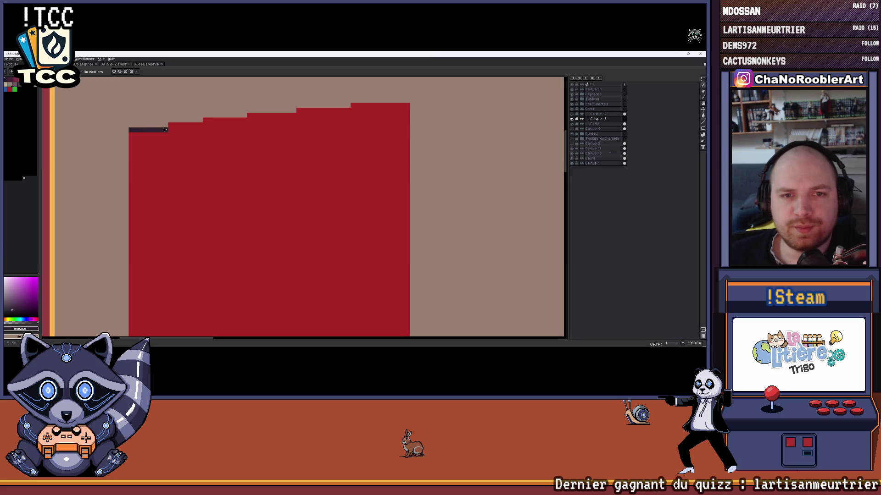
{"action": "left_click_drag", "start_coordinate": [174, 125], "coordinate": [204, 126]}
{"action": "key", "text": "ctrl+z"}
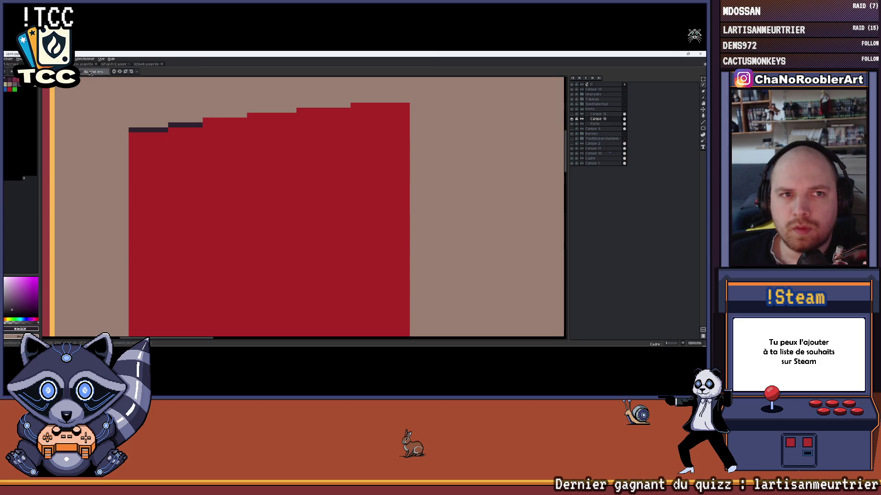
{"action": "left_click", "coordinate": [108, 64]}
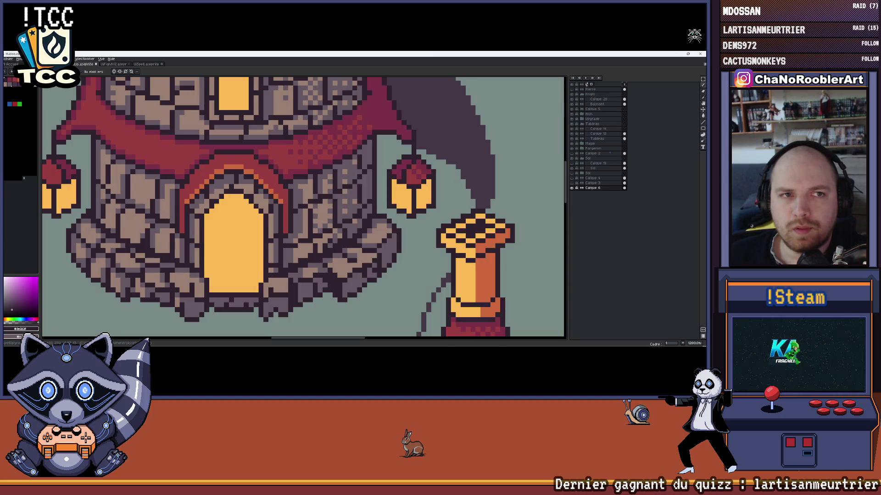
{"action": "key", "text": "ctrl+Tab"}
{"action": "scroll", "coordinate": [261, 107], "scroll_direction": "down", "scroll_amount": 2}
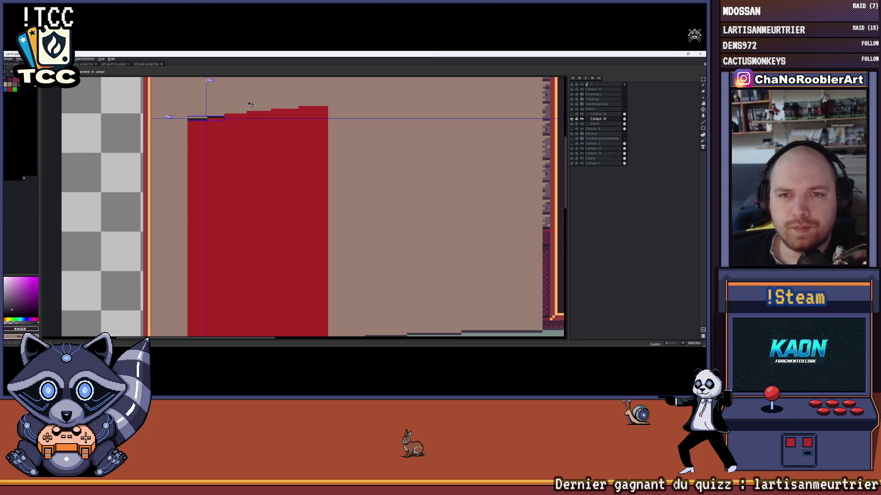
{"action": "scroll", "coordinate": [234, 111], "scroll_direction": "up", "scroll_amount": 1}
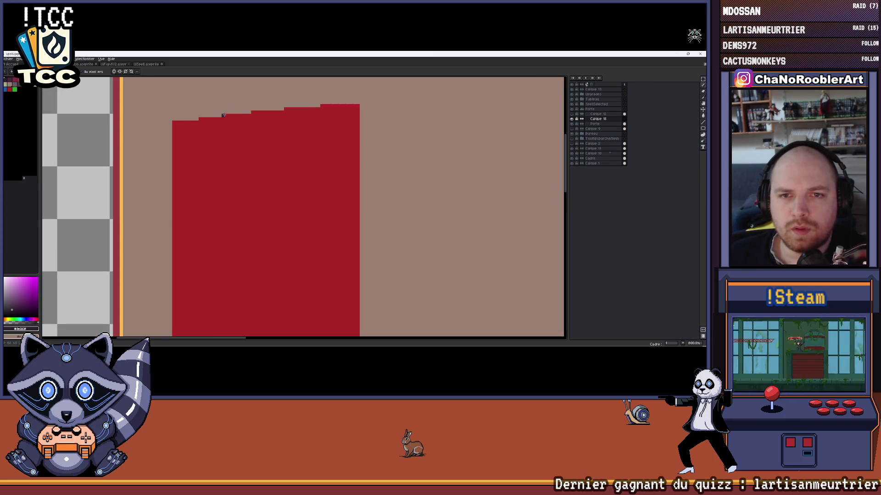
{"action": "scroll", "coordinate": [225, 111], "scroll_direction": "down", "scroll_amount": 2}
{"action": "scroll", "coordinate": [225, 118], "scroll_direction": "down", "scroll_amount": 2}
{"action": "scroll", "coordinate": [206, 124], "scroll_direction": "up", "scroll_amount": 1}
{"action": "scroll", "coordinate": [194, 132], "scroll_direction": "up", "scroll_amount": 2}
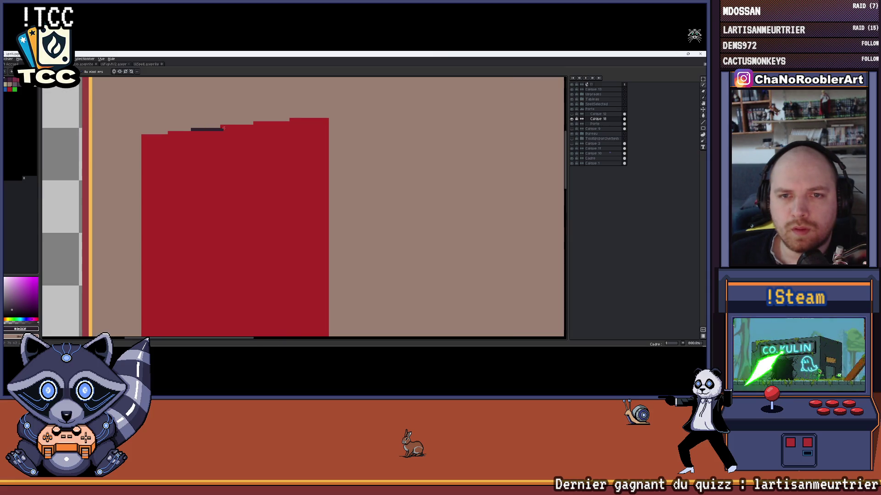
{"action": "left_click_drag", "start_coordinate": [223, 128], "coordinate": [241, 126]}
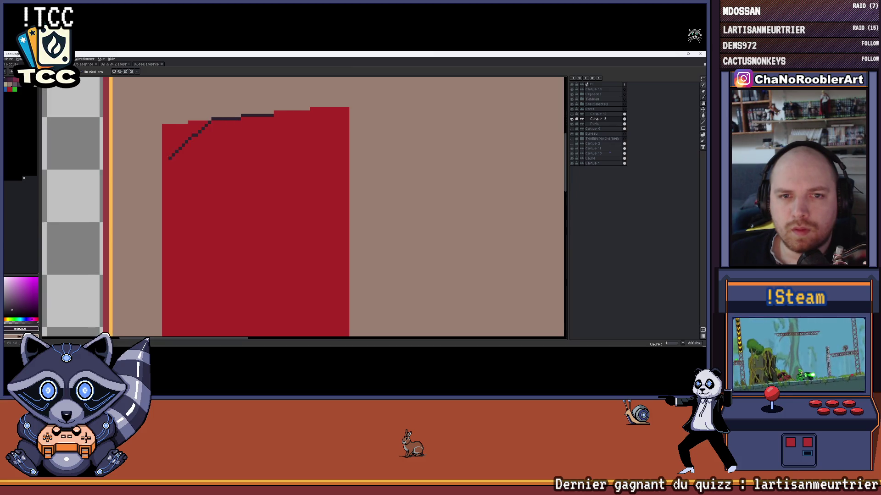
{"action": "key", "text": "ctrl+z"}
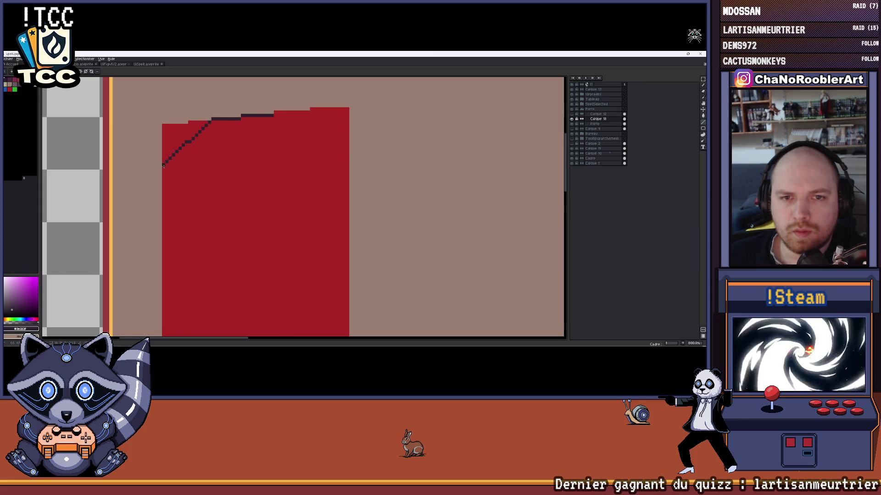
{"action": "scroll", "coordinate": [229, 157], "scroll_direction": "down", "scroll_amount": 2}
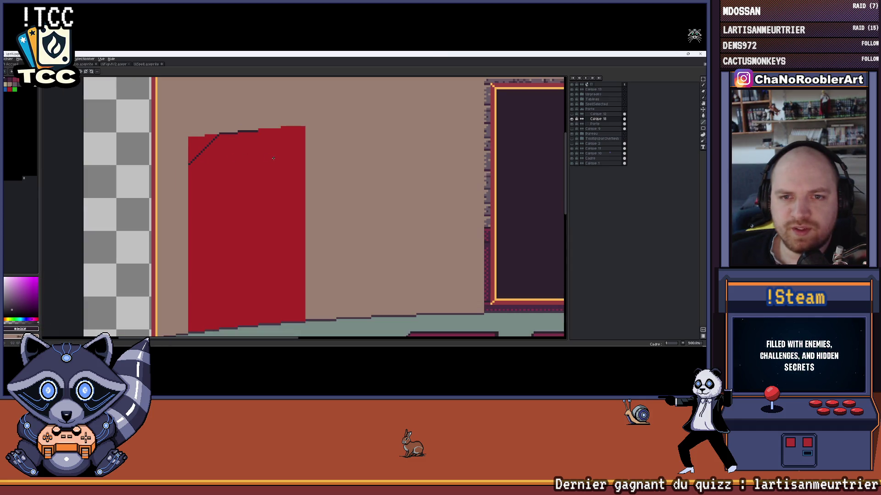
{"action": "scroll", "coordinate": [279, 138], "scroll_direction": "up", "scroll_amount": 2}
{"action": "scroll", "coordinate": [263, 130], "scroll_direction": "right", "scroll_amount": 2}
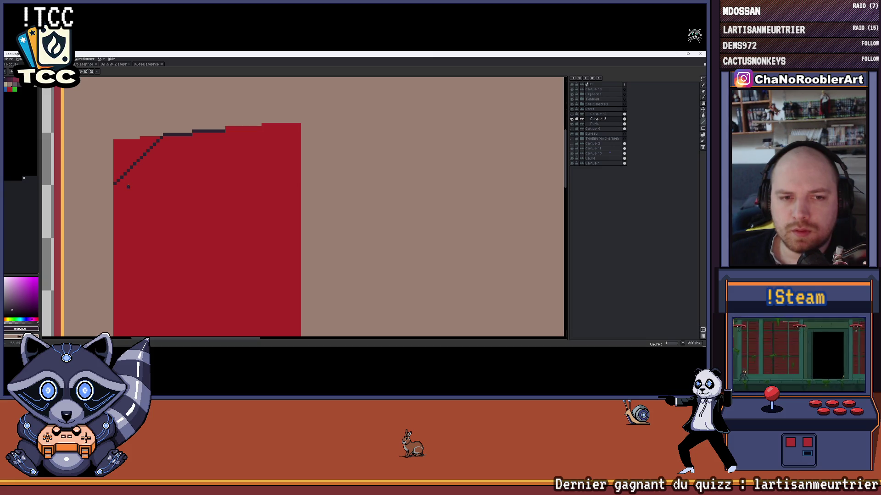
Draw the dark horizontal line from the bevel's bottom, check the door layer and resample the drawing colour
{"action": "left_click_drag", "start_coordinate": [134, 184], "coordinate": [157, 182]}
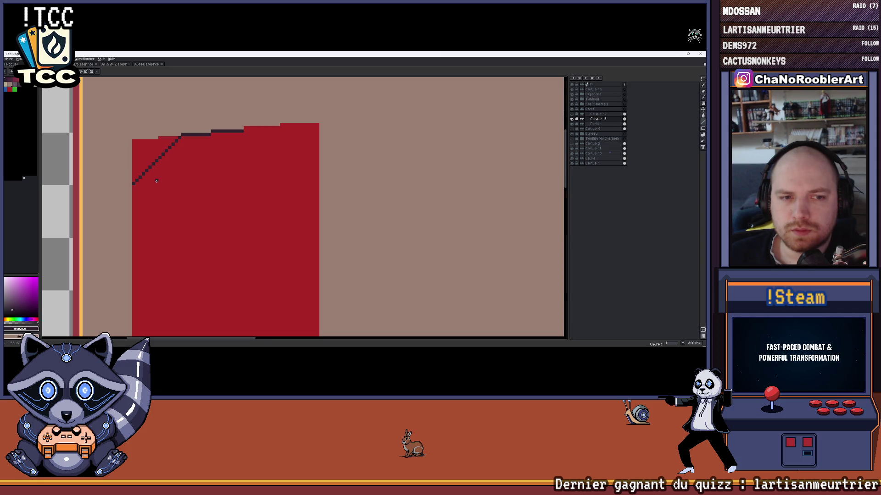
{"action": "scroll", "coordinate": [145, 184], "scroll_direction": "down", "scroll_amount": 2}
{"action": "scroll", "coordinate": [145, 184], "scroll_direction": "down", "scroll_amount": 1}
{"action": "scroll", "coordinate": [143, 186], "scroll_direction": "down", "scroll_amount": 1}
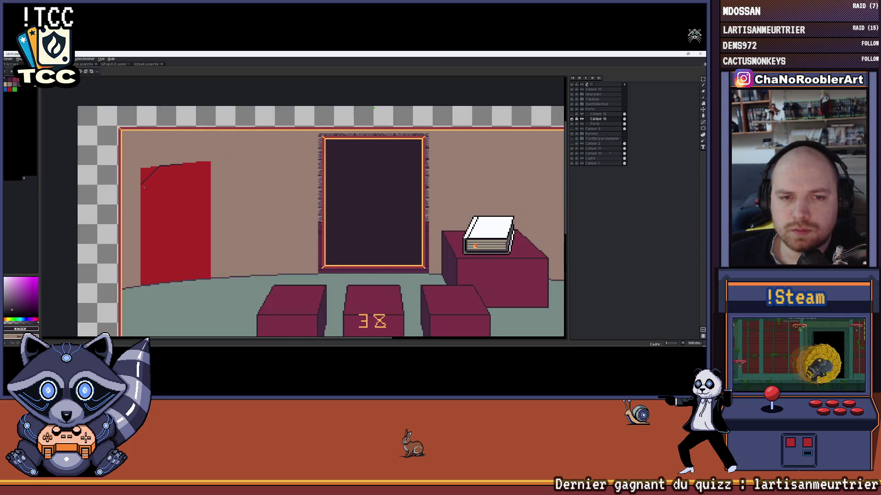
{"action": "scroll", "coordinate": [267, 175], "scroll_direction": "up", "scroll_amount": 2}
{"action": "scroll", "coordinate": [267, 176], "scroll_direction": "up", "scroll_amount": 2}
{"action": "scroll", "coordinate": [267, 175], "scroll_direction": "up", "scroll_amount": 1}
{"action": "scroll", "coordinate": [253, 188], "scroll_direction": "down", "scroll_amount": 2}
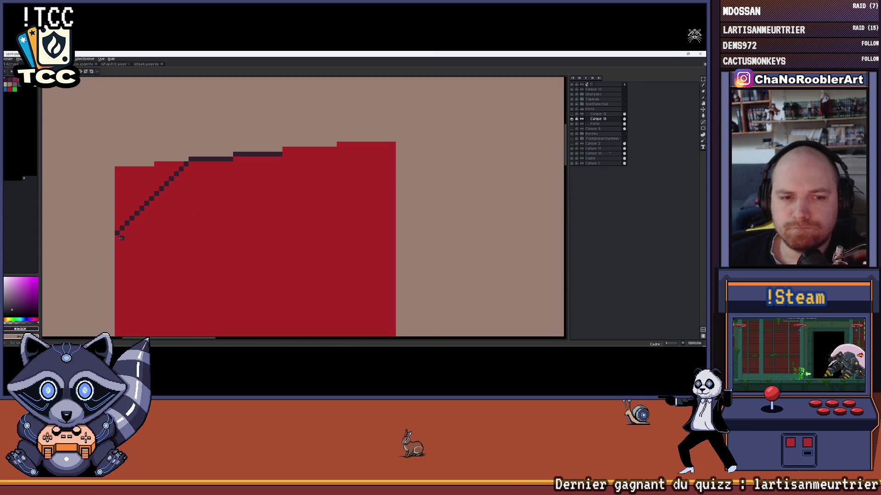
{"action": "left_click_drag", "start_coordinate": [117, 232], "coordinate": [152, 232]}
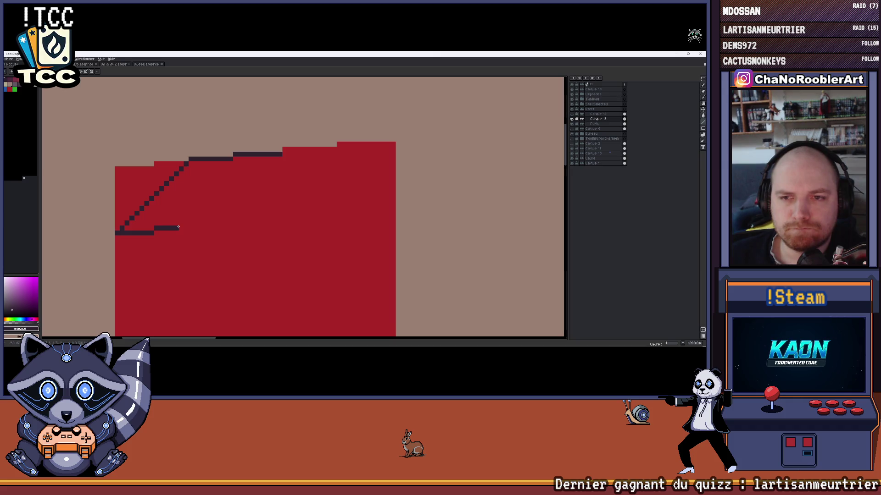
{"action": "scroll", "coordinate": [178, 227], "scroll_direction": "down", "scroll_amount": 3}
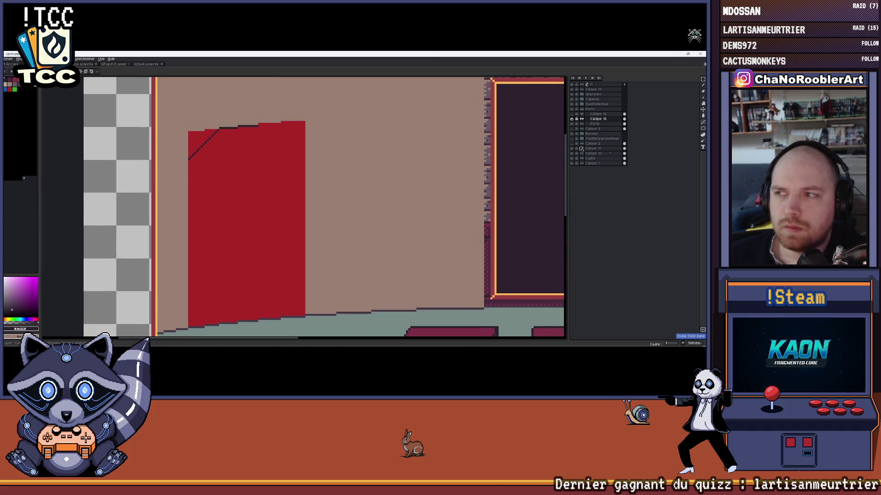
{"action": "left_click", "coordinate": [575, 124]}
{"action": "left_click", "coordinate": [594, 115]}
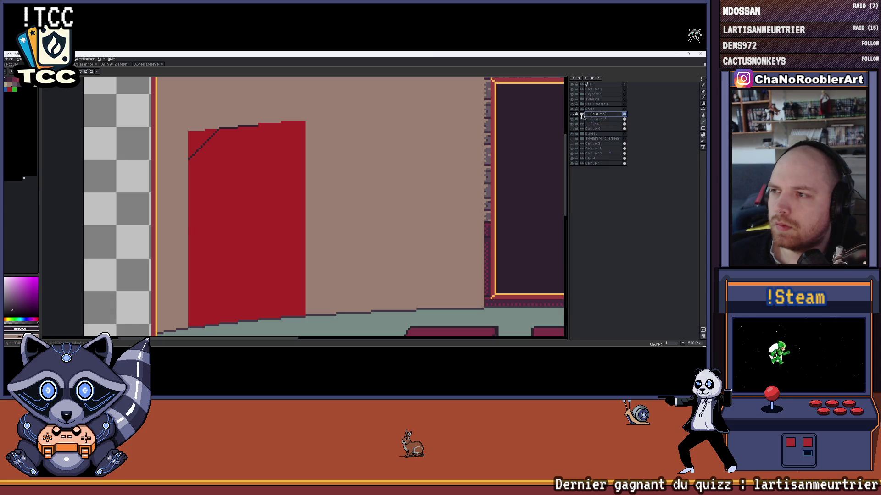
{"action": "scroll", "coordinate": [385, 178], "scroll_direction": "down", "scroll_amount": 2}
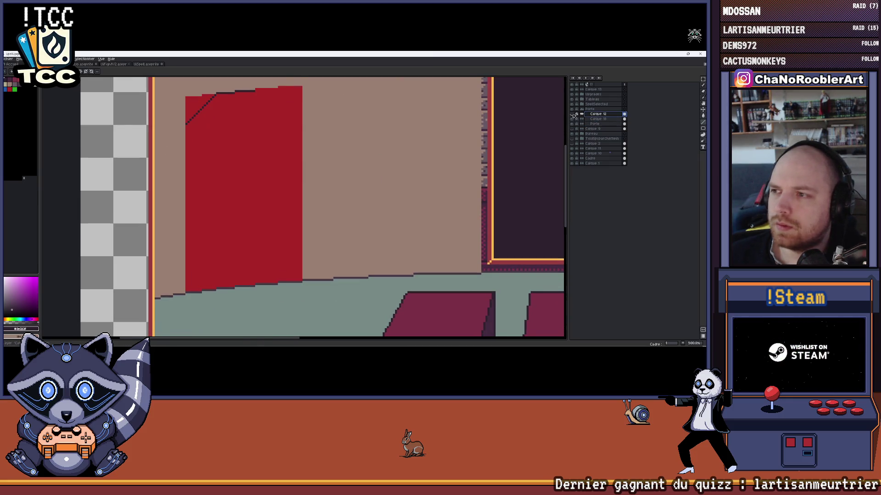
{"action": "scroll", "coordinate": [364, 186], "scroll_direction": "down", "scroll_amount": 1}
{"action": "scroll", "coordinate": [364, 187], "scroll_direction": "down", "scroll_amount": 2}
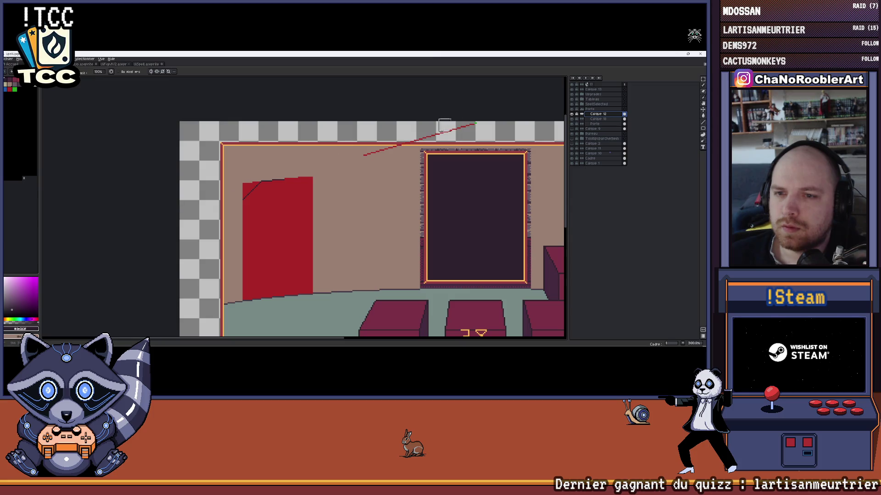
{"action": "scroll", "coordinate": [290, 151], "scroll_direction": "up", "scroll_amount": 2}
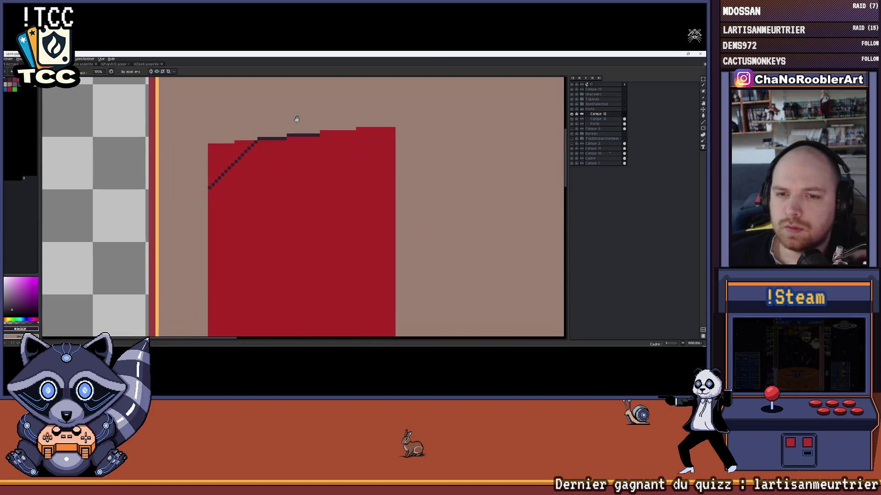
{"action": "scroll", "coordinate": [252, 113], "scroll_direction": "up", "scroll_amount": 1}
{"action": "scroll", "coordinate": [251, 112], "scroll_direction": "up", "scroll_amount": 1}
{"action": "left_click", "coordinate": [14, 88]}
{"action": "key", "text": "o"}
{"action": "left_click", "coordinate": [164, 128]}
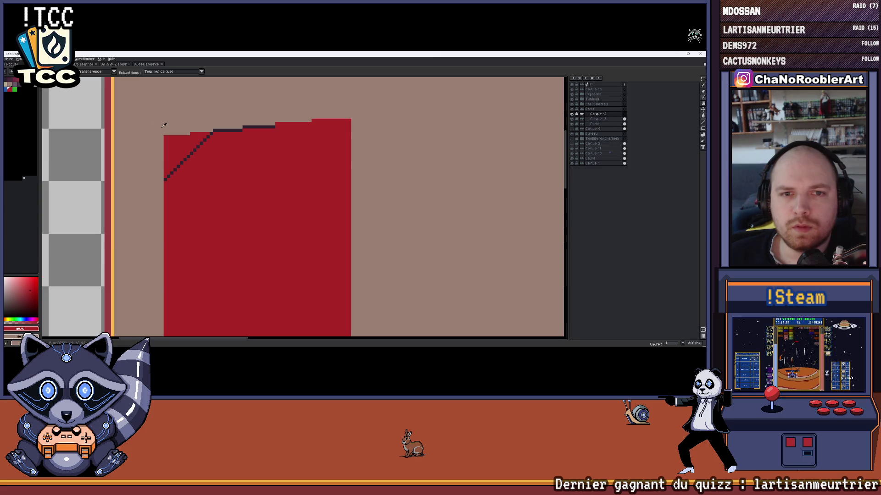
{"action": "key", "text": "b"}
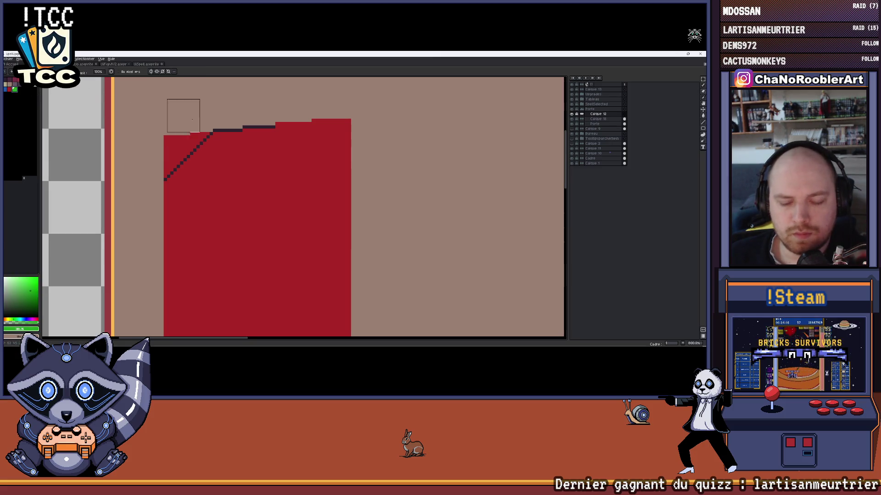
{"action": "scroll", "coordinate": [149, 155], "scroll_direction": "up", "scroll_amount": 2}
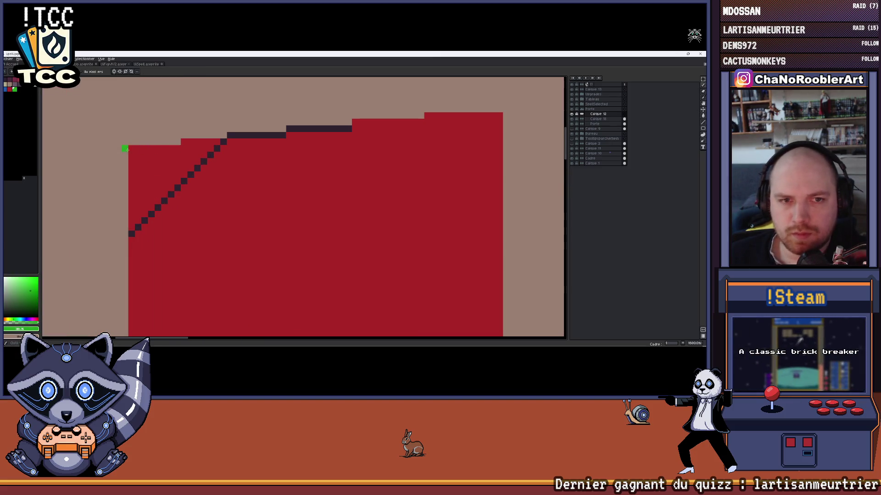
{"action": "scroll", "coordinate": [327, 169], "scroll_direction": "down", "scroll_amount": 3}
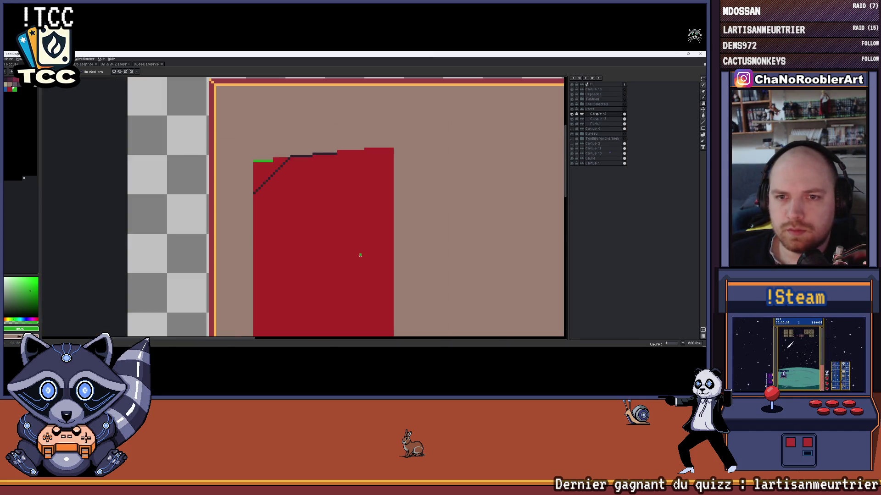
Undo stray strokes and draw the green guide line along the door's top steps
{"action": "left_click_drag", "start_coordinate": [358, 252], "coordinate": [321, 208]}
{"action": "key", "text": "ctrl+z"}
{"action": "scroll", "coordinate": [269, 111], "scroll_direction": "up", "scroll_amount": 3}
{"action": "left_click_drag", "start_coordinate": [258, 140], "coordinate": [341, 164]}
{"action": "key", "text": "ctrl+z"}
{"action": "mouse_move", "coordinate": [196, 164]}
{"action": "left_mouse_down"}
{"action": "mouse_move", "coordinate": [248, 164]}
{"action": "mouse_move", "coordinate": [139, 156]}
{"action": "mouse_move", "coordinate": [258, 142]}
{"action": "left_mouse_up"}
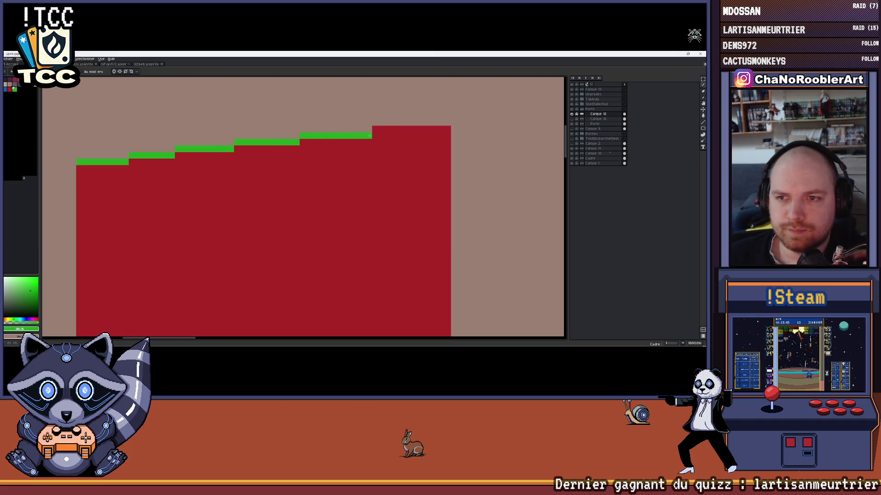
{"action": "left_click_drag", "start_coordinate": [375, 128], "coordinate": [449, 130]}
{"action": "scroll", "coordinate": [446, 137], "scroll_direction": "down", "scroll_amount": 2}
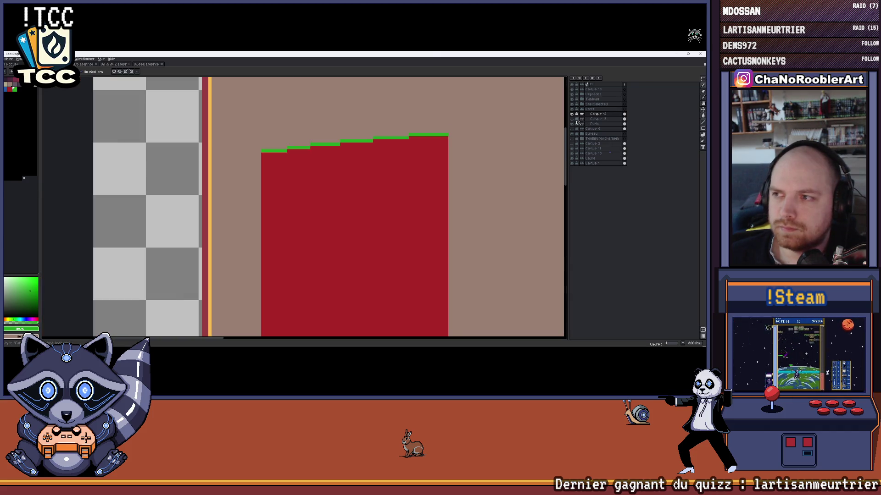
On Calque 15, move the green guide line down across the door into position
{"action": "left_click", "coordinate": [592, 119]}
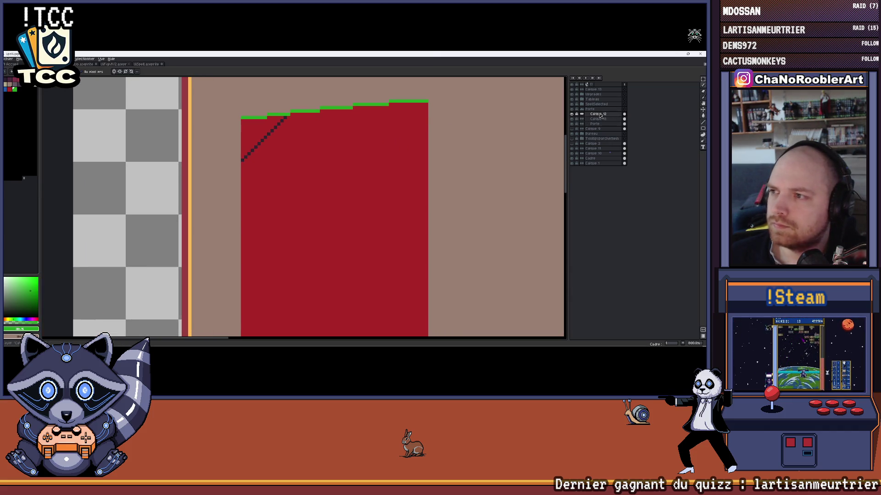
{"action": "double_click", "coordinate": [598, 115]}
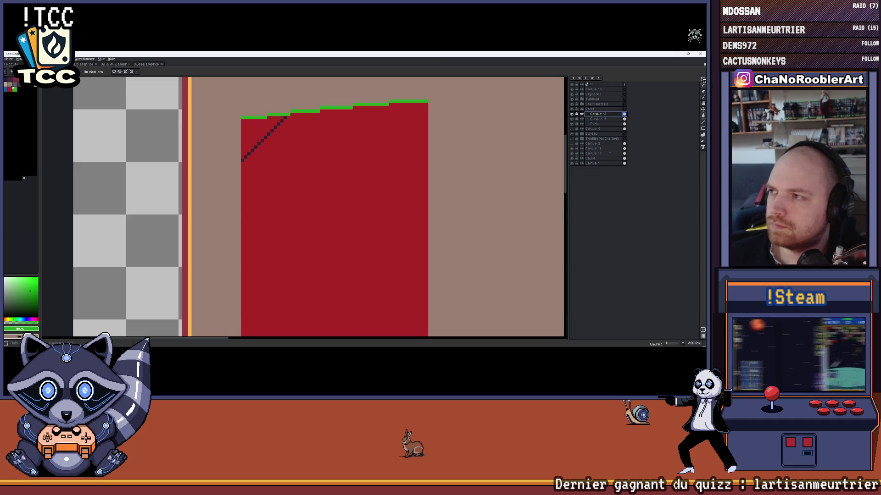
{"action": "left_click_drag", "start_coordinate": [364, 127], "coordinate": [370, 171]}
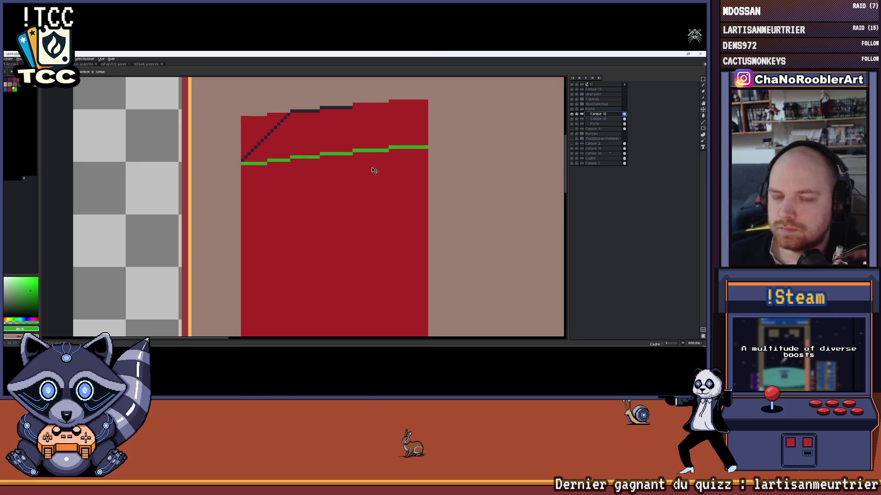
{"action": "left_click_drag", "start_coordinate": [374, 168], "coordinate": [375, 167]}
{"action": "left_click_drag", "start_coordinate": [356, 115], "coordinate": [301, 142]}
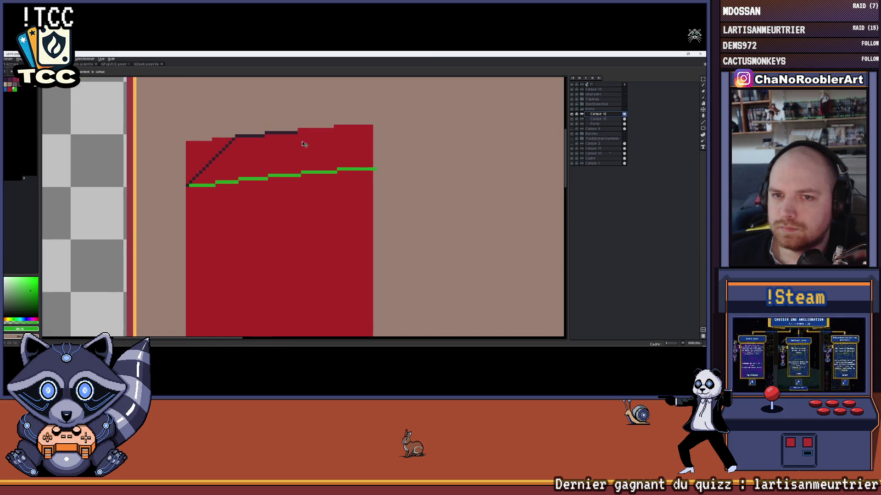
{"action": "scroll", "coordinate": [300, 142], "scroll_direction": "up", "scroll_amount": 2}
On the outline layer, draw the dark top-right outline down to the green line's end
{"action": "left_click", "coordinate": [572, 121]}
{"action": "left_click", "coordinate": [596, 119]}
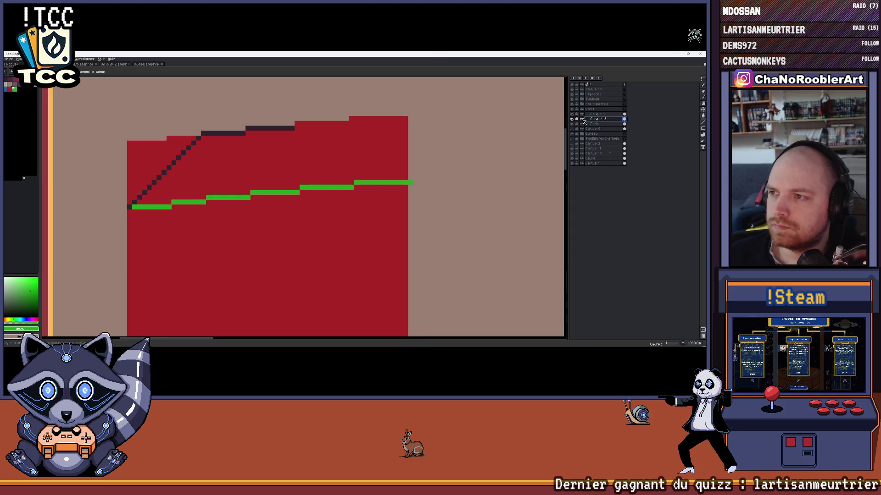
{"action": "left_click", "coordinate": [284, 126]}
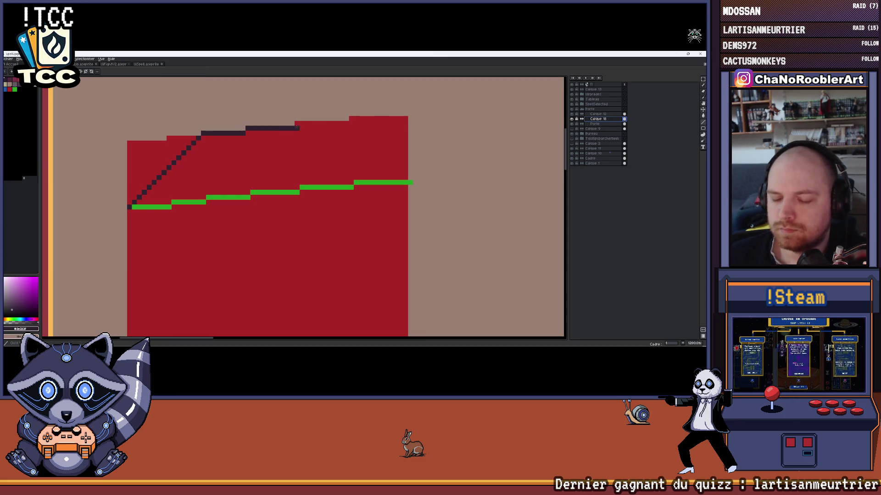
{"action": "mouse_move", "coordinate": [293, 128]}
{"action": "left_mouse_down"}
{"action": "mouse_move", "coordinate": [409, 173]}
{"action": "mouse_move", "coordinate": [407, 180]}
{"action": "left_mouse_up"}
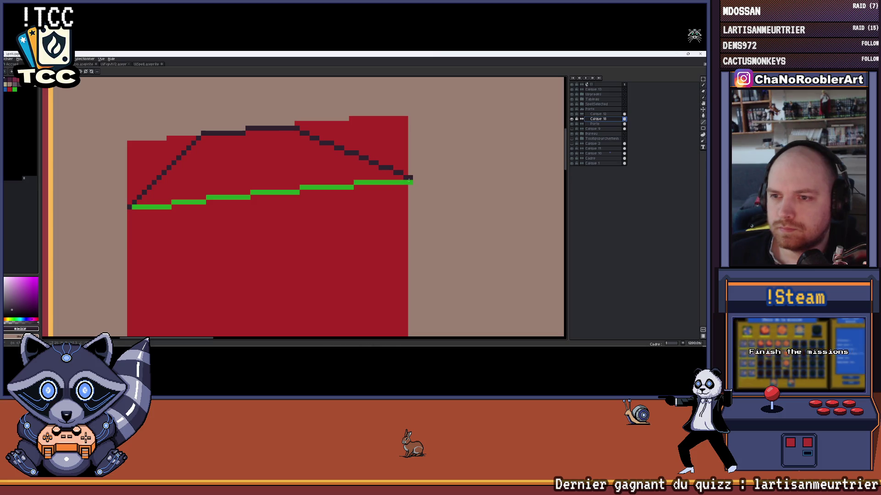
{"action": "scroll", "coordinate": [409, 182], "scroll_direction": "down", "scroll_amount": 3}
{"action": "scroll", "coordinate": [409, 183], "scroll_direction": "down", "scroll_amount": 2}
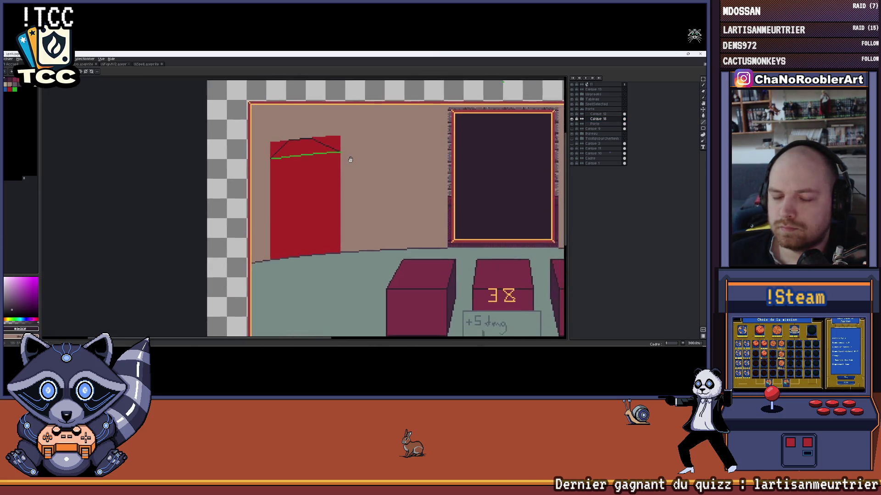
{"action": "scroll", "coordinate": [333, 143], "scroll_direction": "up", "scroll_amount": 2}
{"action": "scroll", "coordinate": [333, 144], "scroll_direction": "up", "scroll_amount": 1}
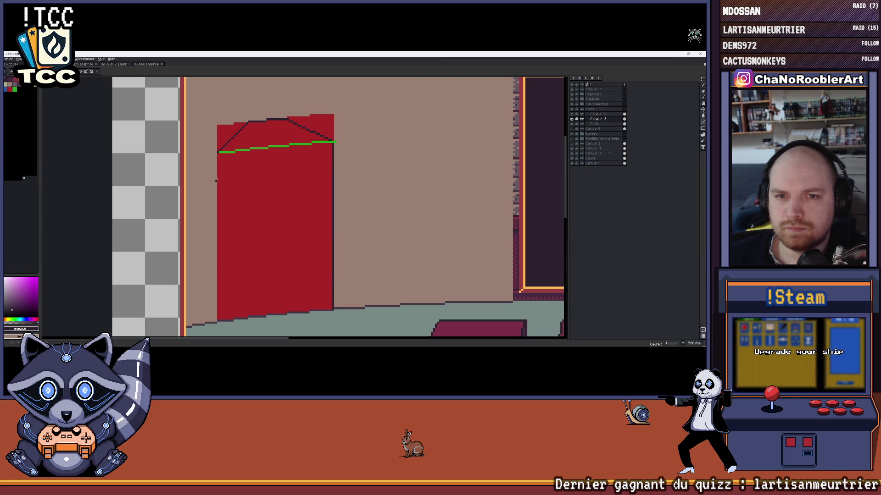
Draw the dark outline down the door's left edge to the floor, then switch to the stone tower file
{"action": "left_click_drag", "start_coordinate": [219, 229], "coordinate": [219, 315]}
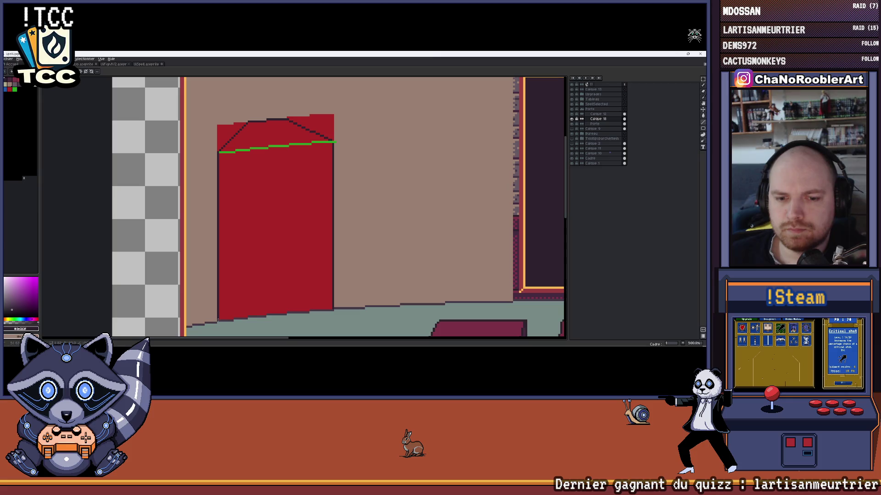
{"action": "scroll", "coordinate": [219, 314], "scroll_direction": "down", "scroll_amount": 3}
{"action": "scroll", "coordinate": [223, 317], "scroll_direction": "up", "scroll_amount": 1}
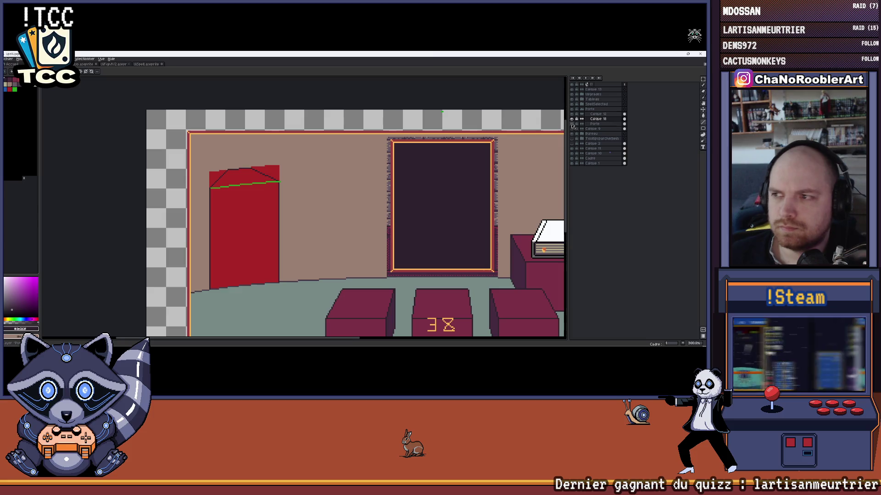
{"action": "scroll", "coordinate": [250, 172], "scroll_direction": "up", "scroll_amount": 1}
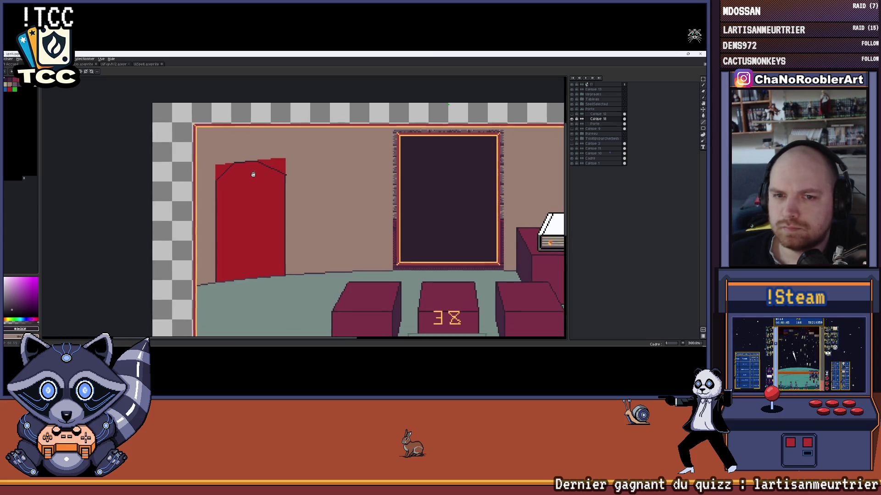
{"action": "scroll", "coordinate": [275, 173], "scroll_direction": "up", "scroll_amount": 1}
{"action": "scroll", "coordinate": [312, 175], "scroll_direction": "up", "scroll_amount": 2}
{"action": "key", "text": "b"}
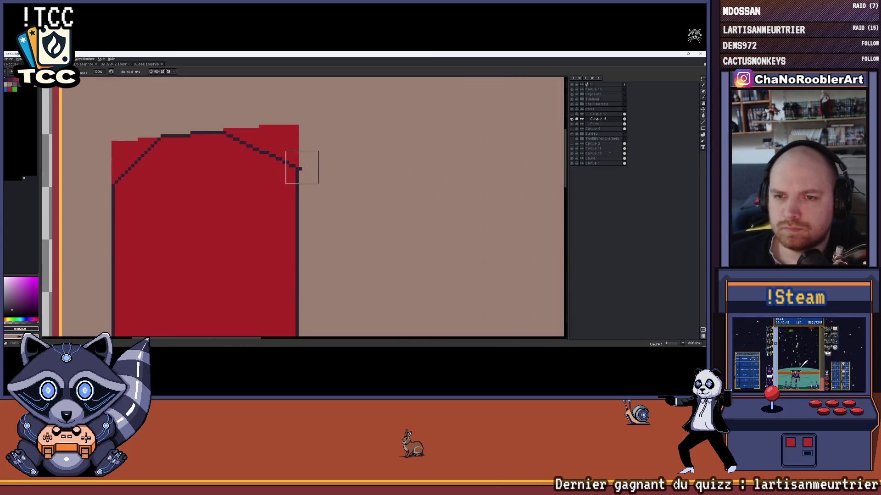
{"action": "scroll", "coordinate": [315, 161], "scroll_direction": "down", "scroll_amount": 2}
{"action": "scroll", "coordinate": [344, 161], "scroll_direction": "down", "scroll_amount": 1}
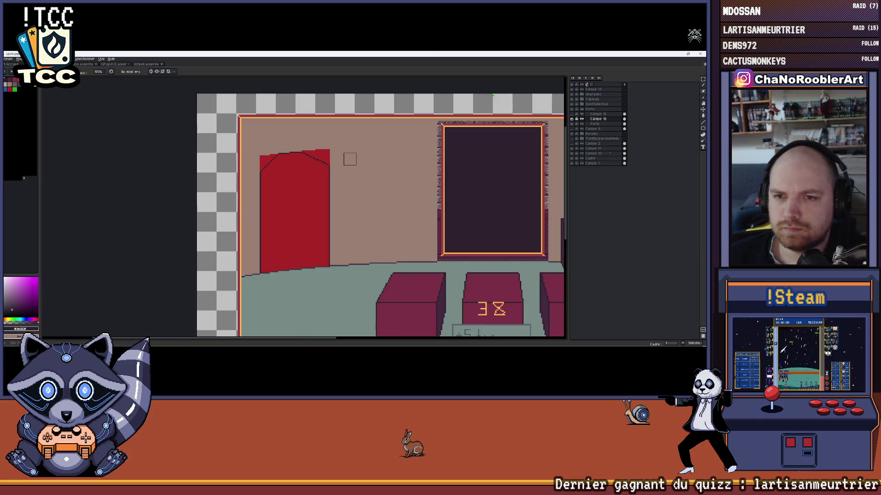
{"action": "scroll", "coordinate": [350, 159], "scroll_direction": "down", "scroll_amount": 2}
{"action": "scroll", "coordinate": [313, 158], "scroll_direction": "up", "scroll_amount": 2}
{"action": "scroll", "coordinate": [291, 162], "scroll_direction": "up", "scroll_amount": 2}
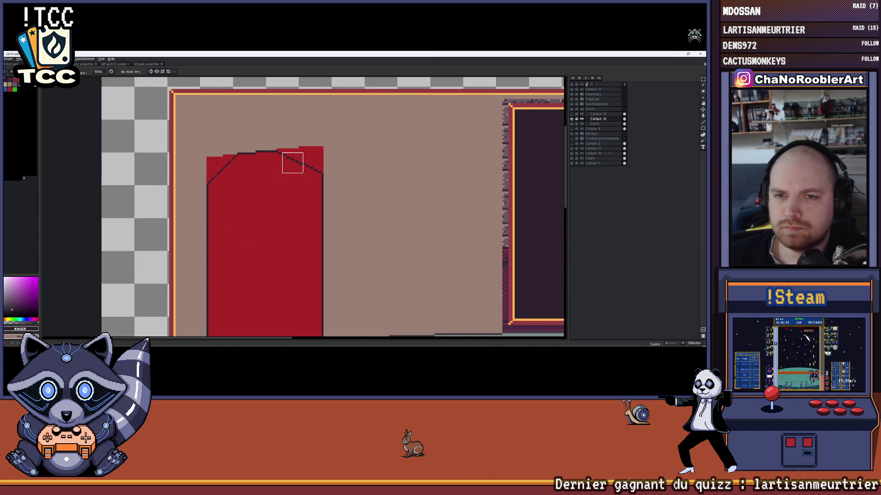
{"action": "left_click", "coordinate": [110, 64]}
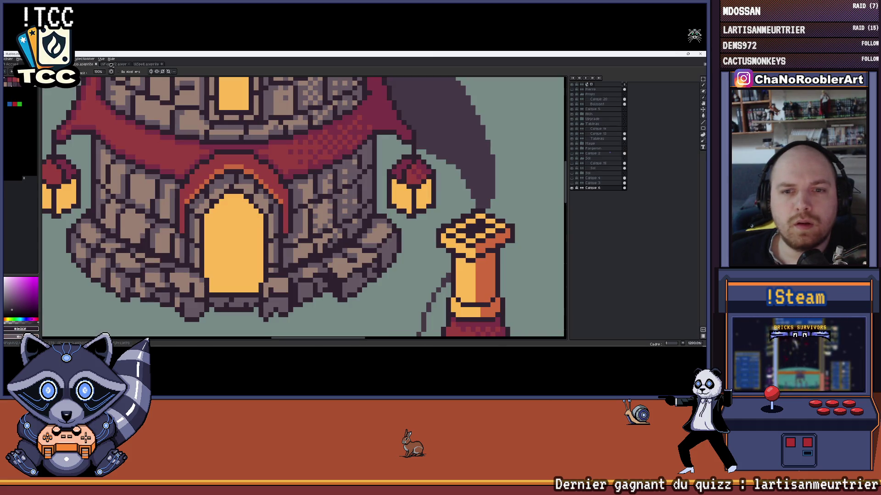
Flip through the stone tower and arch/brick wall artworks, then return to the red-door room scene
{"action": "left_click", "coordinate": [88, 65]}
{"action": "left_click", "coordinate": [121, 64]}
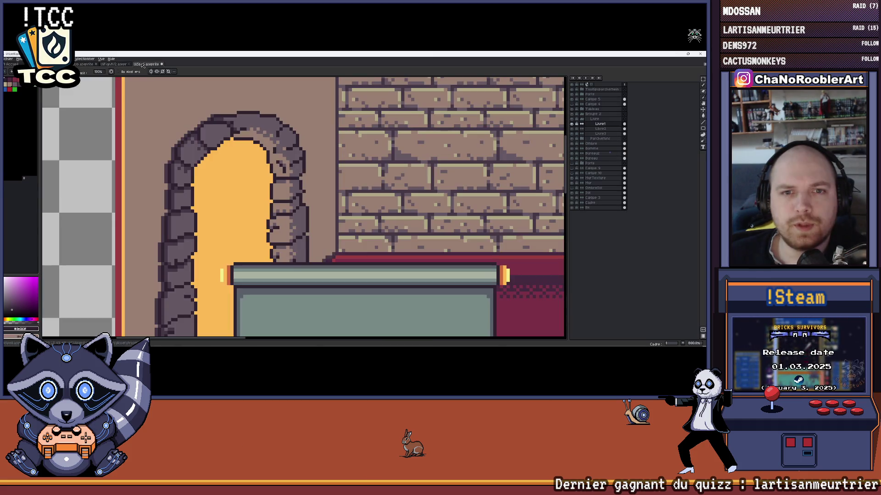
{"action": "left_click", "coordinate": [87, 64]}
{"action": "scroll", "coordinate": [266, 143], "scroll_direction": "up", "scroll_amount": 1}
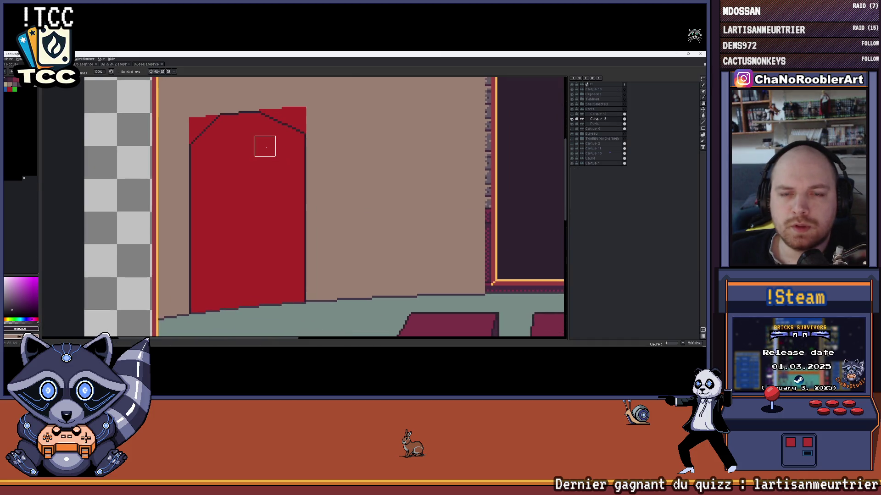
{"action": "scroll", "coordinate": [226, 135], "scroll_direction": "up", "scroll_amount": 1}
{"action": "scroll", "coordinate": [234, 134], "scroll_direction": "down", "scroll_amount": 1}
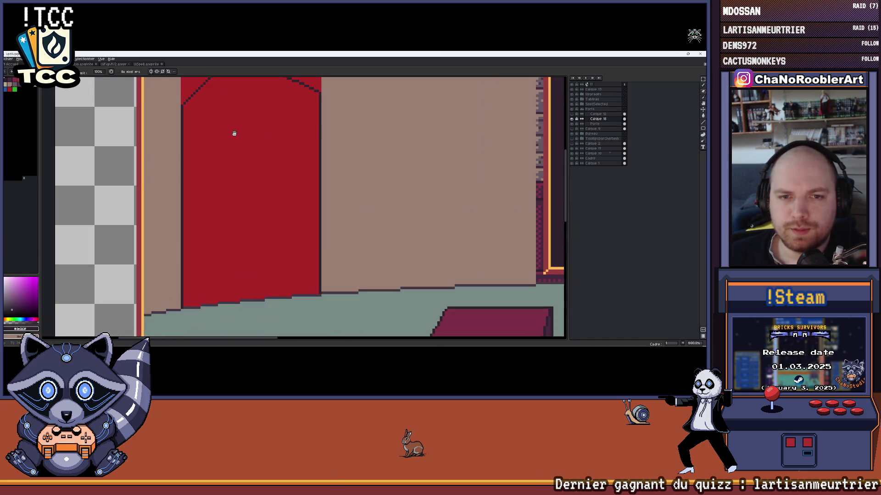
{"action": "scroll", "coordinate": [223, 160], "scroll_direction": "left", "scroll_amount": 1}
{"action": "scroll", "coordinate": [208, 300], "scroll_direction": "up", "scroll_amount": 1}
{"action": "scroll", "coordinate": [206, 301], "scroll_direction": "up", "scroll_amount": 1}
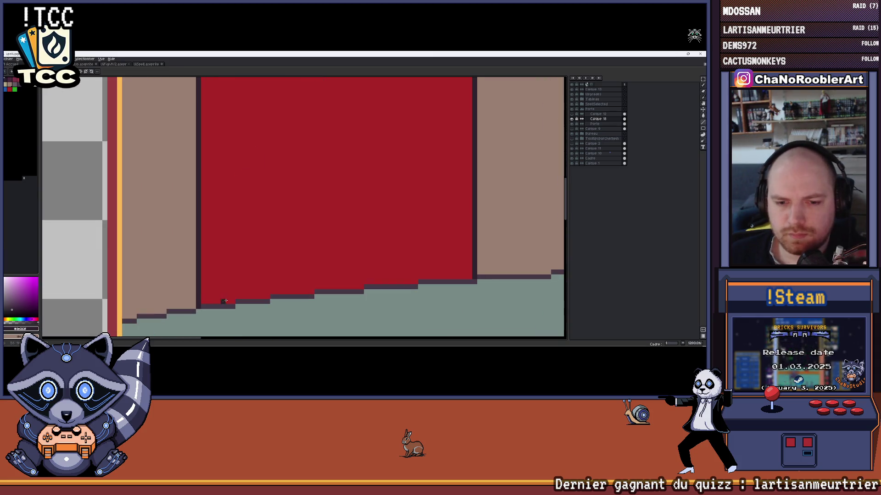
{"action": "scroll", "coordinate": [265, 267], "scroll_direction": "down", "scroll_amount": 2}
{"action": "scroll", "coordinate": [265, 268], "scroll_direction": "down", "scroll_amount": 1}
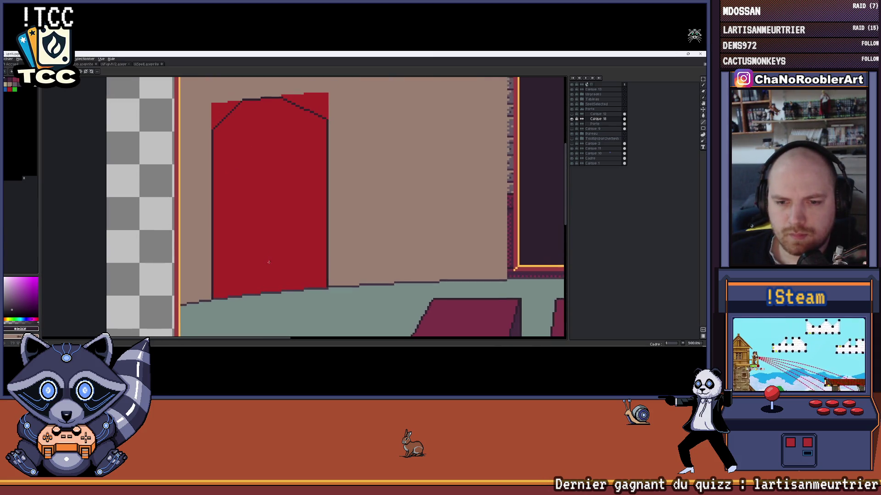
{"action": "scroll", "coordinate": [269, 258], "scroll_direction": "down", "scroll_amount": 2}
{"action": "scroll", "coordinate": [316, 216], "scroll_direction": "up", "scroll_amount": 1}
{"action": "scroll", "coordinate": [278, 279], "scroll_direction": "up", "scroll_amount": 1}
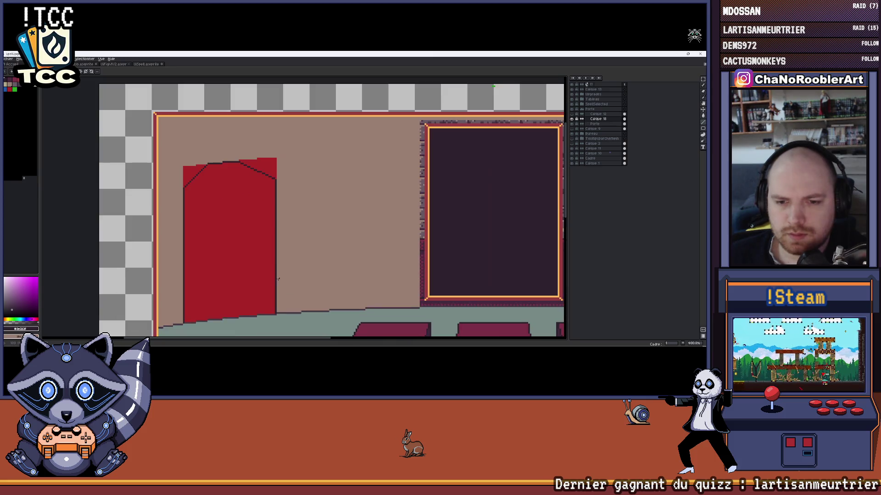
{"action": "left_click", "coordinate": [80, 64]}
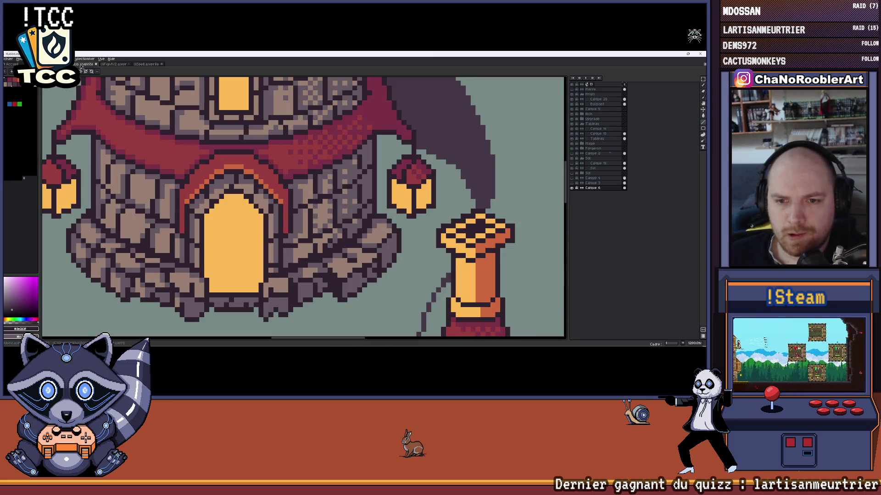
{"action": "left_click", "coordinate": [139, 66]}
{"action": "scroll", "coordinate": [153, 109], "scroll_direction": "down", "scroll_amount": 1}
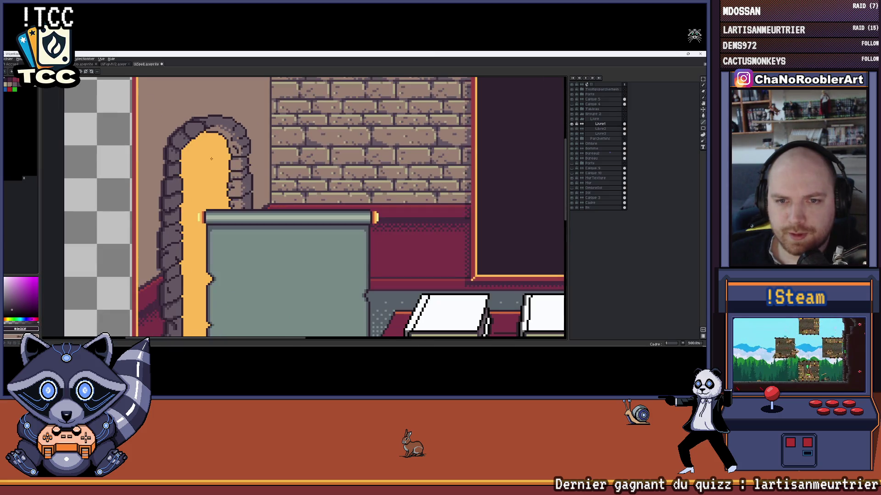
{"action": "left_click_drag", "start_coordinate": [219, 157], "coordinate": [230, 143]}
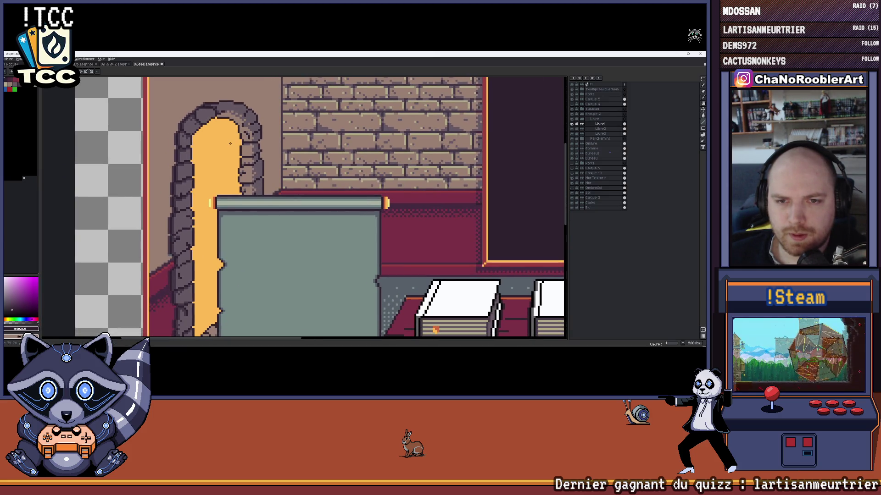
{"action": "scroll", "coordinate": [231, 144], "scroll_direction": "down", "scroll_amount": 1}
{"action": "scroll", "coordinate": [230, 143], "scroll_direction": "down", "scroll_amount": 1}
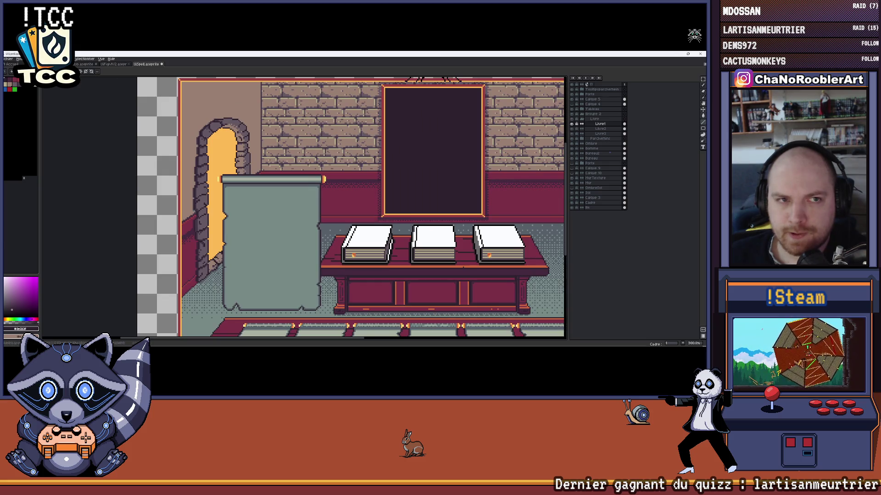
{"action": "key", "text": "ctrl+Tab"}
{"action": "scroll", "coordinate": [296, 247], "scroll_direction": "down", "scroll_amount": 1}
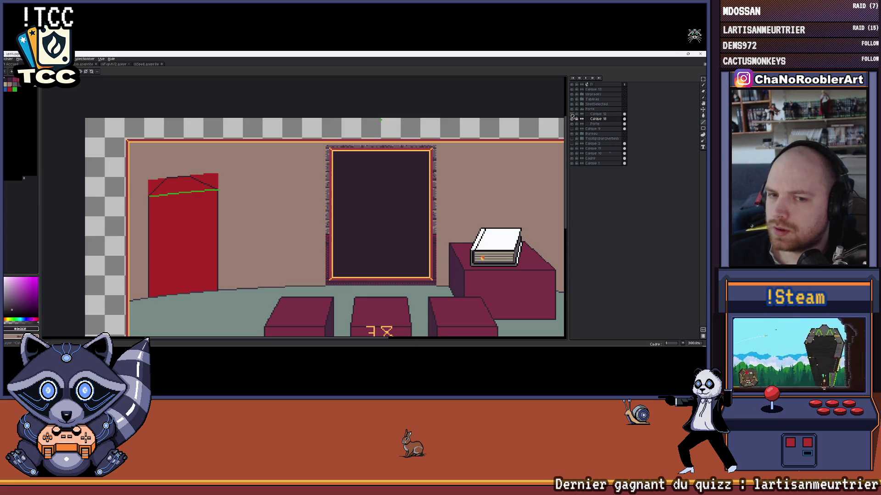
Show the Calque 9 guide layer, erase its left-side green guides and move it to the top of the stack
{"action": "key", "text": "ctrl+Tab"}
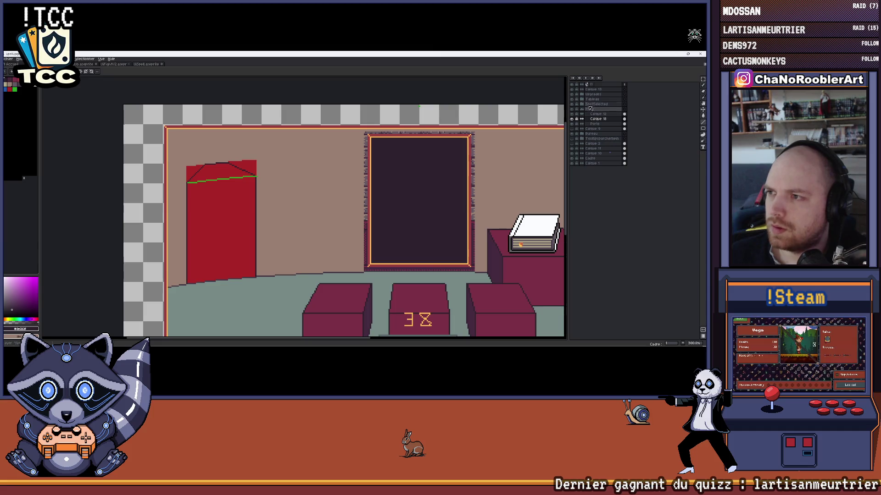
{"action": "left_click", "coordinate": [574, 129]}
{"action": "left_click", "coordinate": [574, 129]}
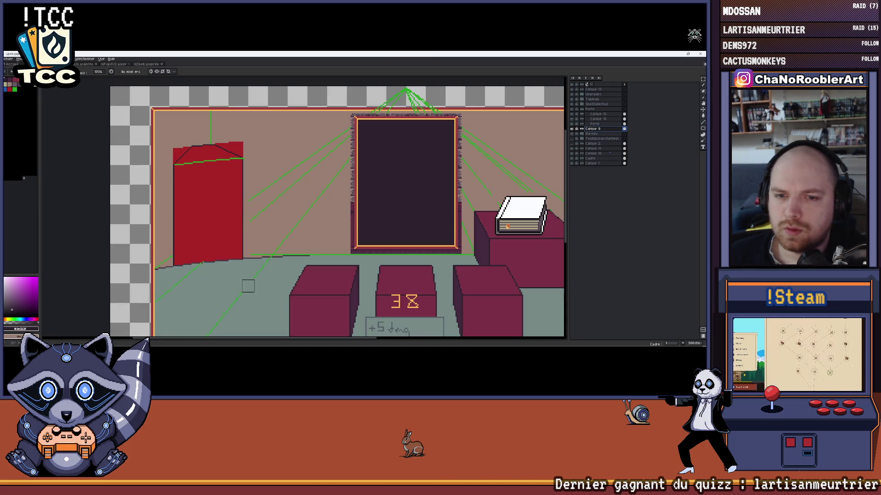
{"action": "scroll", "coordinate": [255, 238], "scroll_direction": "down", "scroll_amount": 5}
{"action": "scroll", "coordinate": [256, 239], "scroll_direction": "up", "scroll_amount": 5}
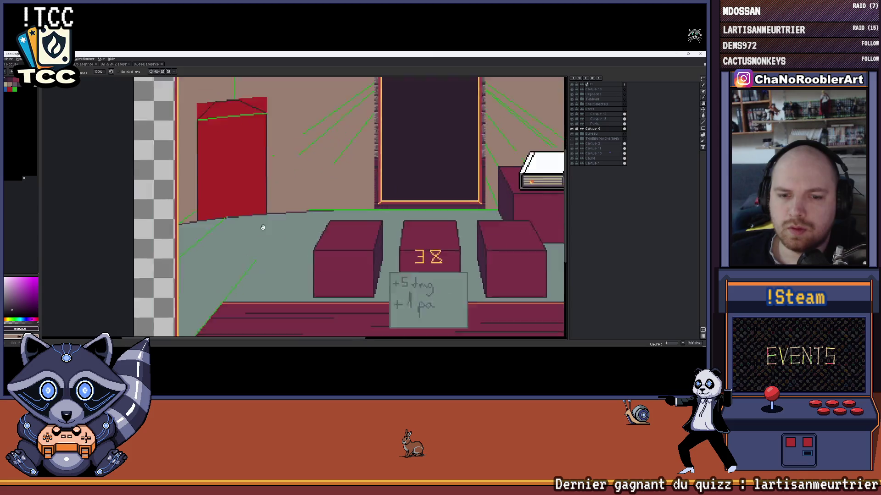
{"action": "scroll", "coordinate": [254, 233], "scroll_direction": "up", "scroll_amount": 1}
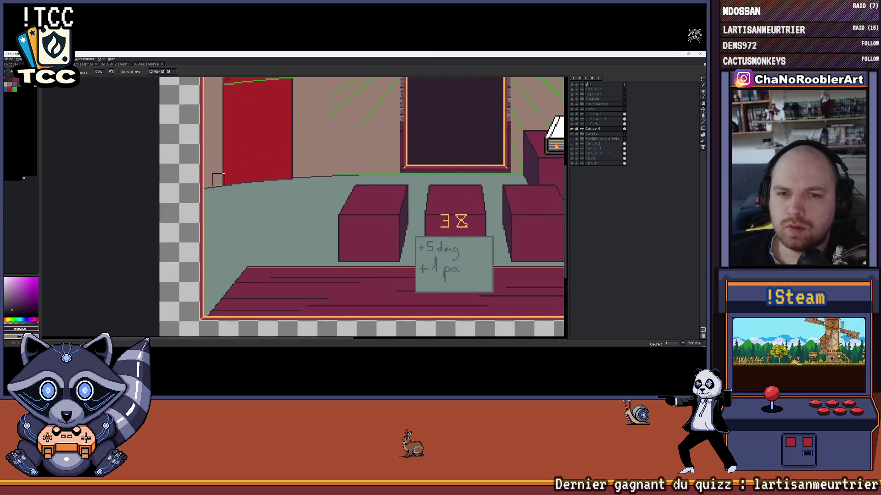
{"action": "scroll", "coordinate": [218, 180], "scroll_direction": "up", "scroll_amount": 3}
{"action": "left_click_drag", "start_coordinate": [232, 258], "coordinate": [180, 186]}
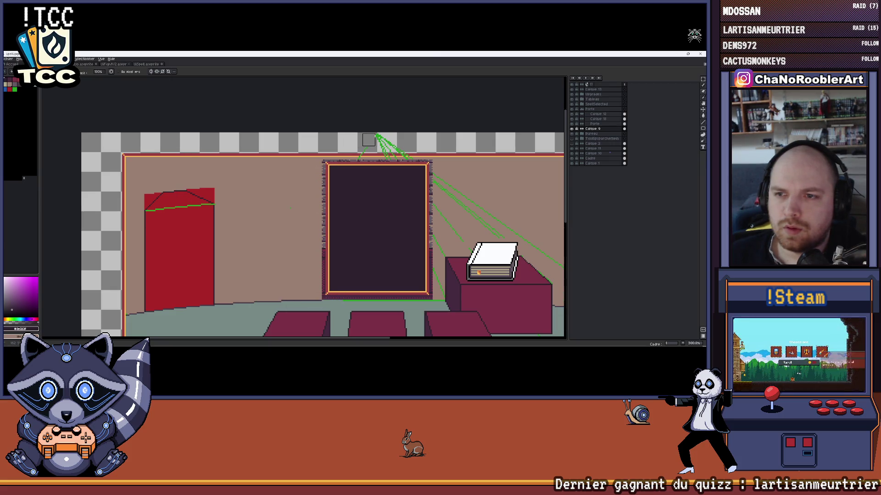
{"action": "scroll", "coordinate": [330, 192], "scroll_direction": "up", "scroll_amount": 2}
{"action": "scroll", "coordinate": [309, 200], "scroll_direction": "up", "scroll_amount": 1}
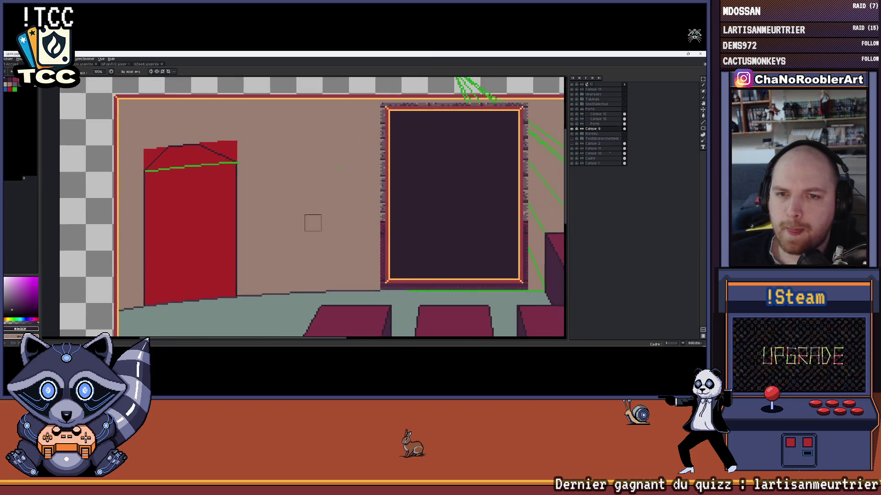
{"action": "scroll", "coordinate": [313, 223], "scroll_direction": "down", "scroll_amount": 1}
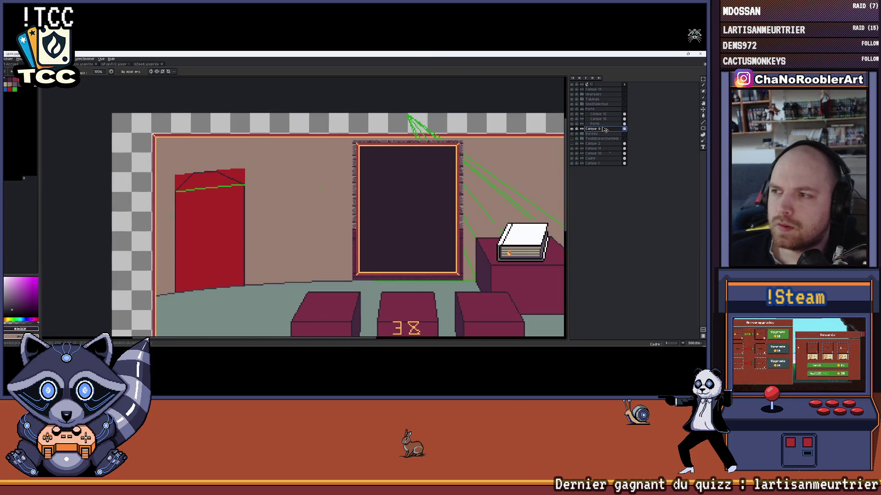
{"action": "left_click_drag", "start_coordinate": [614, 101], "coordinate": [596, 89]}
{"action": "scroll", "coordinate": [365, 152], "scroll_direction": "down", "scroll_amount": 2}
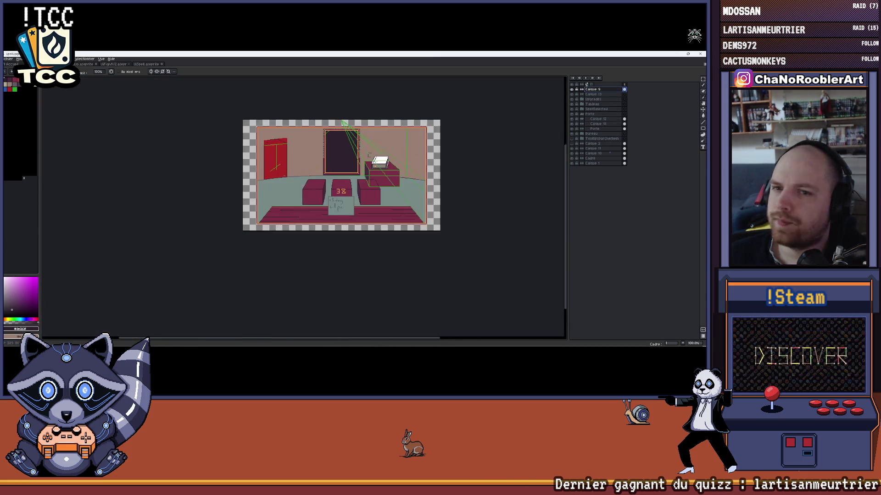
{"action": "scroll", "coordinate": [364, 151], "scroll_direction": "up", "scroll_amount": 1}
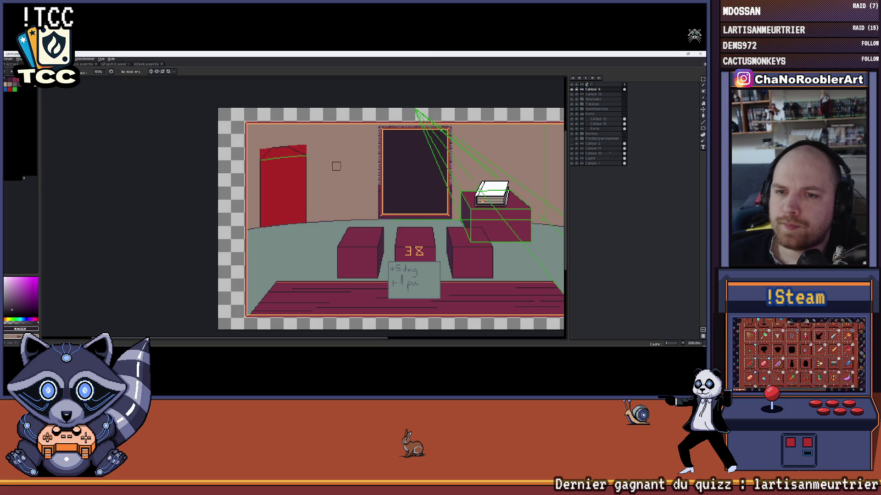
{"action": "scroll", "coordinate": [337, 166], "scroll_direction": "up", "scroll_amount": 1}
{"action": "scroll", "coordinate": [354, 200], "scroll_direction": "up", "scroll_amount": 1}
Swap to the green colour and close in on the red door for the vanishing-point guide
{"action": "left_click_drag", "start_coordinate": [353, 200], "coordinate": [359, 202]}
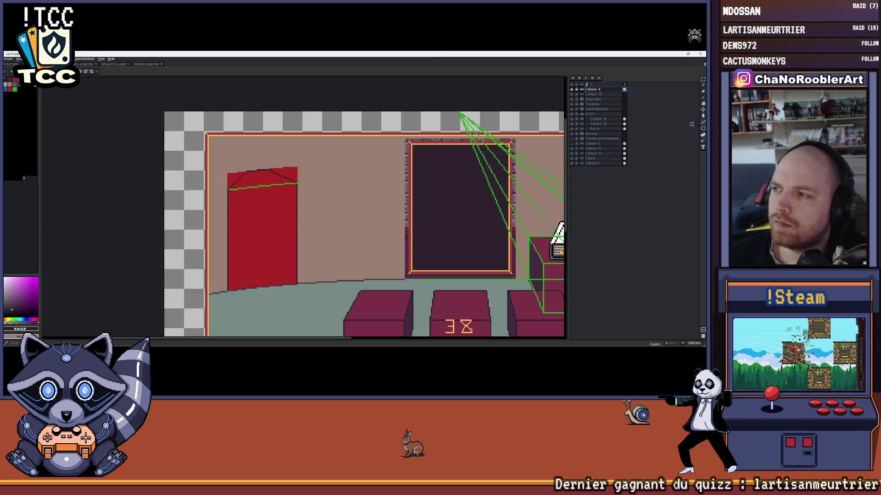
{"action": "key", "text": "x"}
{"action": "scroll", "coordinate": [338, 157], "scroll_direction": "up", "scroll_amount": 1}
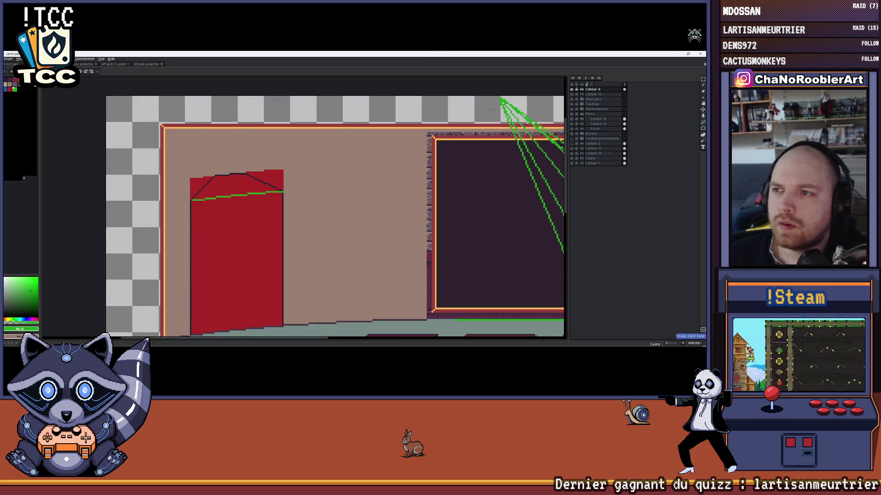
{"action": "scroll", "coordinate": [493, 110], "scroll_direction": "up", "scroll_amount": 1}
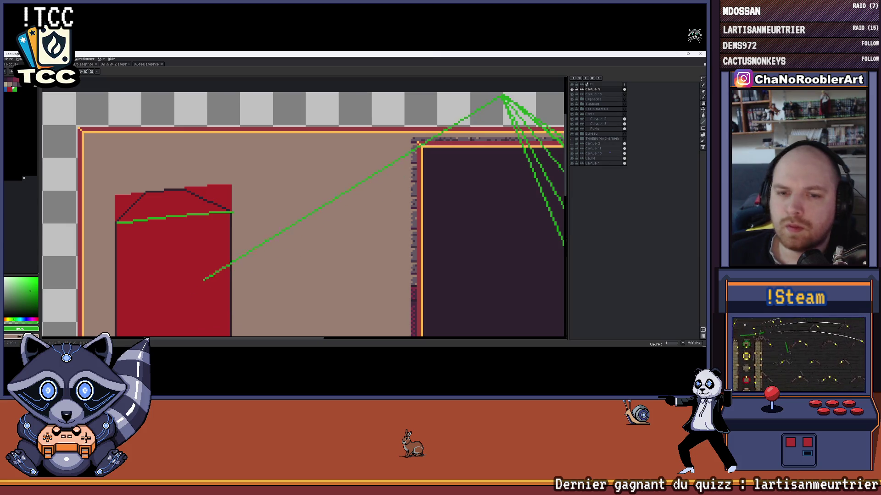
{"action": "left_click_drag", "start_coordinate": [217, 266], "coordinate": [321, 214]}
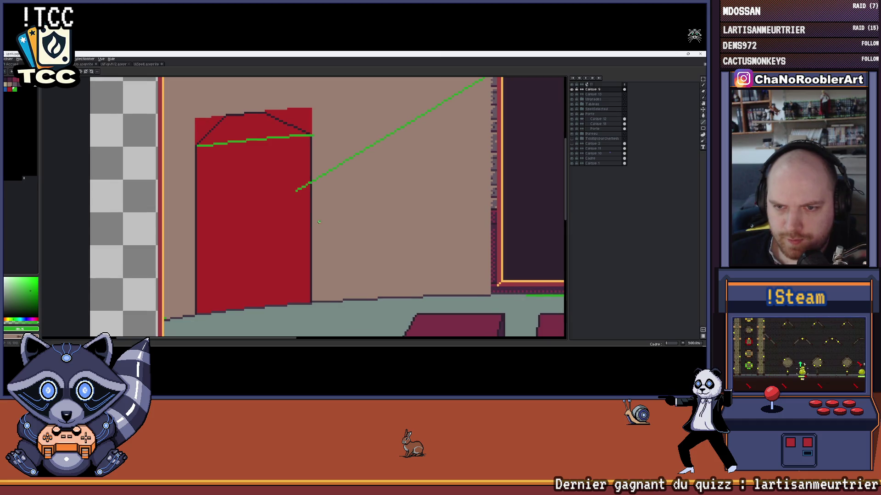
{"action": "scroll", "coordinate": [319, 222], "scroll_direction": "down", "scroll_amount": 2}
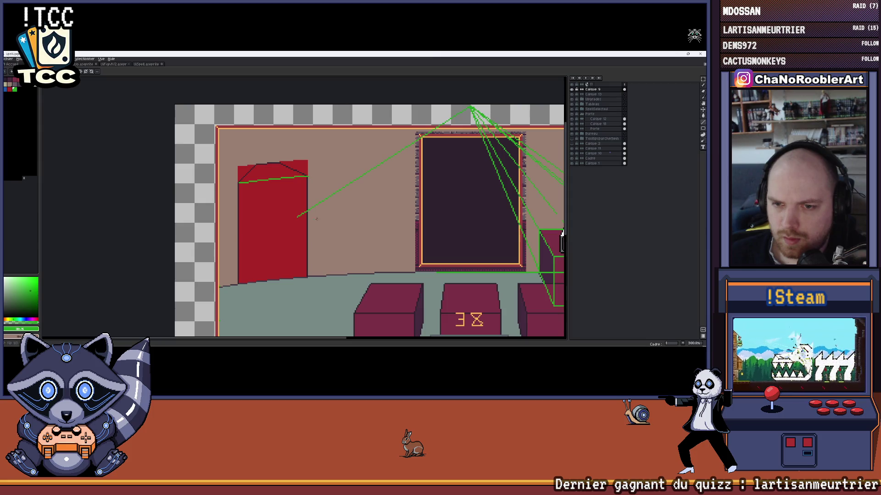
{"action": "scroll", "coordinate": [298, 217], "scroll_direction": "up", "scroll_amount": 2}
{"action": "scroll", "coordinate": [359, 209], "scroll_direction": "up", "scroll_amount": 1}
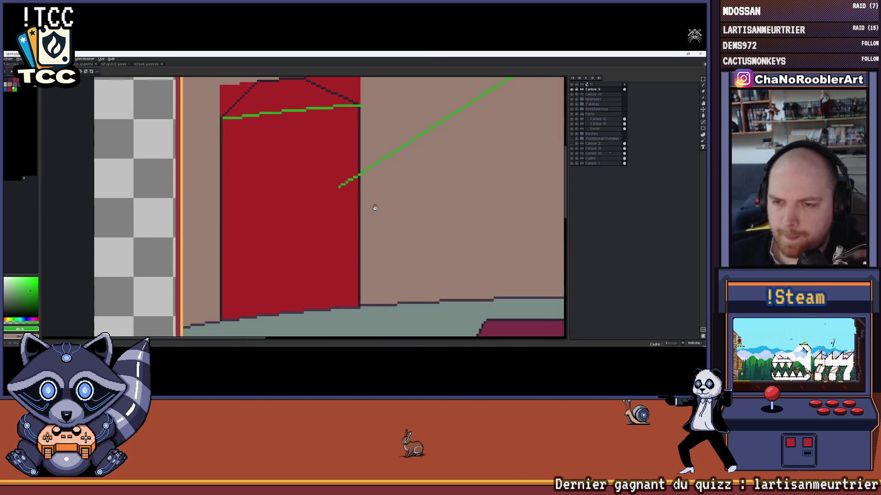
Draw the vertical green guide from the door's top-right down to the floor
{"action": "left_click_drag", "start_coordinate": [358, 209], "coordinate": [379, 189]}
{"action": "scroll", "coordinate": [379, 188], "scroll_direction": "down", "scroll_amount": 1}
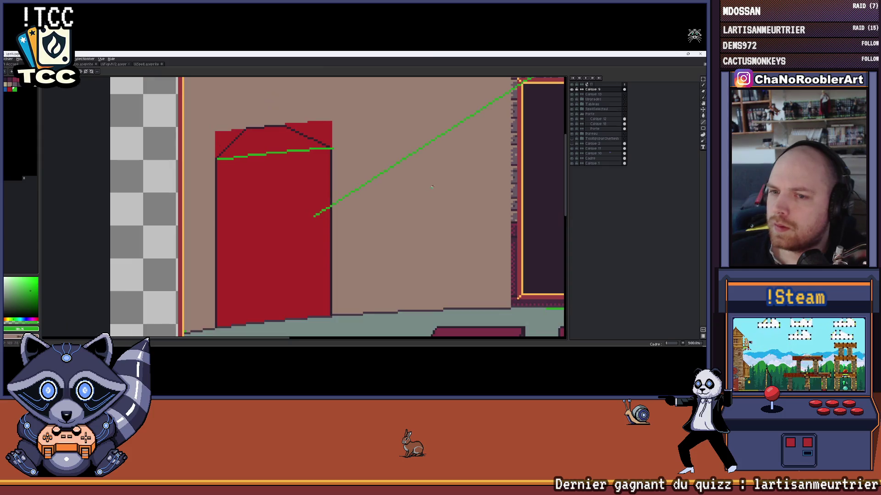
{"action": "scroll", "coordinate": [485, 132], "scroll_direction": "down", "scroll_amount": 1}
{"action": "left_click_drag", "start_coordinate": [485, 131], "coordinate": [461, 142]}
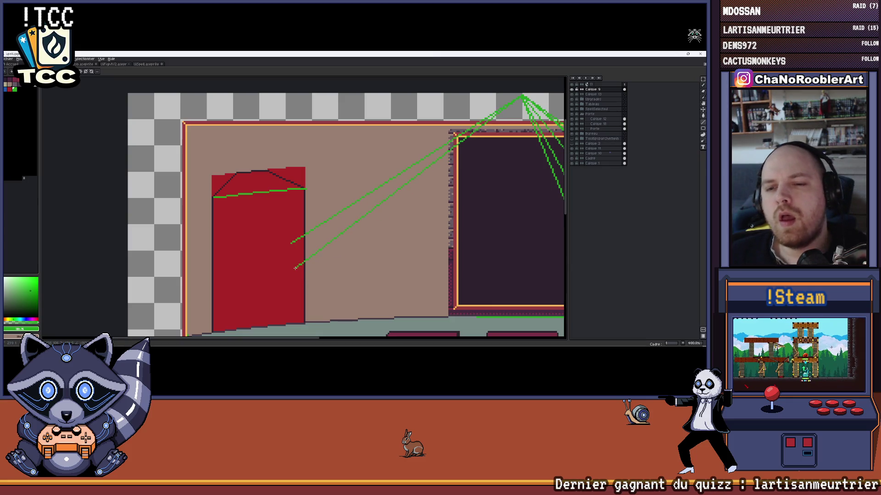
{"action": "scroll", "coordinate": [285, 297], "scroll_direction": "up", "scroll_amount": 1}
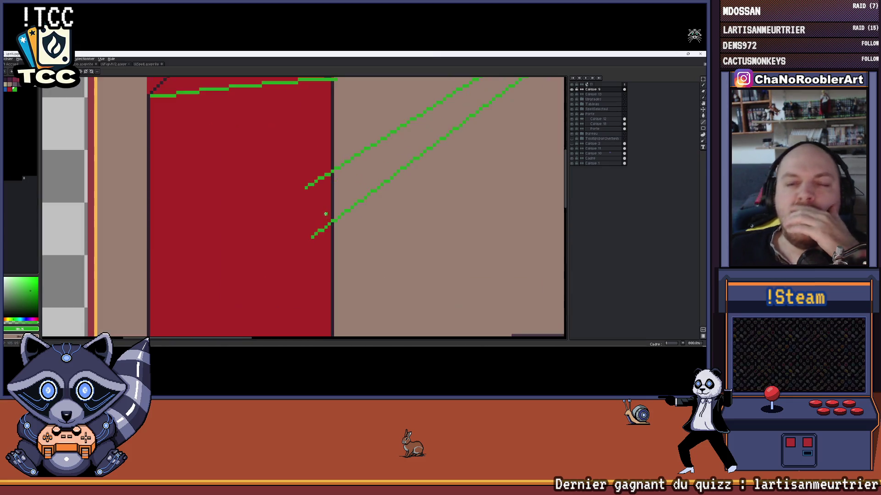
{"action": "scroll", "coordinate": [295, 201], "scroll_direction": "up", "scroll_amount": 1}
{"action": "left_click_drag", "start_coordinate": [295, 201], "coordinate": [325, 182]}
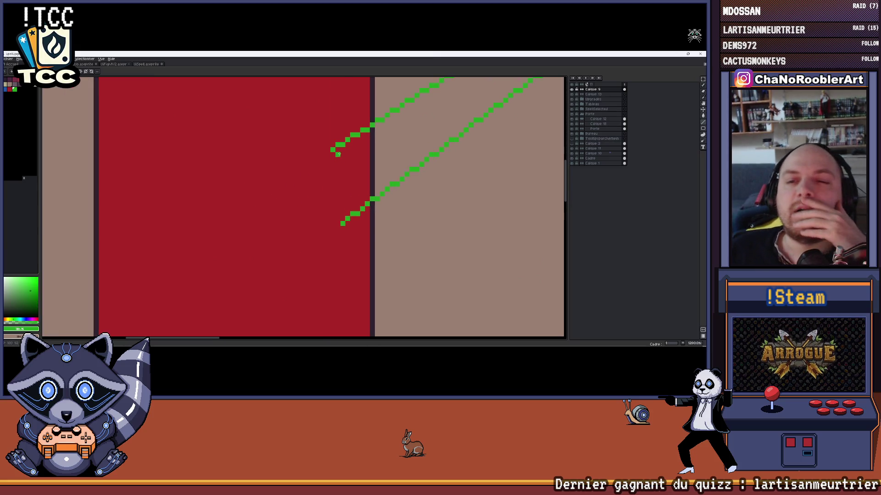
{"action": "scroll", "coordinate": [330, 278], "scroll_direction": "down", "scroll_amount": 2}
{"action": "left_click", "coordinate": [330, 278], "text": "shift"}
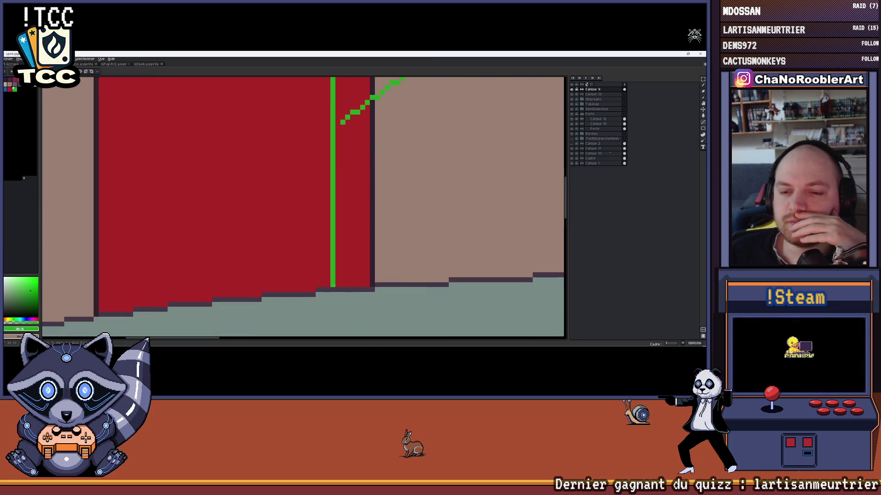
{"action": "scroll", "coordinate": [332, 286], "scroll_direction": "down", "scroll_amount": 2}
{"action": "scroll", "coordinate": [333, 285], "scroll_direction": "down", "scroll_amount": 1}
{"action": "scroll", "coordinate": [333, 286], "scroll_direction": "down", "scroll_amount": 1}
{"action": "scroll", "coordinate": [207, 292], "scroll_direction": "up", "scroll_amount": 1}
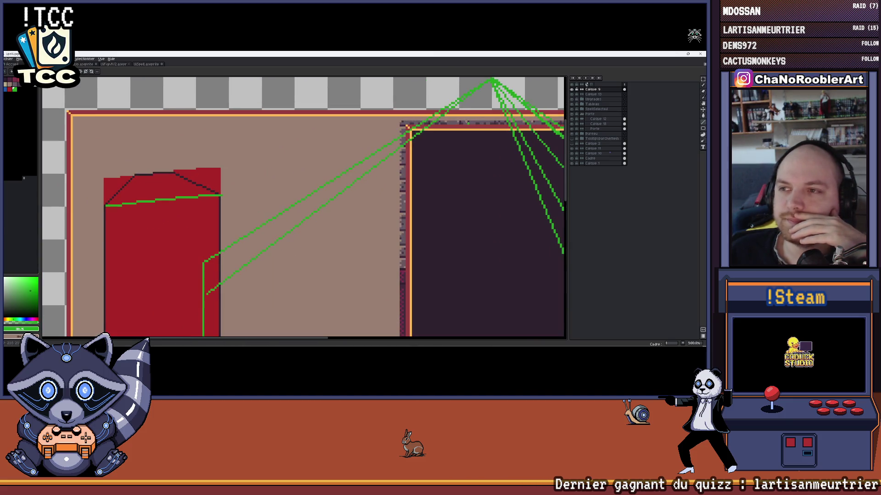
{"action": "scroll", "coordinate": [356, 212], "scroll_direction": "up", "scroll_amount": 2}
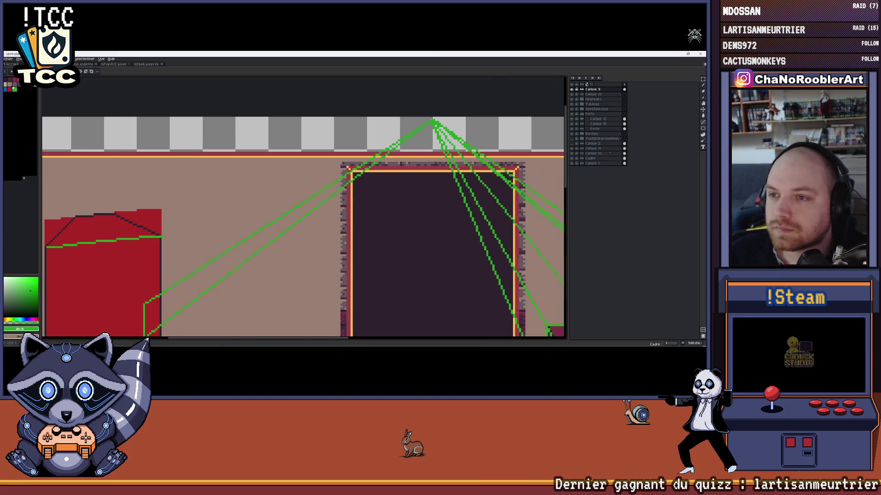
{"action": "scroll", "coordinate": [157, 238], "scroll_direction": "down", "scroll_amount": 1}
{"action": "scroll", "coordinate": [157, 239], "scroll_direction": "down", "scroll_amount": 4}
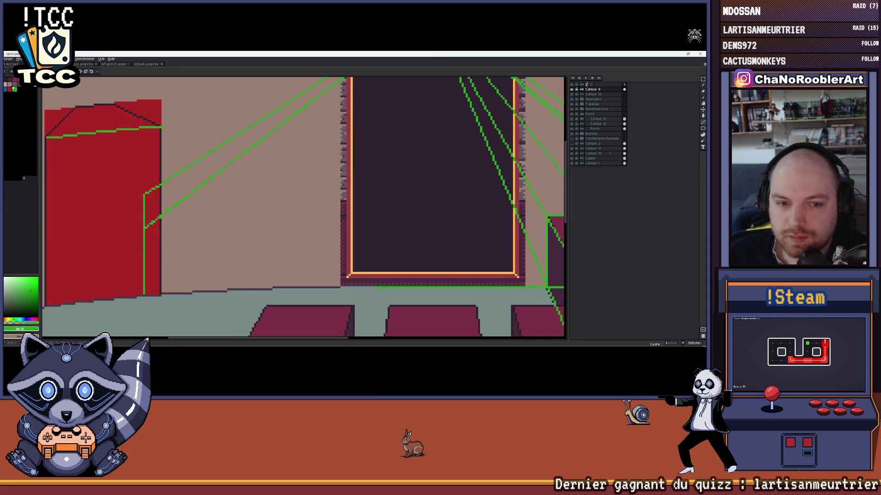
{"action": "scroll", "coordinate": [557, 224], "scroll_direction": "down", "scroll_amount": 1}
{"action": "left_click_drag", "start_coordinate": [232, 237], "coordinate": [306, 257]}
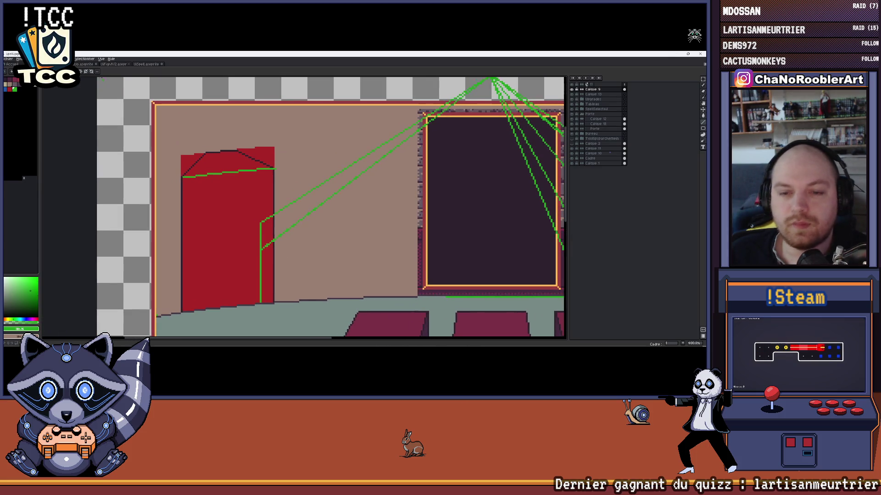
Cycle through the open documents past the detailed room scene and back to the perspective sketch
{"action": "key", "text": "ctrl+Tab"}
{"action": "key", "text": "ctrl+Tab"}
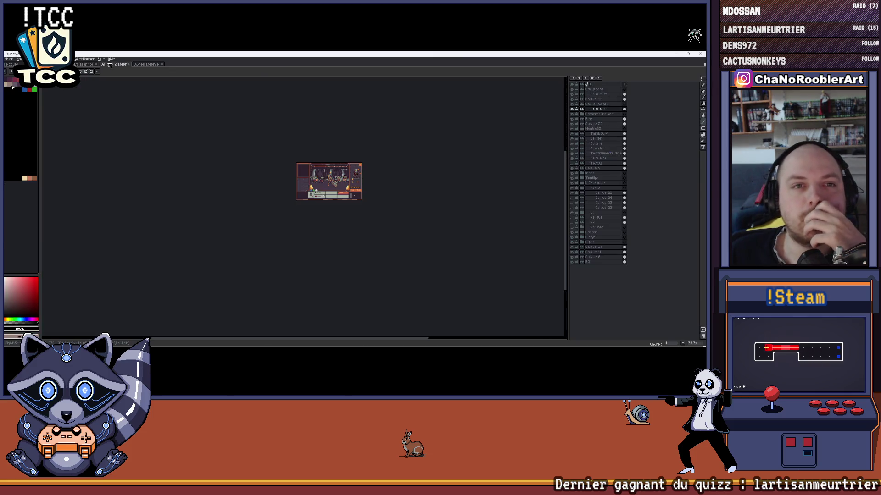
{"action": "key", "text": "ctrl+Tab"}
{"action": "key", "text": "ctrl+Tab"}
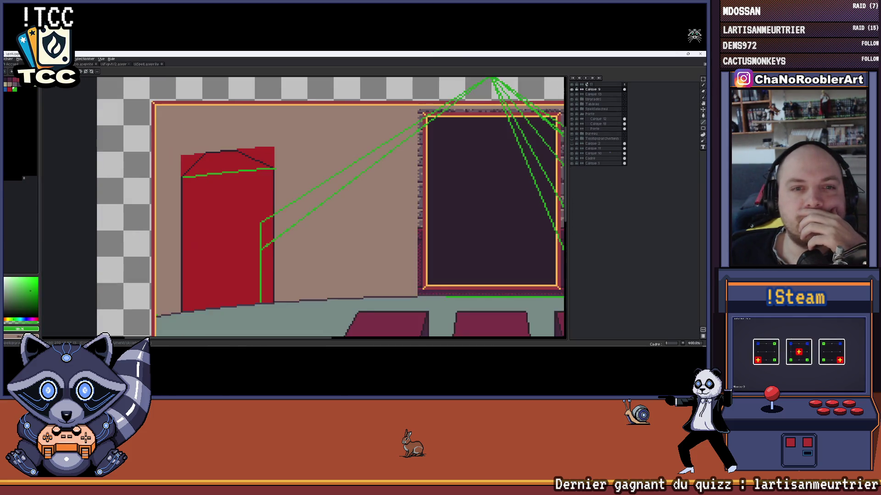
{"action": "key", "text": "ctrl+Tab"}
{"action": "key", "text": "ctrl+Tab"}
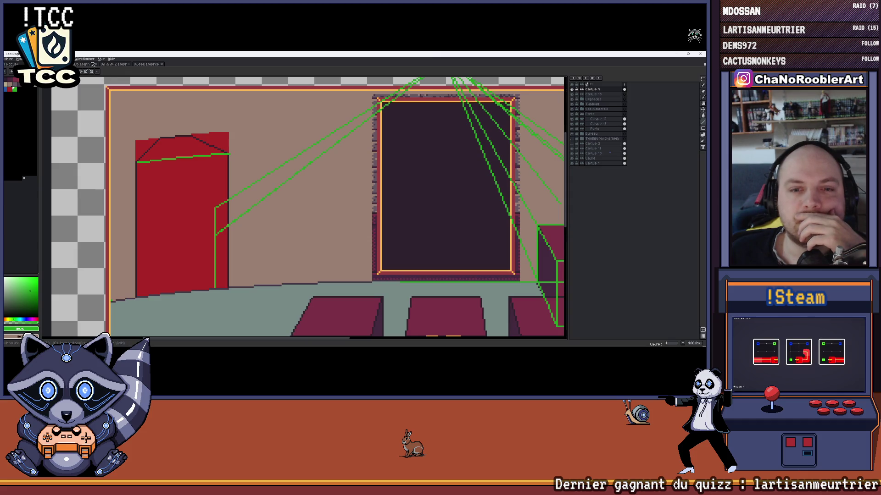
{"action": "key", "text": "ctrl+Tab"}
{"action": "key", "text": "ctrl+Tab"}
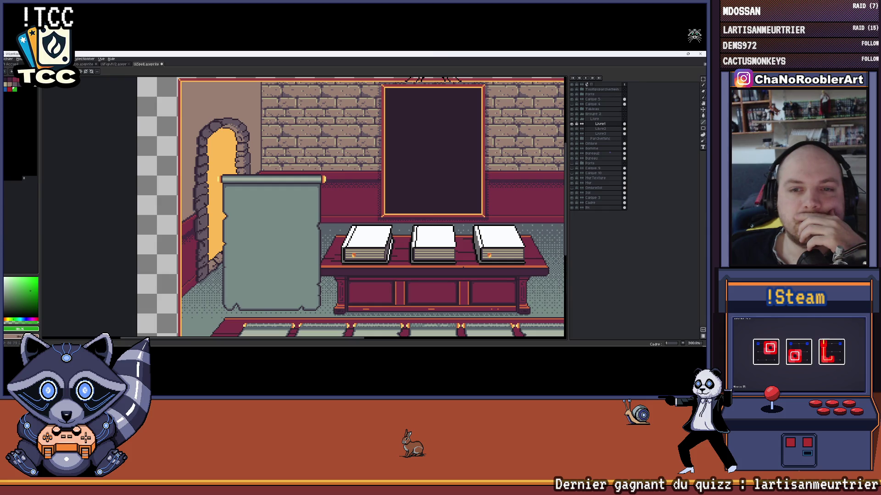
{"action": "key", "text": "ctrl+Tab"}
{"action": "scroll", "coordinate": [250, 258], "scroll_direction": "up", "scroll_amount": 3}
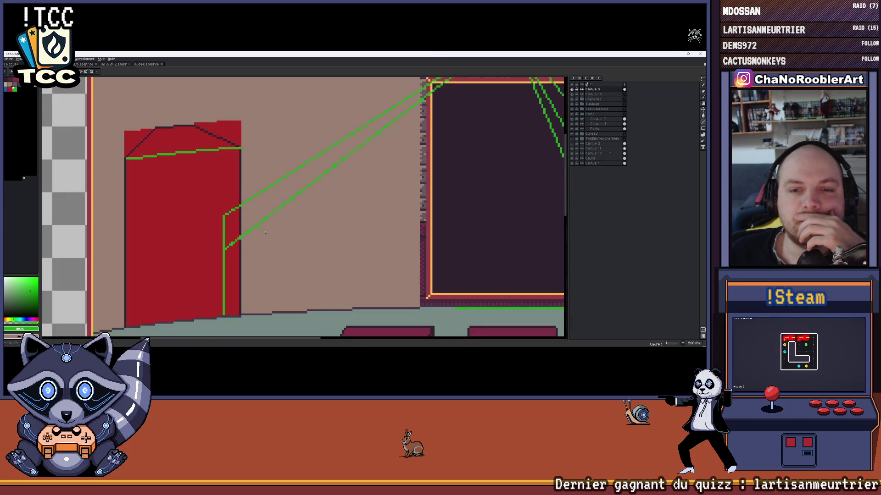
{"action": "scroll", "coordinate": [250, 258], "scroll_direction": "down", "scroll_amount": 1}
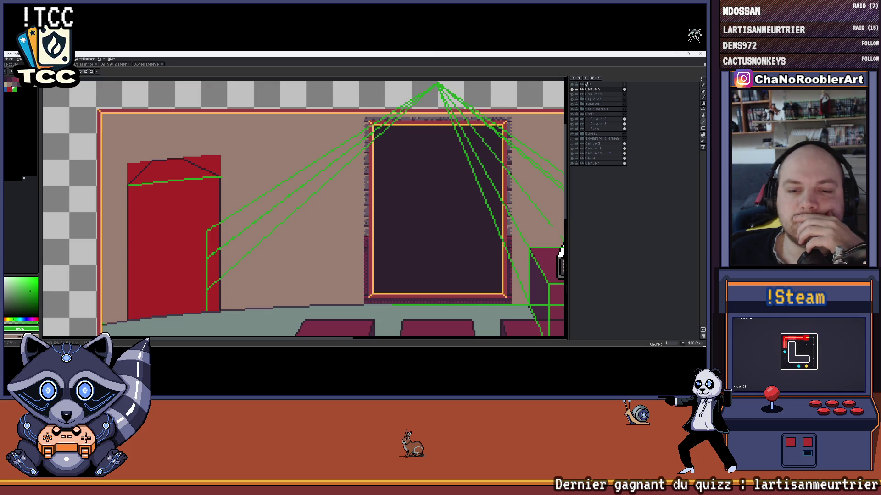
{"action": "scroll", "coordinate": [213, 288], "scroll_direction": "down", "scroll_amount": 1}
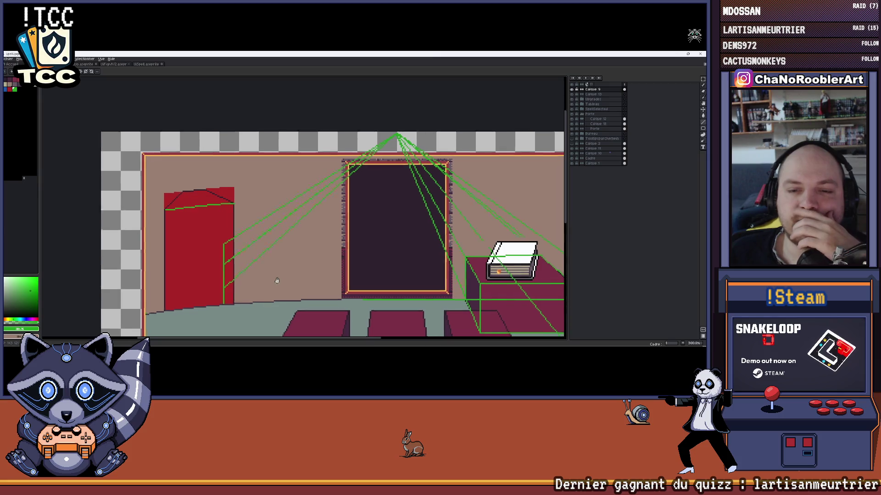
Pan over the room sketch to review the green guides around the red door
{"action": "left_click_drag", "start_coordinate": [279, 282], "coordinate": [232, 237]}
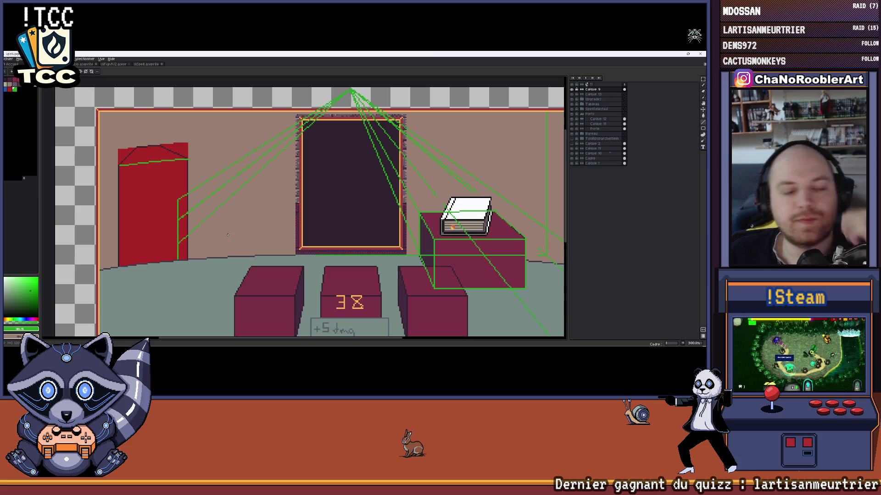
{"action": "scroll", "coordinate": [220, 231], "scroll_direction": "down", "scroll_amount": 1}
{"action": "left_click_drag", "start_coordinate": [217, 228], "coordinate": [218, 219]}
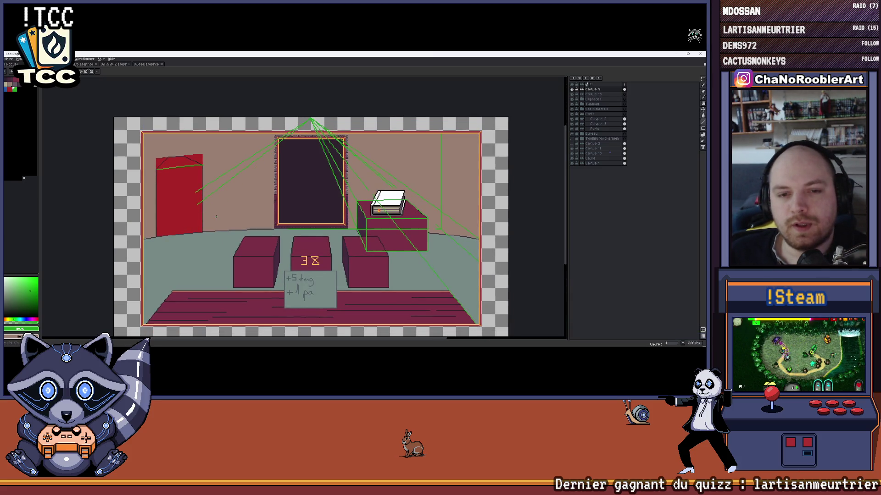
{"action": "scroll", "coordinate": [223, 227], "scroll_direction": "up", "scroll_amount": 1}
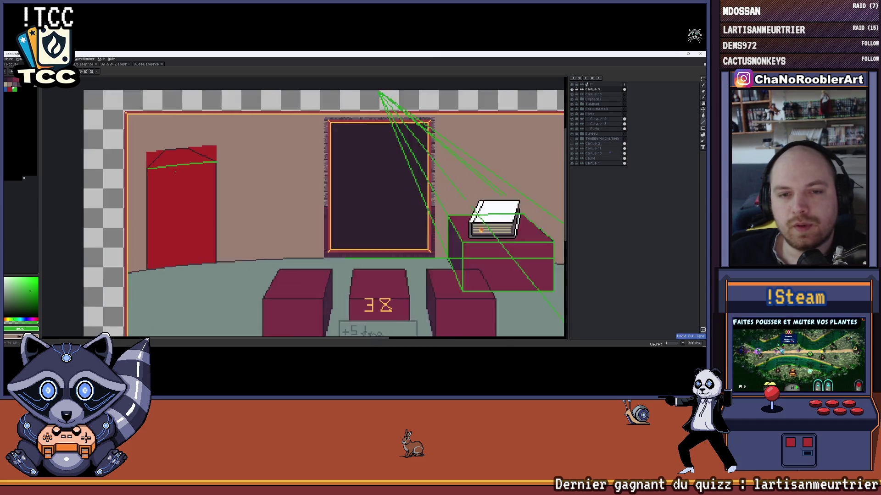
{"action": "scroll", "coordinate": [219, 188], "scroll_direction": "up", "scroll_amount": 1}
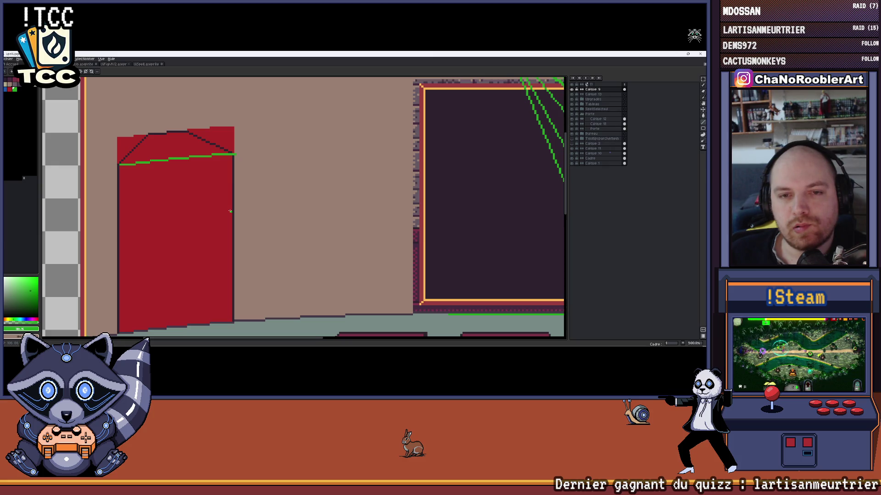
{"action": "scroll", "coordinate": [231, 211], "scroll_direction": "down", "scroll_amount": 2}
{"action": "scroll", "coordinate": [228, 212], "scroll_direction": "up", "scroll_amount": 1}
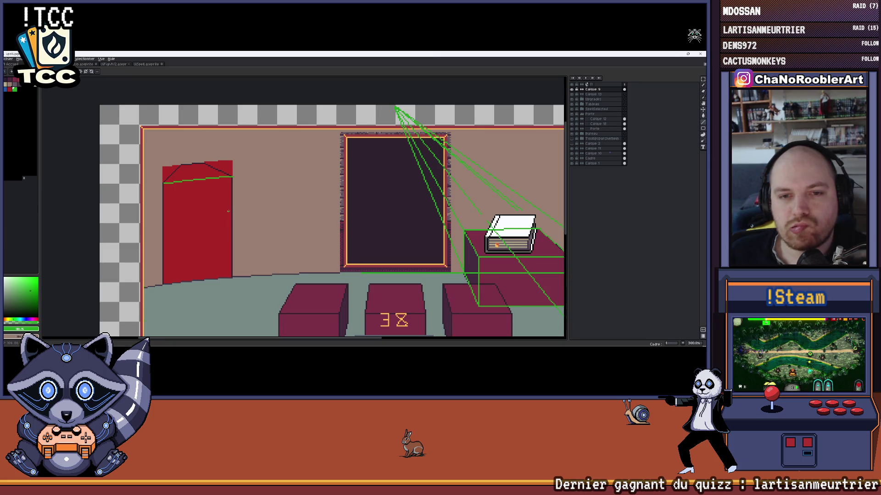
{"action": "scroll", "coordinate": [228, 211], "scroll_direction": "down", "scroll_amount": 3}
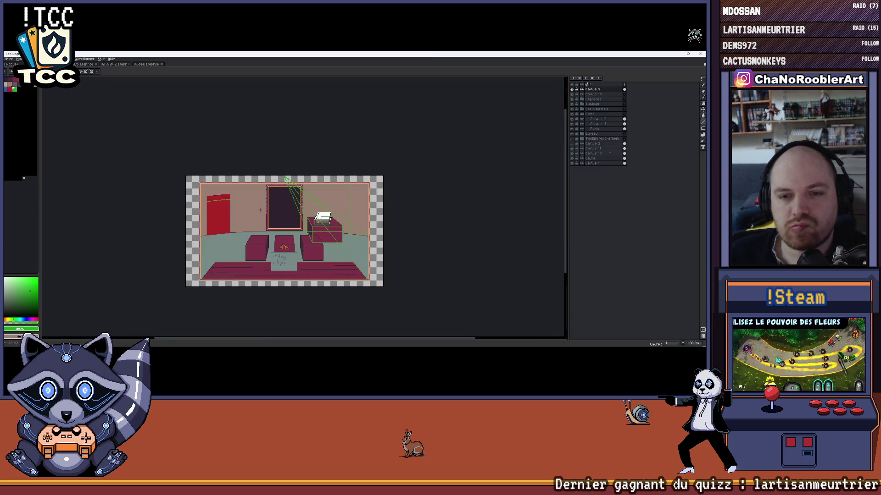
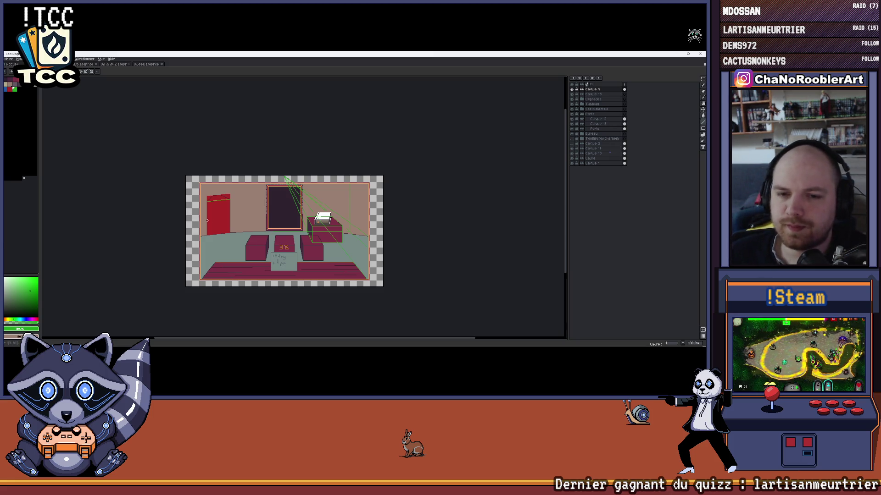
{"action": "scroll", "coordinate": [221, 216], "scroll_direction": "up", "scroll_amount": 3}
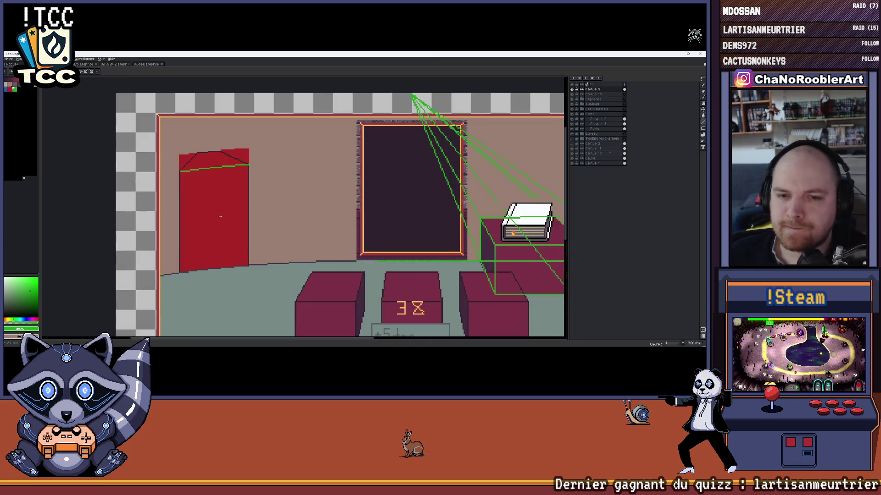
On Calque 12, draw a dark vertical edge line inside the red door up to the green guide
{"action": "left_click_drag", "start_coordinate": [272, 198], "coordinate": [291, 227]}
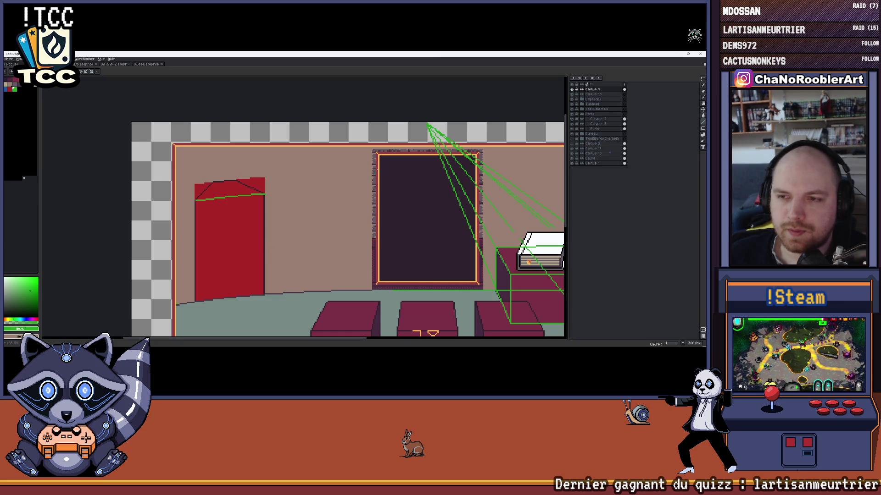
{"action": "scroll", "coordinate": [271, 222], "scroll_direction": "up", "scroll_amount": 1}
{"action": "scroll", "coordinate": [250, 173], "scroll_direction": "up", "scroll_amount": 1}
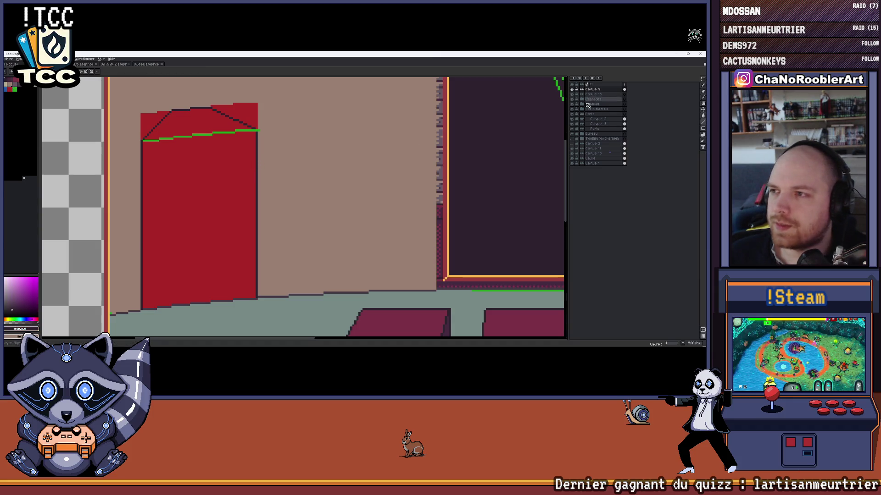
{"action": "left_click", "coordinate": [590, 119]}
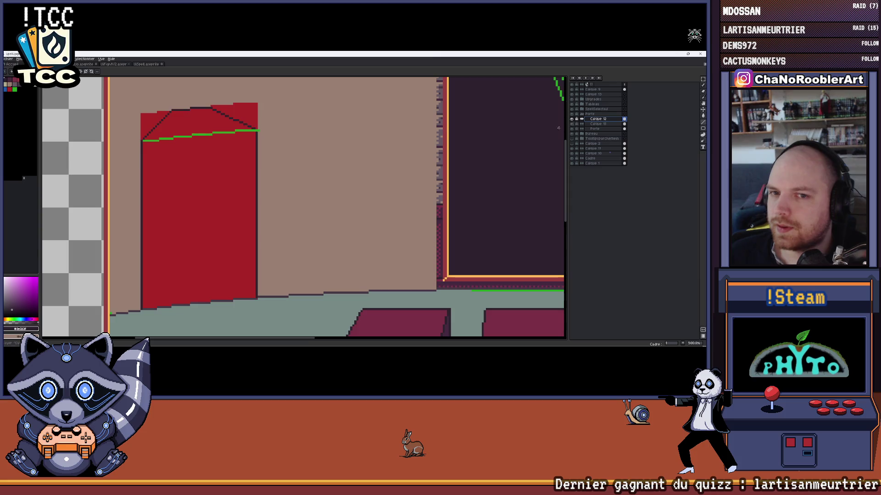
{"action": "scroll", "coordinate": [274, 264], "scroll_direction": "up", "scroll_amount": 1}
{"action": "scroll", "coordinate": [274, 264], "scroll_direction": "up", "scroll_amount": 1}
{"action": "scroll", "coordinate": [265, 285], "scroll_direction": "down", "scroll_amount": 1}
{"action": "scroll", "coordinate": [289, 303], "scroll_direction": "up", "scroll_amount": 1}
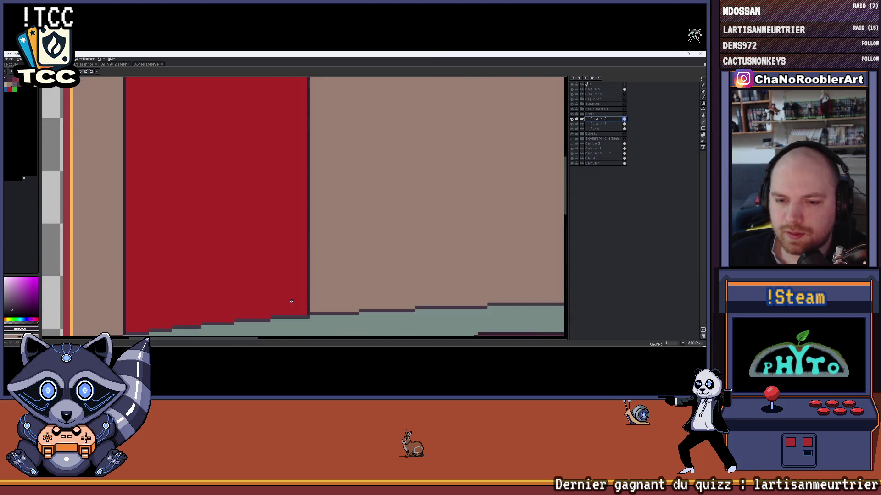
{"action": "scroll", "coordinate": [299, 313], "scroll_direction": "down", "scroll_amount": 1}
{"action": "scroll", "coordinate": [299, 313], "scroll_direction": "up", "scroll_amount": 1}
{"action": "scroll", "coordinate": [292, 322], "scroll_direction": "down", "scroll_amount": 1}
{"action": "left_click_drag", "start_coordinate": [290, 321], "coordinate": [290, 145]}
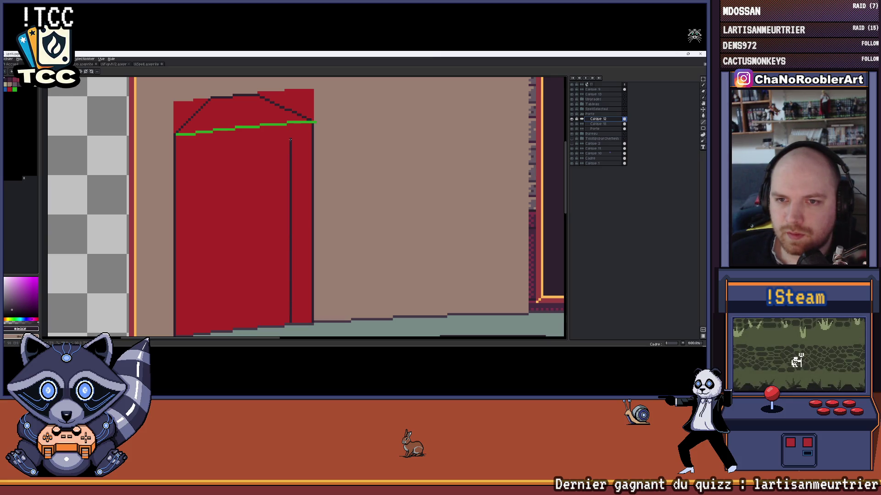
{"action": "scroll", "coordinate": [290, 141], "scroll_direction": "up", "scroll_amount": 1}
{"action": "scroll", "coordinate": [290, 199], "scroll_direction": "up", "scroll_amount": 1}
{"action": "scroll", "coordinate": [301, 190], "scroll_direction": "right", "scroll_amount": 1}
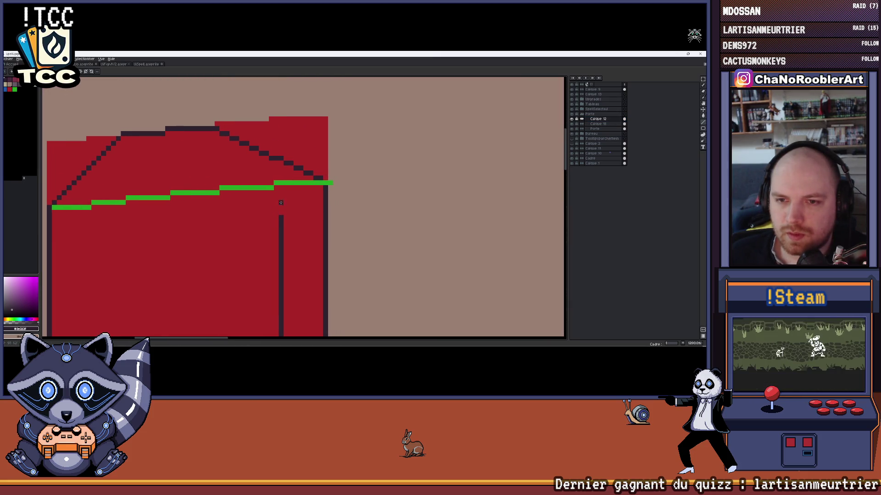
{"action": "left_click_drag", "start_coordinate": [280, 186], "coordinate": [281, 216]}
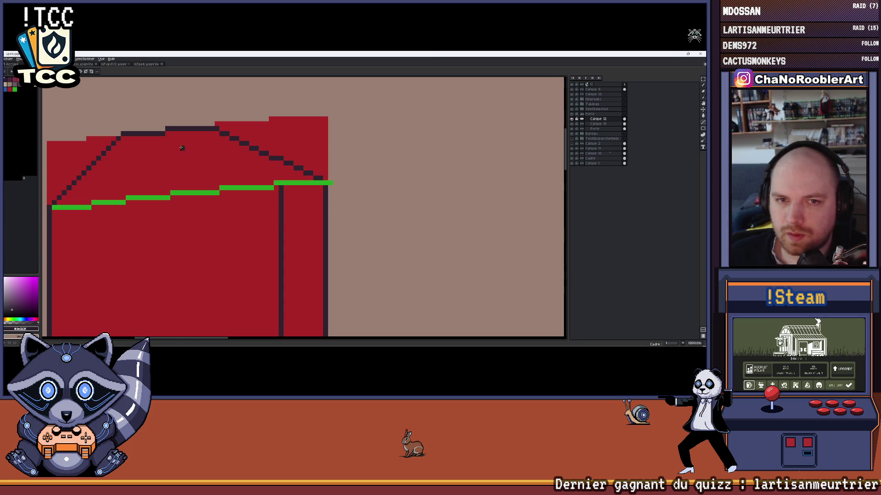
{"action": "scroll", "coordinate": [282, 205], "scroll_direction": "right", "scroll_amount": 1}
{"action": "scroll", "coordinate": [282, 205], "scroll_direction": "down", "scroll_amount": 1}
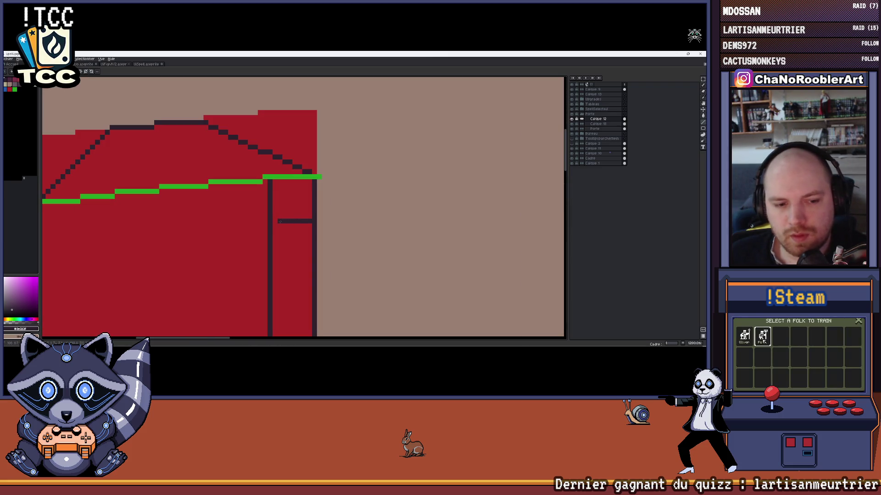
{"action": "key", "text": "ctrl+z"}
Draw the door's inner roof line: a short vertical stroke joined to a horizontal line
{"action": "left_click_drag", "start_coordinate": [161, 136], "coordinate": [161, 162]}
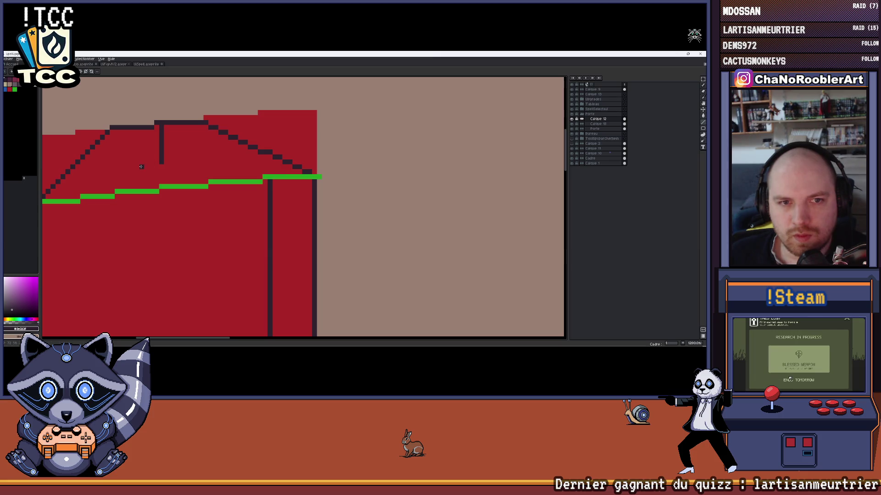
{"action": "left_click_drag", "start_coordinate": [157, 166], "coordinate": [206, 167]}
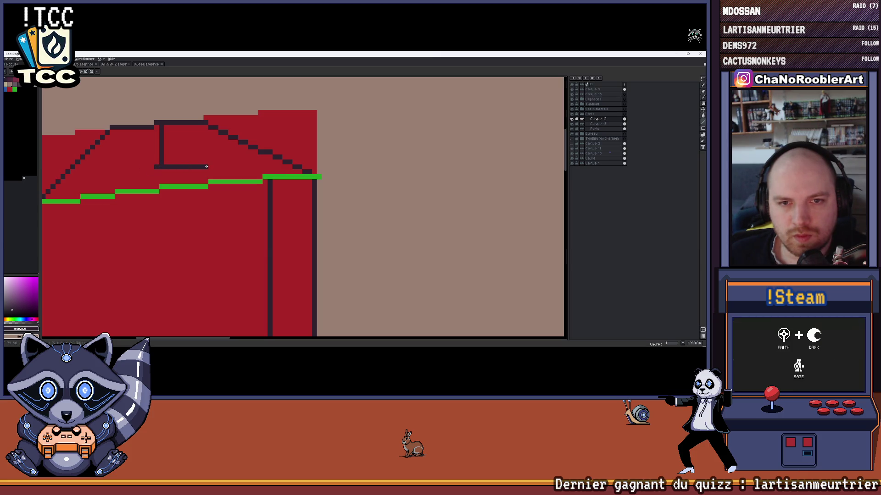
{"action": "scroll", "coordinate": [207, 167], "scroll_direction": "left", "scroll_amount": 3}
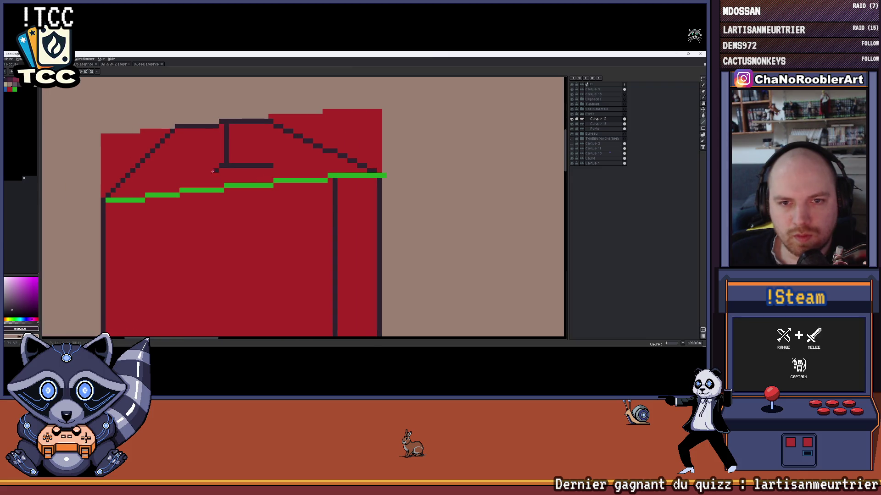
{"action": "mouse_move", "coordinate": [179, 170]}
{"action": "left_mouse_down"}
{"action": "mouse_move", "coordinate": [236, 157]}
{"action": "mouse_move", "coordinate": [177, 215]}
{"action": "mouse_move", "coordinate": [192, 200]}
{"action": "left_mouse_up"}
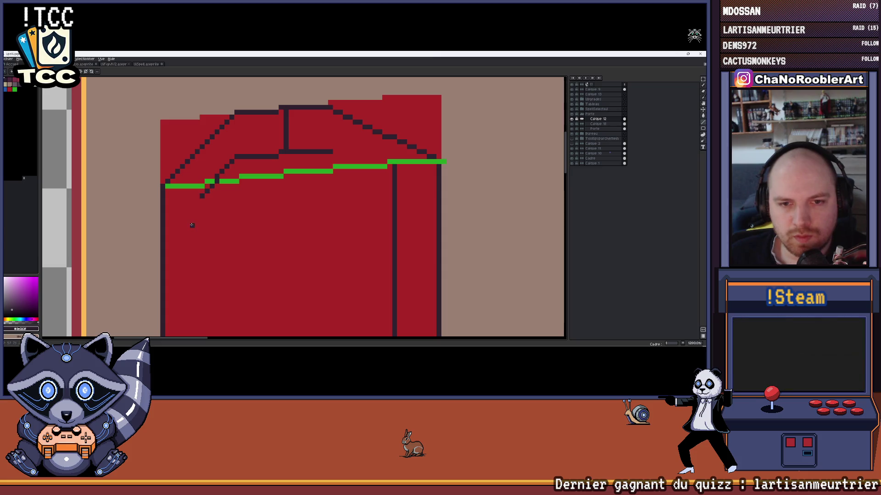
{"action": "scroll", "coordinate": [187, 215], "scroll_direction": "down", "scroll_amount": 2}
{"action": "scroll", "coordinate": [186, 220], "scroll_direction": "down", "scroll_amount": 1}
{"action": "scroll", "coordinate": [186, 219], "scroll_direction": "down", "scroll_amount": 1}
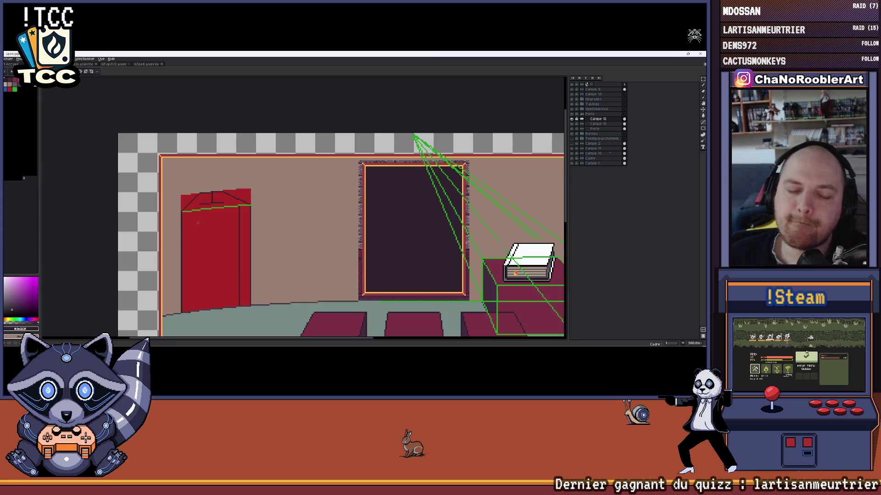
{"action": "scroll", "coordinate": [197, 224], "scroll_direction": "up", "scroll_amount": 3}
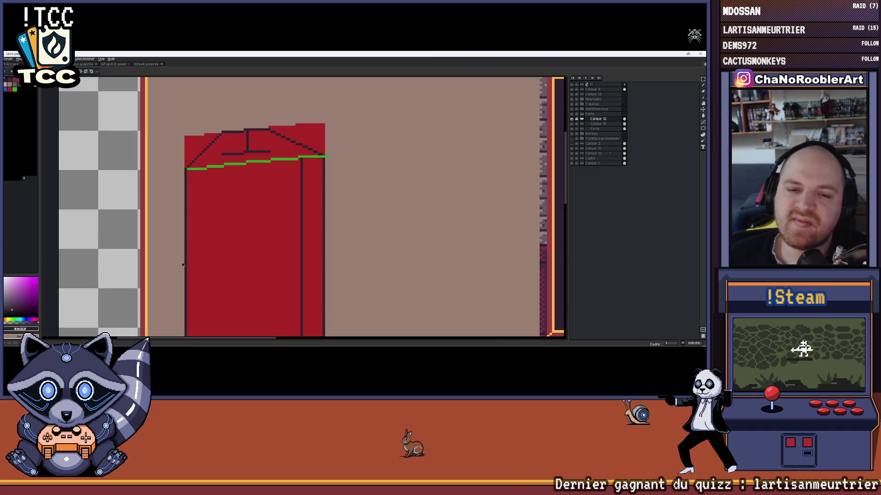
{"action": "scroll", "coordinate": [194, 247], "scroll_direction": "up", "scroll_amount": 2}
{"action": "scroll", "coordinate": [148, 232], "scroll_direction": "down", "scroll_amount": 3}
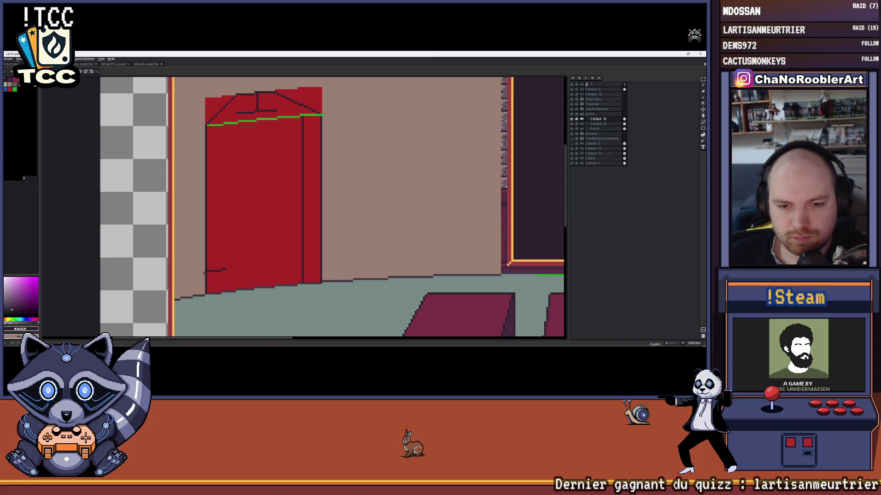
{"action": "scroll", "coordinate": [208, 273], "scroll_direction": "up", "scroll_amount": 2}
Draw a dark vertical line down the door's left side and join it up to the roof line
{"action": "left_click_drag", "start_coordinate": [205, 270], "coordinate": [287, 266]}
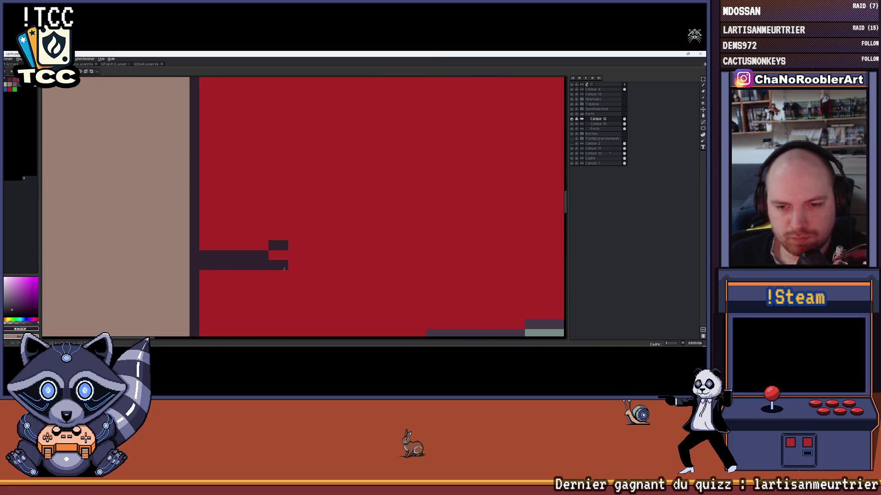
{"action": "scroll", "coordinate": [285, 268], "scroll_direction": "down", "scroll_amount": 1}
{"action": "scroll", "coordinate": [286, 267], "scroll_direction": "up", "scroll_amount": 1}
{"action": "scroll", "coordinate": [248, 254], "scroll_direction": "up", "scroll_amount": 1}
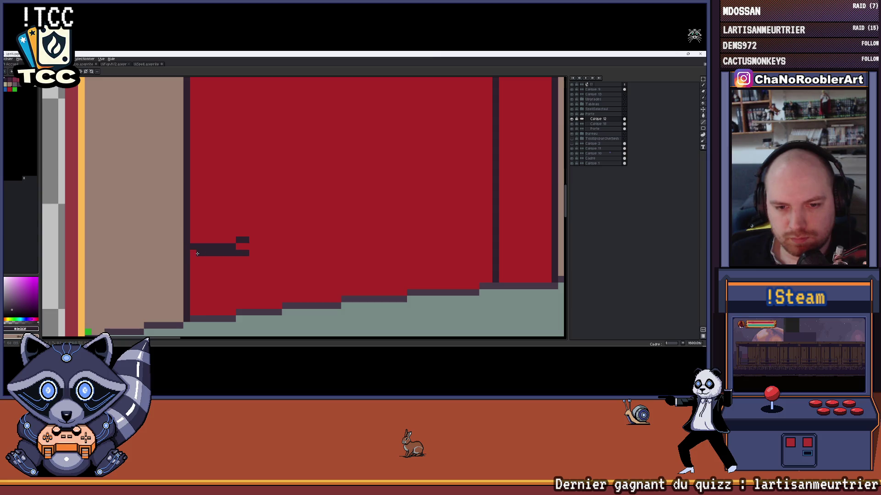
{"action": "key", "text": "ctrl+z"}
{"action": "left_click_drag", "start_coordinate": [246, 309], "coordinate": [248, 159]}
{"action": "scroll", "coordinate": [248, 160], "scroll_direction": "down", "scroll_amount": 3}
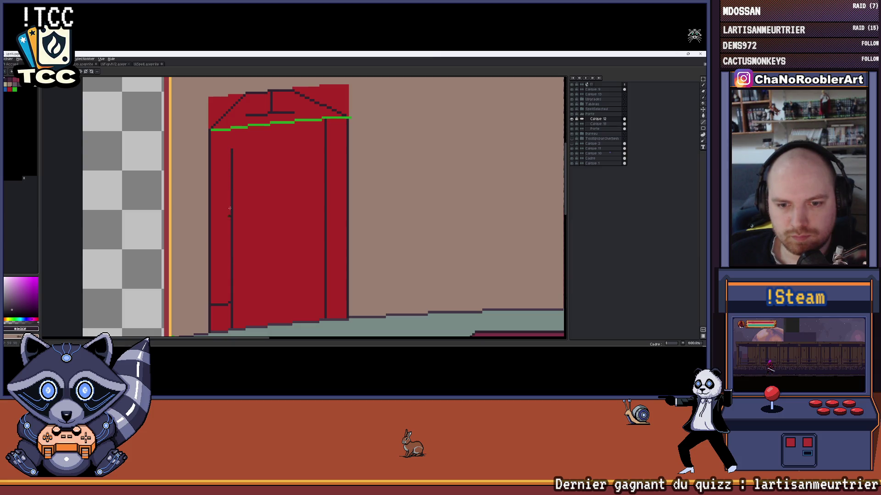
{"action": "scroll", "coordinate": [230, 209], "scroll_direction": "up", "scroll_amount": 1}
{"action": "scroll", "coordinate": [230, 208], "scroll_direction": "up", "scroll_amount": 2}
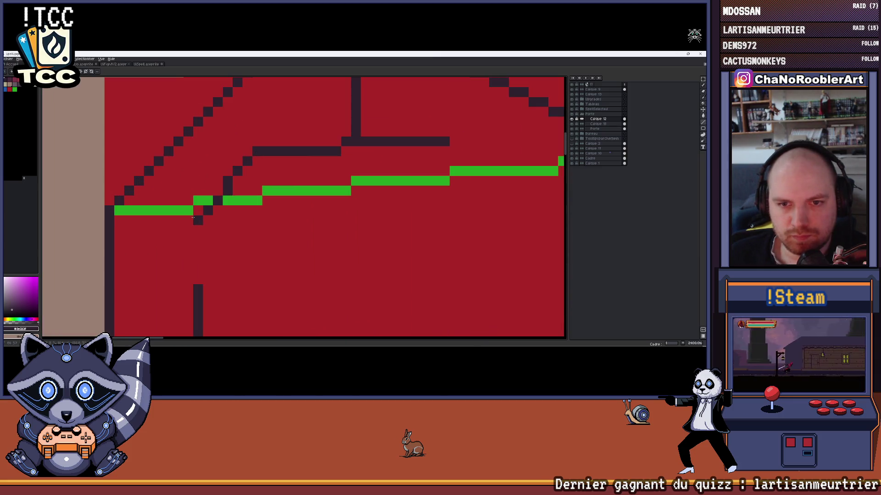
{"action": "left_click", "coordinate": [198, 210]}
{"action": "left_click_drag", "start_coordinate": [198, 220], "coordinate": [196, 282]}
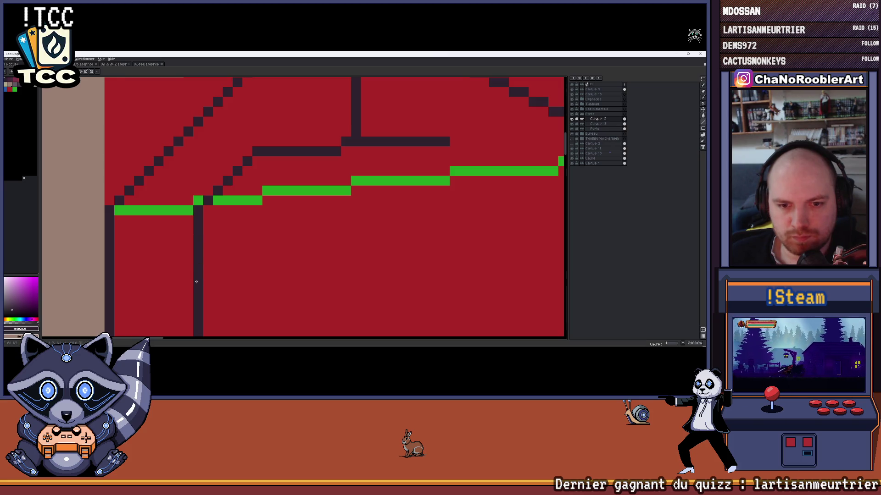
{"action": "scroll", "coordinate": [195, 281], "scroll_direction": "down", "scroll_amount": 3}
{"action": "scroll", "coordinate": [195, 282], "scroll_direction": "down", "scroll_amount": 1}
{"action": "scroll", "coordinate": [249, 172], "scroll_direction": "down", "scroll_amount": 2}
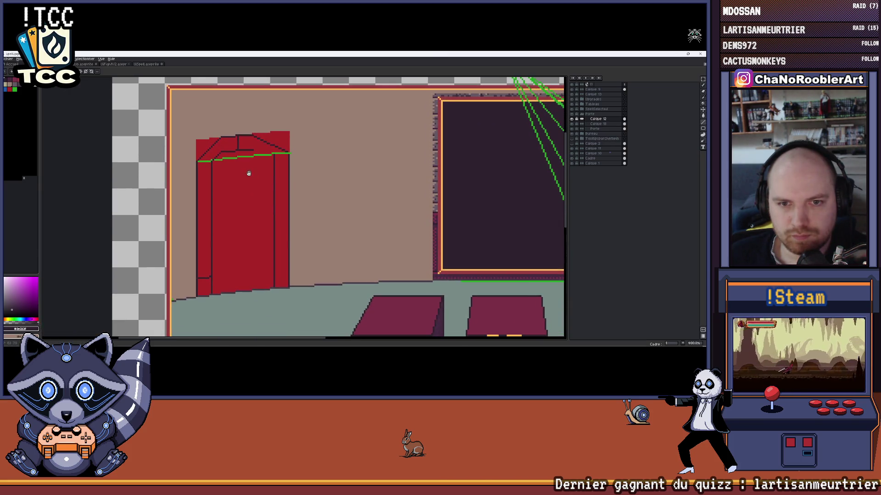
{"action": "scroll", "coordinate": [212, 163], "scroll_direction": "up", "scroll_amount": 2}
{"action": "scroll", "coordinate": [215, 163], "scroll_direction": "up", "scroll_amount": 1}
{"action": "scroll", "coordinate": [246, 170], "scroll_direction": "down", "scroll_amount": 3}
{"action": "scroll", "coordinate": [254, 191], "scroll_direction": "up", "scroll_amount": 1}
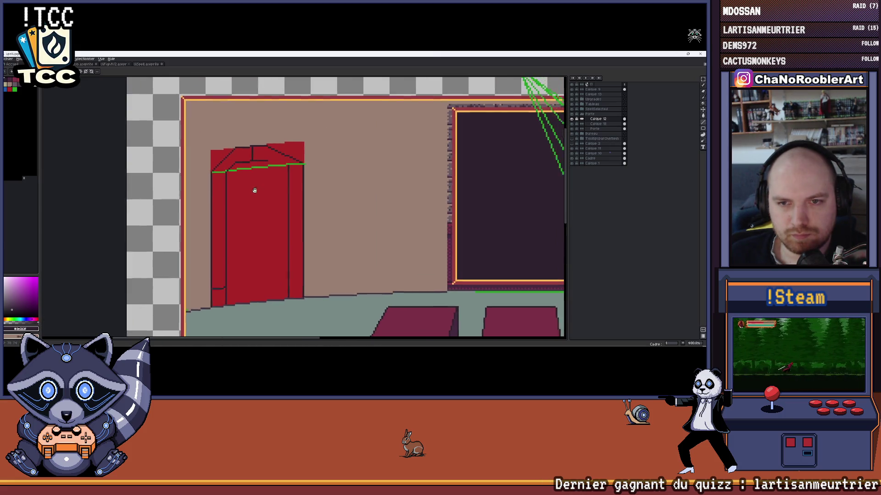
{"action": "scroll", "coordinate": [277, 173], "scroll_direction": "up", "scroll_amount": 1}
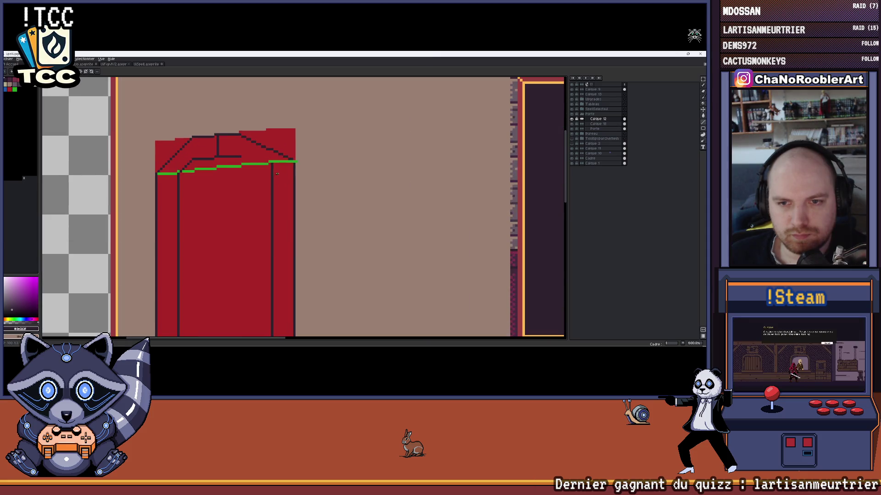
{"action": "scroll", "coordinate": [277, 174], "scroll_direction": "up", "scroll_amount": 1}
{"action": "scroll", "coordinate": [272, 167], "scroll_direction": "up", "scroll_amount": 2}
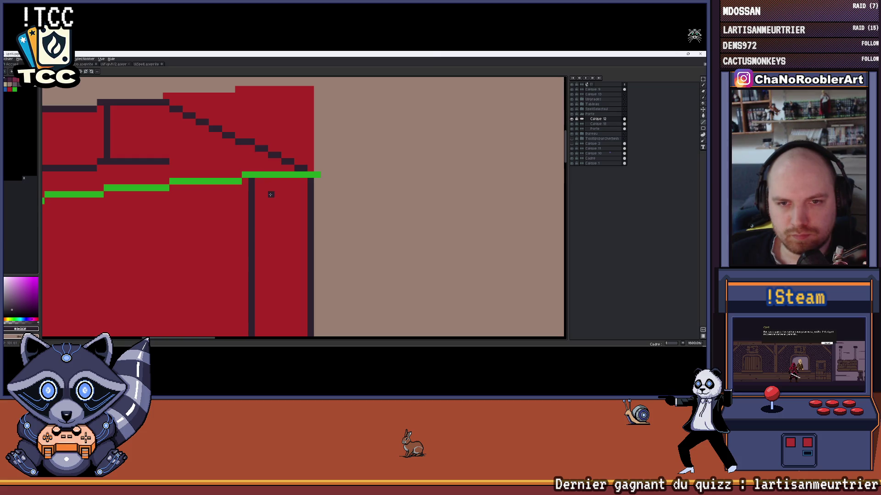
{"action": "scroll", "coordinate": [270, 195], "scroll_direction": "down", "scroll_amount": 2}
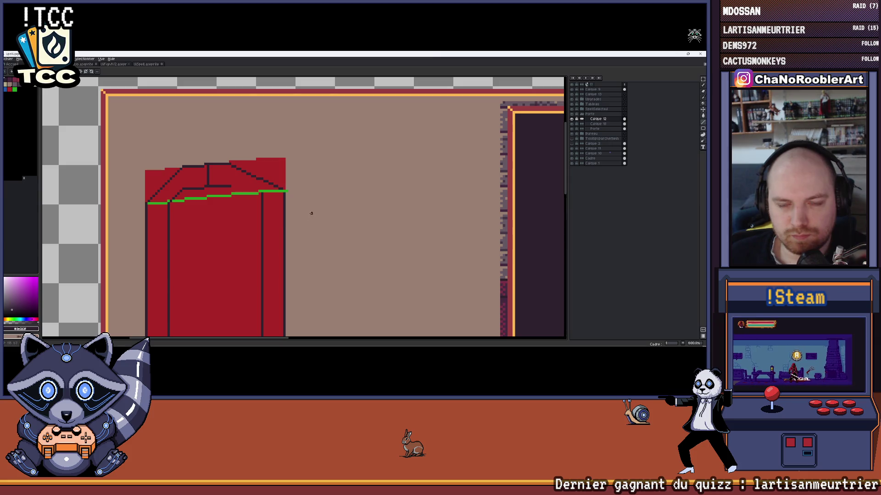
{"action": "scroll", "coordinate": [284, 204], "scroll_direction": "up", "scroll_amount": 2}
{"action": "scroll", "coordinate": [284, 204], "scroll_direction": "up", "scroll_amount": 1}
Draw a stepped dark diagonal from the inner roof line, redoing its lower end several times
{"action": "mouse_move", "coordinate": [138, 160]}
{"action": "left_mouse_down"}
{"action": "mouse_move", "coordinate": [219, 220]}
{"action": "mouse_move", "coordinate": [221, 211]}
{"action": "left_mouse_up"}
{"action": "key", "text": "ctrl+z"}
{"action": "left_click", "coordinate": [219, 197]}
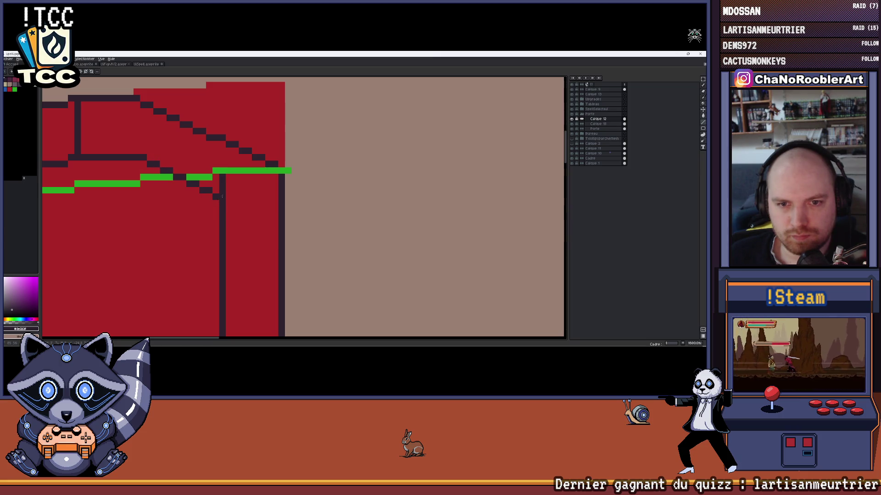
{"action": "key", "text": "ctrl+z"}
{"action": "left_click_drag", "start_coordinate": [174, 177], "coordinate": [230, 197]}
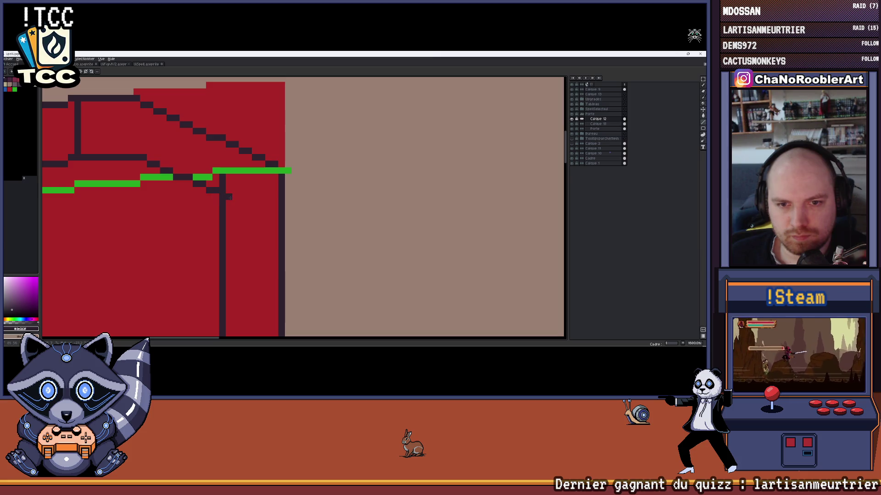
{"action": "key", "text": "ctrl+z"}
Settle on the shorter diagonal and extend it toward the right edge with single dark pixels
{"action": "left_click_drag", "start_coordinate": [159, 174], "coordinate": [254, 231]}
{"action": "key", "text": "ctrl+z"}
{"action": "key", "text": "ctrl+z"}
{"action": "left_click", "coordinate": [179, 187]}
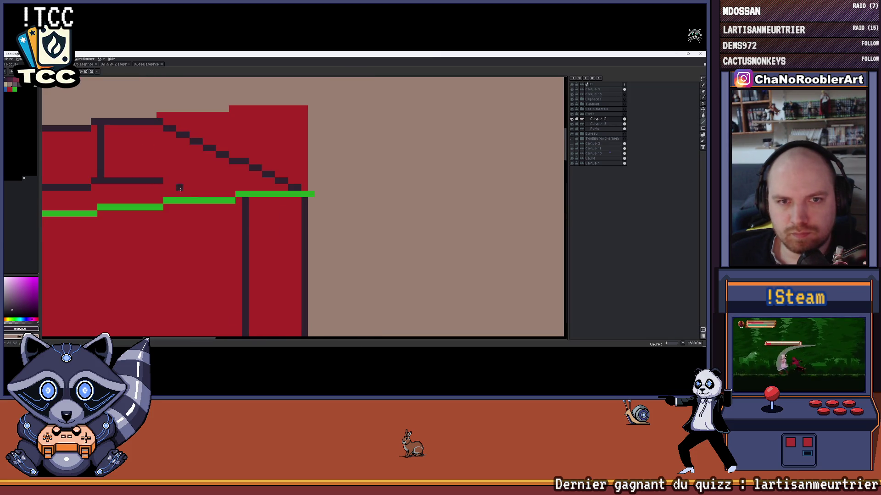
{"action": "left_click", "coordinate": [173, 187]}
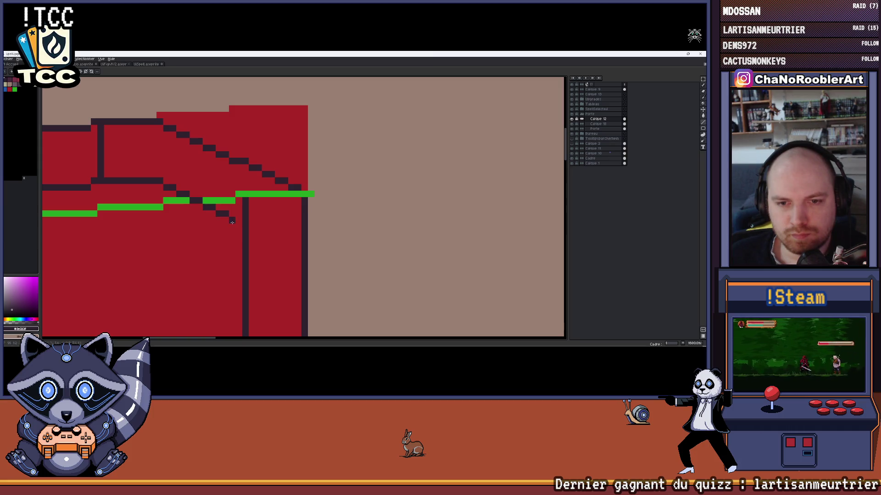
{"action": "key", "text": "b"}
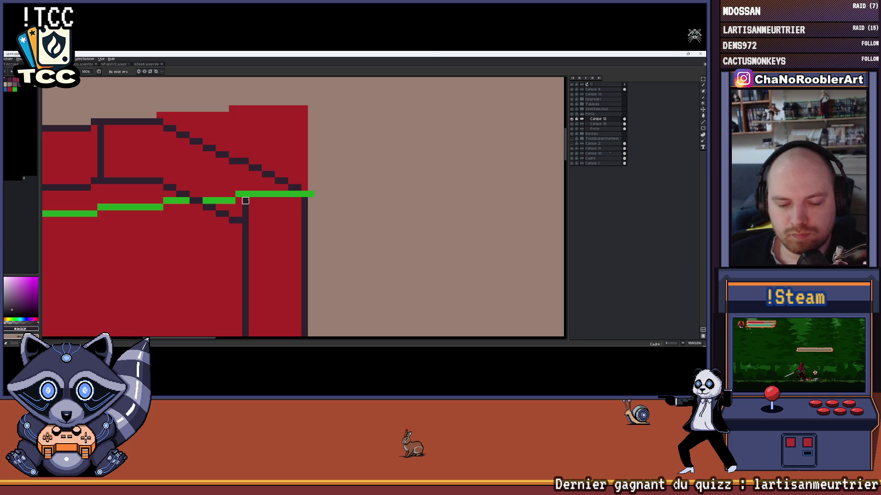
{"action": "scroll", "coordinate": [245, 220], "scroll_direction": "down", "scroll_amount": 5}
{"action": "scroll", "coordinate": [245, 220], "scroll_direction": "down", "scroll_amount": 3}
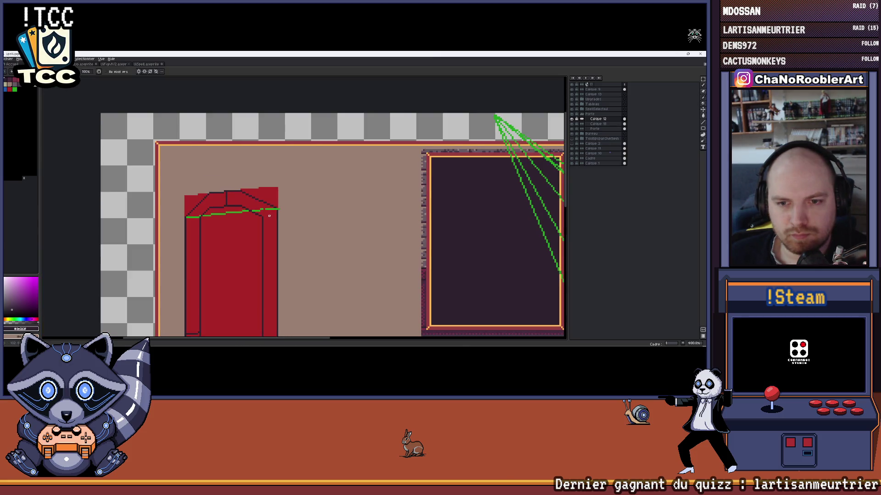
{"action": "left_click_drag", "start_coordinate": [274, 226], "coordinate": [276, 172]}
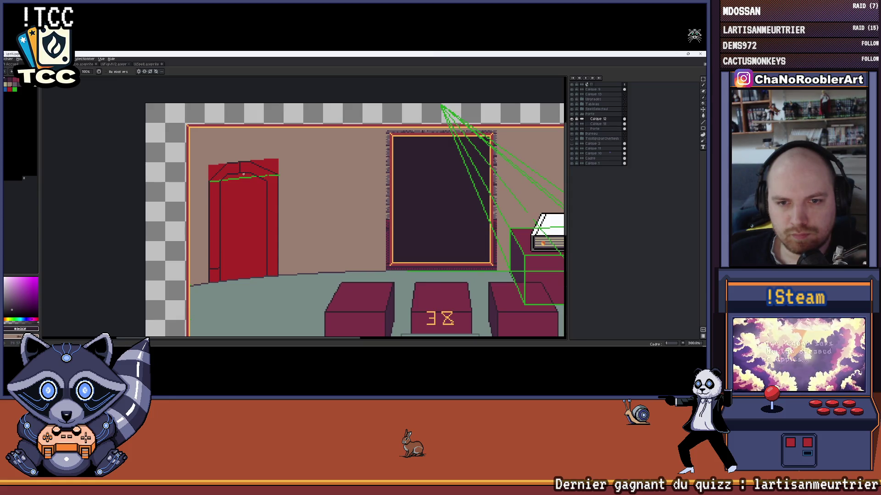
{"action": "scroll", "coordinate": [242, 173], "scroll_direction": "up", "scroll_amount": 1}
{"action": "scroll", "coordinate": [243, 174], "scroll_direction": "up", "scroll_amount": 1}
{"action": "scroll", "coordinate": [245, 180], "scroll_direction": "up", "scroll_amount": 1}
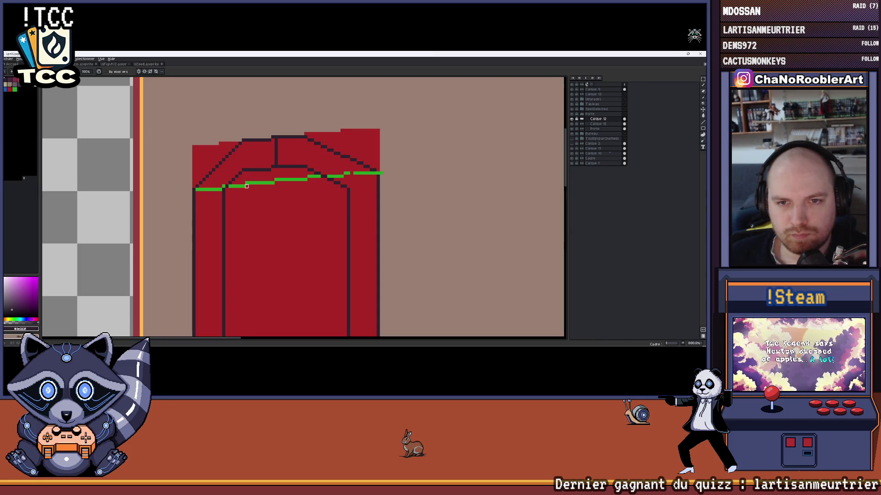
{"action": "scroll", "coordinate": [233, 149], "scroll_direction": "down", "scroll_amount": 1}
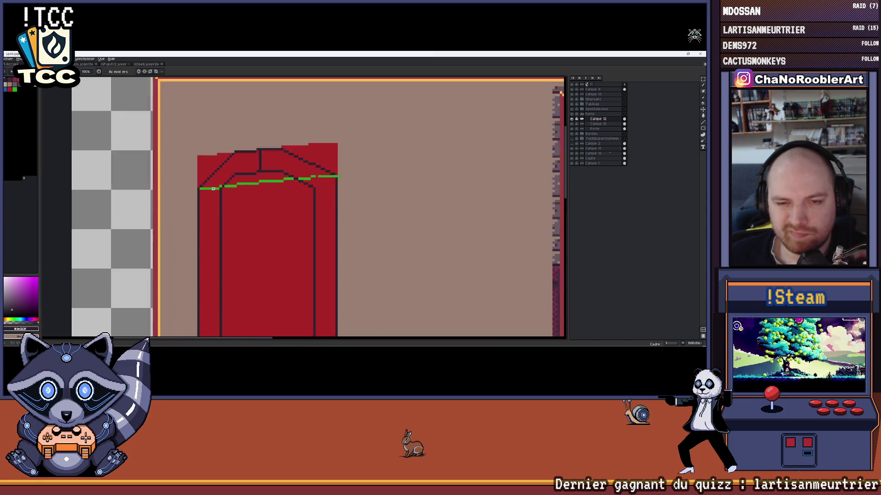
{"action": "scroll", "coordinate": [233, 149], "scroll_direction": "down", "scroll_amount": 2}
{"action": "scroll", "coordinate": [217, 179], "scroll_direction": "down", "scroll_amount": 1}
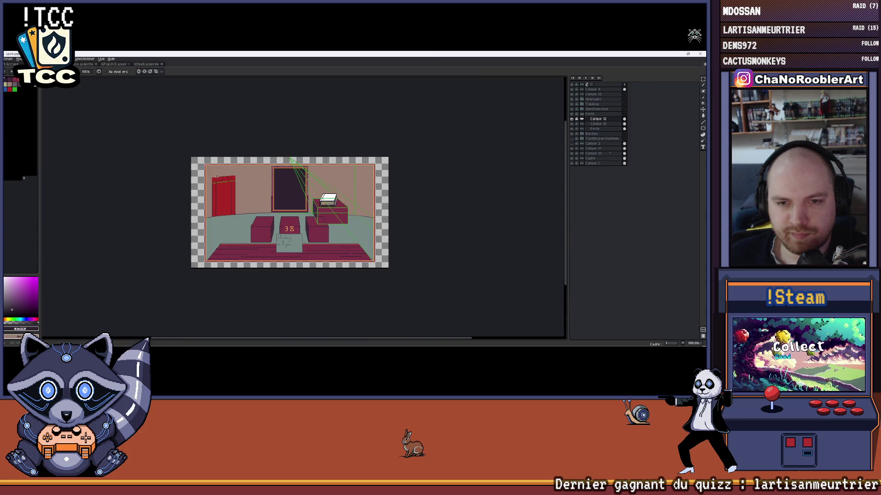
{"action": "scroll", "coordinate": [218, 179], "scroll_direction": "up", "scroll_amount": 1}
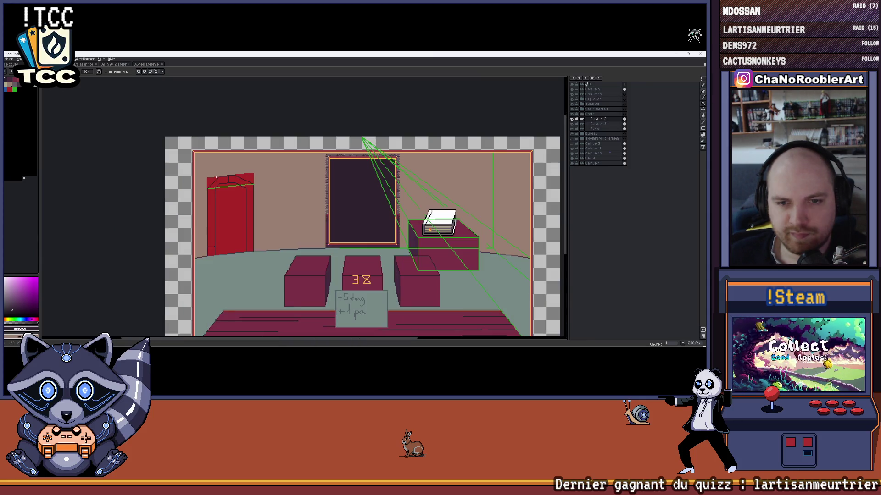
{"action": "left_click", "coordinate": [574, 126]}
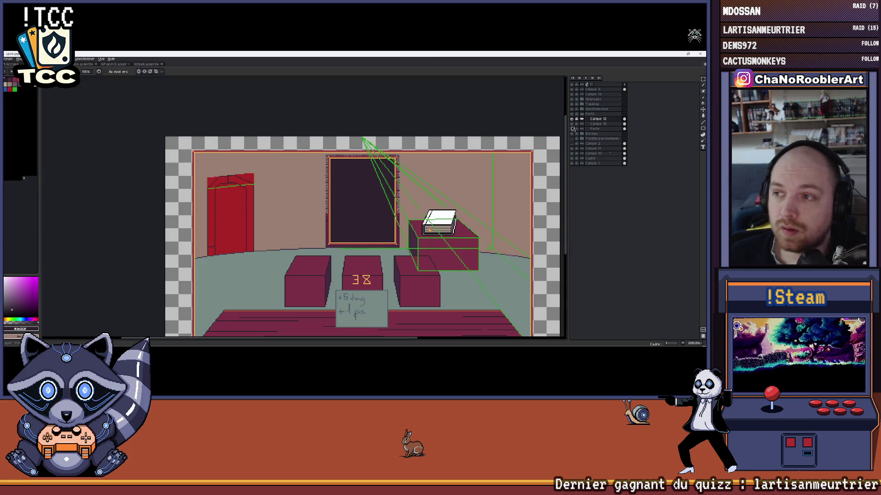
{"action": "left_click", "coordinate": [573, 129]}
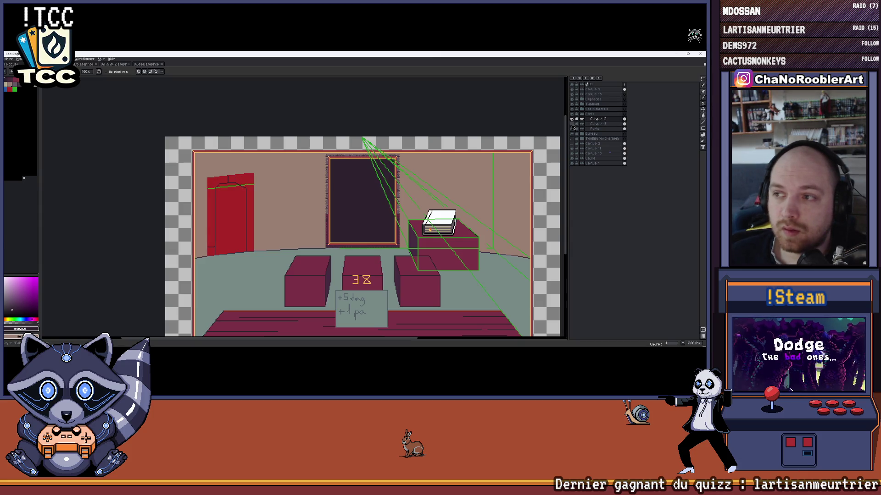
{"action": "left_click", "coordinate": [572, 121]}
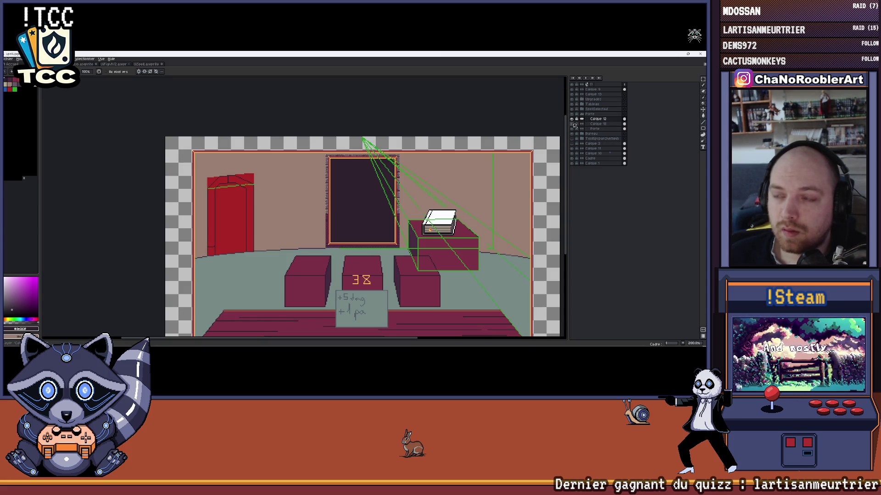
{"action": "left_click", "coordinate": [574, 122]}
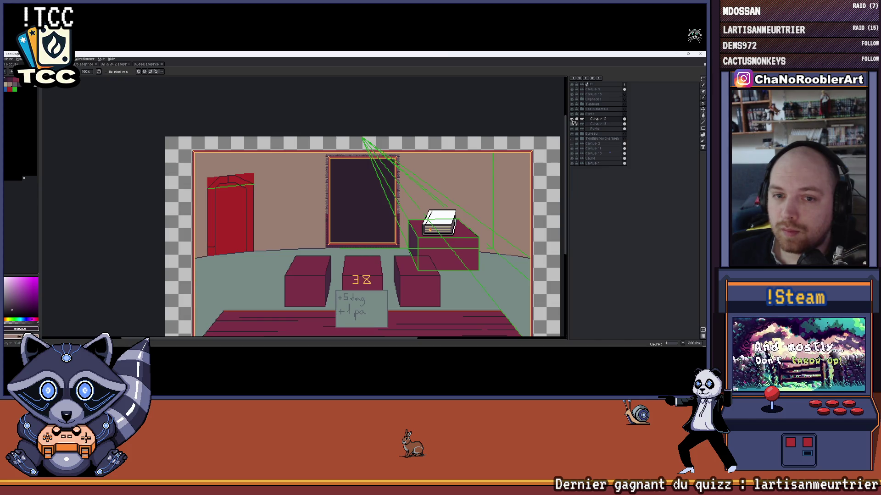
{"action": "scroll", "coordinate": [210, 200], "scroll_direction": "up", "scroll_amount": 2}
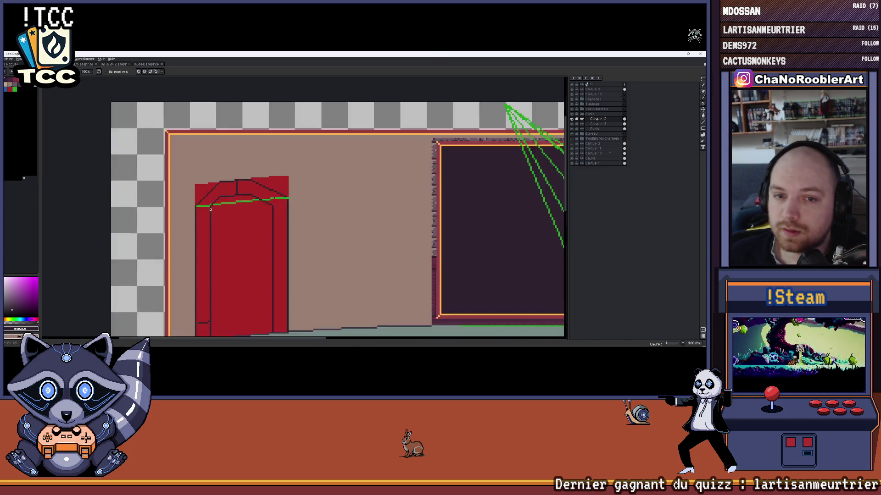
{"action": "scroll", "coordinate": [211, 200], "scroll_direction": "up", "scroll_amount": 2}
{"action": "scroll", "coordinate": [210, 203], "scroll_direction": "up", "scroll_amount": 2}
Erase the green guide line running across the top of the red door
{"action": "key", "text": "b"}
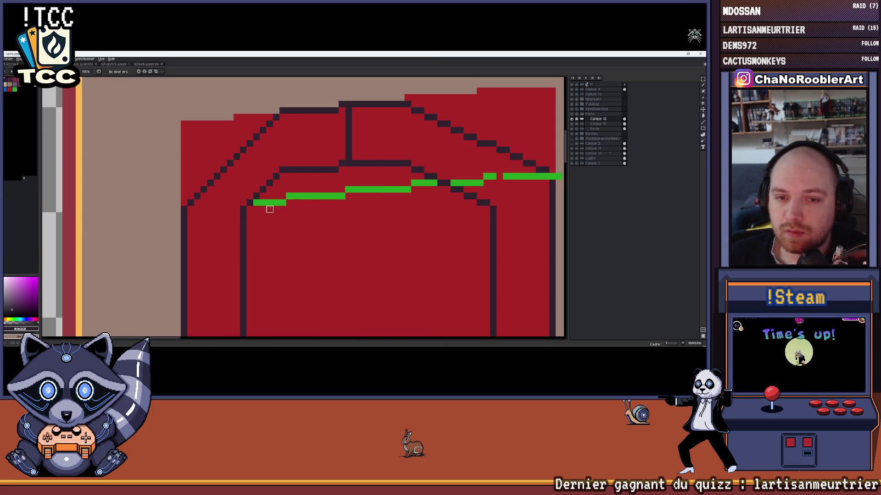
{"action": "key", "text": "ctrl+z"}
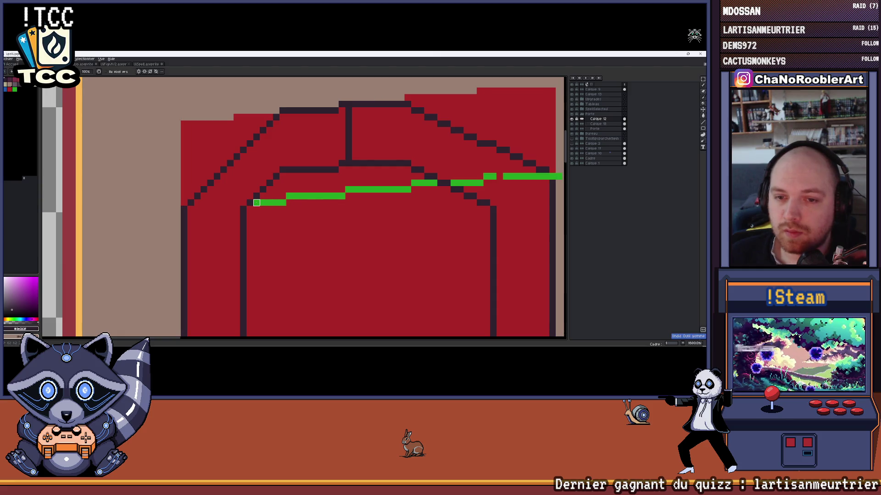
{"action": "left_click_drag", "start_coordinate": [256, 202], "coordinate": [421, 182]}
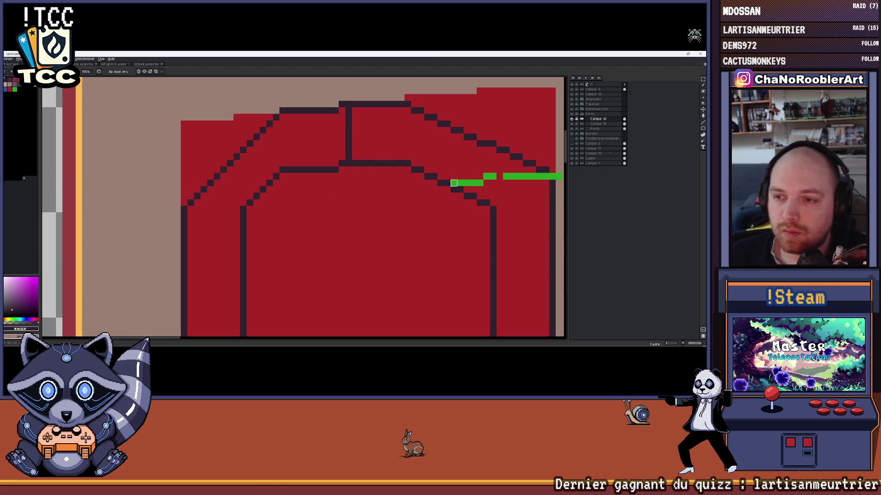
{"action": "scroll", "coordinate": [420, 192], "scroll_direction": "right", "scroll_amount": 3}
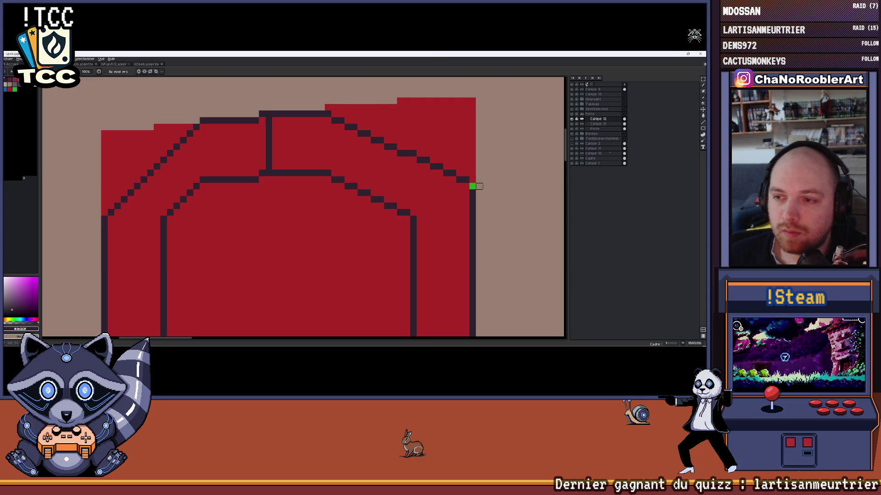
{"action": "scroll", "coordinate": [441, 227], "scroll_direction": "down", "scroll_amount": 2}
{"action": "scroll", "coordinate": [414, 220], "scroll_direction": "down", "scroll_amount": 2}
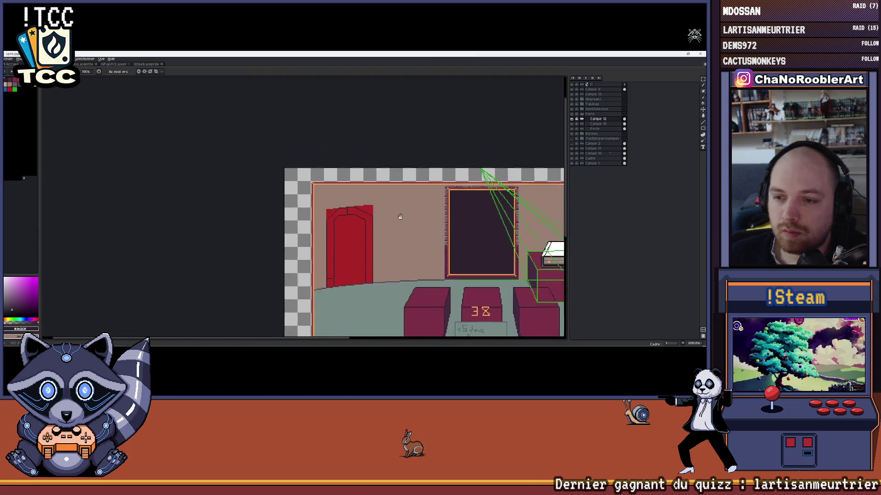
{"action": "scroll", "coordinate": [392, 200], "scroll_direction": "down", "scroll_amount": 2}
{"action": "left_click_drag", "start_coordinate": [388, 189], "coordinate": [383, 170]}
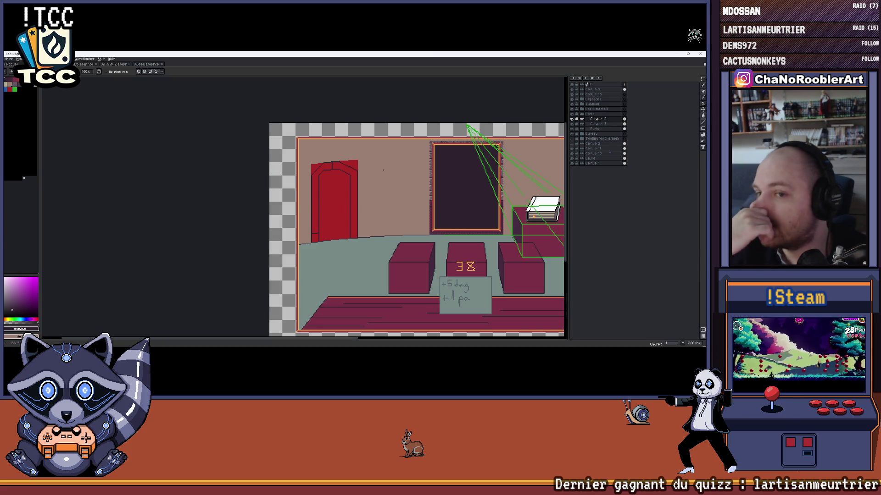
{"action": "scroll", "coordinate": [382, 170], "scroll_direction": "up", "scroll_amount": 1}
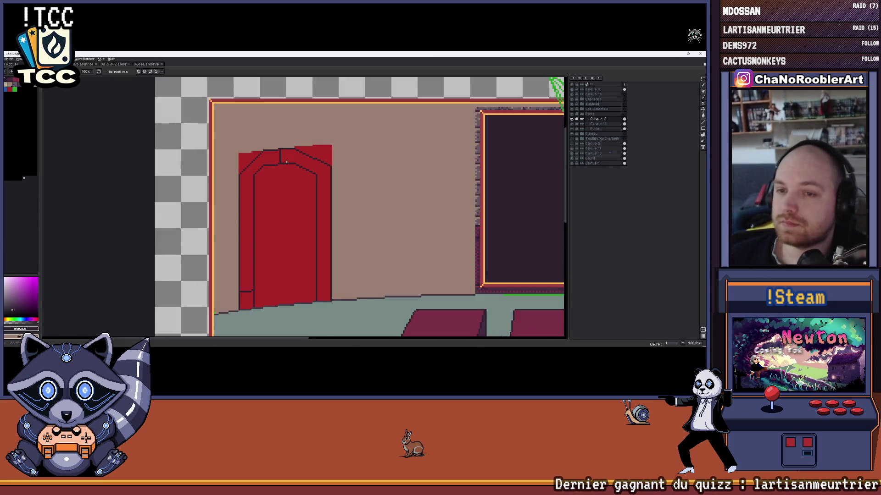
{"action": "scroll", "coordinate": [279, 170], "scroll_direction": "up", "scroll_amount": 1}
{"action": "scroll", "coordinate": [328, 172], "scroll_direction": "up", "scroll_amount": 1}
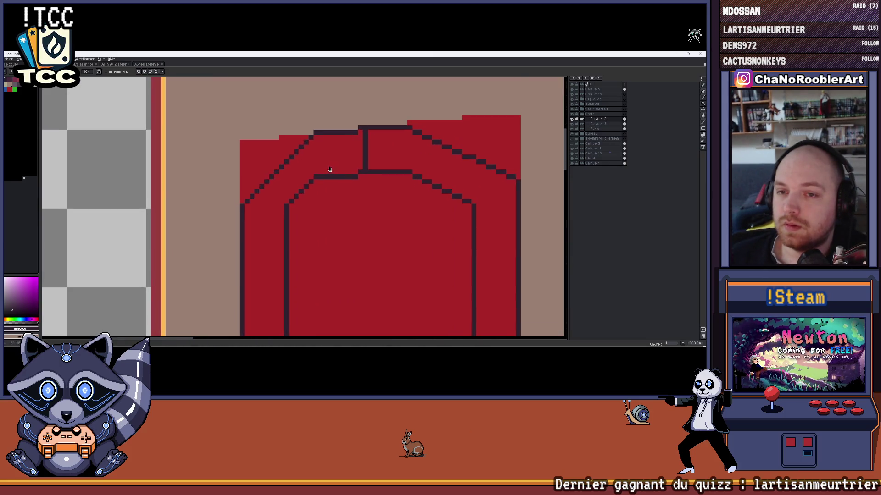
{"action": "scroll", "coordinate": [328, 173], "scroll_direction": "down", "scroll_amount": 1}
{"action": "scroll", "coordinate": [347, 176], "scroll_direction": "up", "scroll_amount": 1}
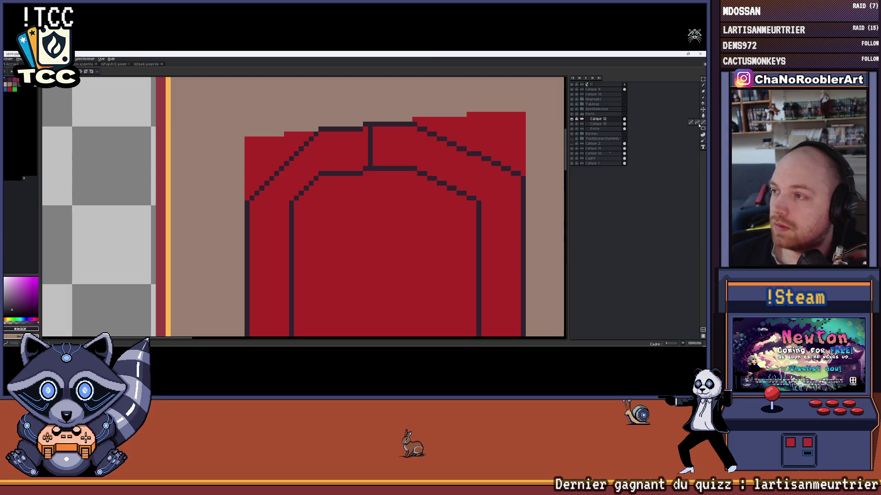
{"action": "scroll", "coordinate": [417, 142], "scroll_direction": "up", "scroll_amount": 1}
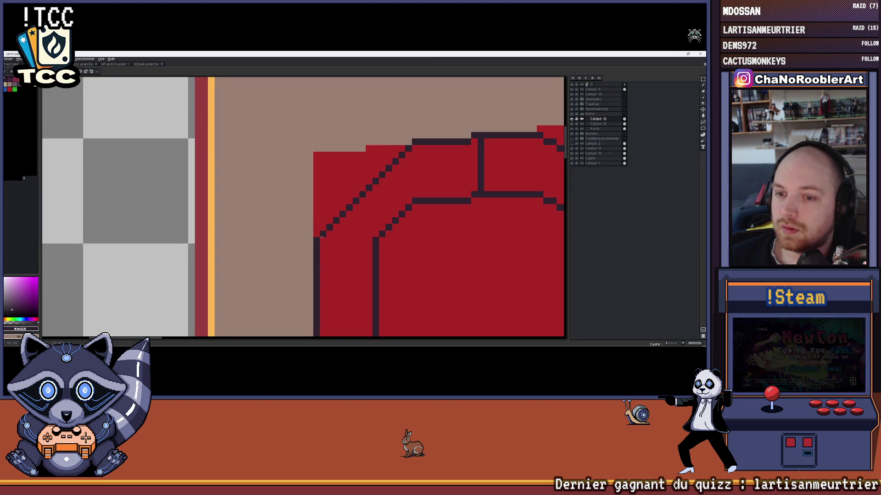
Add dark pixels along the door's upper-left arch edge with the pencil
{"action": "left_click_drag", "start_coordinate": [321, 235], "coordinate": [337, 172]}
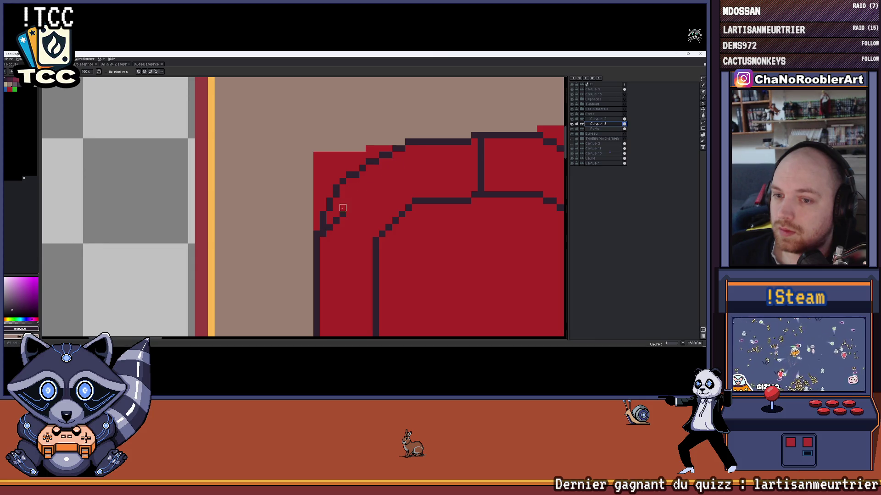
{"action": "scroll", "coordinate": [323, 235], "scroll_direction": "down", "scroll_amount": 5}
{"action": "scroll", "coordinate": [376, 211], "scroll_direction": "down", "scroll_amount": 1}
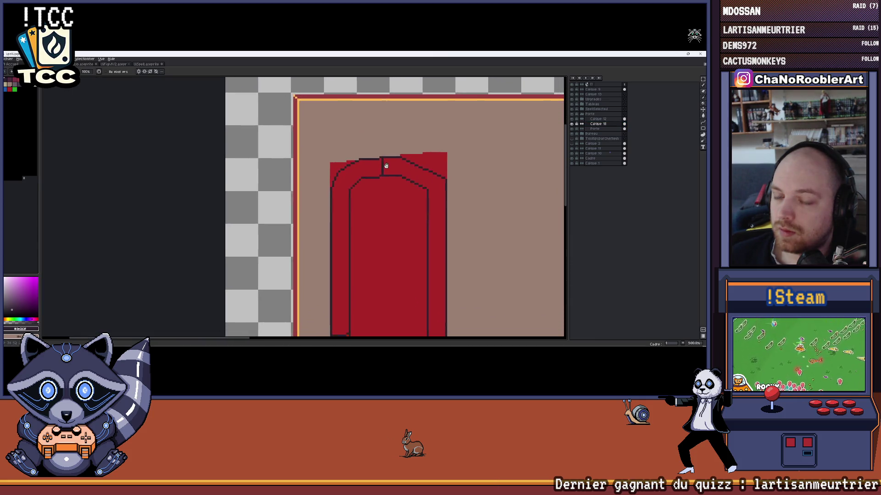
{"action": "scroll", "coordinate": [385, 167], "scroll_direction": "down", "scroll_amount": 1}
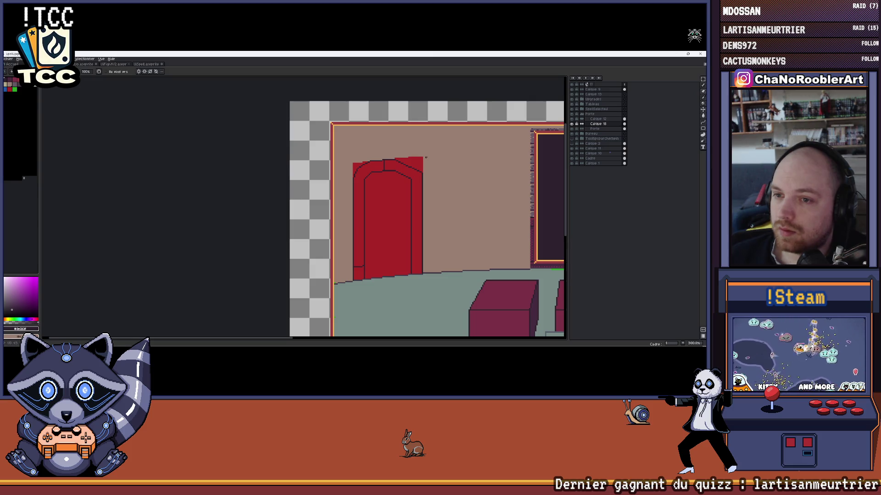
{"action": "scroll", "coordinate": [426, 157], "scroll_direction": "down", "scroll_amount": 1}
{"action": "scroll", "coordinate": [376, 158], "scroll_direction": "up", "scroll_amount": 1}
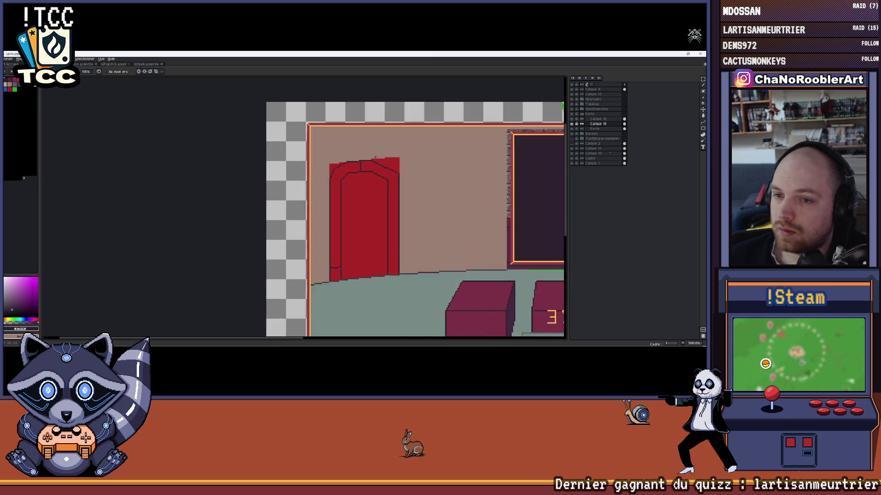
{"action": "scroll", "coordinate": [379, 156], "scroll_direction": "up", "scroll_amount": 1}
{"action": "scroll", "coordinate": [381, 155], "scroll_direction": "up", "scroll_amount": 1}
{"action": "scroll", "coordinate": [381, 155], "scroll_direction": "down", "scroll_amount": 3}
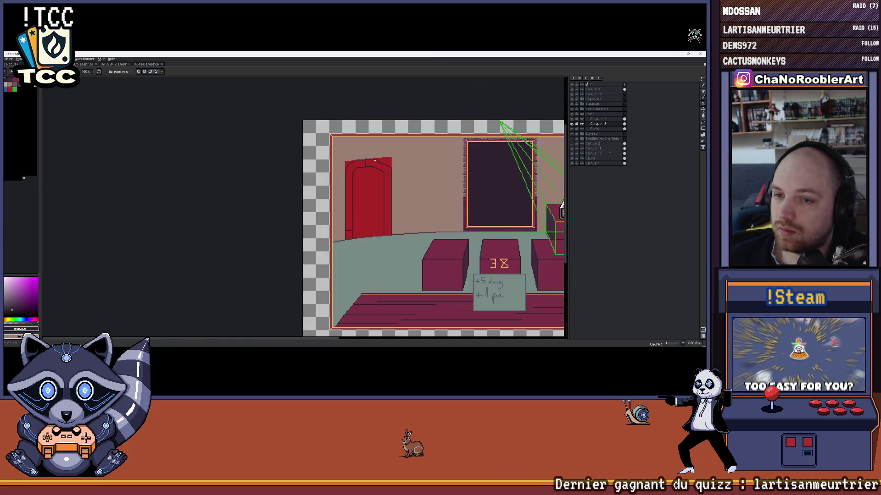
{"action": "scroll", "coordinate": [361, 168], "scroll_direction": "up", "scroll_amount": 2}
{"action": "scroll", "coordinate": [346, 165], "scroll_direction": "up", "scroll_amount": 1}
{"action": "scroll", "coordinate": [403, 165], "scroll_direction": "up", "scroll_amount": 1}
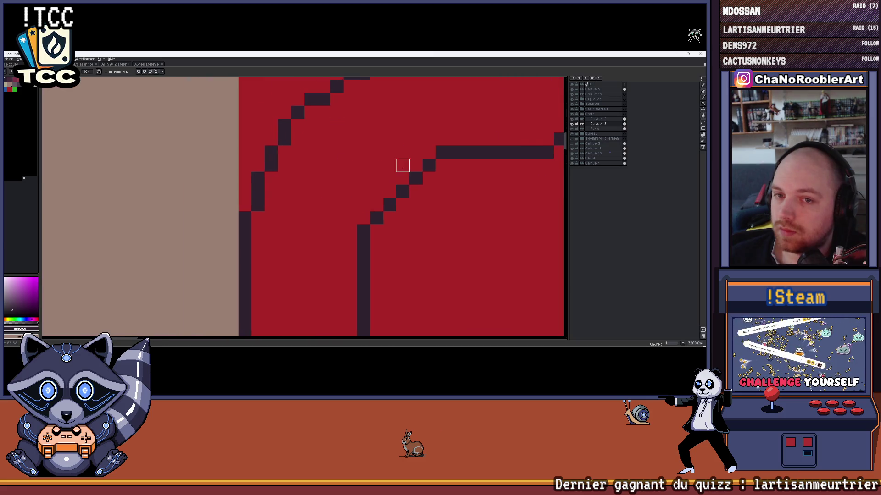
{"action": "scroll", "coordinate": [357, 181], "scroll_direction": "down", "scroll_amount": 1}
{"action": "key", "text": "g"}
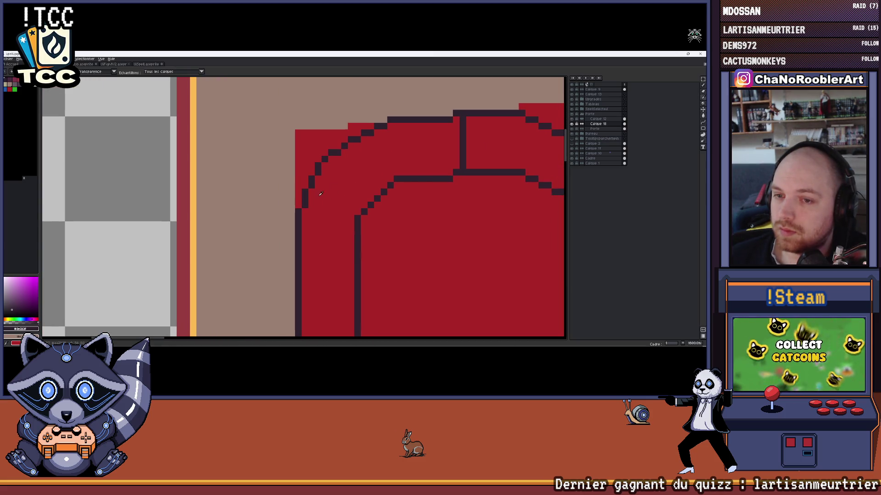
{"action": "key", "text": "p"}
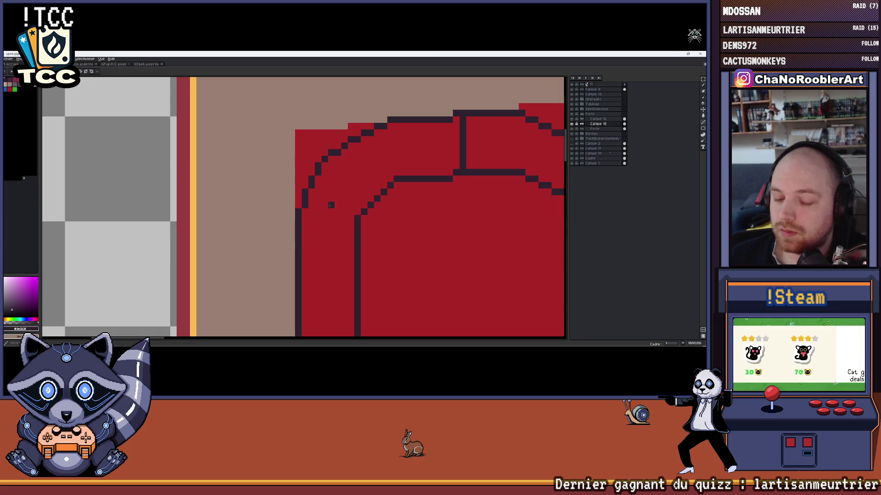
{"action": "scroll", "coordinate": [356, 195], "scroll_direction": "up", "scroll_amount": 1}
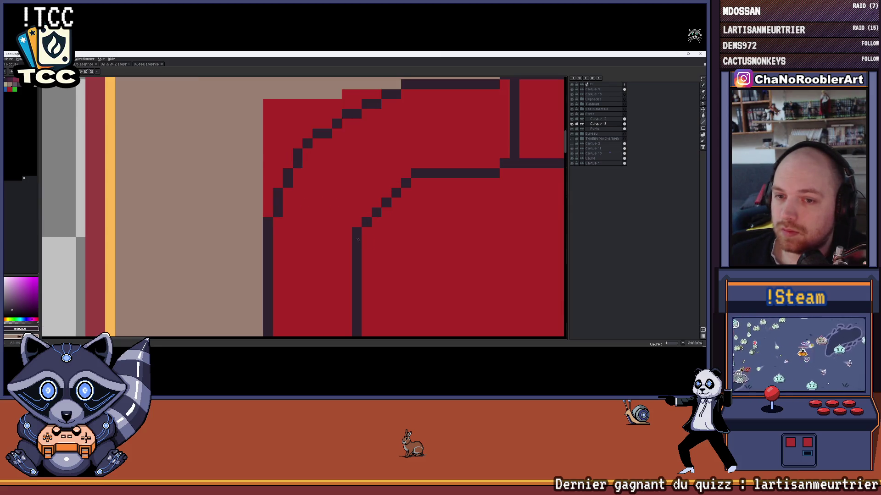
{"action": "left_click", "coordinate": [367, 203]}
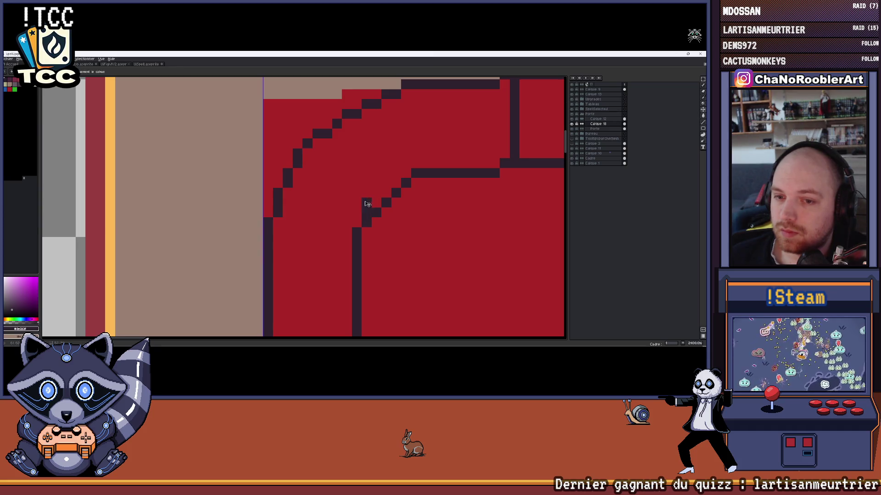
{"action": "key", "text": "ctrl+z"}
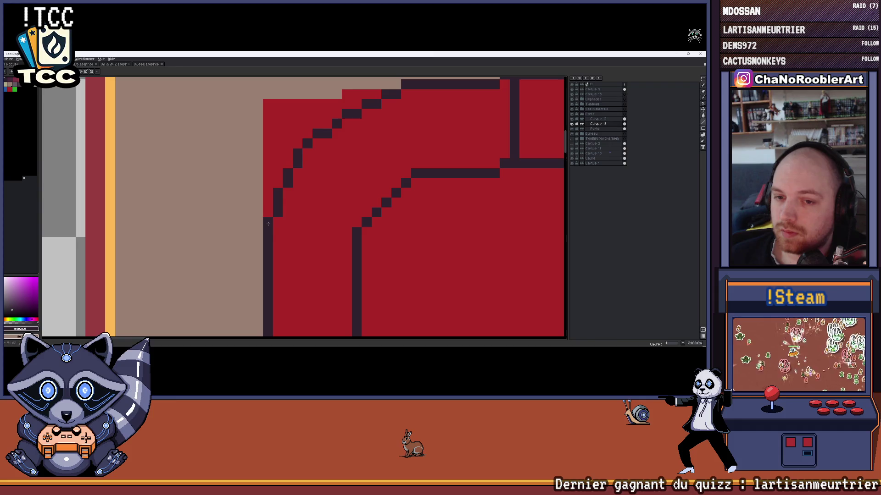
Close the gap in the inner arch line with single dark pixels, then select Calque 12
{"action": "left_click", "coordinate": [377, 203]}
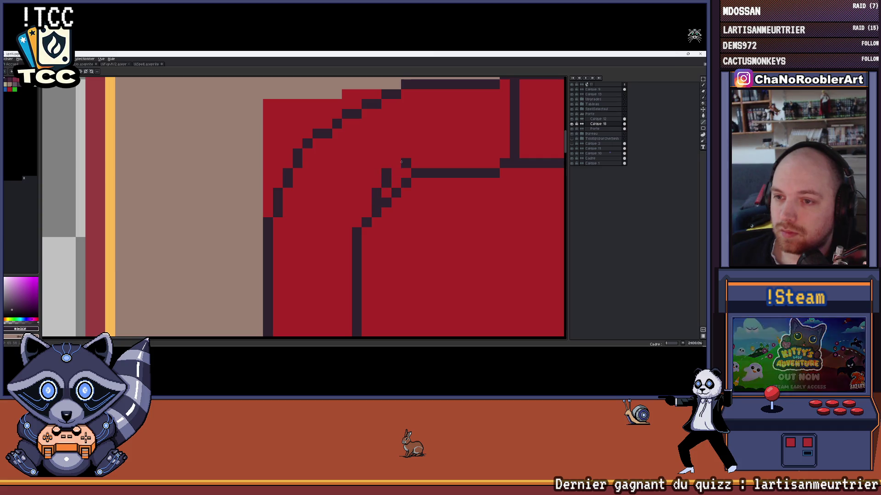
{"action": "left_click", "coordinate": [405, 172]}
{"action": "scroll", "coordinate": [403, 169], "scroll_direction": "down", "scroll_amount": 2}
{"action": "scroll", "coordinate": [385, 172], "scroll_direction": "up", "scroll_amount": 1}
{"action": "scroll", "coordinate": [359, 180], "scroll_direction": "up", "scroll_amount": 1}
{"action": "left_click", "coordinate": [353, 178]}
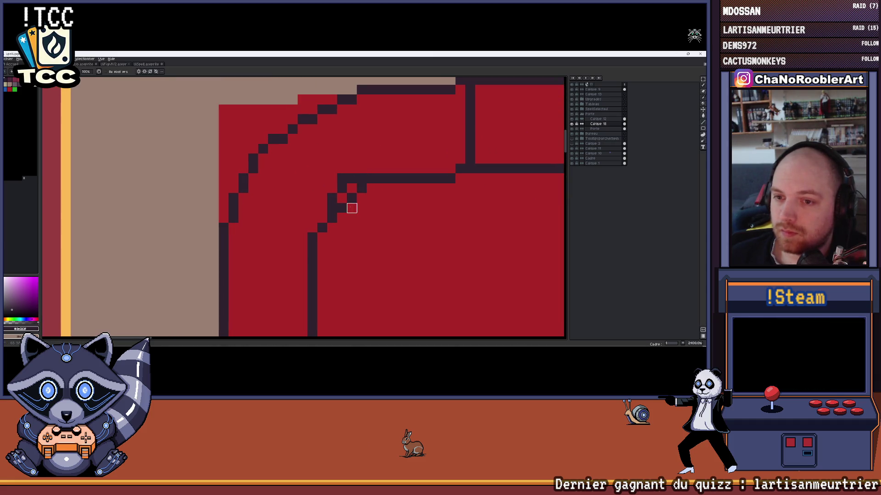
{"action": "left_click", "coordinate": [429, 180], "text": "ctrl"}
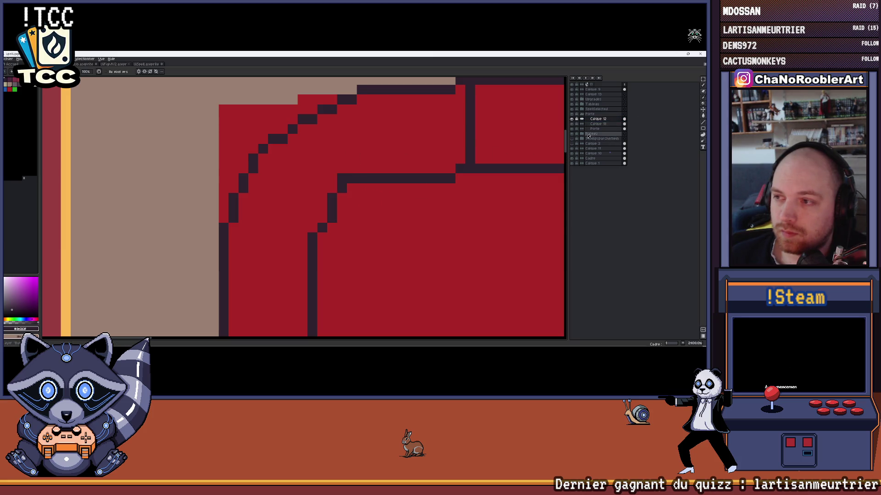
{"action": "right_click", "coordinate": [603, 121]}
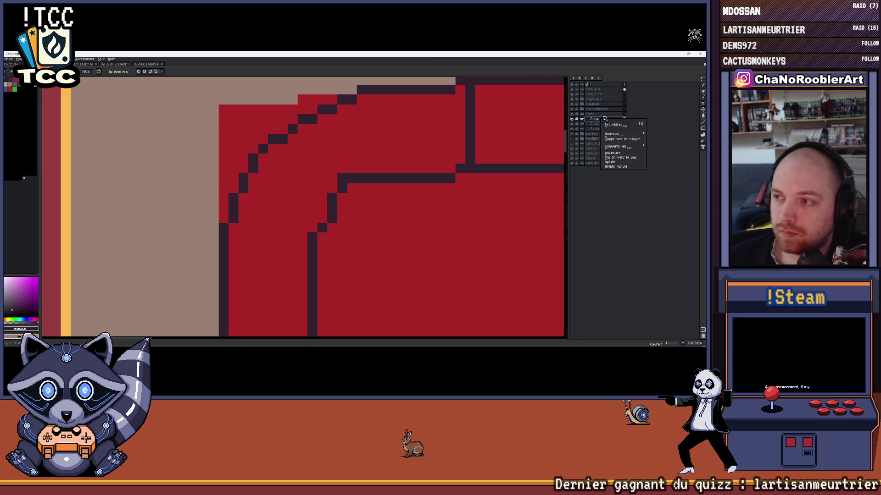
Merge Calque 12 down into the layer below and recolour stray outline corner pixels red
{"action": "left_click", "coordinate": [622, 160]}
{"action": "scroll", "coordinate": [342, 179], "scroll_direction": "down", "scroll_amount": 2}
{"action": "scroll", "coordinate": [394, 171], "scroll_direction": "down", "scroll_amount": 1}
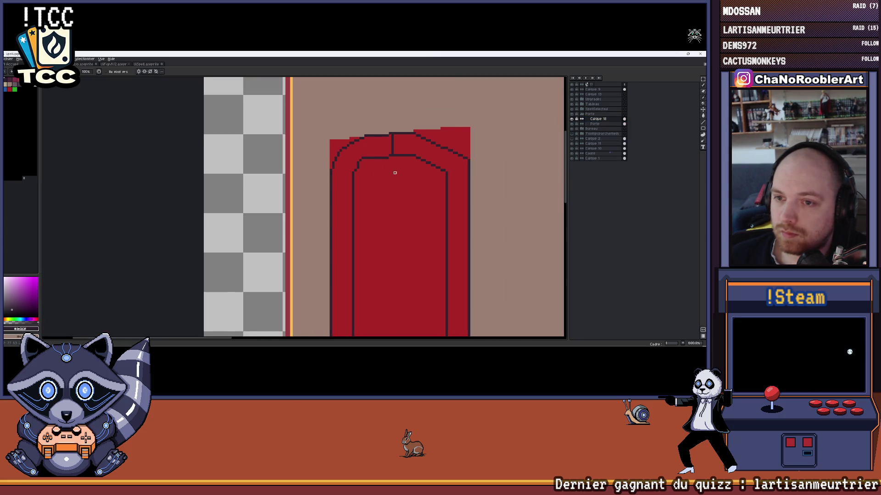
{"action": "scroll", "coordinate": [393, 172], "scroll_direction": "down", "scroll_amount": 1}
{"action": "scroll", "coordinate": [397, 177], "scroll_direction": "down", "scroll_amount": 1}
{"action": "scroll", "coordinate": [397, 177], "scroll_direction": "up", "scroll_amount": 1}
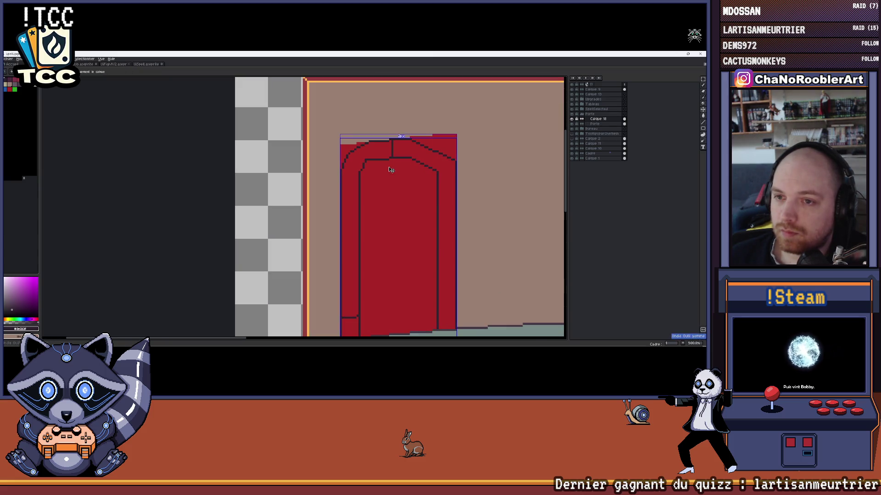
{"action": "scroll", "coordinate": [385, 166], "scroll_direction": "up", "scroll_amount": 1}
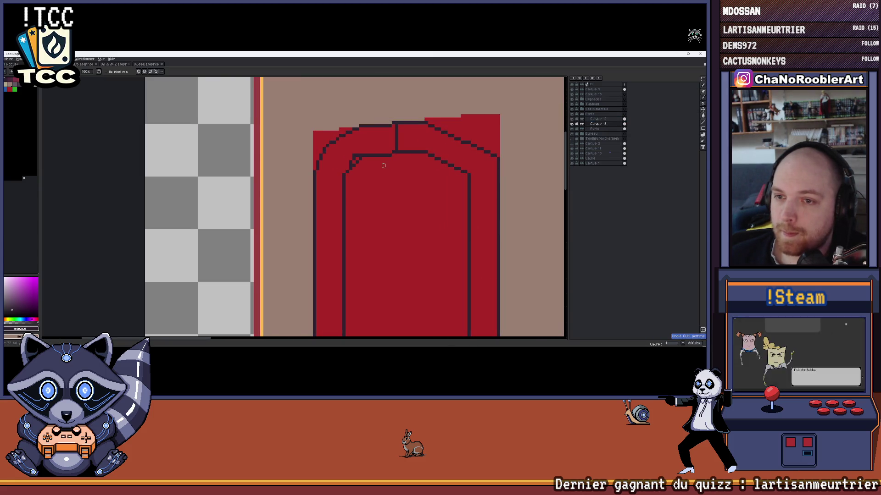
{"action": "scroll", "coordinate": [369, 153], "scroll_direction": "up", "scroll_amount": 1}
{"action": "left_click", "coordinate": [352, 159]}
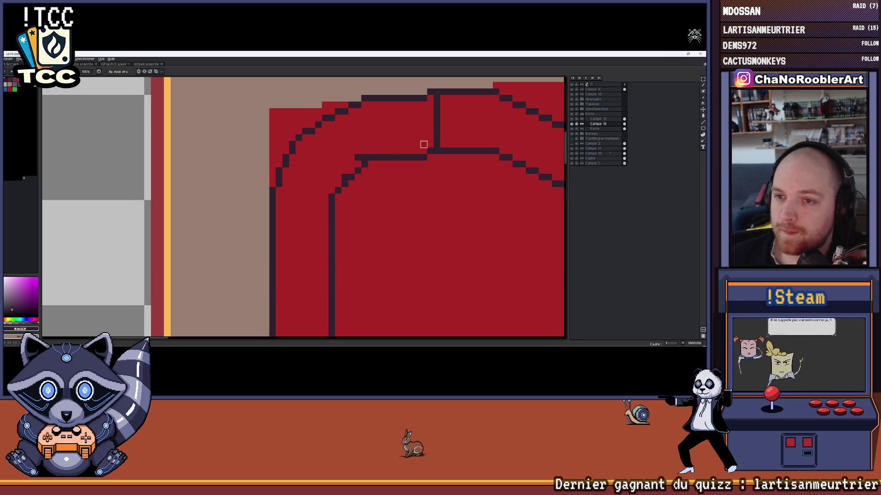
{"action": "right_click", "coordinate": [590, 121]}
{"action": "left_click", "coordinate": [601, 158]}
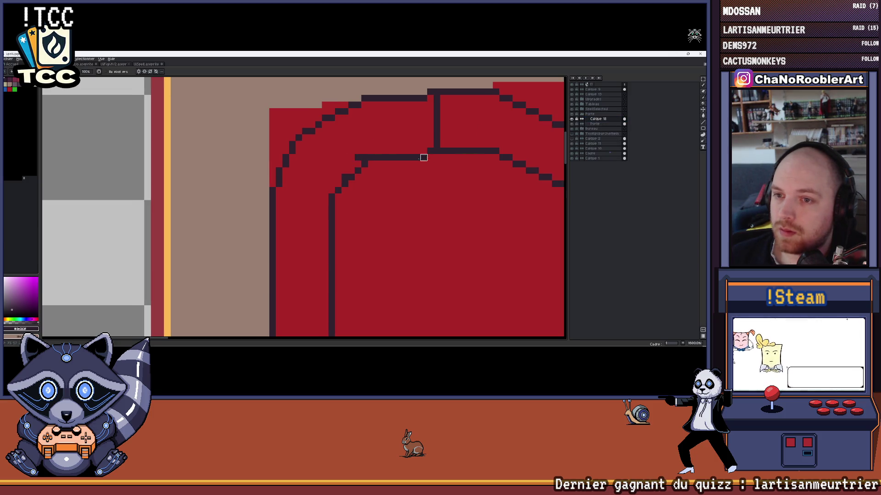
{"action": "left_click", "coordinate": [361, 158]}
{"action": "scroll", "coordinate": [357, 145], "scroll_direction": "down", "scroll_amount": 2}
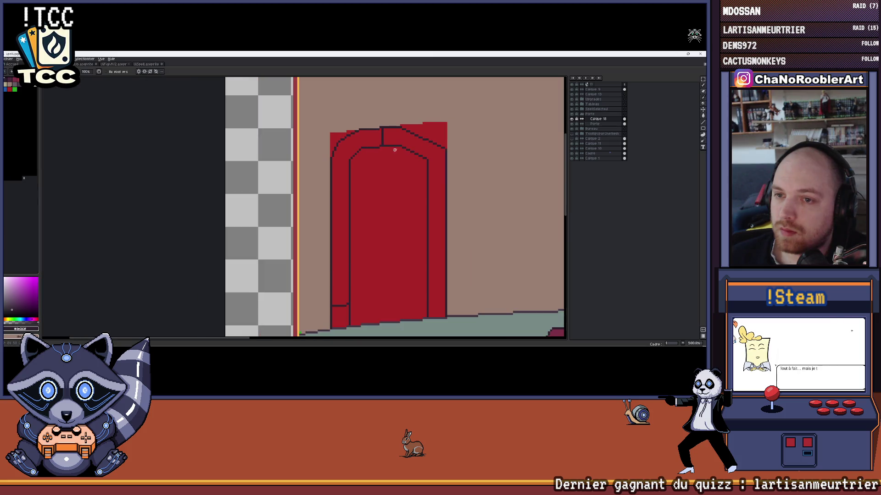
{"action": "scroll", "coordinate": [362, 171], "scroll_direction": "down", "scroll_amount": 1}
{"action": "scroll", "coordinate": [363, 171], "scroll_direction": "down", "scroll_amount": 1}
{"action": "scroll", "coordinate": [366, 167], "scroll_direction": "down", "scroll_amount": 1}
{"action": "scroll", "coordinate": [366, 167], "scroll_direction": "down", "scroll_amount": 1}
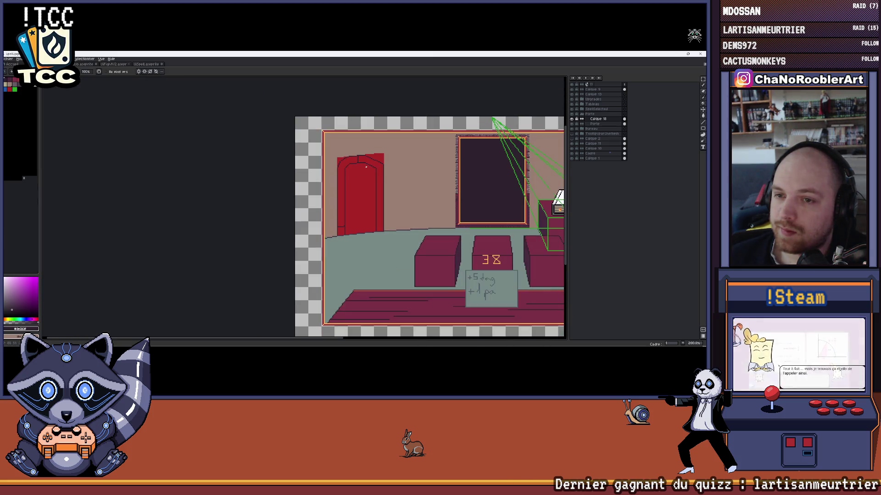
{"action": "scroll", "coordinate": [412, 166], "scroll_direction": "down", "scroll_amount": 1}
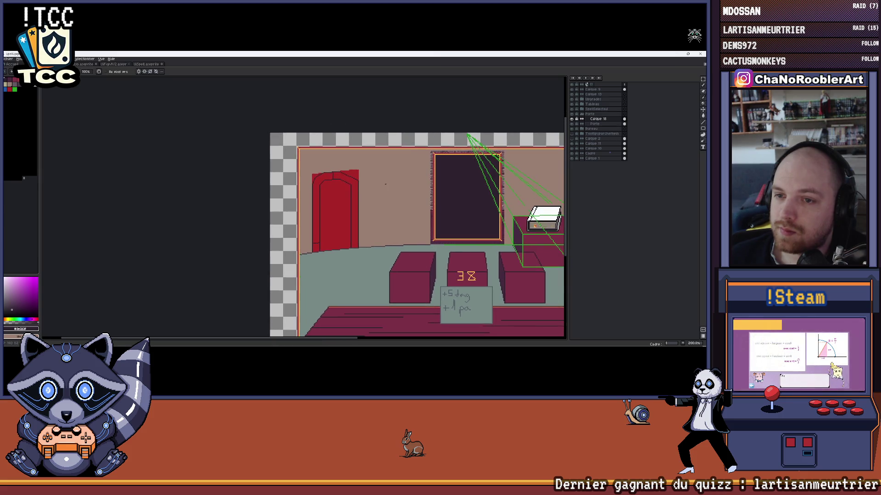
{"action": "scroll", "coordinate": [385, 183], "scroll_direction": "down", "scroll_amount": 1}
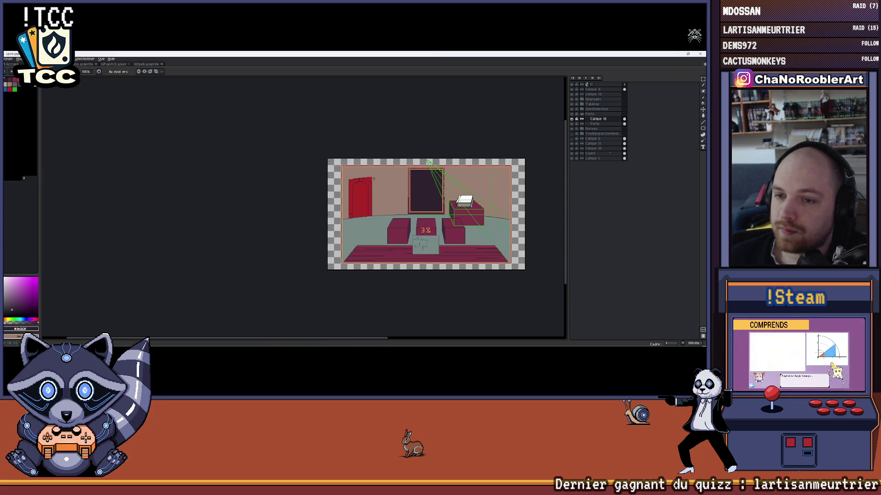
{"action": "scroll", "coordinate": [373, 178], "scroll_direction": "up", "scroll_amount": 2}
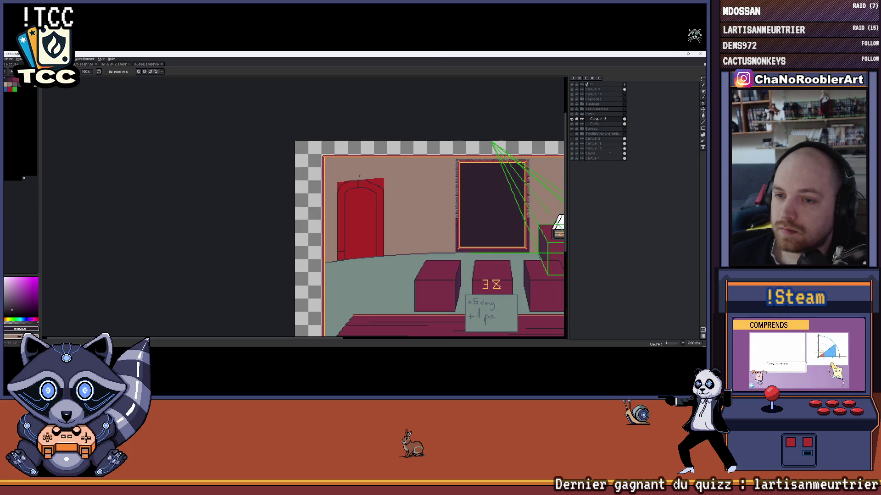
{"action": "scroll", "coordinate": [359, 176], "scroll_direction": "up", "scroll_amount": 1}
{"action": "scroll", "coordinate": [385, 180], "scroll_direction": "up", "scroll_amount": 2}
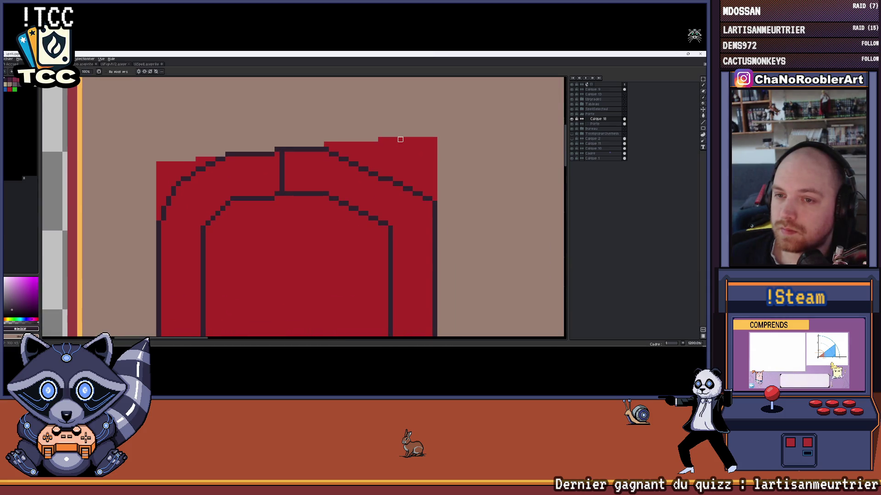
{"action": "left_click_drag", "start_coordinate": [400, 139], "coordinate": [414, 138]}
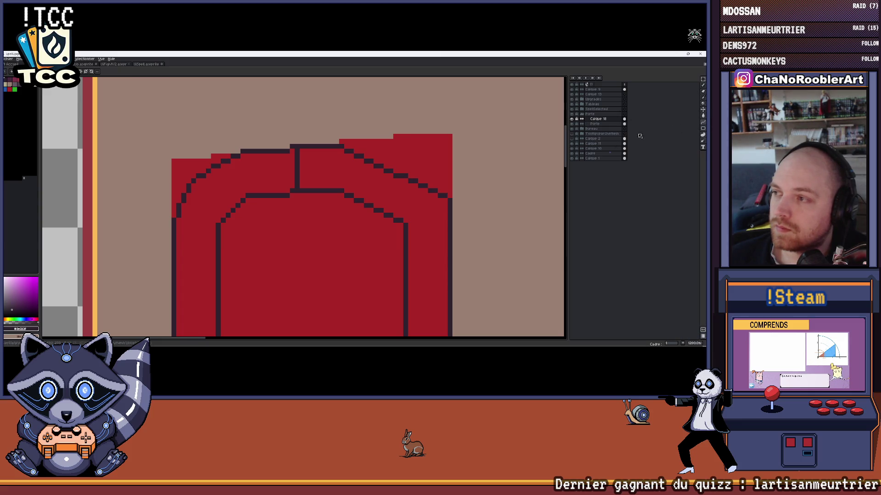
{"action": "mouse_move", "coordinate": [343, 148]}
{"action": "left_mouse_down"}
{"action": "mouse_move", "coordinate": [450, 201]}
{"action": "mouse_move", "coordinate": [359, 149]}
{"action": "left_mouse_up"}
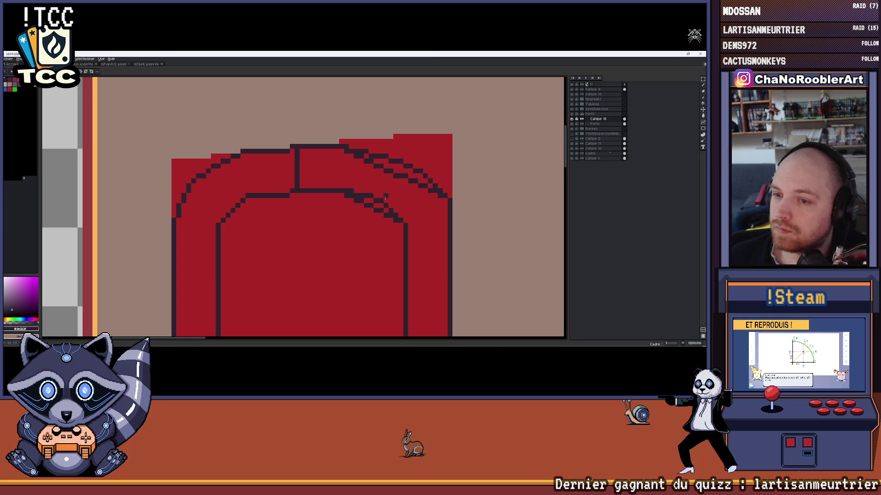
{"action": "scroll", "coordinate": [385, 197], "scroll_direction": "up", "scroll_amount": 2}
{"action": "left_click_drag", "start_coordinate": [388, 222], "coordinate": [369, 211]}
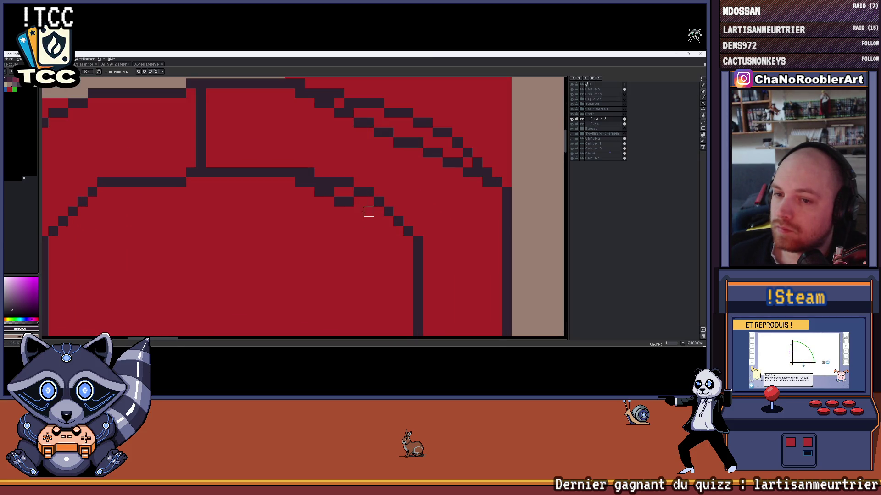
{"action": "scroll", "coordinate": [309, 182], "scroll_direction": "down", "scroll_amount": 3}
{"action": "scroll", "coordinate": [358, 173], "scroll_direction": "up", "scroll_amount": 2}
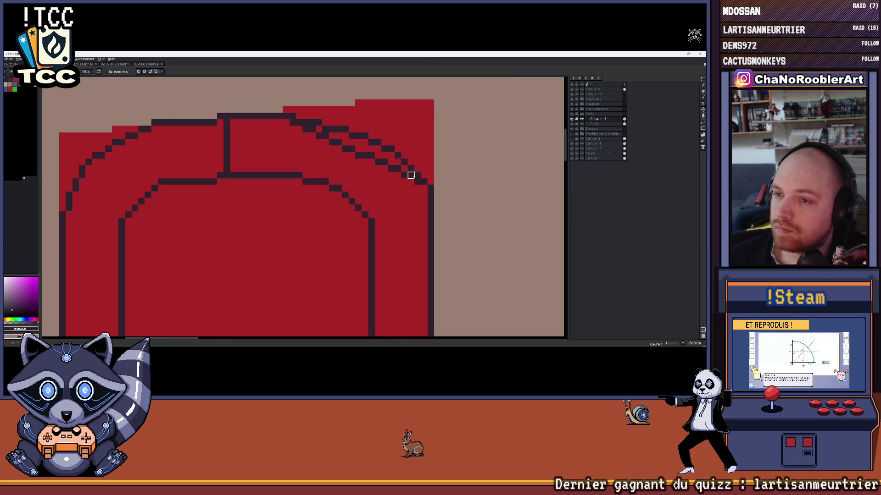
{"action": "scroll", "coordinate": [417, 181], "scroll_direction": "up", "scroll_amount": 2}
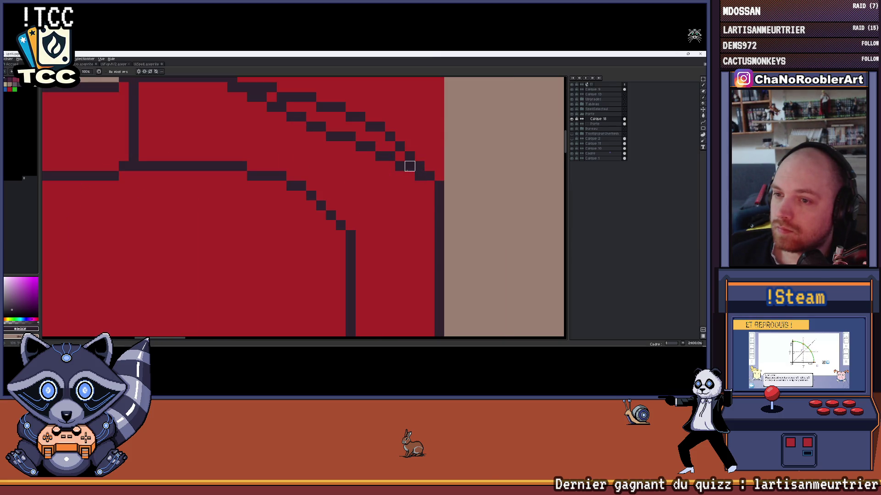
{"action": "scroll", "coordinate": [409, 195], "scroll_direction": "up", "scroll_amount": 1}
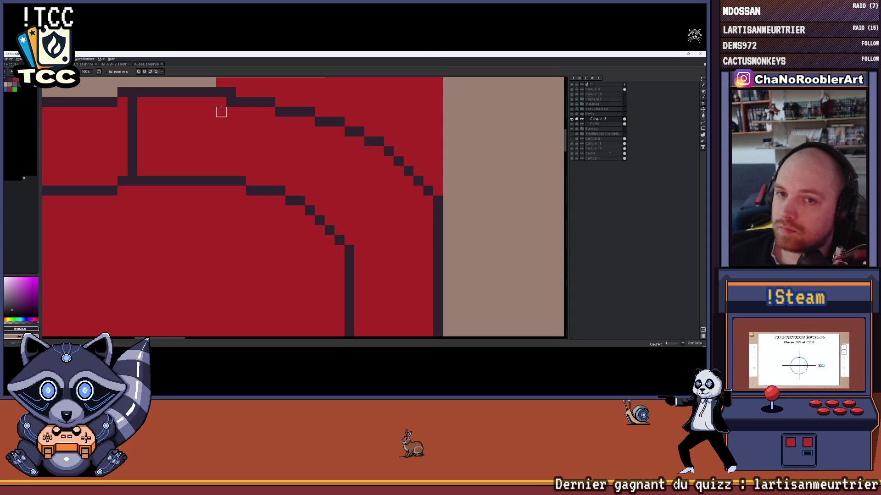
{"action": "scroll", "coordinate": [211, 132], "scroll_direction": "down", "scroll_amount": 2}
{"action": "scroll", "coordinate": [203, 145], "scroll_direction": "down", "scroll_amount": 2}
{"action": "scroll", "coordinate": [289, 152], "scroll_direction": "down", "scroll_amount": 1}
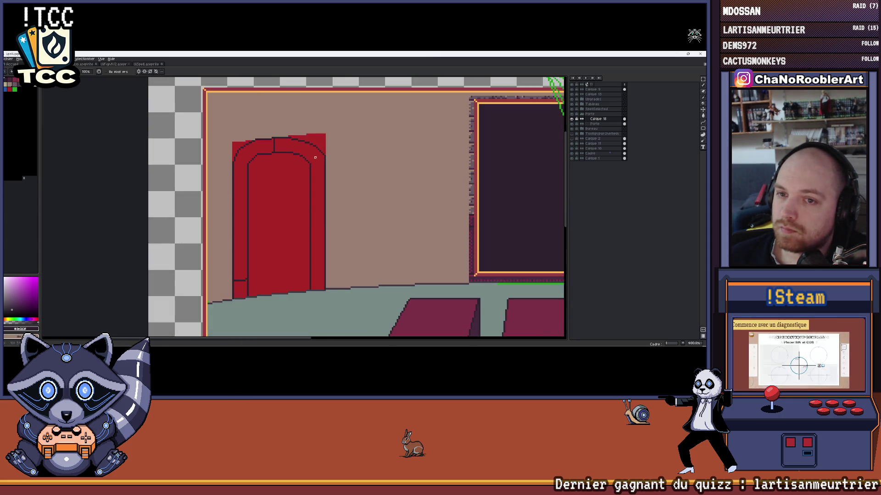
{"action": "scroll", "coordinate": [315, 158], "scroll_direction": "down", "scroll_amount": 2}
{"action": "scroll", "coordinate": [334, 147], "scroll_direction": "down", "scroll_amount": 2}
{"action": "scroll", "coordinate": [341, 152], "scroll_direction": "up", "scroll_amount": 1}
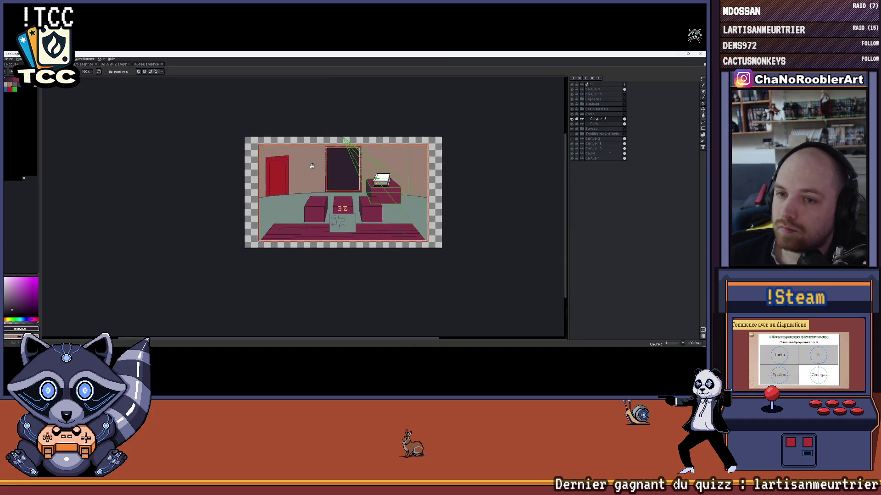
{"action": "scroll", "coordinate": [313, 165], "scroll_direction": "up", "scroll_amount": 1}
{"action": "scroll", "coordinate": [291, 165], "scroll_direction": "up", "scroll_amount": 1}
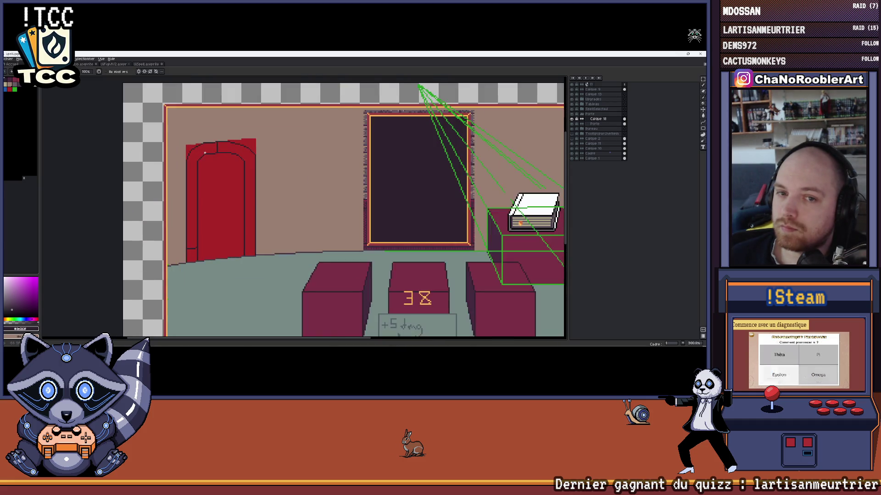
{"action": "scroll", "coordinate": [212, 149], "scroll_direction": "up", "scroll_amount": 1}
{"action": "scroll", "coordinate": [212, 150], "scroll_direction": "left", "scroll_amount": 2}
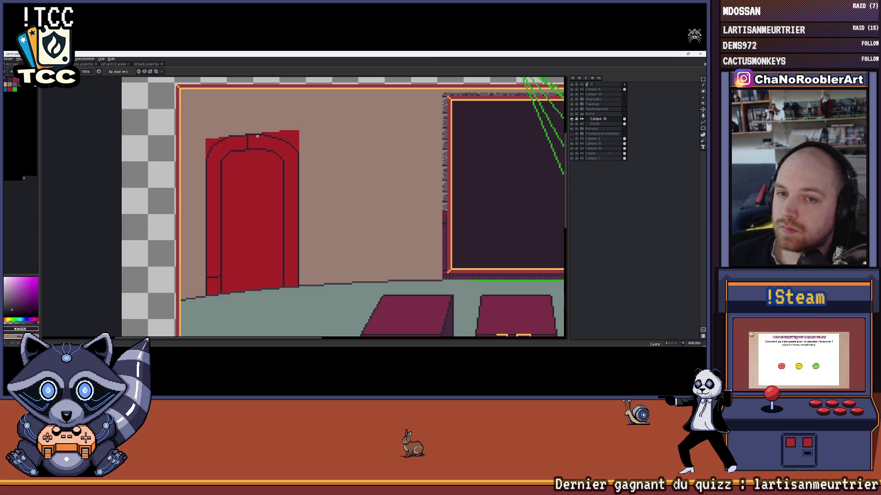
{"action": "left_click", "coordinate": [148, 64]}
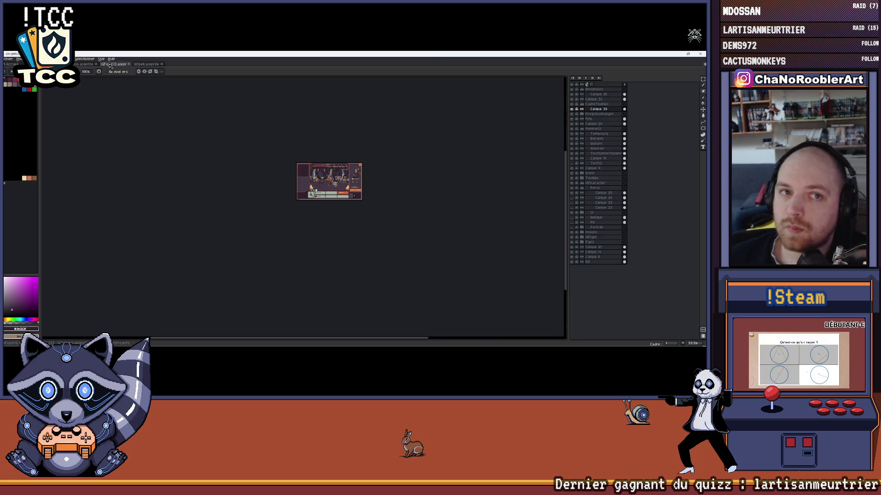
{"action": "left_click", "coordinate": [86, 64]}
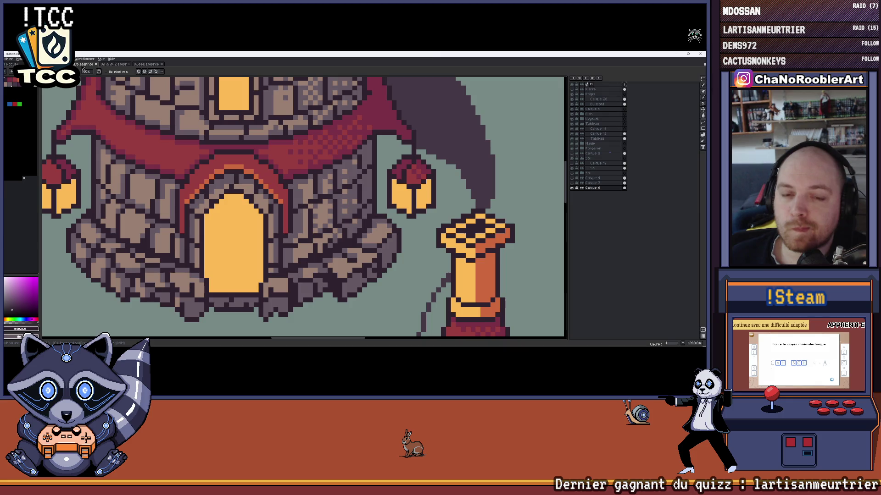
{"action": "left_click", "coordinate": [116, 64]}
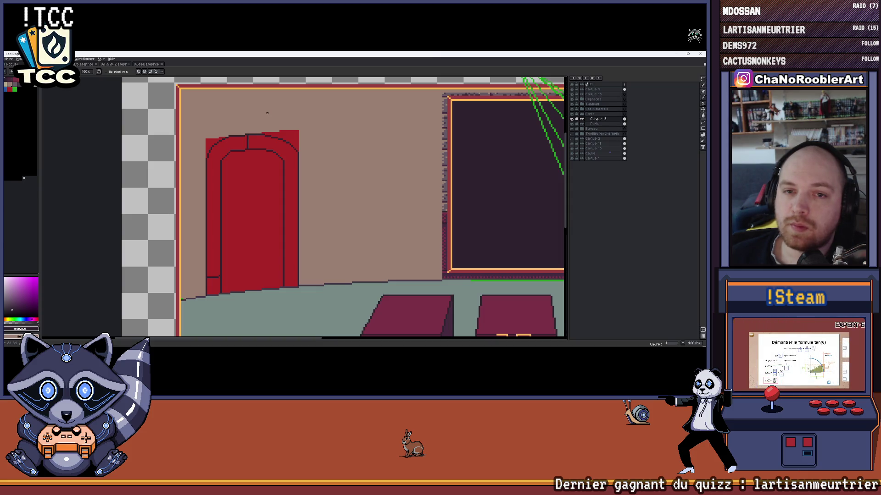
{"action": "scroll", "coordinate": [223, 131], "scroll_direction": "up", "scroll_amount": 2}
{"action": "scroll", "coordinate": [268, 134], "scroll_direction": "up", "scroll_amount": 2}
{"action": "scroll", "coordinate": [252, 103], "scroll_direction": "up", "scroll_amount": 1}
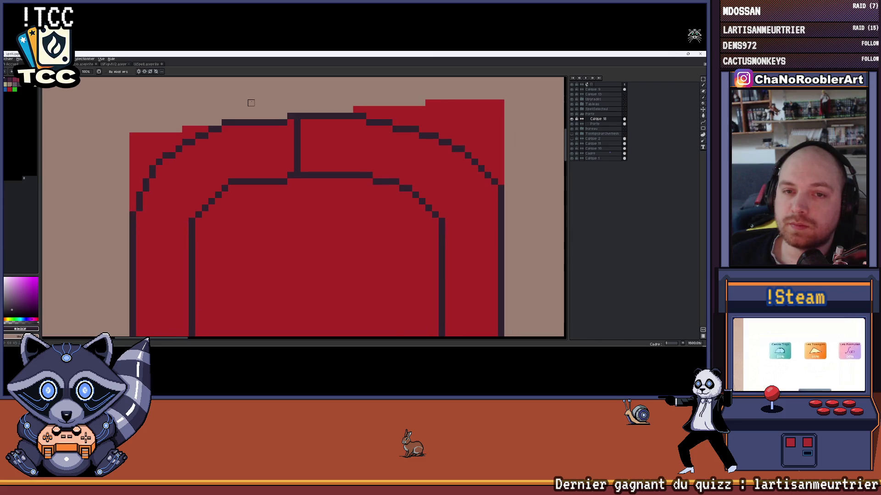
{"action": "scroll", "coordinate": [251, 103], "scroll_direction": "down", "scroll_amount": 2}
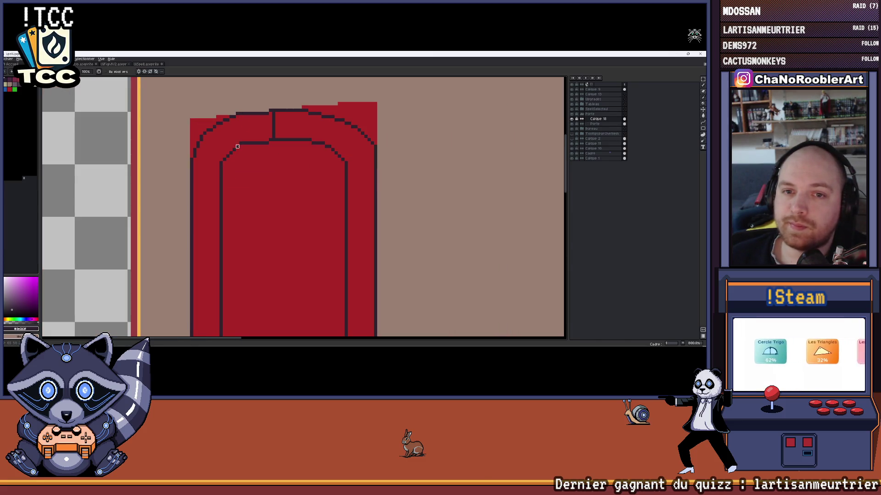
Erase the left part of the outer arch outline and eyedrop the dark outline colour
{"action": "left_click_drag", "start_coordinate": [221, 168], "coordinate": [245, 143]}
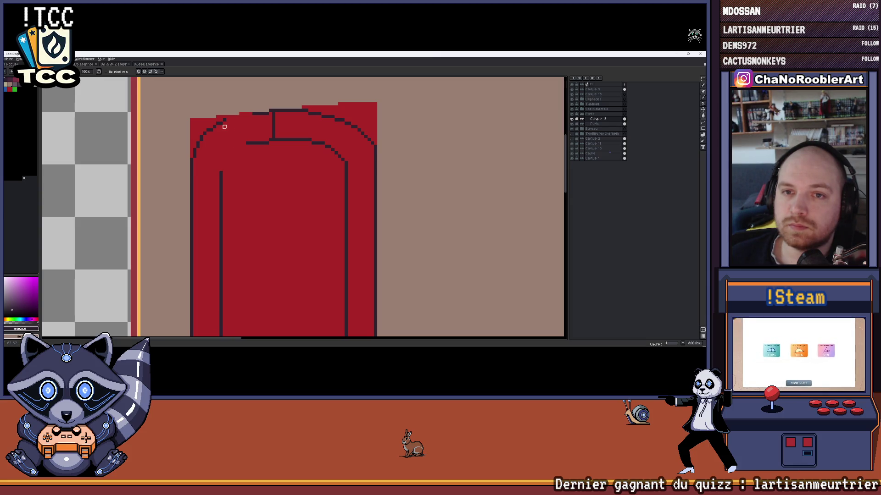
{"action": "key", "text": "ctrl+z"}
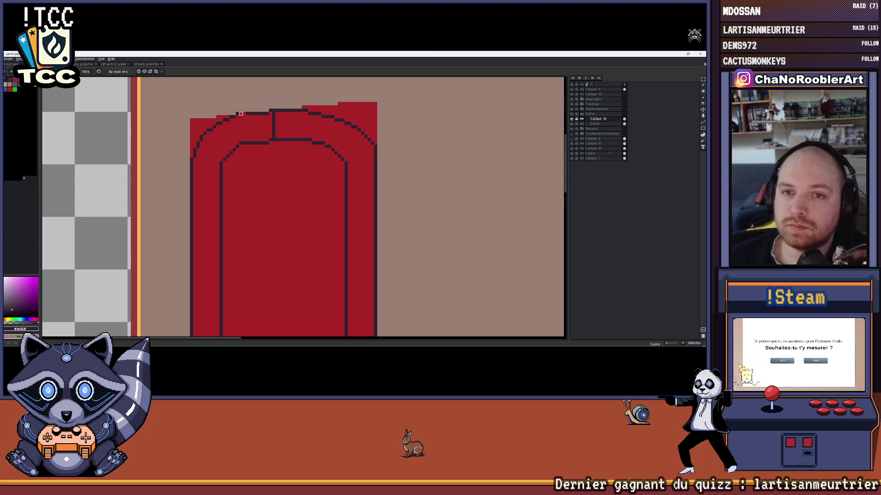
{"action": "left_click_drag", "start_coordinate": [232, 117], "coordinate": [188, 157]}
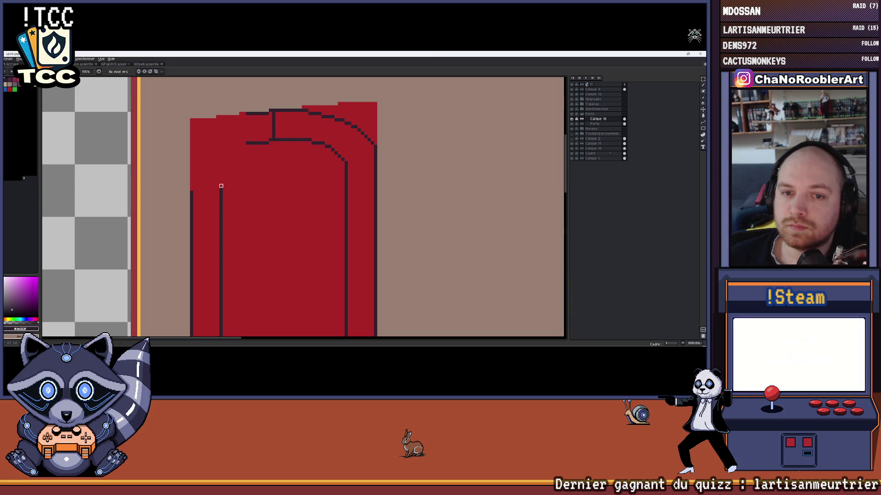
{"action": "scroll", "coordinate": [224, 173], "scroll_direction": "down", "scroll_amount": 1}
{"action": "scroll", "coordinate": [218, 167], "scroll_direction": "up", "scroll_amount": 2}
{"action": "key", "text": "i"}
{"action": "left_click", "coordinate": [311, 121], "text": "alt"}
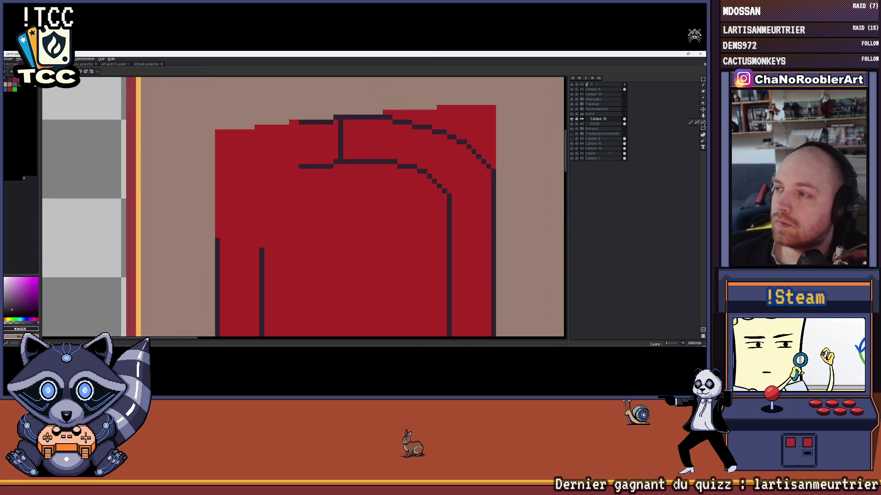
Draw a new smooth curved dark outline down the left side of the door's arch
{"action": "left_click", "coordinate": [295, 124]}
{"action": "left_click", "coordinate": [219, 238], "text": "shift"}
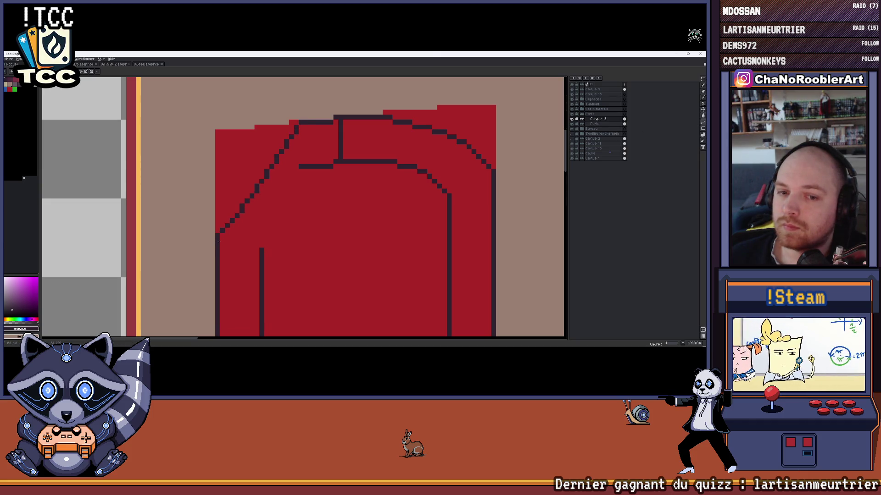
{"action": "key", "text": "ctrl+z"}
{"action": "left_click_drag", "start_coordinate": [289, 127], "coordinate": [221, 227]}
{"action": "left_click_drag", "start_coordinate": [295, 125], "coordinate": [236, 163]}
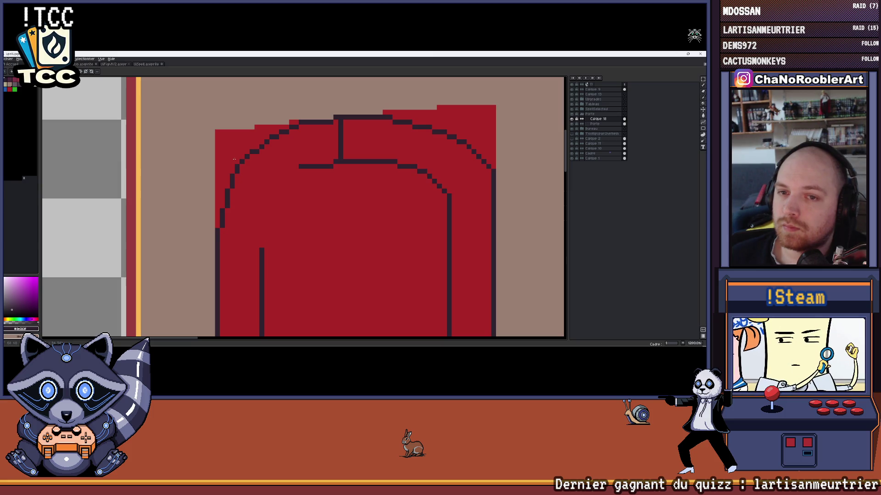
{"action": "scroll", "coordinate": [311, 208], "scroll_direction": "down", "scroll_amount": 3}
{"action": "scroll", "coordinate": [310, 210], "scroll_direction": "down", "scroll_amount": 2}
{"action": "left_click_drag", "start_coordinate": [309, 206], "coordinate": [293, 187]}
{"action": "scroll", "coordinate": [293, 187], "scroll_direction": "up", "scroll_amount": 3}
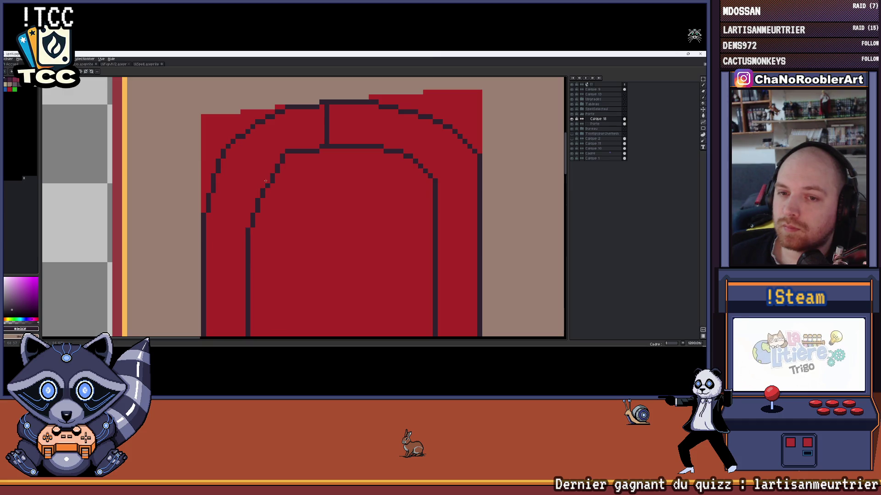
{"action": "scroll", "coordinate": [261, 177], "scroll_direction": "down", "scroll_amount": 2}
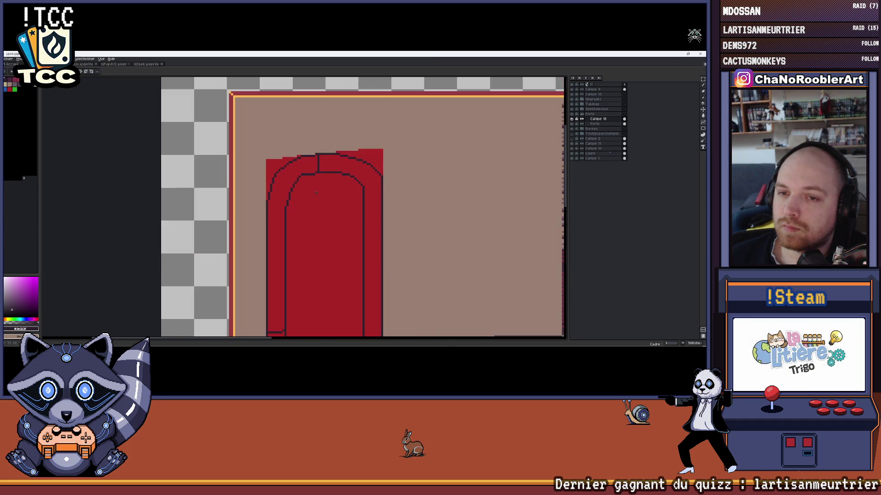
{"action": "scroll", "coordinate": [262, 177], "scroll_direction": "down", "scroll_amount": 1}
{"action": "left_click_drag", "start_coordinate": [344, 201], "coordinate": [309, 195]}
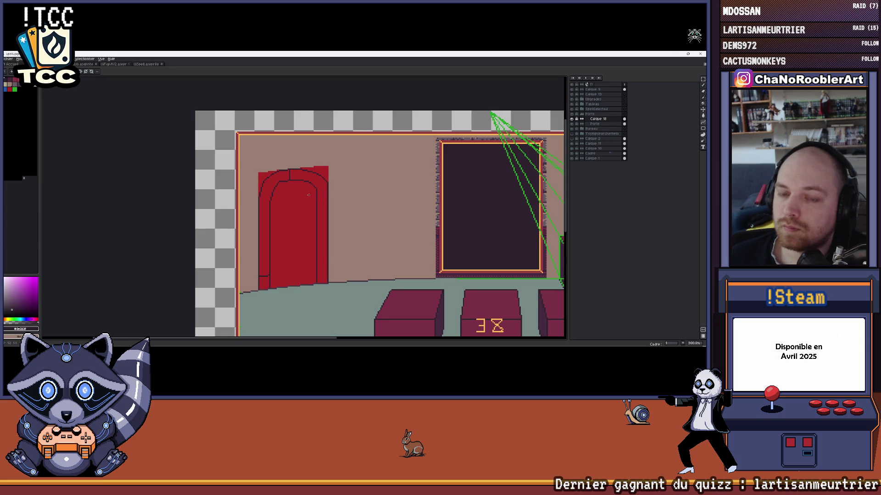
{"action": "scroll", "coordinate": [309, 193], "scroll_direction": "down", "scroll_amount": 3}
{"action": "scroll", "coordinate": [309, 194], "scroll_direction": "up", "scroll_amount": 2}
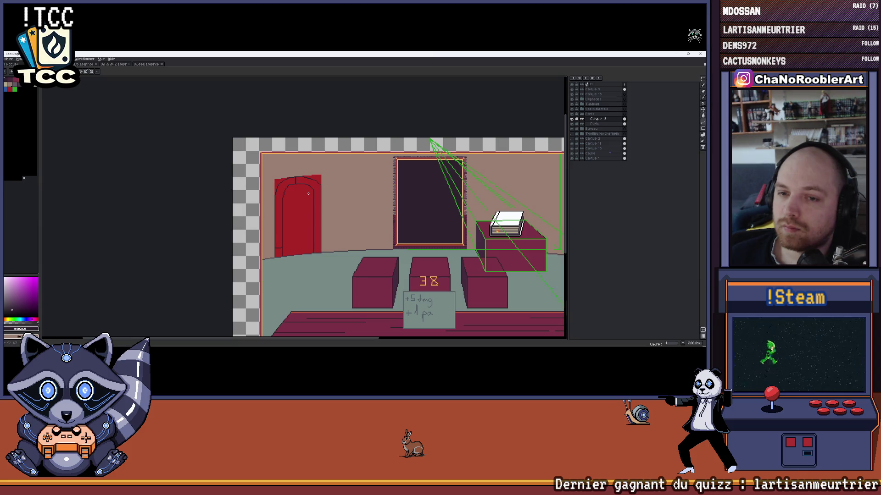
{"action": "scroll", "coordinate": [307, 193], "scroll_direction": "down", "scroll_amount": 1}
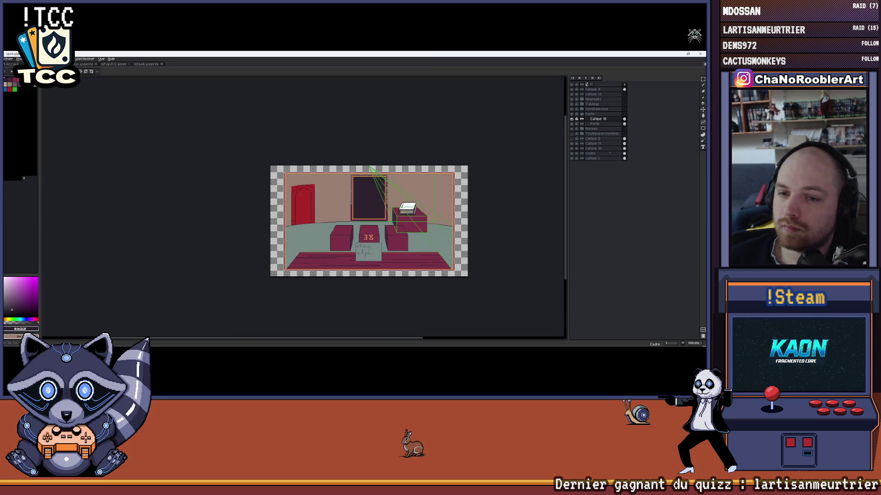
{"action": "scroll", "coordinate": [300, 192], "scroll_direction": "up", "scroll_amount": 1}
{"action": "scroll", "coordinate": [299, 192], "scroll_direction": "up", "scroll_amount": 1}
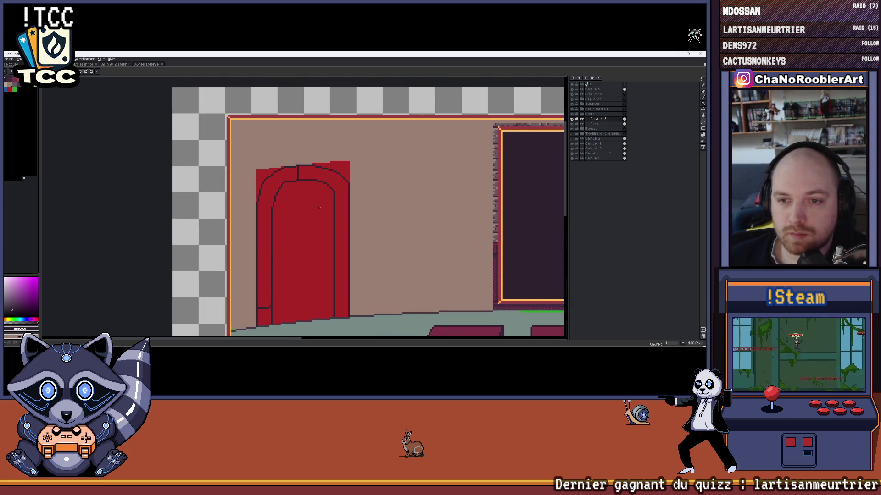
{"action": "scroll", "coordinate": [318, 207], "scroll_direction": "up", "scroll_amount": 1}
{"action": "scroll", "coordinate": [283, 151], "scroll_direction": "up", "scroll_amount": 1}
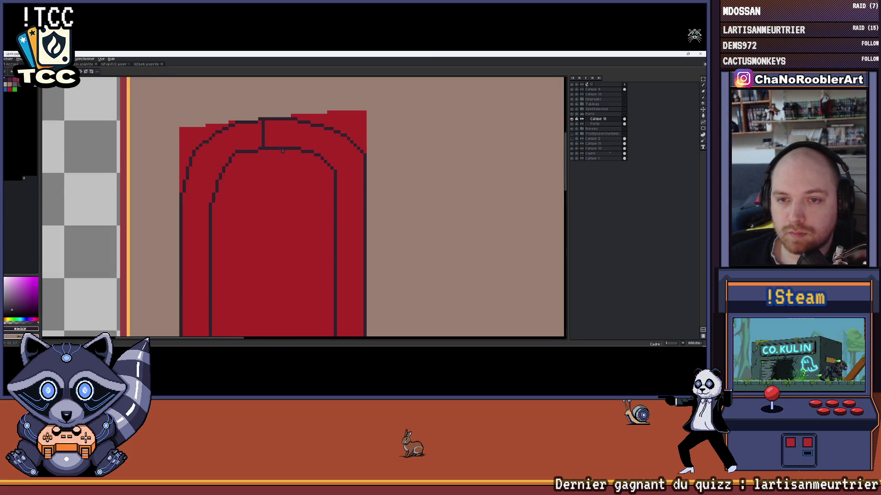
{"action": "scroll", "coordinate": [283, 150], "scroll_direction": "down", "scroll_amount": 1}
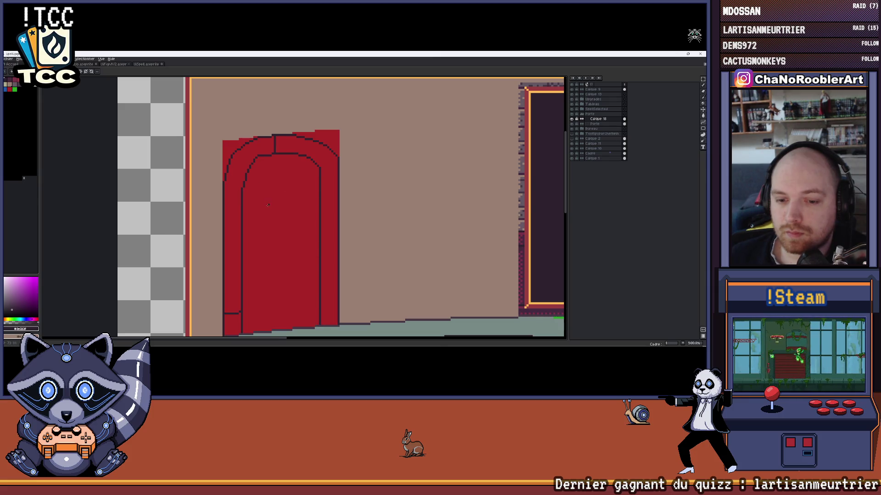
{"action": "scroll", "coordinate": [268, 204], "scroll_direction": "down", "scroll_amount": 2}
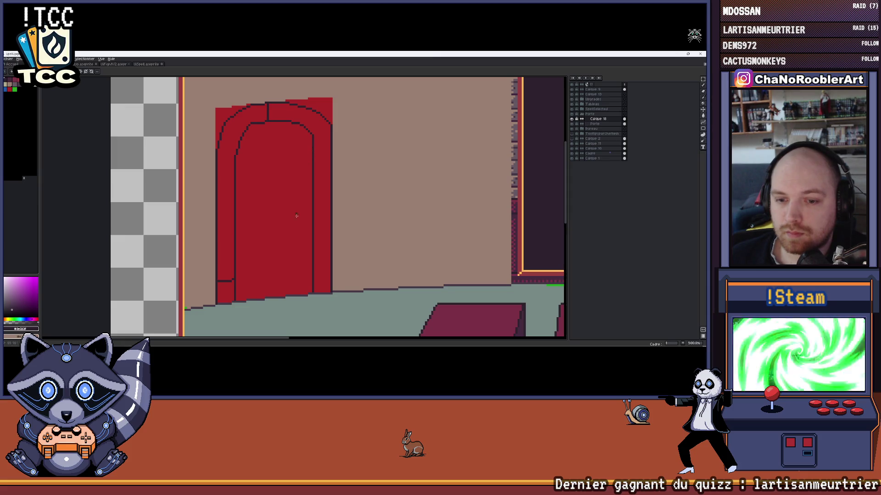
{"action": "scroll", "coordinate": [297, 217], "scroll_direction": "up", "scroll_amount": 1}
{"action": "scroll", "coordinate": [285, 268], "scroll_direction": "up", "scroll_amount": 2}
{"action": "scroll", "coordinate": [286, 268], "scroll_direction": "up", "scroll_amount": 1}
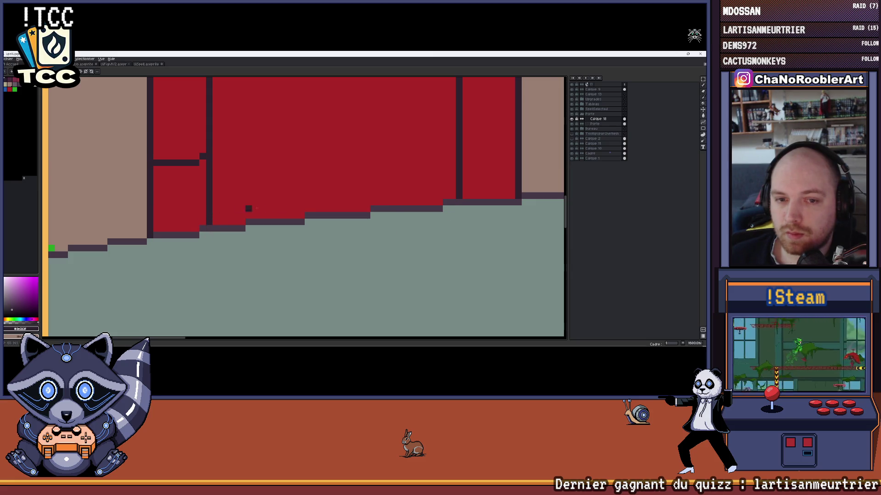
{"action": "scroll", "coordinate": [211, 207], "scroll_direction": "down", "scroll_amount": 2}
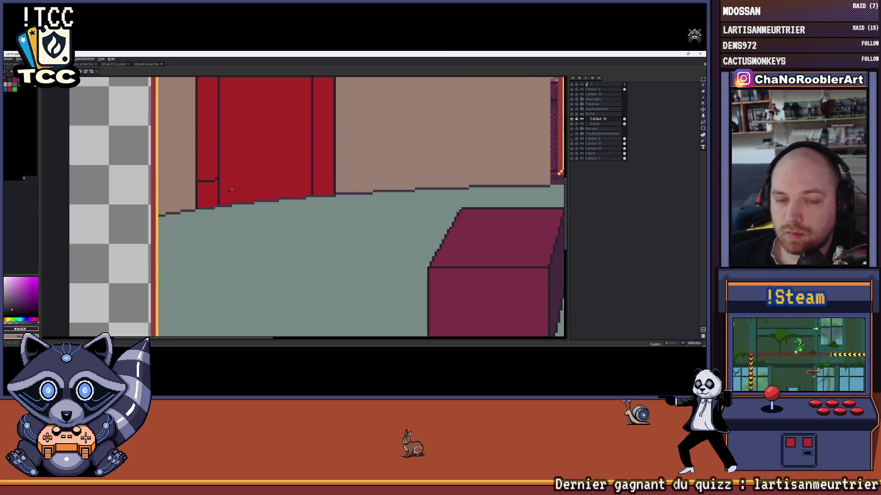
{"action": "scroll", "coordinate": [218, 172], "scroll_direction": "up", "scroll_amount": 1}
{"action": "scroll", "coordinate": [224, 139], "scroll_direction": "up", "scroll_amount": 2}
{"action": "mouse_move", "coordinate": [225, 139]}
{"action": "left_mouse_down"}
{"action": "mouse_move", "coordinate": [203, 200]}
{"action": "mouse_move", "coordinate": [354, 190]}
{"action": "left_mouse_up"}
{"action": "scroll", "coordinate": [354, 191], "scroll_direction": "up", "scroll_amount": 1}
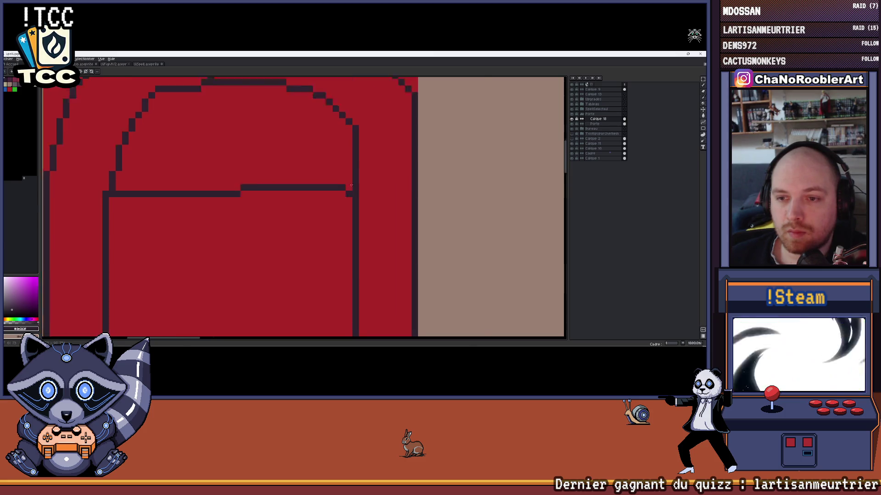
{"action": "scroll", "coordinate": [354, 190], "scroll_direction": "up", "scroll_amount": 2}
{"action": "scroll", "coordinate": [355, 191], "scroll_direction": "down", "scroll_amount": 1}
{"action": "scroll", "coordinate": [372, 195], "scroll_direction": "down", "scroll_amount": 3}
{"action": "scroll", "coordinate": [372, 194], "scroll_direction": "up", "scroll_amount": 2}
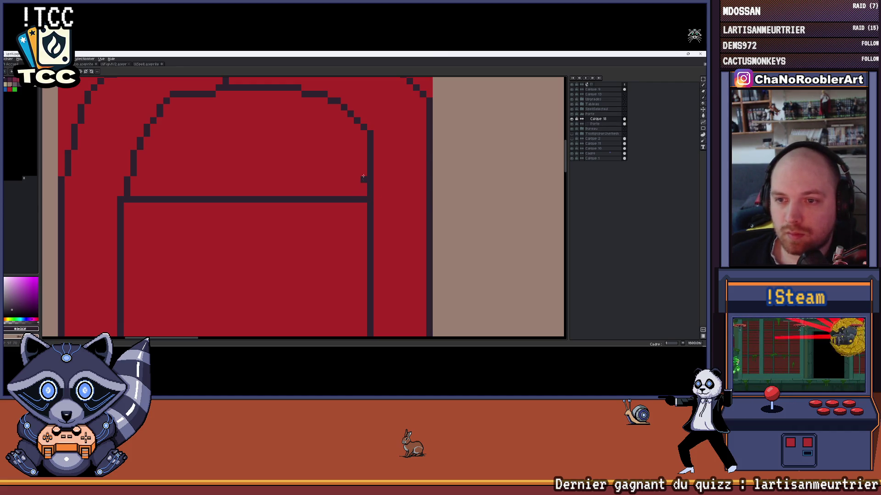
{"action": "key", "text": "b"}
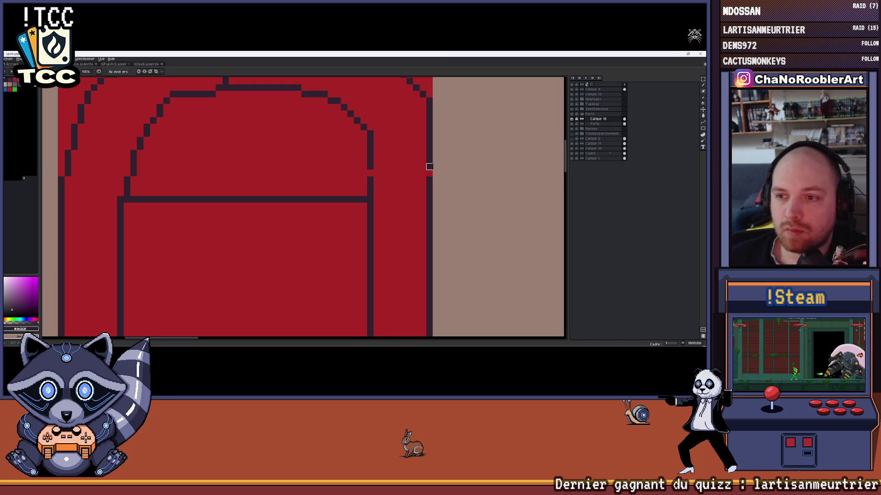
{"action": "scroll", "coordinate": [423, 173], "scroll_direction": "down", "scroll_amount": 3}
{"action": "scroll", "coordinate": [356, 186], "scroll_direction": "up", "scroll_amount": 2}
{"action": "scroll", "coordinate": [330, 191], "scroll_direction": "up", "scroll_amount": 1}
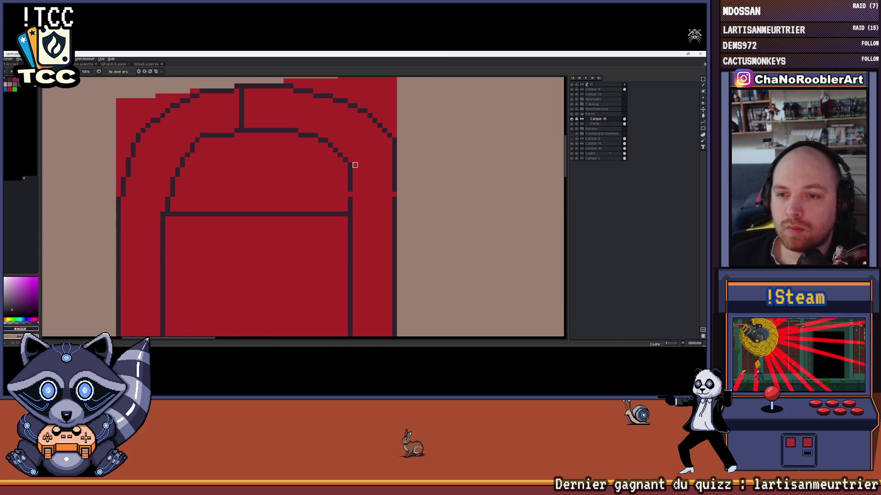
{"action": "left_click_drag", "start_coordinate": [285, 129], "coordinate": [335, 150]}
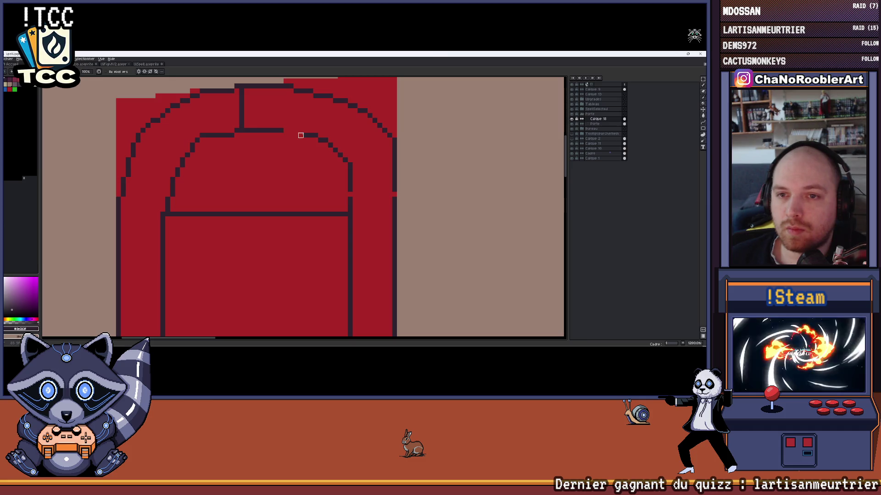
{"action": "scroll", "coordinate": [350, 160], "scroll_direction": "up", "scroll_amount": 2}
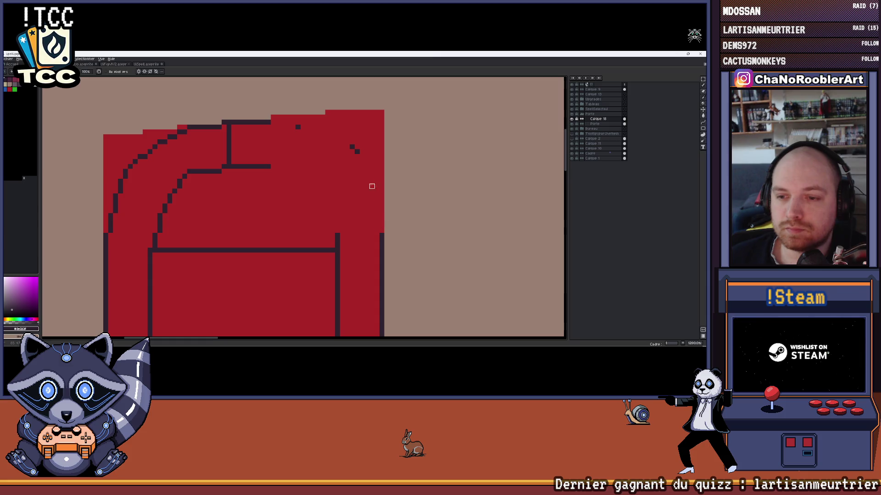
{"action": "scroll", "coordinate": [344, 144], "scroll_direction": "down", "scroll_amount": 1}
{"action": "scroll", "coordinate": [365, 154], "scroll_direction": "down", "scroll_amount": 2}
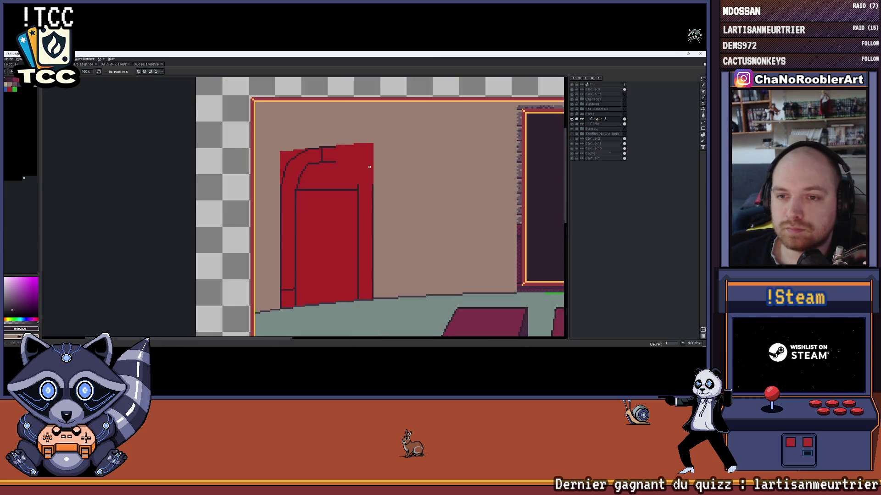
{"action": "left_click", "coordinate": [703, 124]}
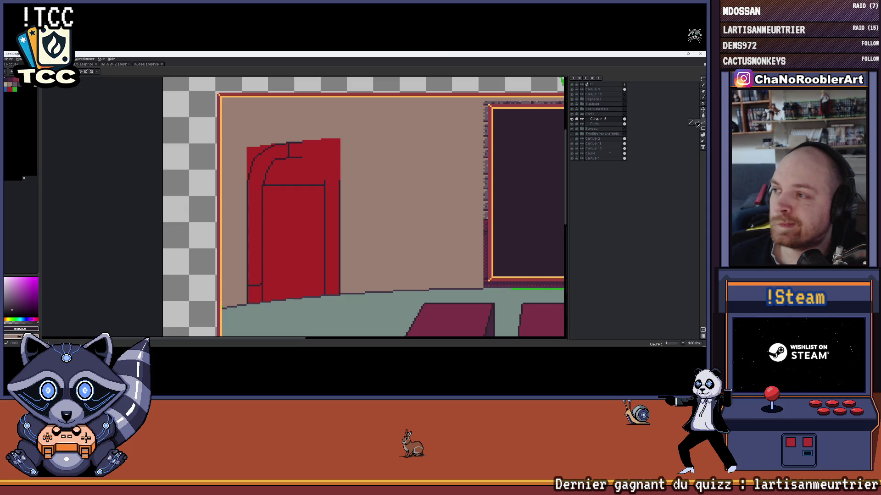
{"action": "scroll", "coordinate": [323, 117], "scroll_direction": "up", "scroll_amount": 1}
{"action": "scroll", "coordinate": [291, 134], "scroll_direction": "up", "scroll_amount": 1}
{"action": "scroll", "coordinate": [266, 140], "scroll_direction": "up", "scroll_amount": 1}
{"action": "left_click_drag", "start_coordinate": [248, 131], "coordinate": [357, 237]}
{"action": "left_click_drag", "start_coordinate": [303, 185], "coordinate": [336, 163]}
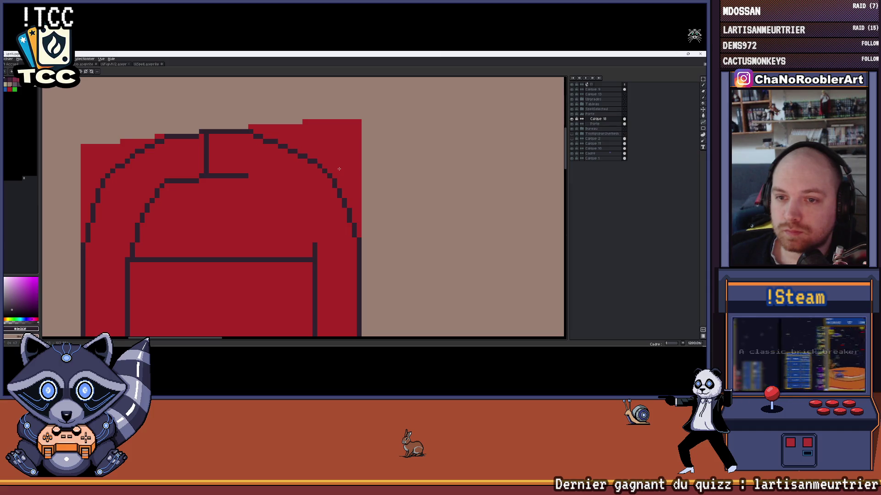
{"action": "left_click_drag", "start_coordinate": [333, 164], "coordinate": [330, 168]}
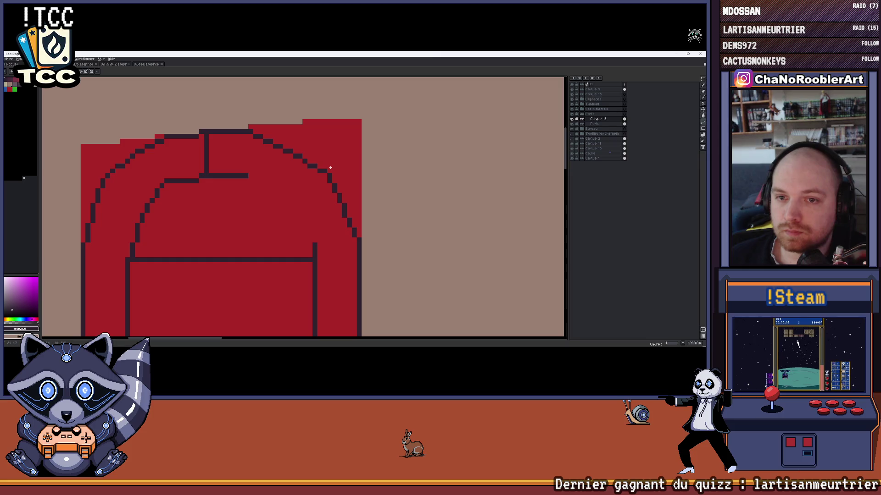
{"action": "left_click_drag", "start_coordinate": [246, 176], "coordinate": [315, 242]}
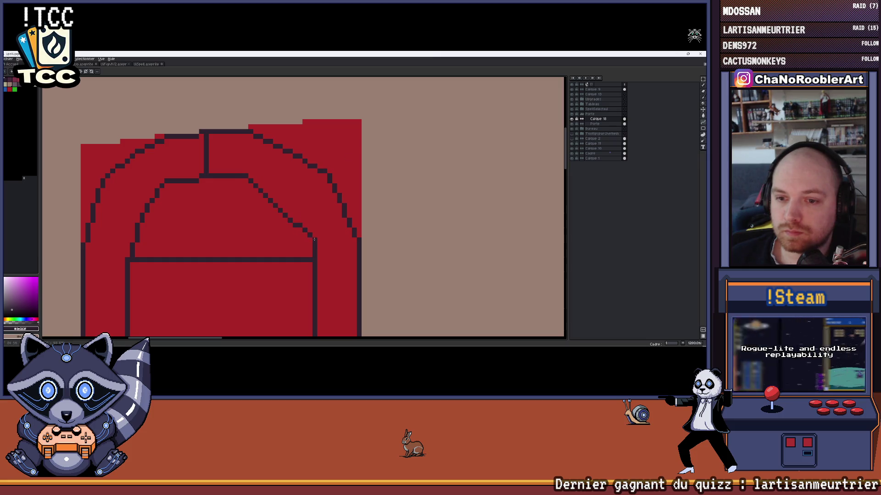
{"action": "left_click_drag", "start_coordinate": [284, 205], "coordinate": [293, 198]}
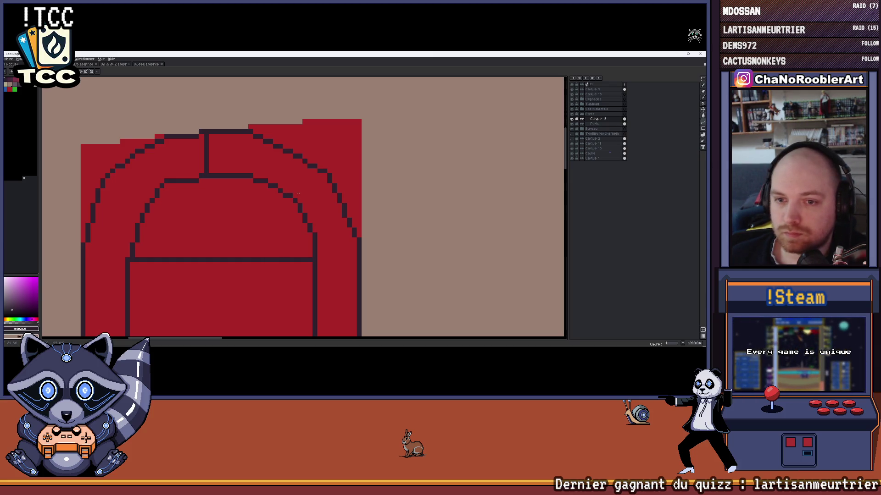
{"action": "scroll", "coordinate": [298, 194], "scroll_direction": "down", "scroll_amount": 3}
{"action": "scroll", "coordinate": [288, 207], "scroll_direction": "up", "scroll_amount": 1}
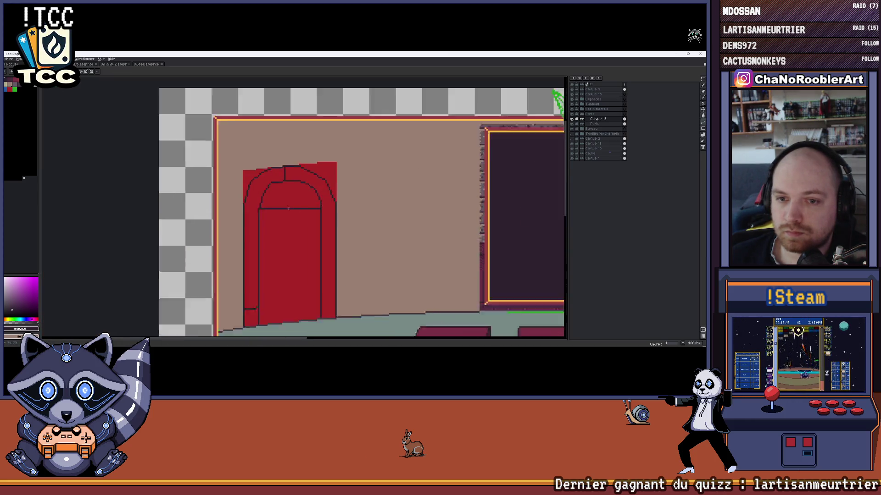
{"action": "scroll", "coordinate": [289, 208], "scroll_direction": "up", "scroll_amount": 2}
{"action": "left_click_drag", "start_coordinate": [232, 209], "coordinate": [244, 209]}
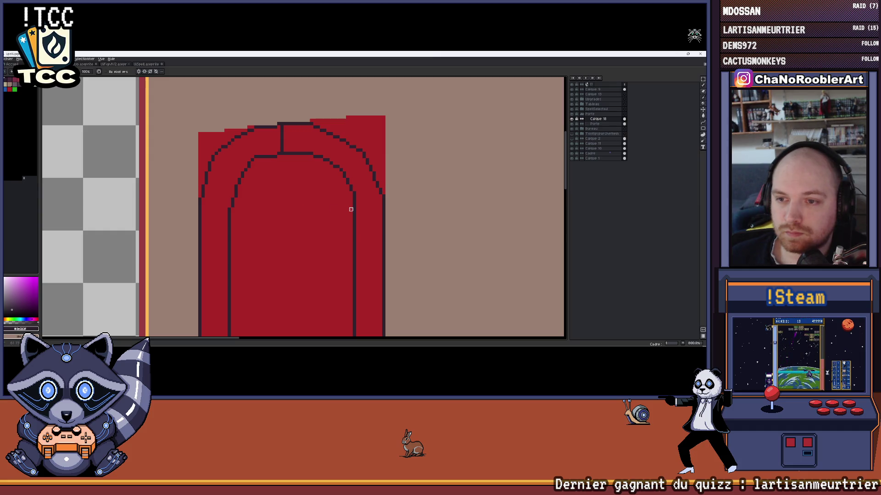
{"action": "scroll", "coordinate": [367, 206], "scroll_direction": "down", "scroll_amount": 4}
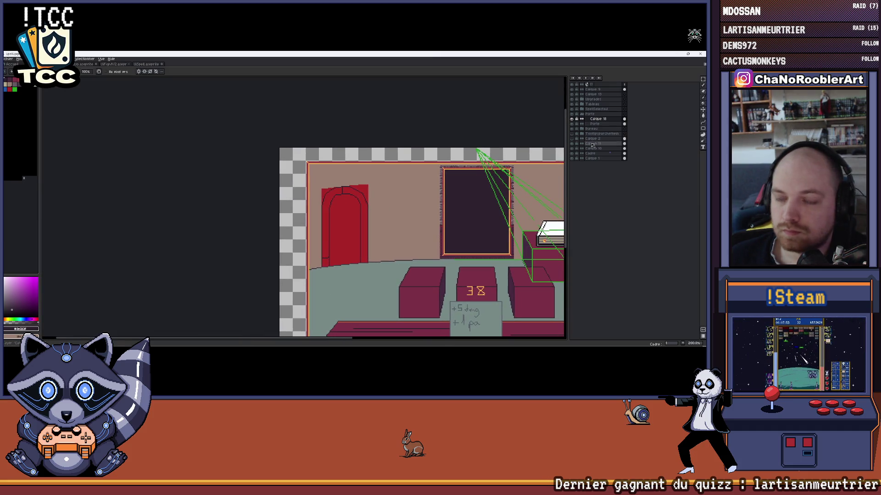
{"action": "left_click", "coordinate": [573, 124]}
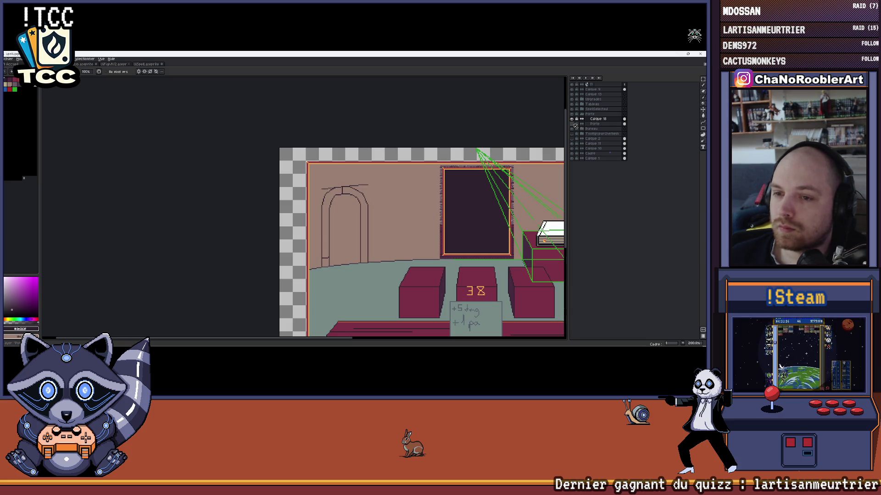
{"action": "left_click", "coordinate": [573, 124]}
{"action": "scroll", "coordinate": [347, 184], "scroll_direction": "up", "scroll_amount": 2}
{"action": "scroll", "coordinate": [345, 181], "scroll_direction": "up", "scroll_amount": 1}
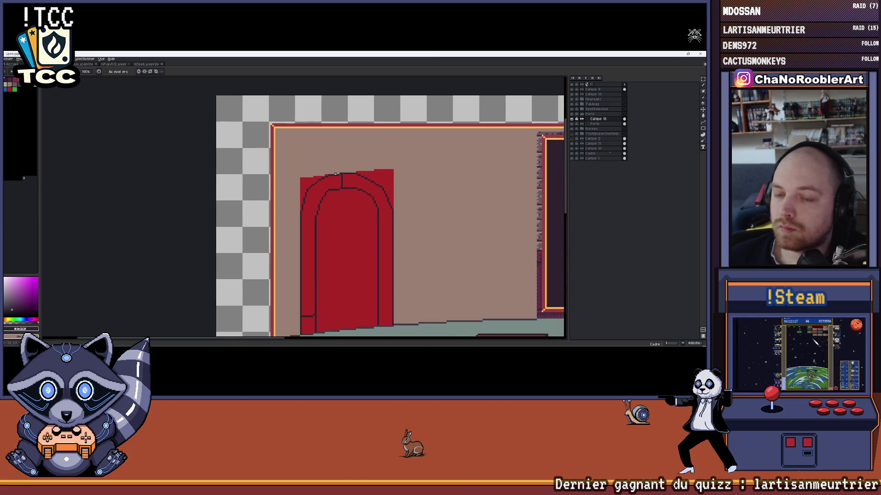
{"action": "scroll", "coordinate": [345, 176], "scroll_direction": "up", "scroll_amount": 2}
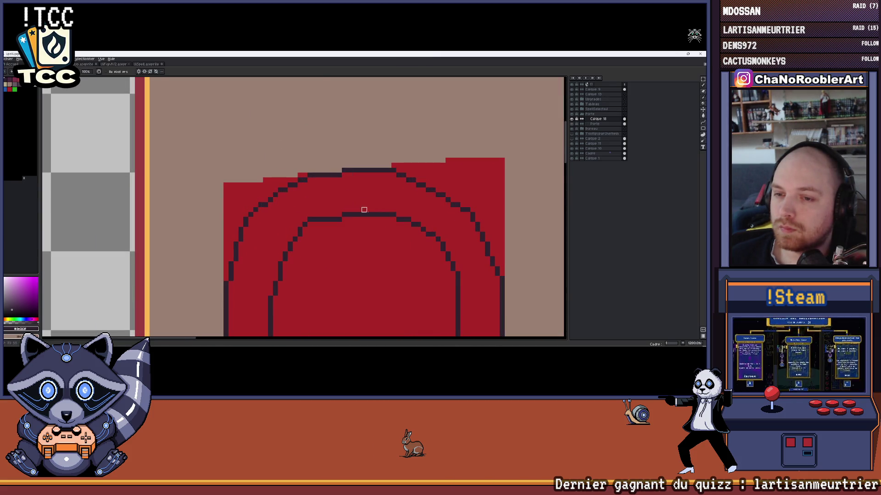
{"action": "scroll", "coordinate": [388, 232], "scroll_direction": "down", "scroll_amount": 1}
{"action": "scroll", "coordinate": [398, 230], "scroll_direction": "down", "scroll_amount": 1}
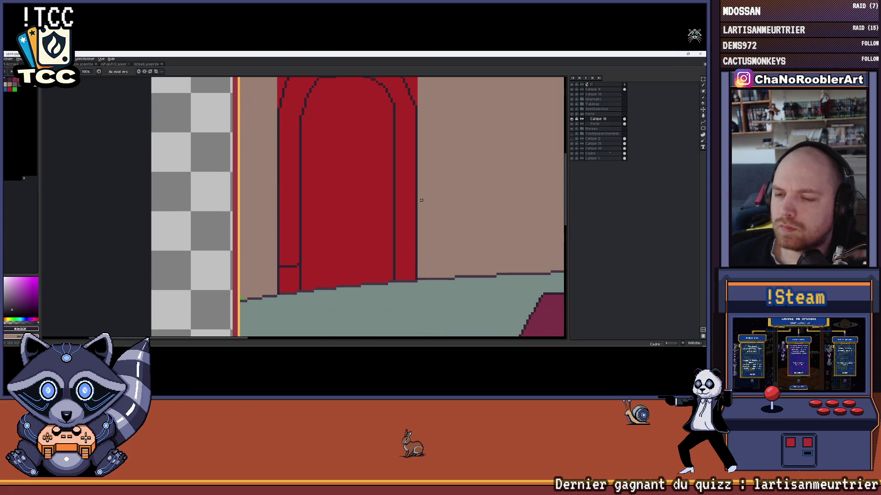
{"action": "scroll", "coordinate": [418, 197], "scroll_direction": "down", "scroll_amount": 2}
{"action": "scroll", "coordinate": [388, 205], "scroll_direction": "right", "scroll_amount": 1}
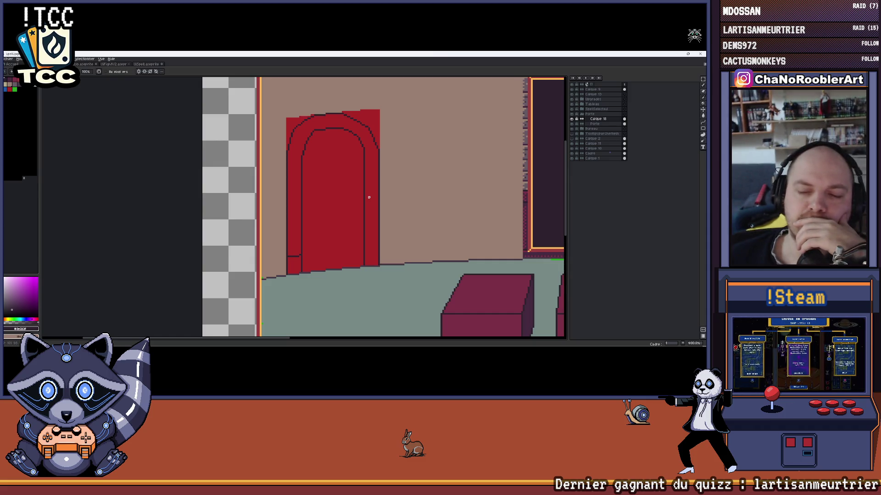
{"action": "key", "text": "ctrl+Tab"}
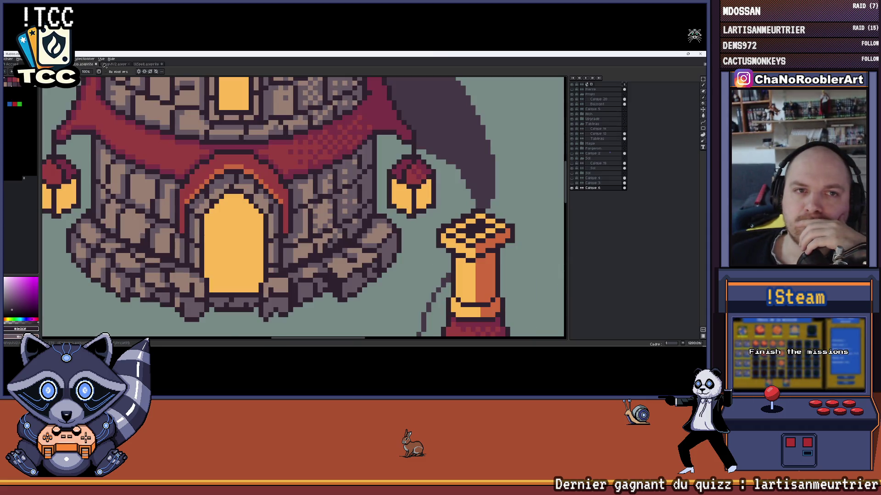
{"action": "key", "text": "ctrl+Tab"}
{"action": "key", "text": "ctrl+Tab"}
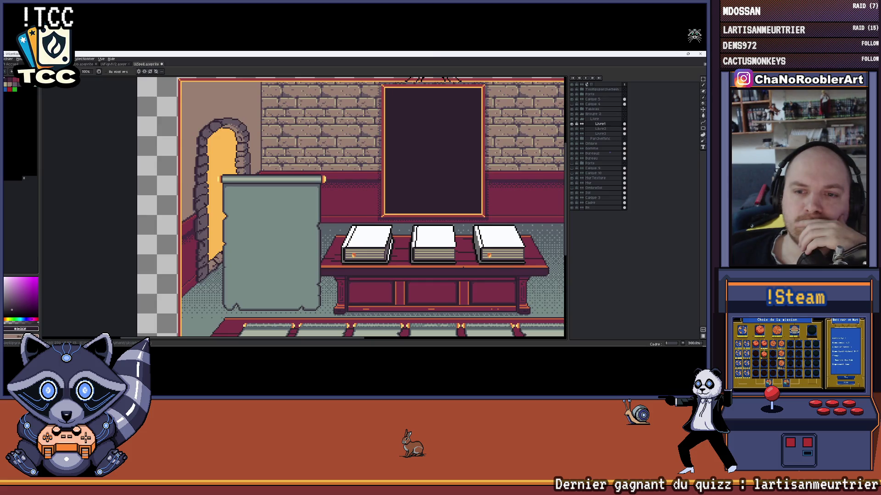
{"action": "key", "text": "ctrl+Tab"}
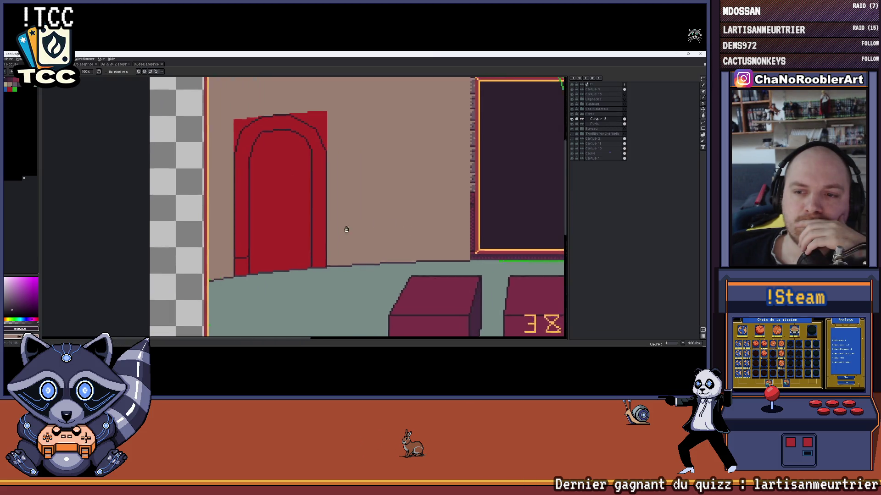
{"action": "scroll", "coordinate": [328, 243], "scroll_direction": "down", "scroll_amount": 1}
{"action": "left_click_drag", "start_coordinate": [328, 243], "coordinate": [294, 199]}
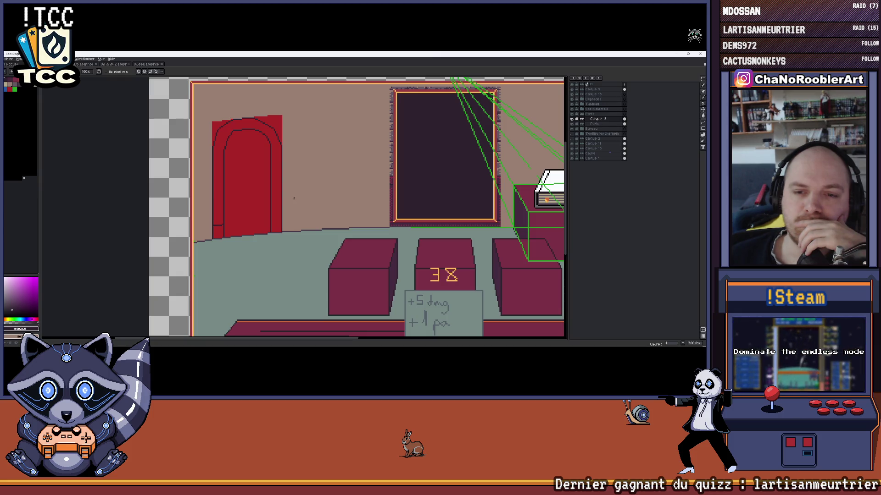
{"action": "scroll", "coordinate": [293, 199], "scroll_direction": "down", "scroll_amount": 1}
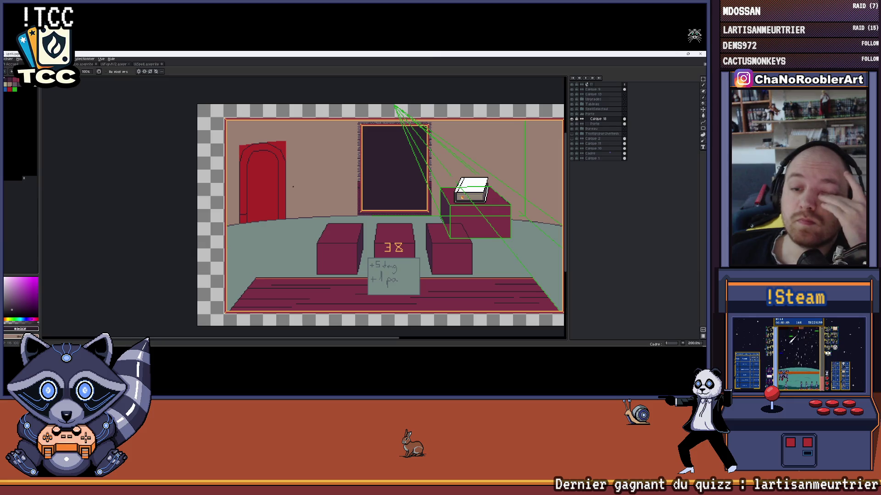
{"action": "scroll", "coordinate": [292, 187], "scroll_direction": "down", "scroll_amount": 2}
{"action": "scroll", "coordinate": [263, 187], "scroll_direction": "up", "scroll_amount": 3}
{"action": "left_click_drag", "start_coordinate": [263, 187], "coordinate": [261, 186]}
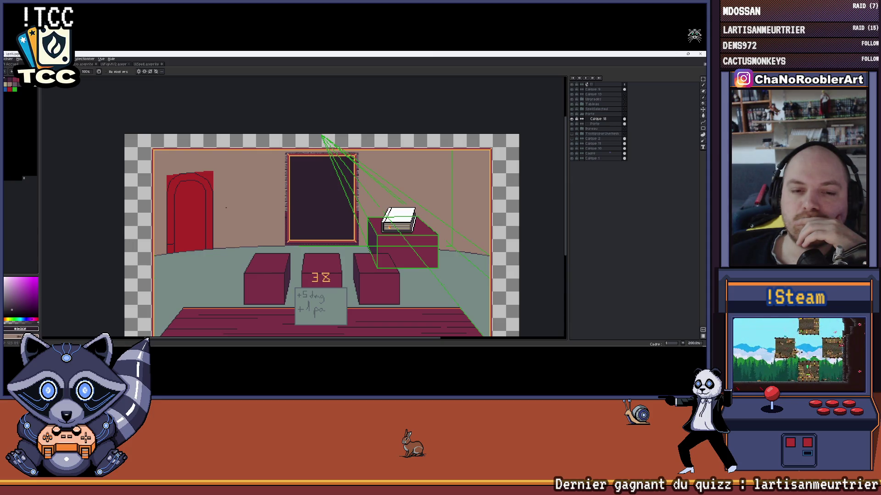
{"action": "scroll", "coordinate": [310, 234], "scroll_direction": "up", "scroll_amount": 1}
{"action": "scroll", "coordinate": [311, 234], "scroll_direction": "up", "scroll_amount": 1}
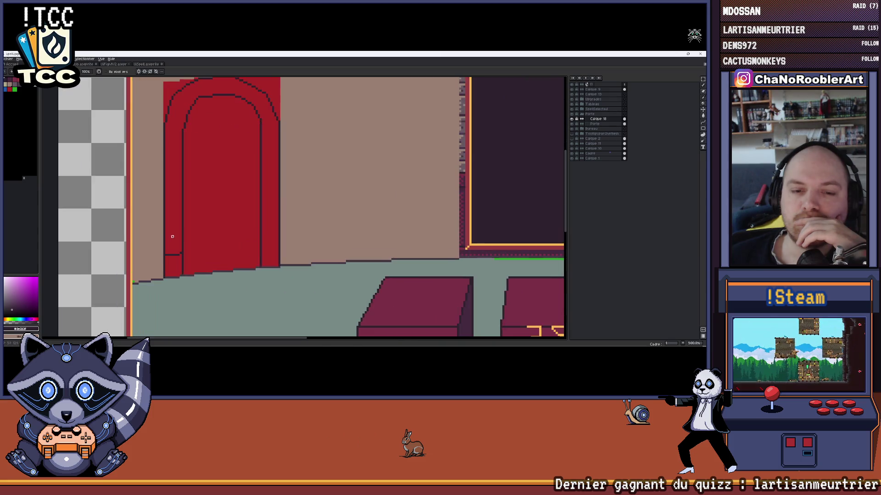
{"action": "scroll", "coordinate": [310, 234], "scroll_direction": "up", "scroll_amount": 1}
{"action": "scroll", "coordinate": [310, 234], "scroll_direction": "down", "scroll_amount": 4}
{"action": "scroll", "coordinate": [306, 224], "scroll_direction": "up", "scroll_amount": 1}
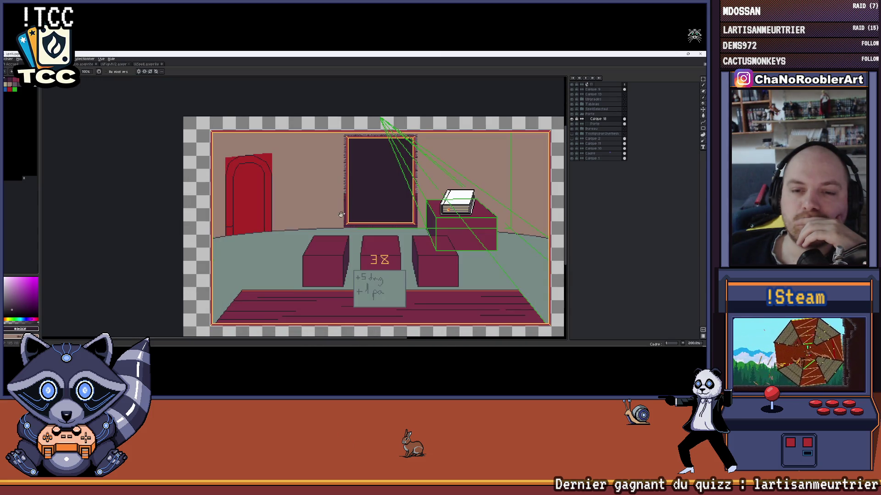
{"action": "scroll", "coordinate": [307, 223], "scroll_direction": "up", "scroll_amount": 1}
{"action": "scroll", "coordinate": [306, 224], "scroll_direction": "up", "scroll_amount": 1}
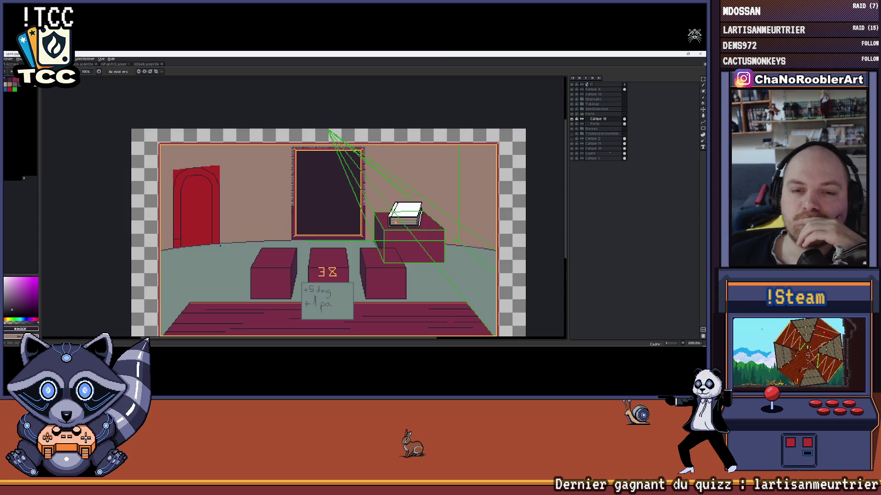
{"action": "scroll", "coordinate": [168, 229], "scroll_direction": "up", "scroll_amount": 3}
{"action": "scroll", "coordinate": [182, 217], "scroll_direction": "down", "scroll_amount": 1}
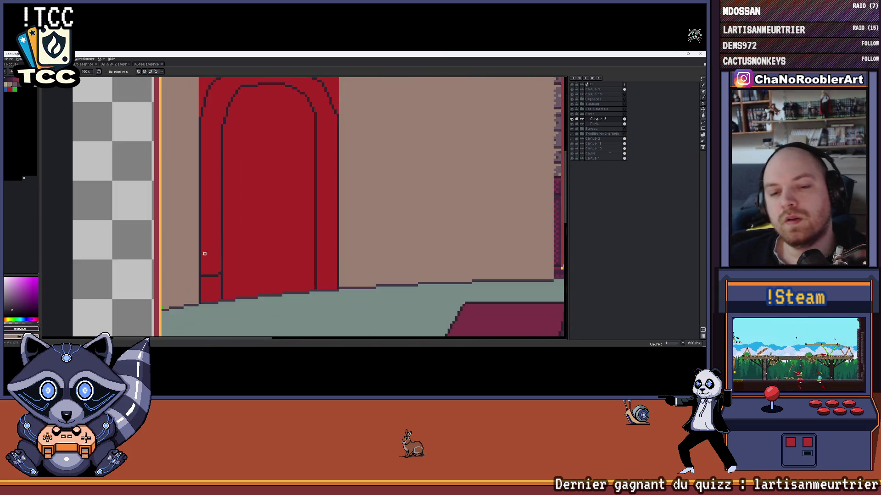
{"action": "scroll", "coordinate": [189, 211], "scroll_direction": "up", "scroll_amount": 2}
{"action": "scroll", "coordinate": [189, 211], "scroll_direction": "down", "scroll_amount": 2}
{"action": "scroll", "coordinate": [196, 220], "scroll_direction": "up", "scroll_amount": 3}
{"action": "scroll", "coordinate": [198, 226], "scroll_direction": "up", "scroll_amount": 1}
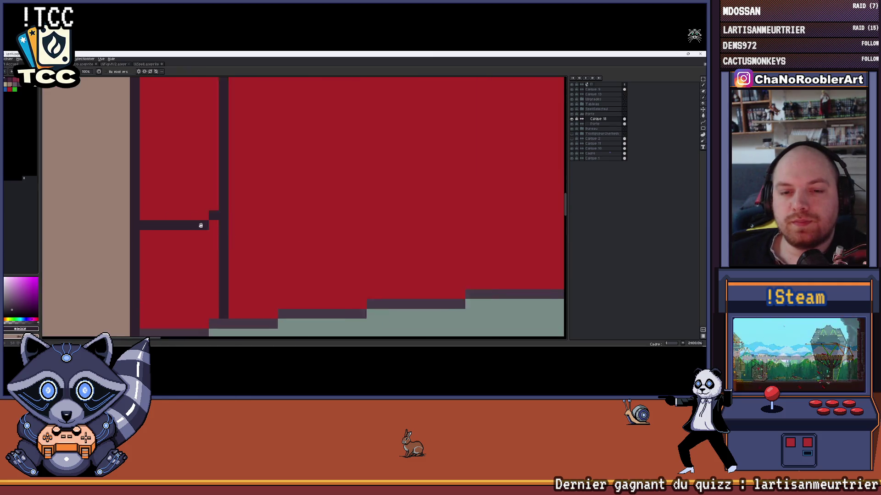
{"action": "scroll", "coordinate": [203, 217], "scroll_direction": "up", "scroll_amount": 1}
{"action": "scroll", "coordinate": [202, 217], "scroll_direction": "down", "scroll_amount": 1}
{"action": "scroll", "coordinate": [201, 216], "scroll_direction": "up", "scroll_amount": 1}
Add a dark vertical line and short horizontal notch beside the door's left frame, erasing strays
{"action": "left_click_drag", "start_coordinate": [201, 216], "coordinate": [201, 264]}
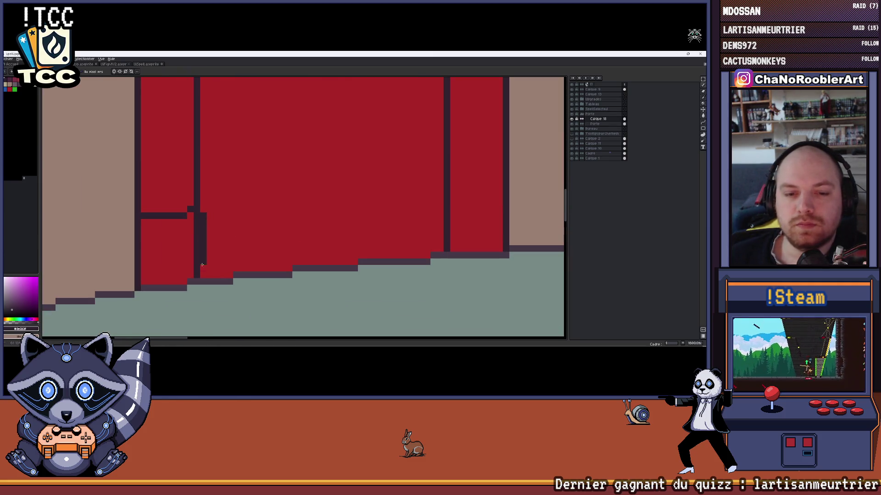
{"action": "key", "text": "e"}
{"action": "left_click_drag", "start_coordinate": [197, 222], "coordinate": [196, 239]}
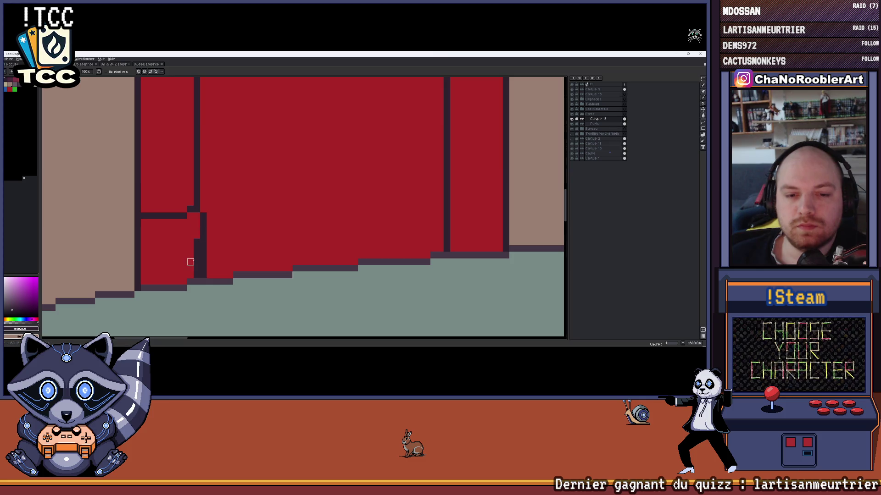
{"action": "scroll", "coordinate": [197, 262], "scroll_direction": "up", "scroll_amount": 2}
{"action": "scroll", "coordinate": [263, 245], "scroll_direction": "left", "scroll_amount": 2}
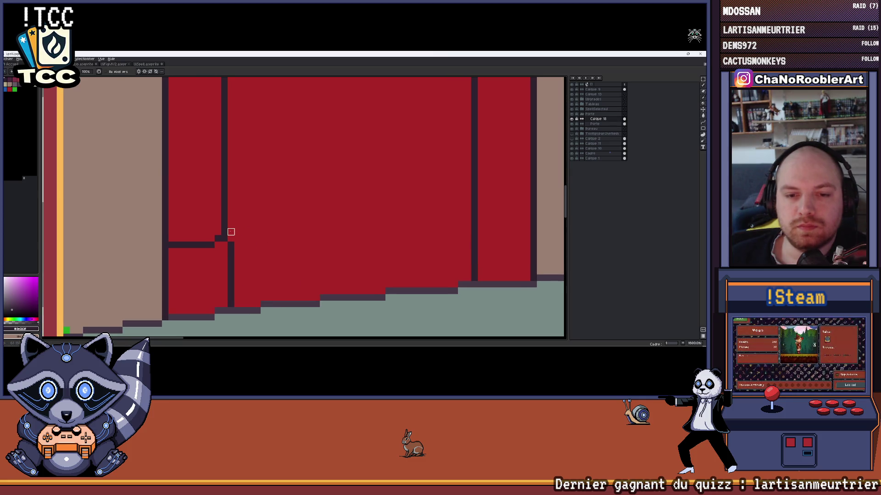
{"action": "scroll", "coordinate": [244, 213], "scroll_direction": "up", "scroll_amount": 1}
{"action": "scroll", "coordinate": [231, 227], "scroll_direction": "right", "scroll_amount": 1}
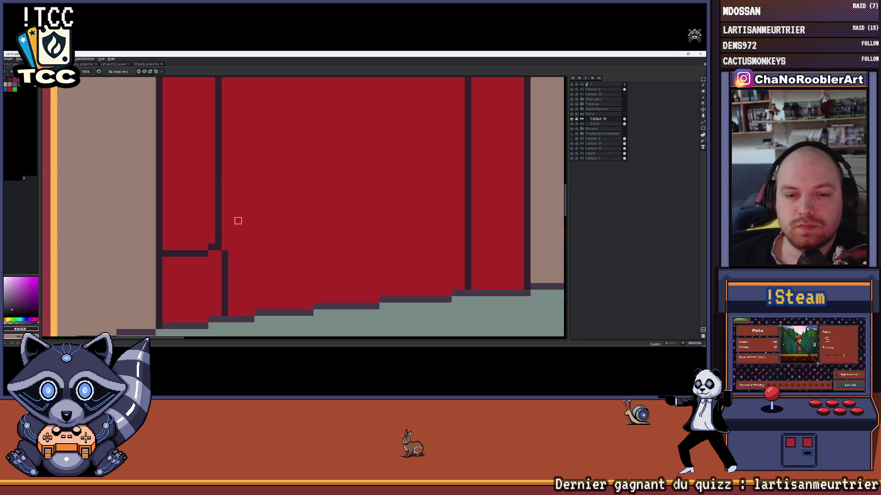
{"action": "scroll", "coordinate": [239, 219], "scroll_direction": "down", "scroll_amount": 1}
{"action": "scroll", "coordinate": [243, 218], "scroll_direction": "down", "scroll_amount": 1}
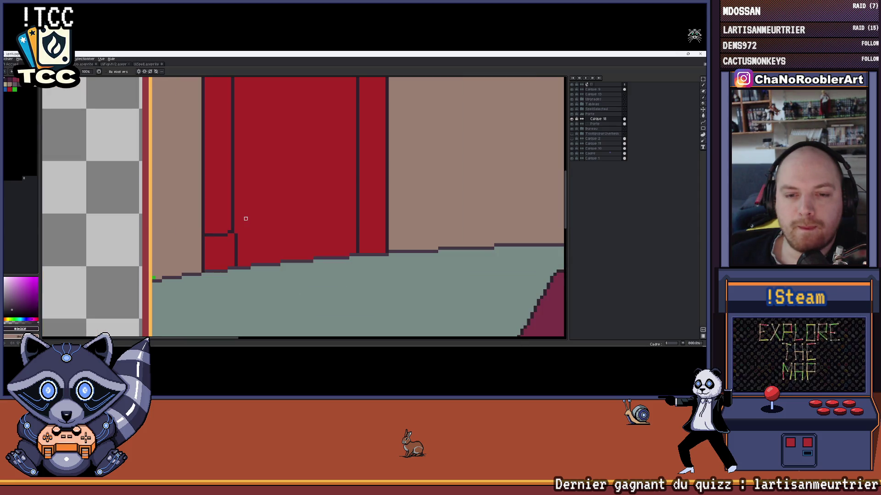
{"action": "scroll", "coordinate": [245, 218], "scroll_direction": "up", "scroll_amount": 2}
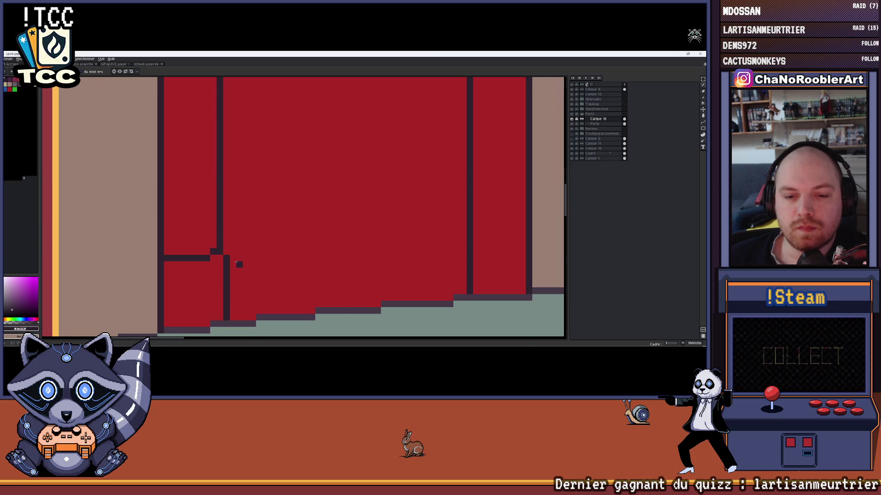
{"action": "left_click_drag", "start_coordinate": [231, 264], "coordinate": [224, 250]}
{"action": "scroll", "coordinate": [204, 254], "scroll_direction": "down", "scroll_amount": 2}
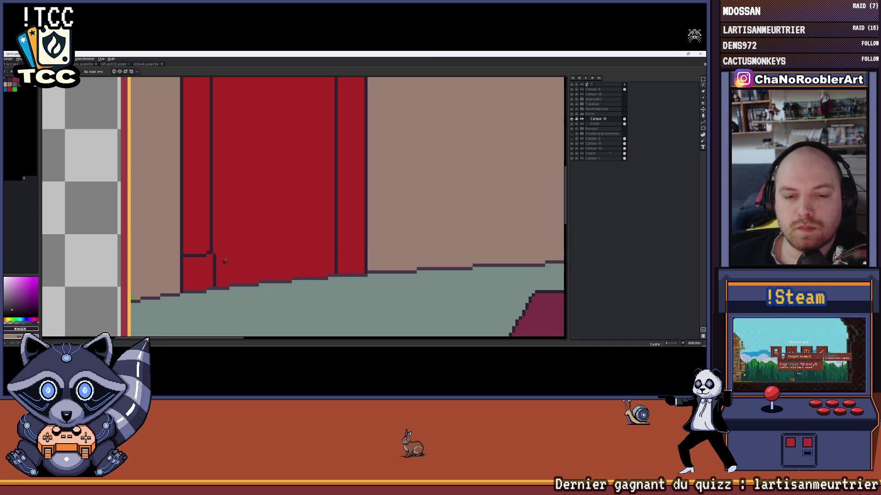
{"action": "scroll", "coordinate": [250, 263], "scroll_direction": "up", "scroll_amount": 1}
{"action": "scroll", "coordinate": [228, 240], "scroll_direction": "up", "scroll_amount": 1}
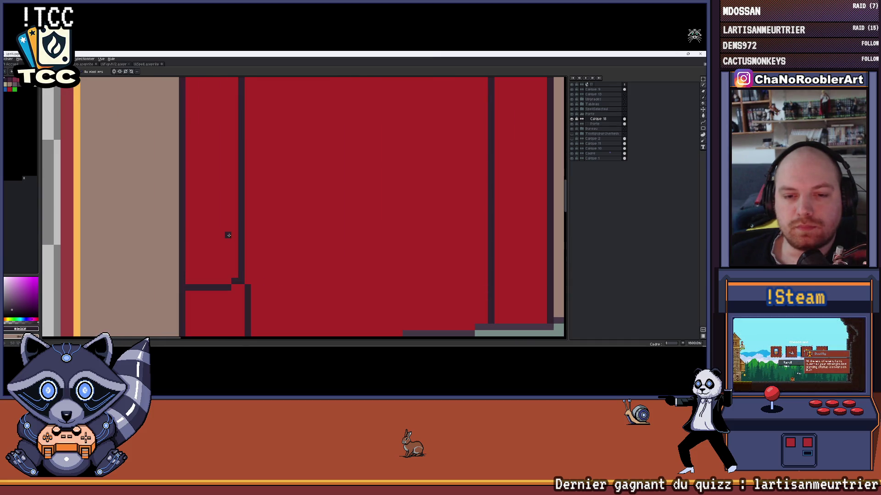
{"action": "scroll", "coordinate": [228, 241], "scroll_direction": "down", "scroll_amount": 1}
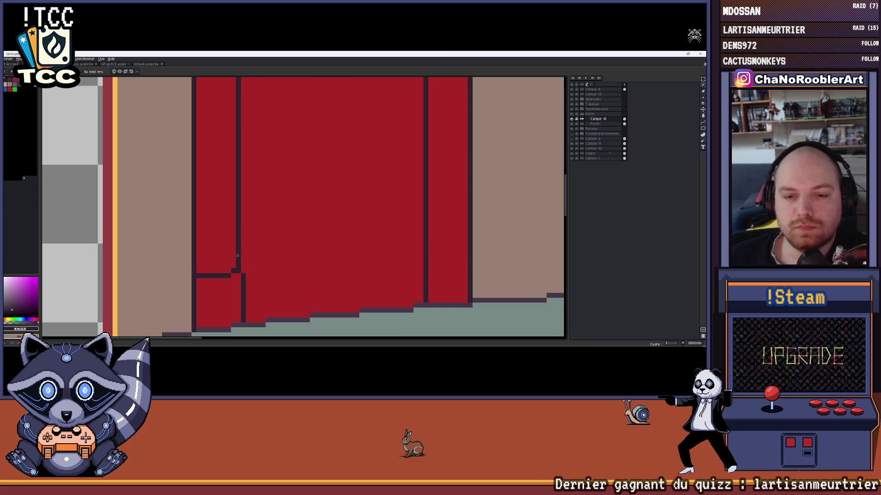
{"action": "scroll", "coordinate": [237, 256], "scroll_direction": "up", "scroll_amount": 1}
{"action": "scroll", "coordinate": [236, 255], "scroll_direction": "up", "scroll_amount": 1}
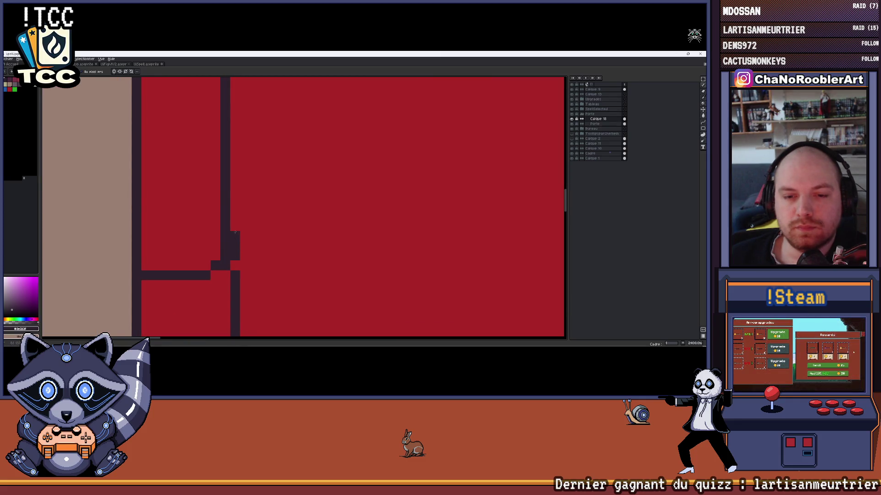
{"action": "left_click_drag", "start_coordinate": [221, 205], "coordinate": [192, 205]}
{"action": "key", "text": "e"}
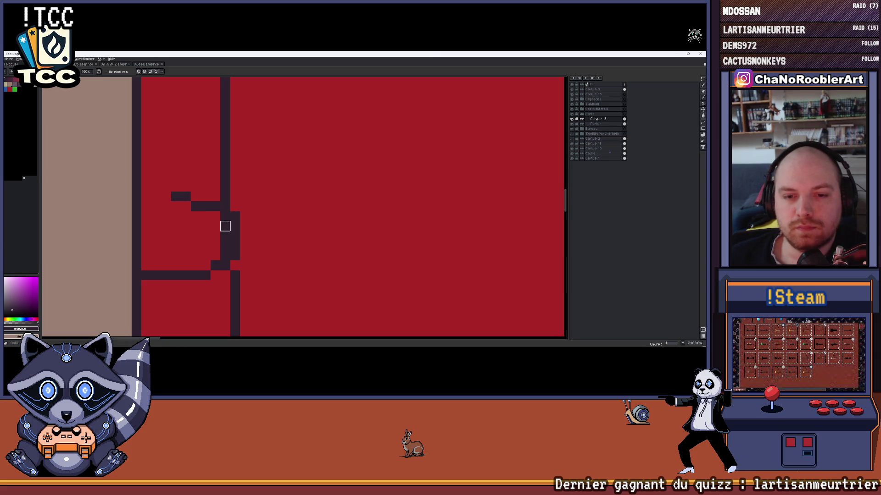
{"action": "scroll", "coordinate": [225, 256], "scroll_direction": "down", "scroll_amount": 2}
{"action": "scroll", "coordinate": [260, 227], "scroll_direction": "up", "scroll_amount": 1}
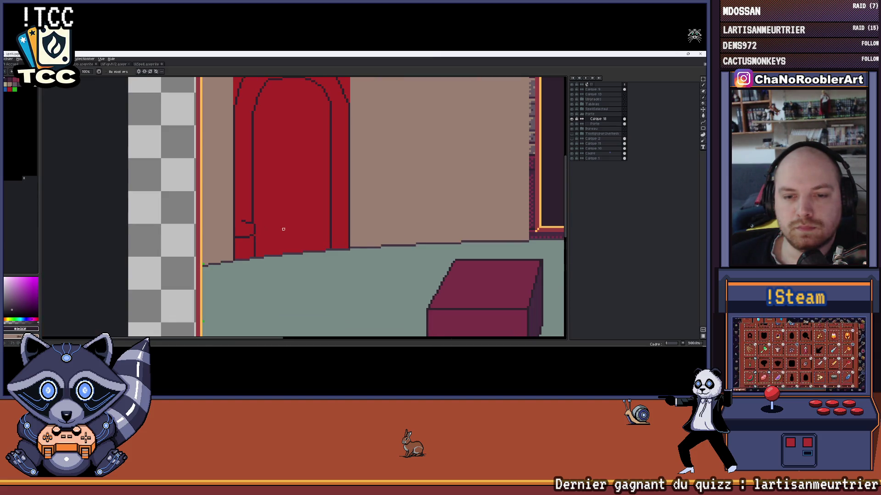
{"action": "left_click_drag", "start_coordinate": [279, 230], "coordinate": [246, 236]}
{"action": "scroll", "coordinate": [222, 234], "scroll_direction": "up", "scroll_amount": 3}
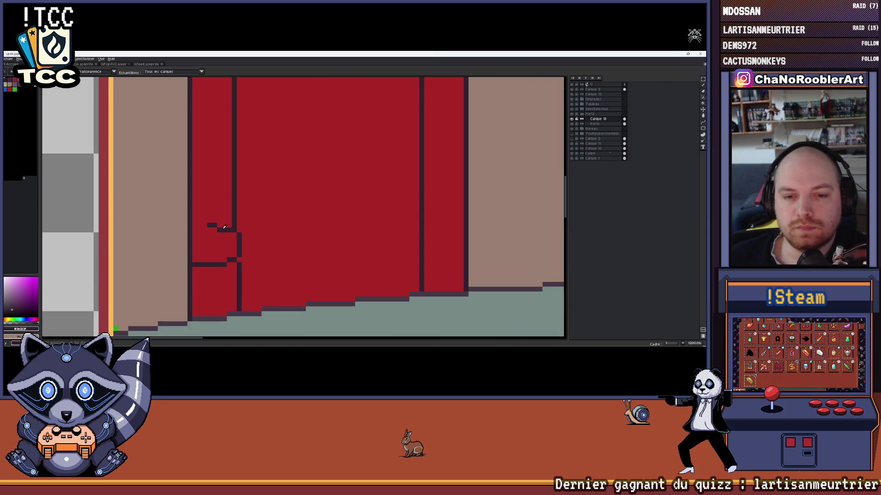
{"action": "scroll", "coordinate": [212, 229], "scroll_direction": "down", "scroll_amount": 1}
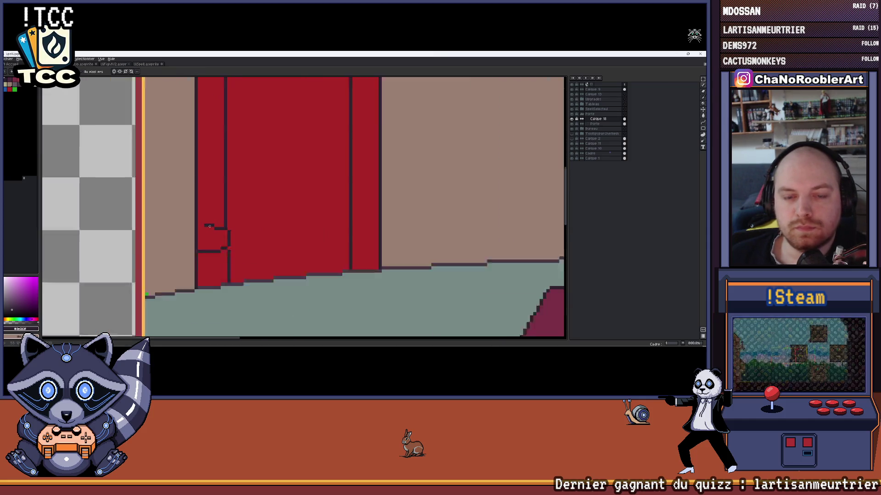
{"action": "scroll", "coordinate": [244, 233], "scroll_direction": "down", "scroll_amount": 1}
{"action": "scroll", "coordinate": [237, 235], "scroll_direction": "up", "scroll_amount": 2}
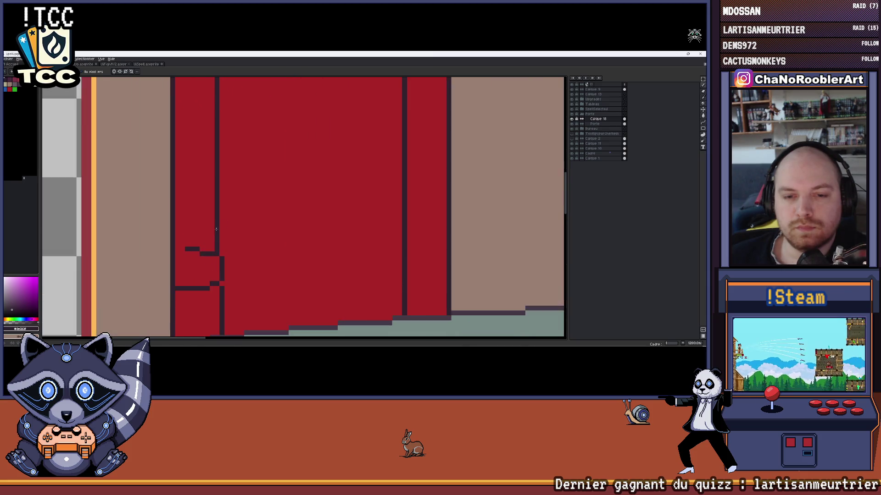
{"action": "scroll", "coordinate": [222, 242], "scroll_direction": "up", "scroll_amount": 1}
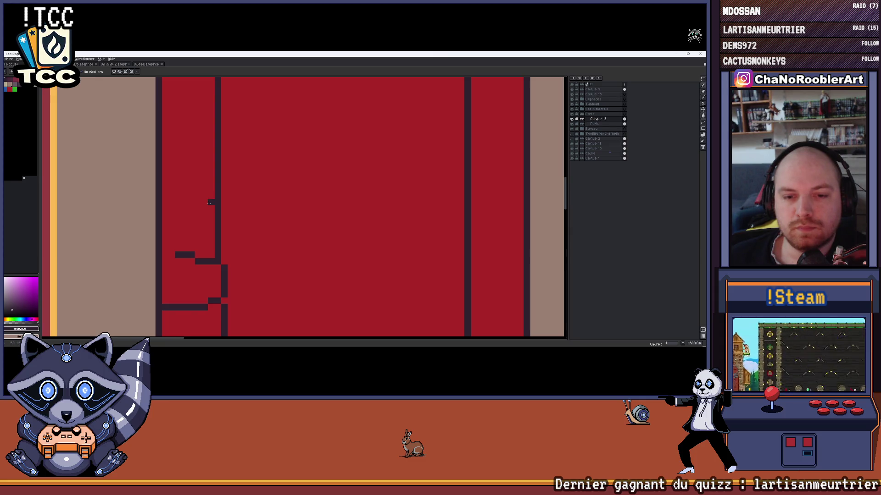
{"action": "scroll", "coordinate": [210, 202], "scroll_direction": "down", "scroll_amount": 3}
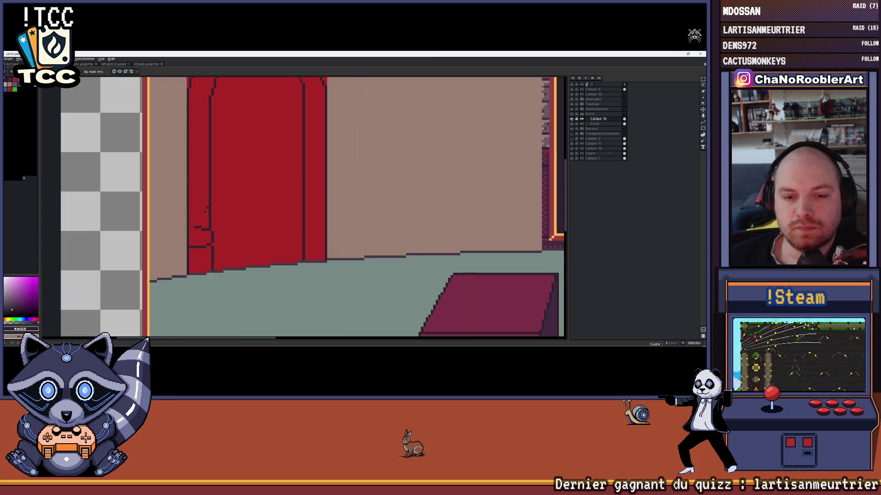
{"action": "scroll", "coordinate": [208, 198], "scroll_direction": "up", "scroll_amount": 2}
{"action": "scroll", "coordinate": [207, 195], "scroll_direction": "down", "scroll_amount": 1}
{"action": "scroll", "coordinate": [207, 197], "scroll_direction": "up", "scroll_amount": 1}
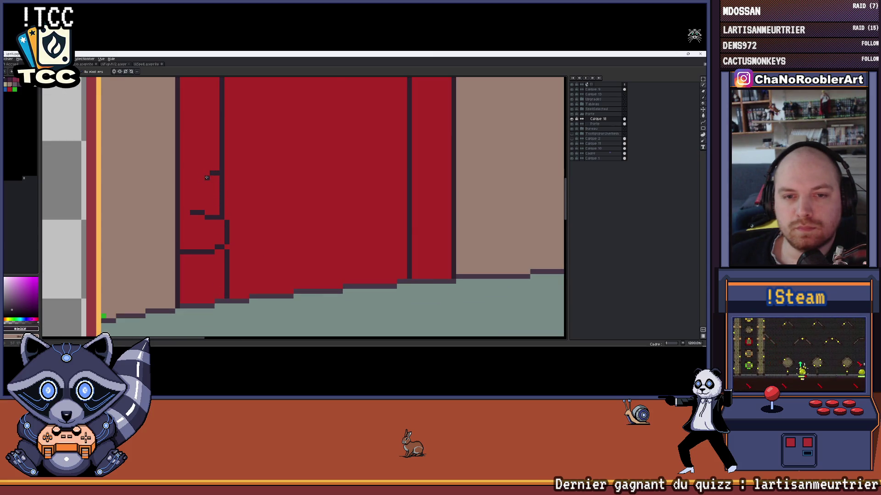
{"action": "scroll", "coordinate": [191, 180], "scroll_direction": "down", "scroll_amount": 2}
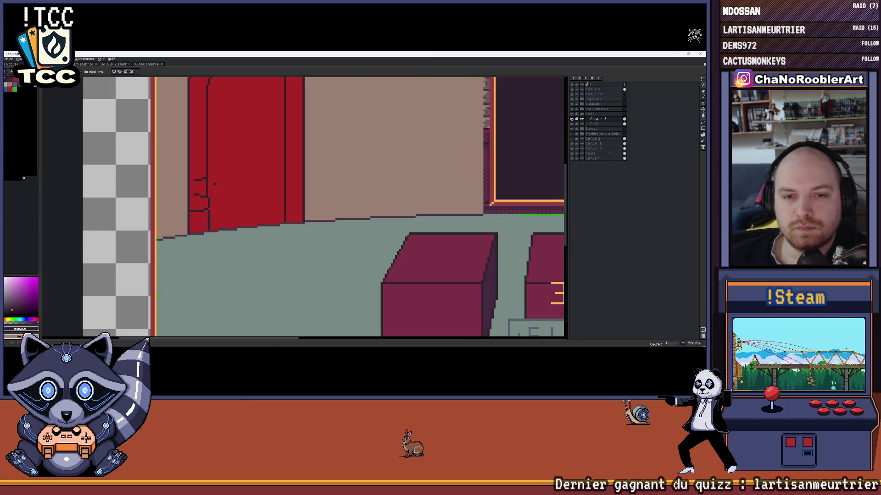
{"action": "scroll", "coordinate": [206, 200], "scroll_direction": "up", "scroll_amount": 3}
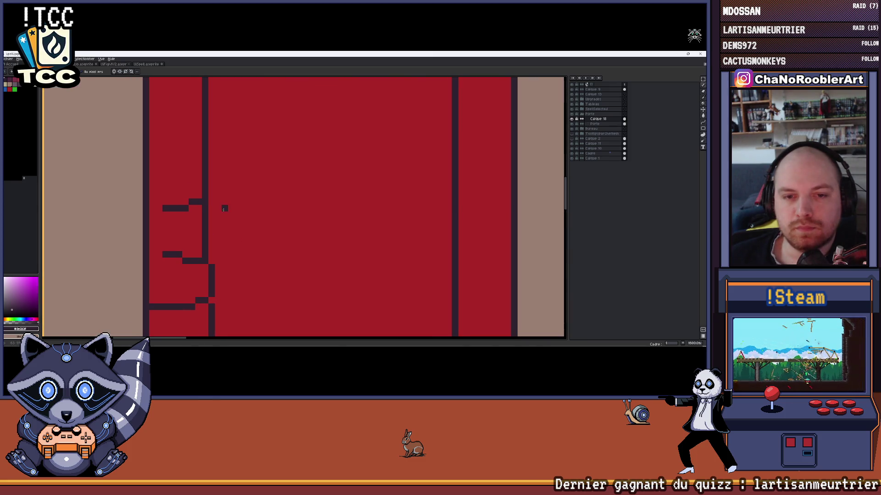
Add a dark pixel beside the door outline and pick up the outline colour again
{"action": "left_click_drag", "start_coordinate": [205, 202], "coordinate": [230, 213]}
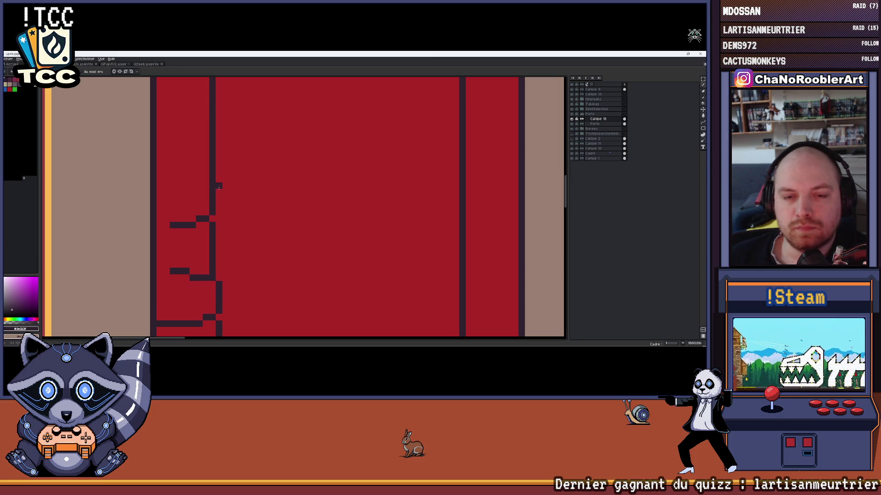
{"action": "left_click", "coordinate": [218, 211]}
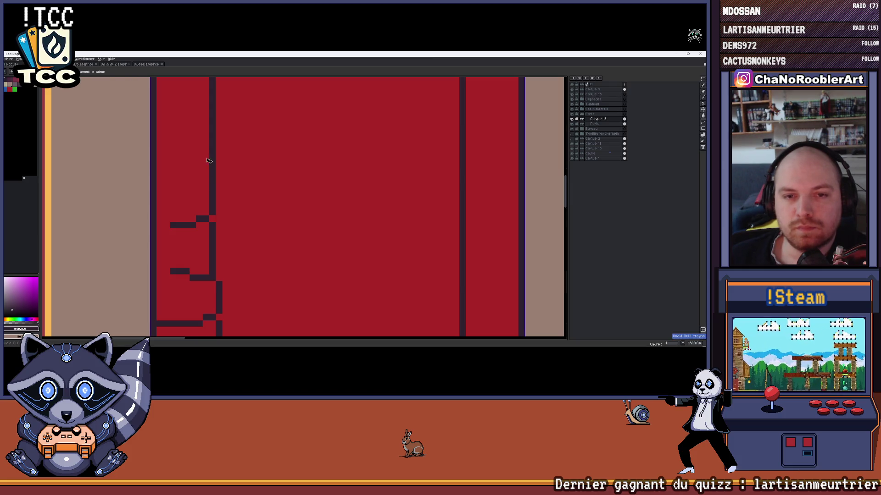
{"action": "scroll", "coordinate": [183, 167], "scroll_direction": "down", "scroll_amount": 1}
{"action": "scroll", "coordinate": [183, 167], "scroll_direction": "down", "scroll_amount": 2}
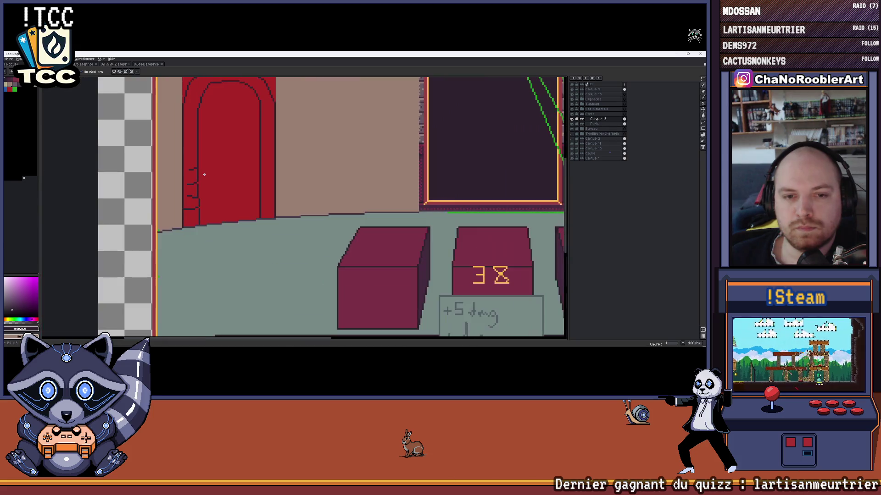
{"action": "scroll", "coordinate": [213, 210], "scroll_direction": "up", "scroll_amount": 1}
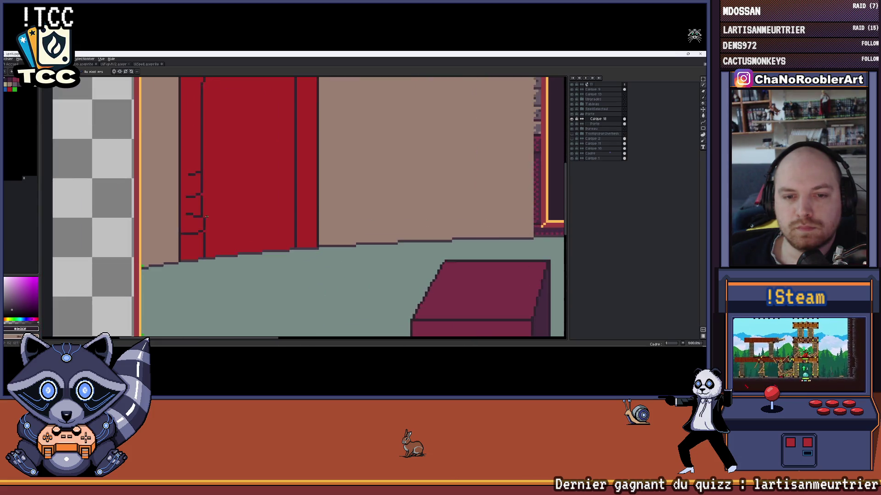
{"action": "scroll", "coordinate": [206, 215], "scroll_direction": "up", "scroll_amount": 2}
{"action": "scroll", "coordinate": [199, 210], "scroll_direction": "down", "scroll_amount": 2}
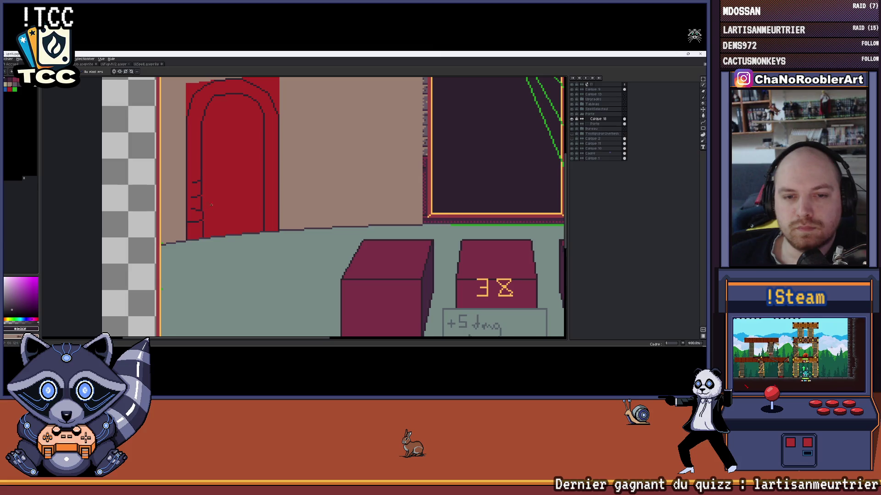
{"action": "left_click_drag", "start_coordinate": [211, 205], "coordinate": [243, 247]}
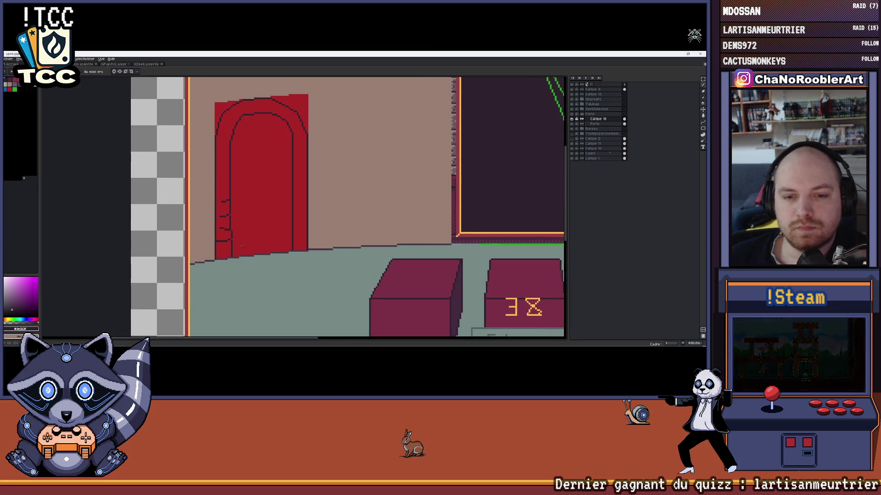
{"action": "left_click_drag", "start_coordinate": [256, 220], "coordinate": [236, 235]}
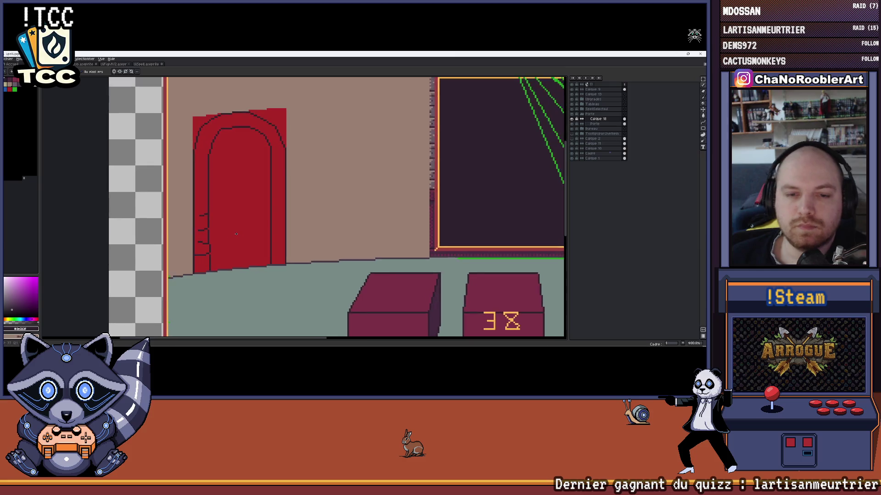
{"action": "scroll", "coordinate": [235, 235], "scroll_direction": "down", "scroll_amount": 1}
{"action": "scroll", "coordinate": [225, 201], "scroll_direction": "up", "scroll_amount": 2}
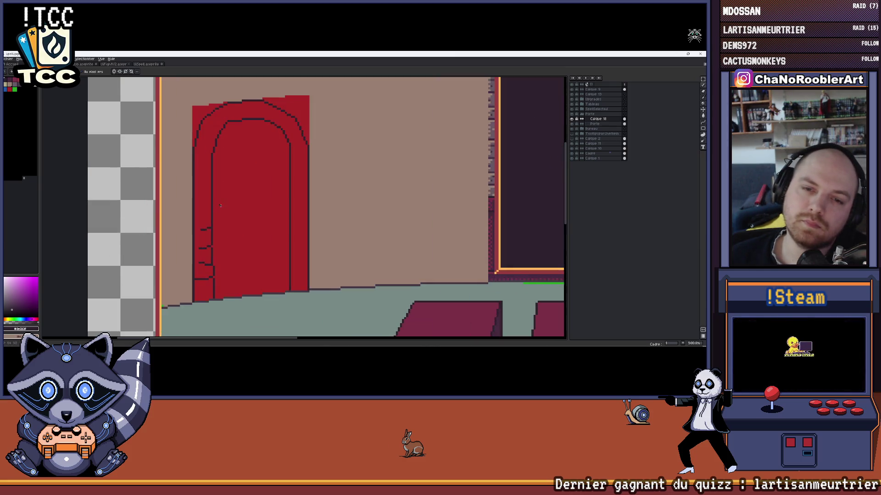
{"action": "scroll", "coordinate": [229, 196], "scroll_direction": "up", "scroll_amount": 2}
{"action": "scroll", "coordinate": [225, 223], "scroll_direction": "up", "scroll_amount": 3}
{"action": "left_click_drag", "start_coordinate": [225, 222], "coordinate": [240, 226]}
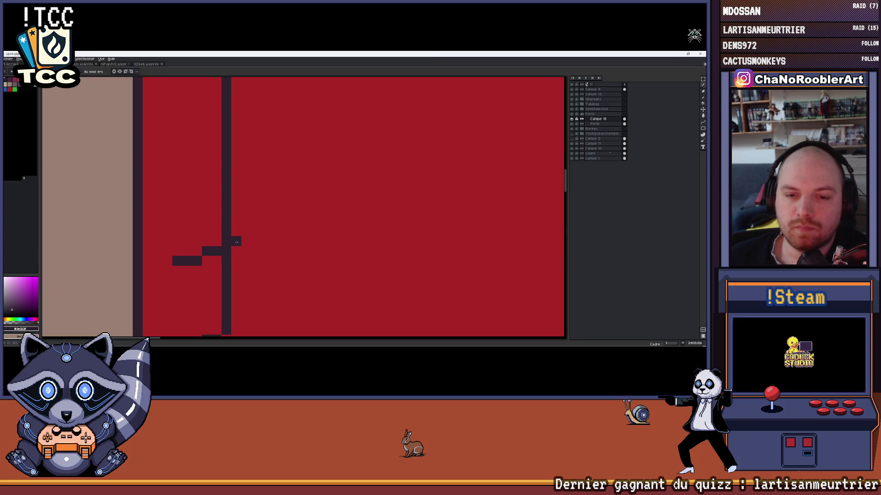
{"action": "scroll", "coordinate": [236, 242], "scroll_direction": "down", "scroll_amount": 2}
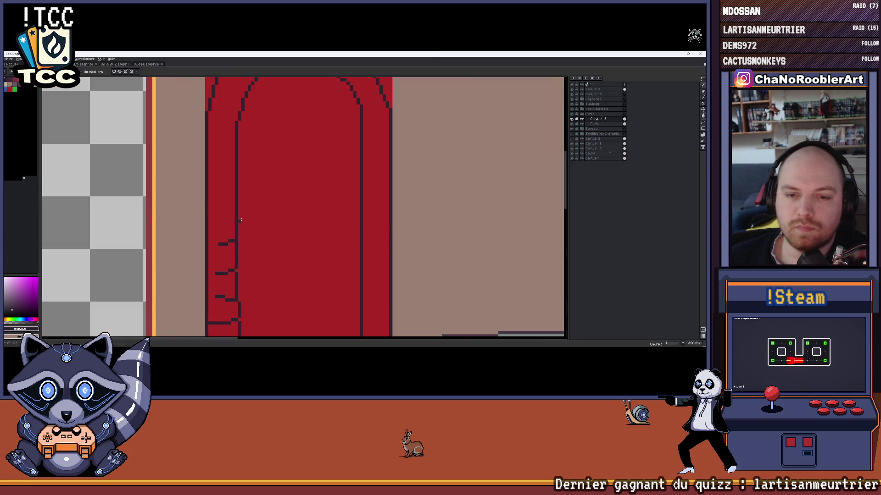
{"action": "scroll", "coordinate": [239, 243], "scroll_direction": "down", "scroll_amount": 1}
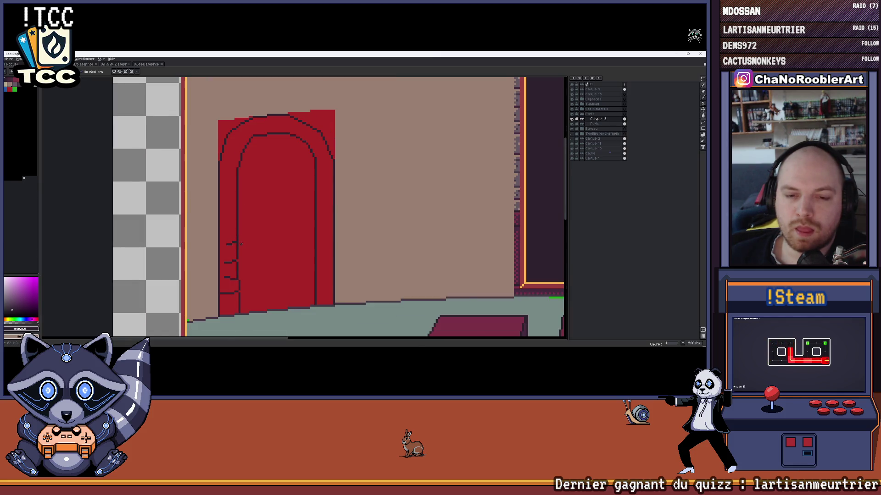
{"action": "scroll", "coordinate": [238, 243], "scroll_direction": "up", "scroll_amount": 3}
{"action": "key", "text": "i"}
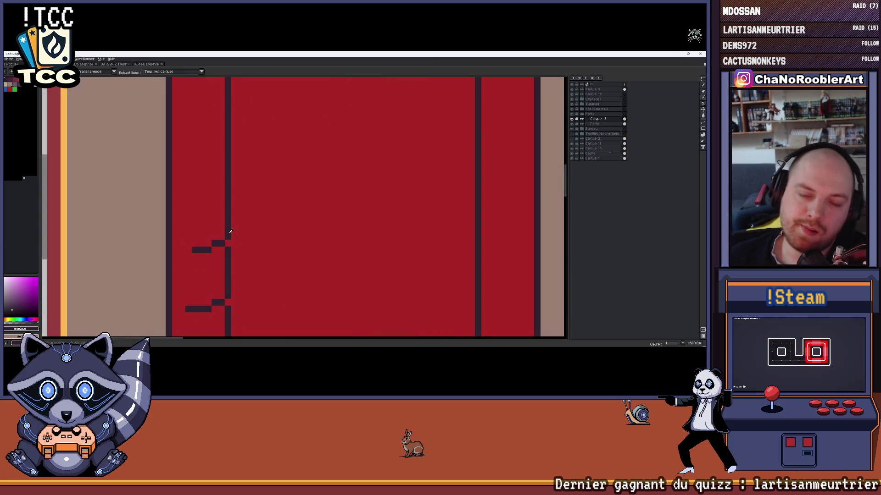
{"action": "key", "text": "b"}
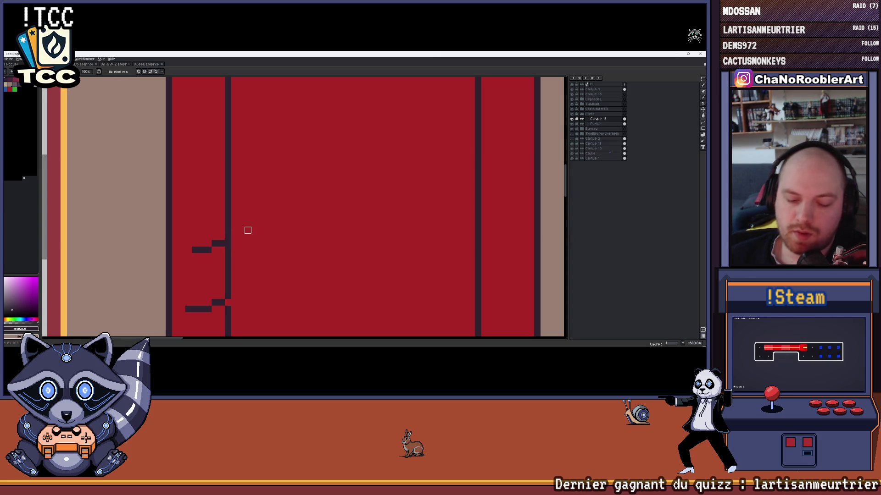
{"action": "scroll", "coordinate": [237, 237], "scroll_direction": "down", "scroll_amount": 2}
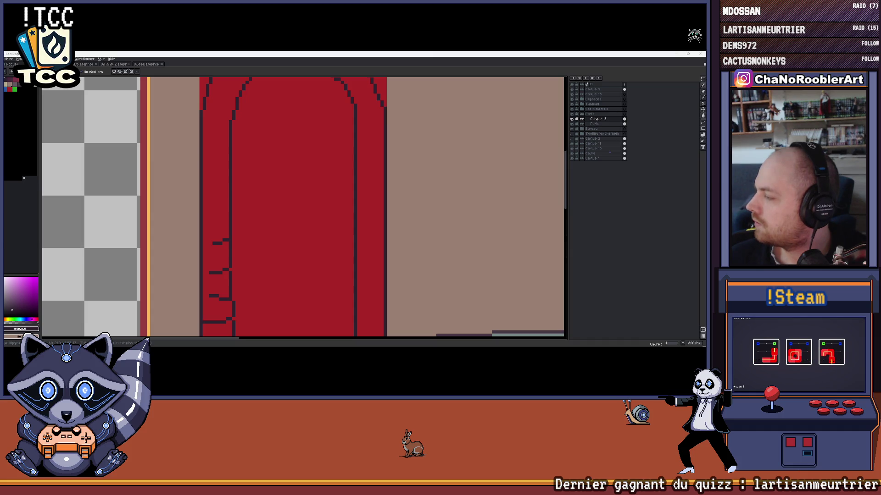
Paint a dark pixel column along the door edge, undo the overlong line and erase the stray column
{"action": "left_click_drag", "start_coordinate": [263, 221], "coordinate": [280, 182]}
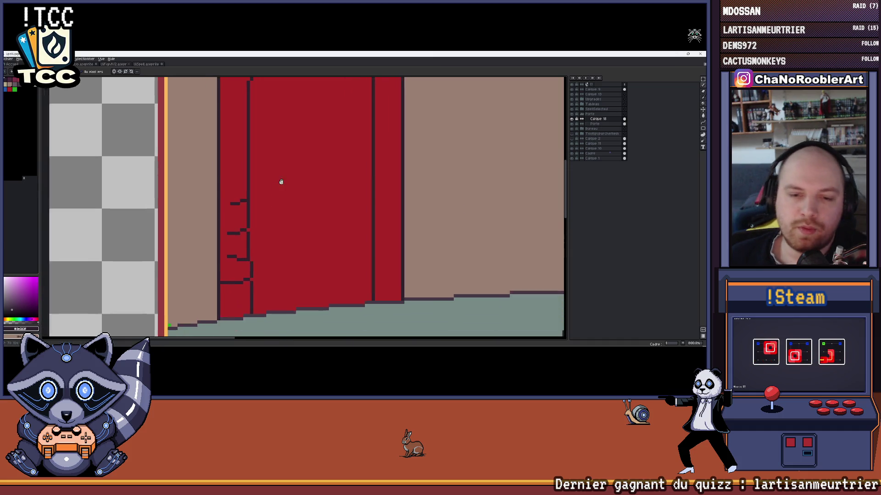
{"action": "scroll", "coordinate": [281, 182], "scroll_direction": "down", "scroll_amount": 2}
{"action": "scroll", "coordinate": [278, 190], "scroll_direction": "up", "scroll_amount": 1}
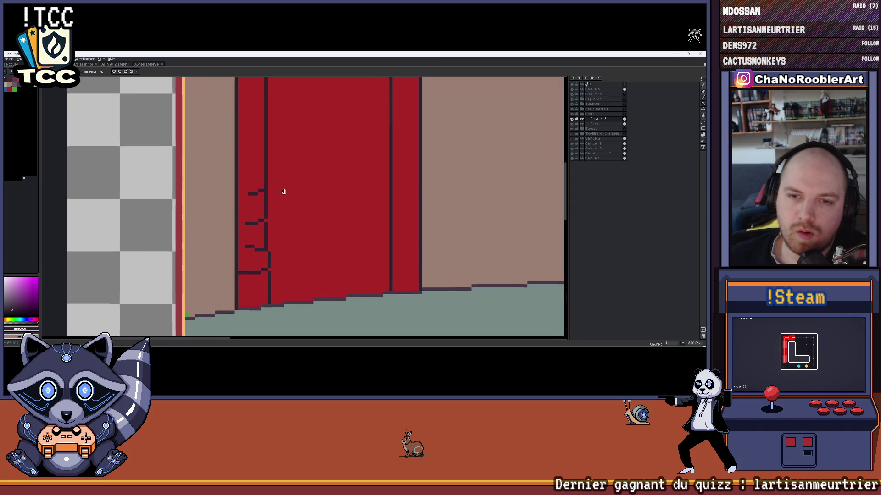
{"action": "scroll", "coordinate": [283, 193], "scroll_direction": "up", "scroll_amount": 1}
{"action": "scroll", "coordinate": [299, 196], "scroll_direction": "up", "scroll_amount": 1}
{"action": "mouse_move", "coordinate": [297, 215]}
{"action": "left_mouse_down"}
{"action": "mouse_move", "coordinate": [297, 142]}
{"action": "mouse_move", "coordinate": [248, 124]}
{"action": "mouse_move", "coordinate": [267, 126]}
{"action": "mouse_move", "coordinate": [287, 203]}
{"action": "left_mouse_up"}
{"action": "key", "text": "ctrl+z"}
{"action": "key", "text": "e"}
{"action": "scroll", "coordinate": [288, 214], "scroll_direction": "down", "scroll_amount": 5}
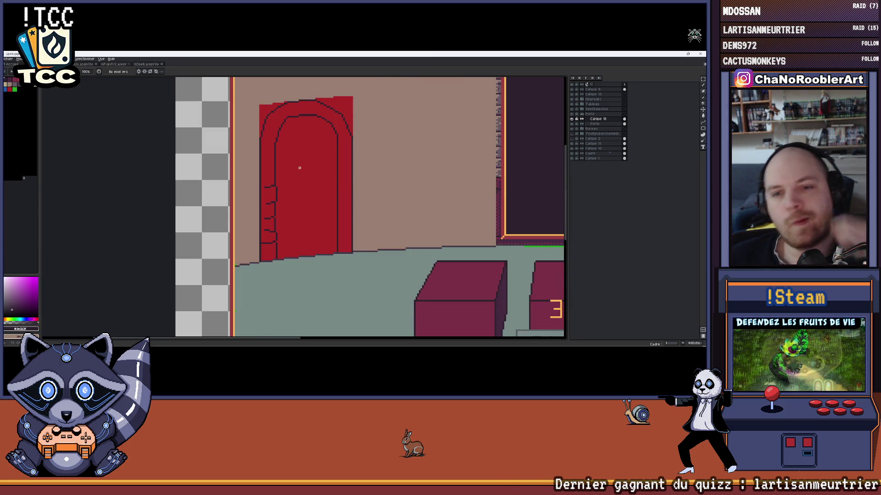
{"action": "left_click_drag", "start_coordinate": [325, 229], "coordinate": [311, 208]}
{"action": "scroll", "coordinate": [311, 208], "scroll_direction": "down", "scroll_amount": 1}
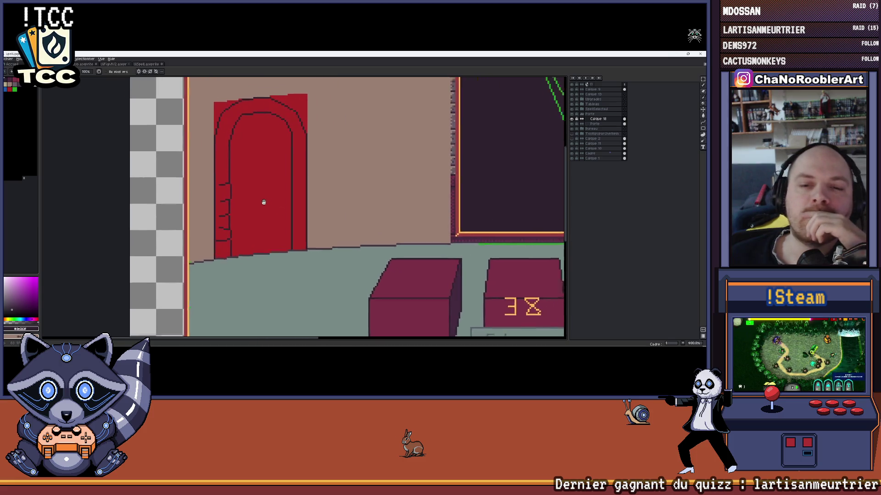
{"action": "scroll", "coordinate": [262, 199], "scroll_direction": "down", "scroll_amount": 1}
{"action": "scroll", "coordinate": [255, 198], "scroll_direction": "down", "scroll_amount": 2}
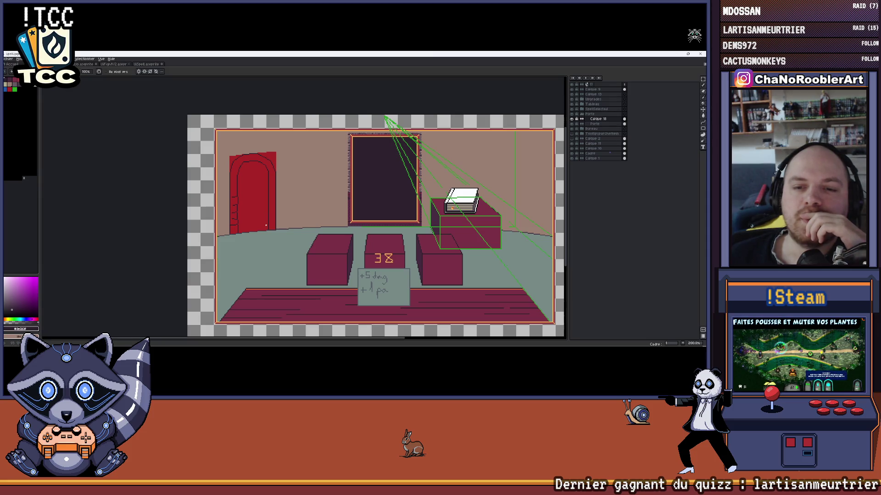
{"action": "scroll", "coordinate": [260, 203], "scroll_direction": "up", "scroll_amount": 2}
{"action": "mouse_move", "coordinate": [260, 203]}
{"action": "left_mouse_down"}
{"action": "mouse_move", "coordinate": [265, 262]}
{"action": "mouse_move", "coordinate": [288, 211]}
{"action": "left_mouse_up"}
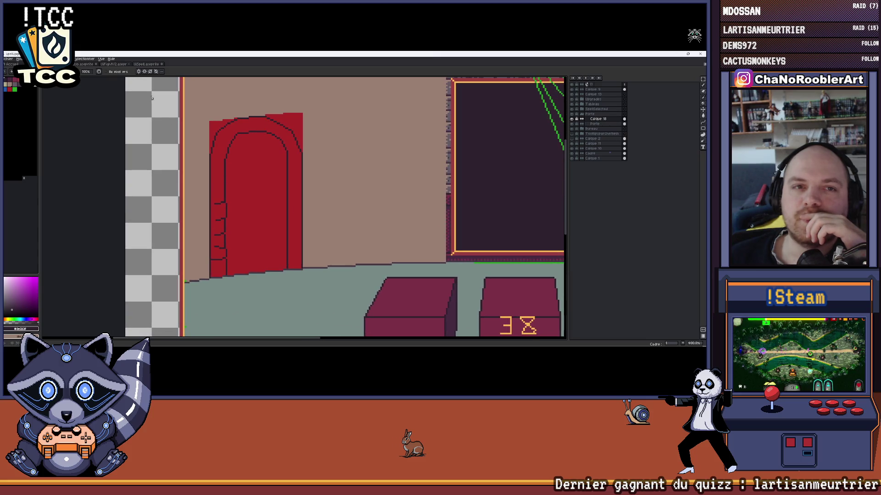
{"action": "left_click", "coordinate": [112, 65]}
{"action": "left_click", "coordinate": [146, 64]}
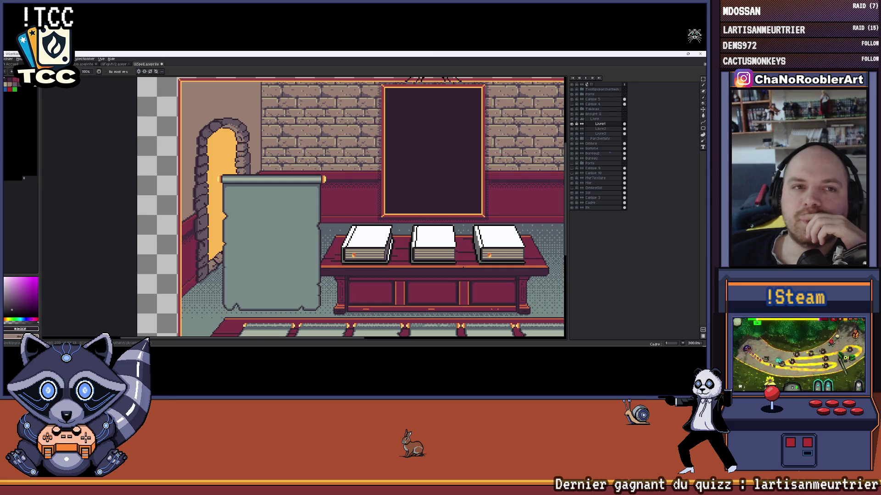
{"action": "left_click", "coordinate": [97, 64]}
{"action": "scroll", "coordinate": [319, 202], "scroll_direction": "down", "scroll_amount": 1}
{"action": "scroll", "coordinate": [275, 200], "scroll_direction": "down", "scroll_amount": 2}
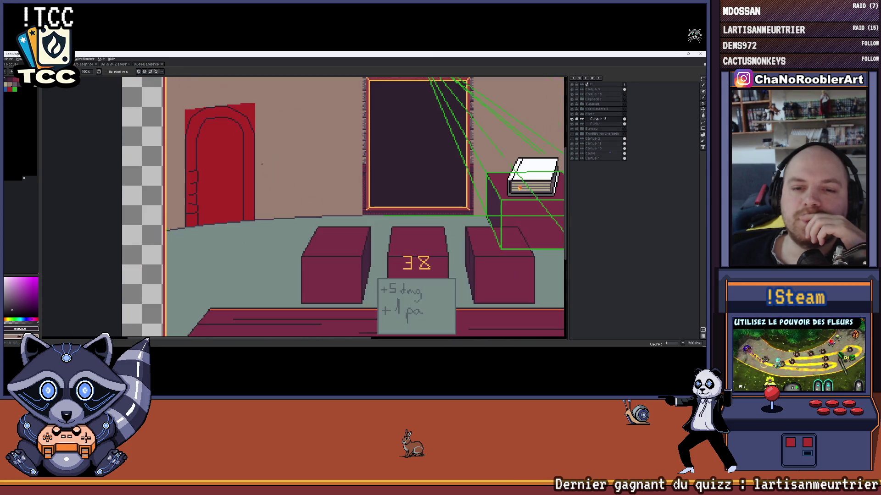
{"action": "scroll", "coordinate": [207, 207], "scroll_direction": "down", "scroll_amount": 1}
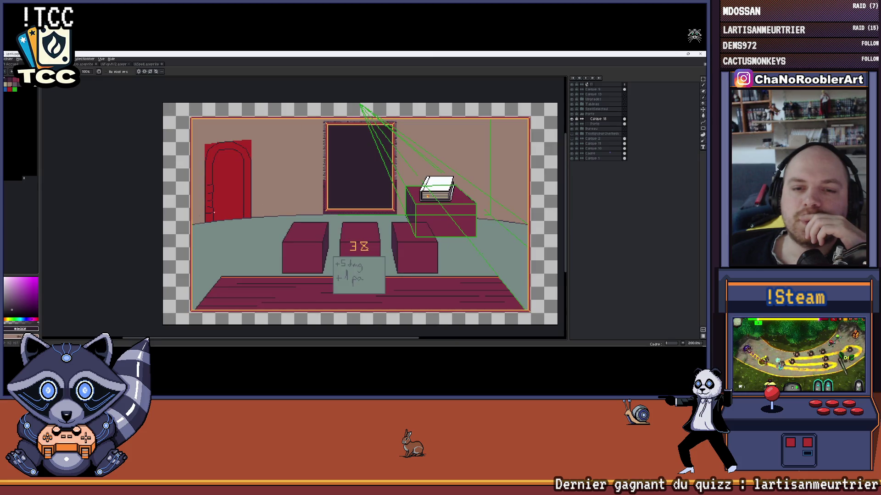
{"action": "scroll", "coordinate": [264, 221], "scroll_direction": "up", "scroll_amount": 1}
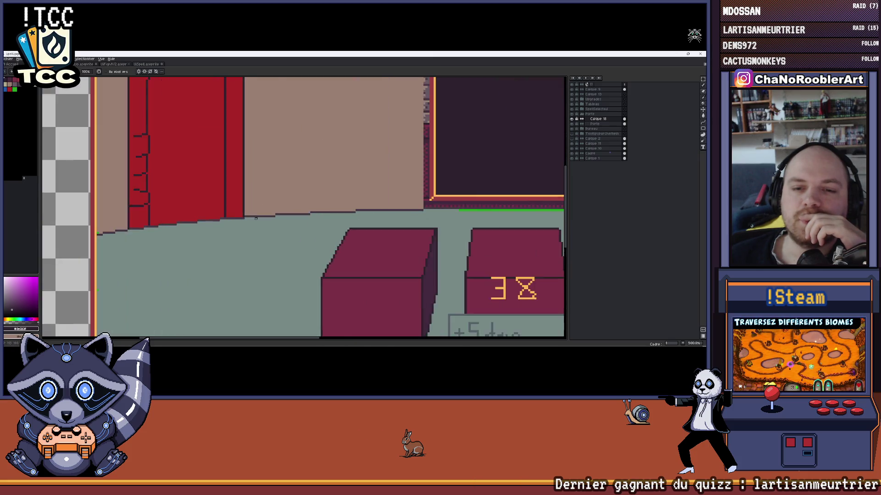
{"action": "scroll", "coordinate": [199, 213], "scroll_direction": "up", "scroll_amount": 1}
{"action": "scroll", "coordinate": [229, 229], "scroll_direction": "up", "scroll_amount": 1}
{"action": "scroll", "coordinate": [229, 230], "scroll_direction": "down", "scroll_amount": 2}
{"action": "scroll", "coordinate": [232, 203], "scroll_direction": "up", "scroll_amount": 1}
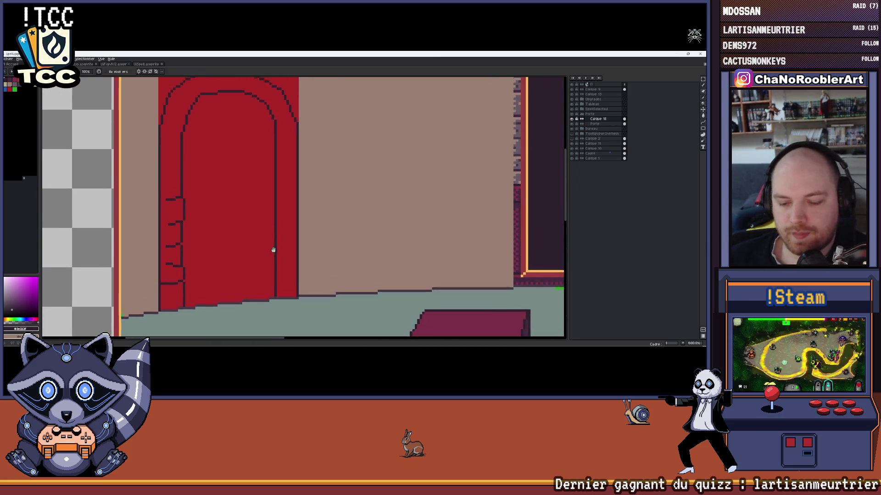
{"action": "scroll", "coordinate": [275, 261], "scroll_direction": "down", "scroll_amount": 1}
{"action": "scroll", "coordinate": [282, 282], "scroll_direction": "up", "scroll_amount": 1}
Undo the stray stroke on the red door and recentre the room scene
{"action": "key", "text": "ctrl+z"}
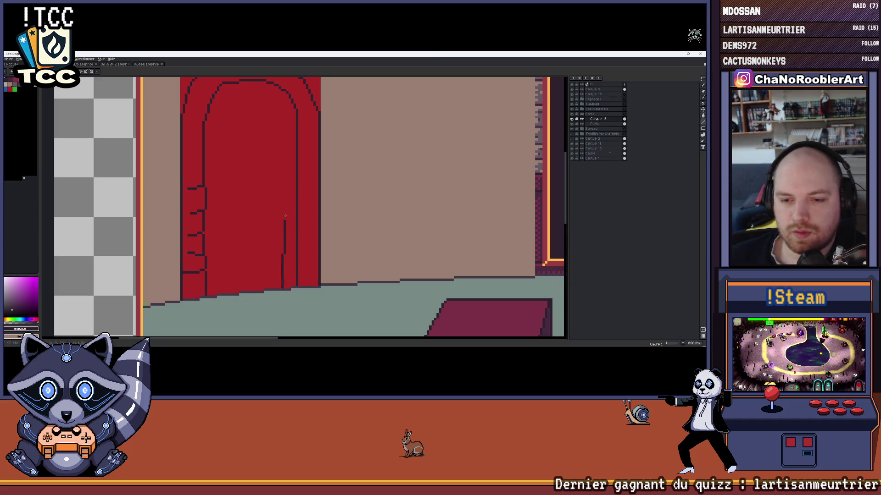
{"action": "scroll", "coordinate": [283, 122], "scroll_direction": "down", "scroll_amount": 2}
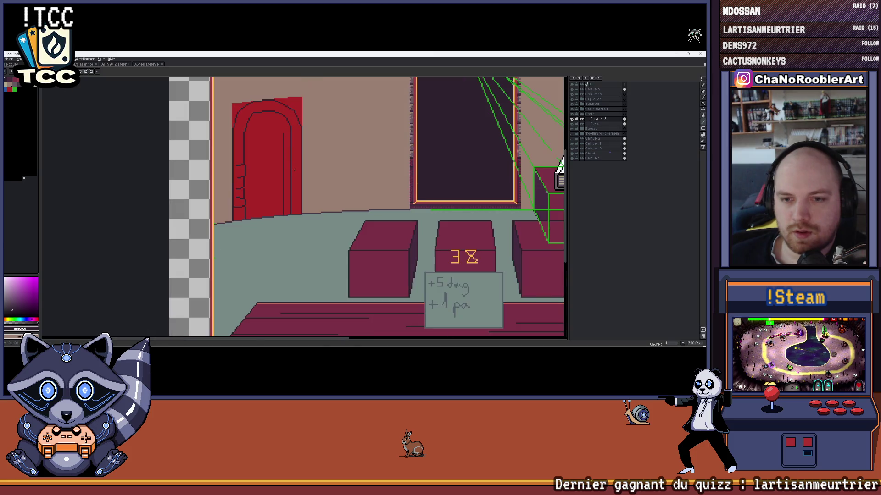
{"action": "scroll", "coordinate": [316, 200], "scroll_direction": "down", "scroll_amount": 1}
{"action": "scroll", "coordinate": [335, 224], "scroll_direction": "down", "scroll_amount": 2}
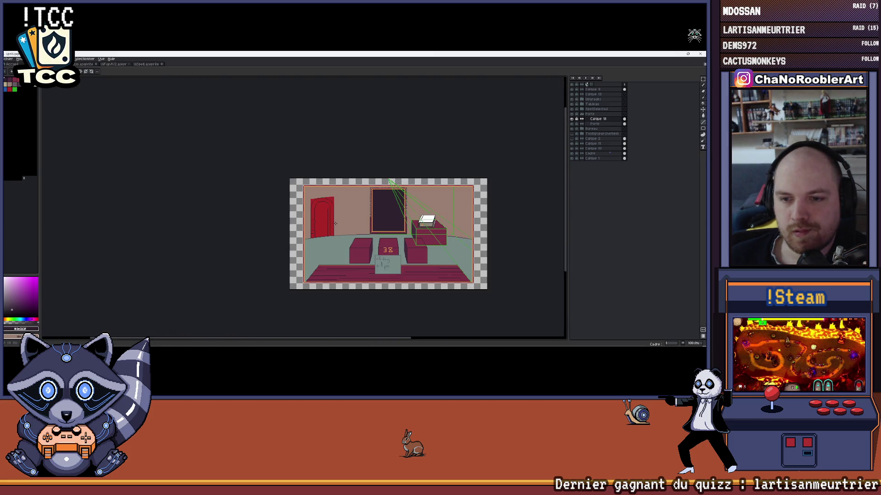
{"action": "left_click_drag", "start_coordinate": [336, 223], "coordinate": [253, 221]}
{"action": "scroll", "coordinate": [254, 222], "scroll_direction": "up", "scroll_amount": 2}
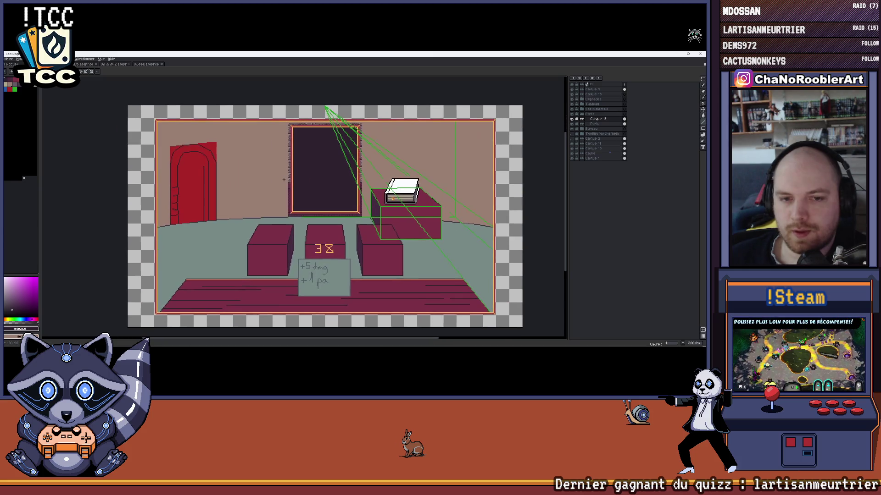
{"action": "scroll", "coordinate": [283, 180], "scroll_direction": "up", "scroll_amount": 1}
{"action": "scroll", "coordinate": [283, 180], "scroll_direction": "up", "scroll_amount": 1}
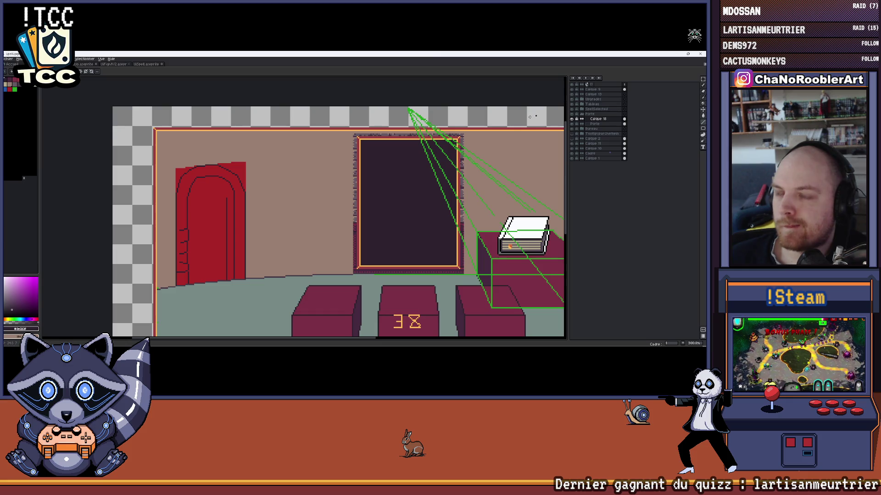
On Calque 9, draw a green guide from the top vanishing point to the door's bottom corner
{"action": "left_click", "coordinate": [577, 90]}
{"action": "left_click", "coordinate": [585, 91]}
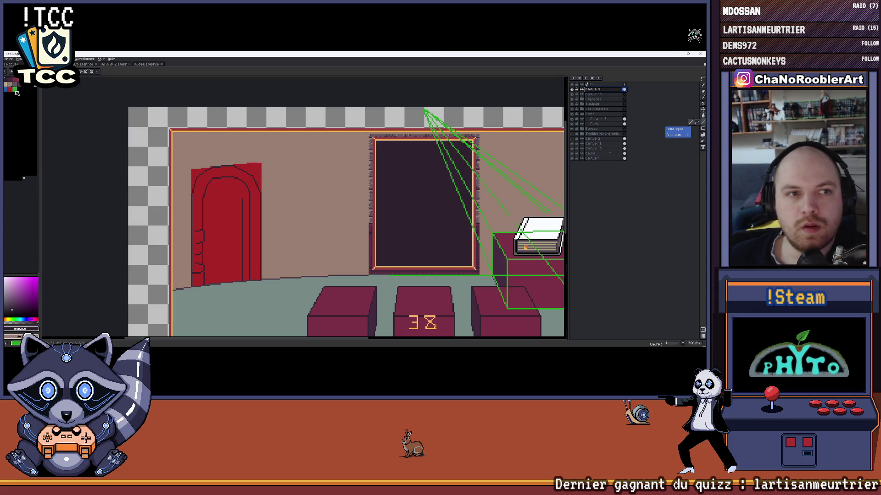
{"action": "scroll", "coordinate": [372, 149], "scroll_direction": "up", "scroll_amount": 1}
{"action": "left_click_drag", "start_coordinate": [418, 118], "coordinate": [204, 314]}
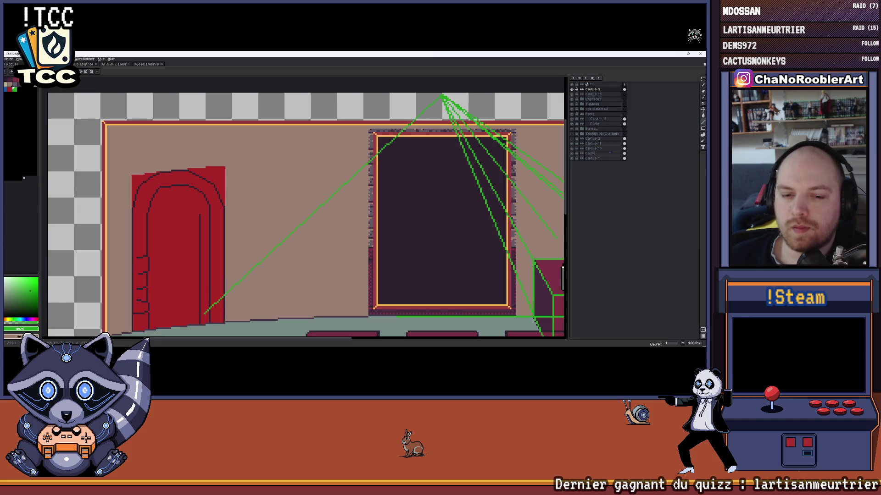
{"action": "left_click_drag", "start_coordinate": [204, 313], "coordinate": [214, 321]}
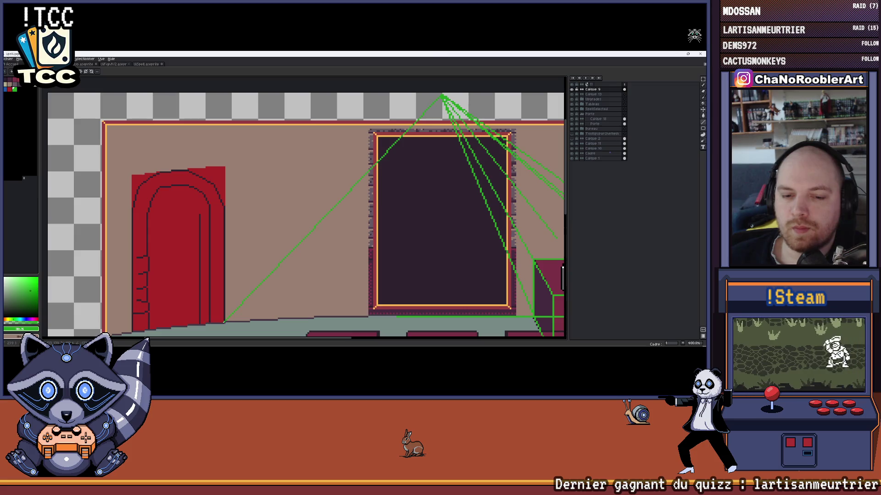
{"action": "scroll", "coordinate": [228, 317], "scroll_direction": "up", "scroll_amount": 3}
{"action": "left_click_drag", "start_coordinate": [215, 326], "coordinate": [262, 324]}
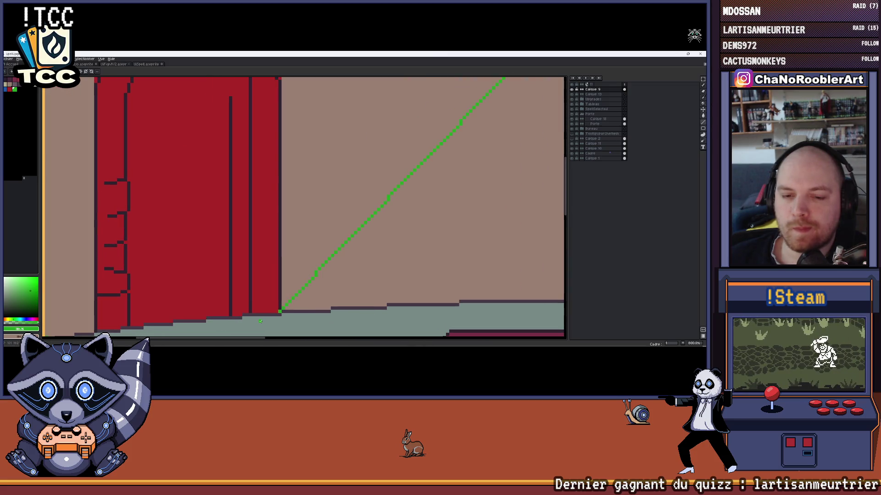
{"action": "scroll", "coordinate": [261, 324], "scroll_direction": "down", "scroll_amount": 2}
{"action": "scroll", "coordinate": [262, 325], "scroll_direction": "down", "scroll_amount": 1}
{"action": "scroll", "coordinate": [262, 325], "scroll_direction": "down", "scroll_amount": 2}
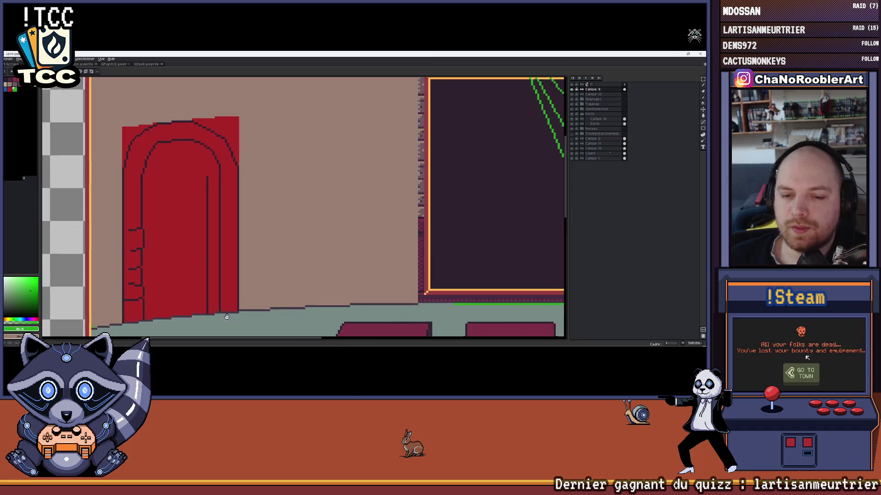
{"action": "scroll", "coordinate": [262, 324], "scroll_direction": "down", "scroll_amount": 2}
{"action": "mouse_move", "coordinate": [261, 286]}
{"action": "left_mouse_down"}
{"action": "mouse_move", "coordinate": [271, 230]}
{"action": "mouse_move", "coordinate": [221, 257]}
{"action": "mouse_move", "coordinate": [207, 237]}
{"action": "left_mouse_up"}
{"action": "scroll", "coordinate": [272, 230], "scroll_direction": "up", "scroll_amount": 2}
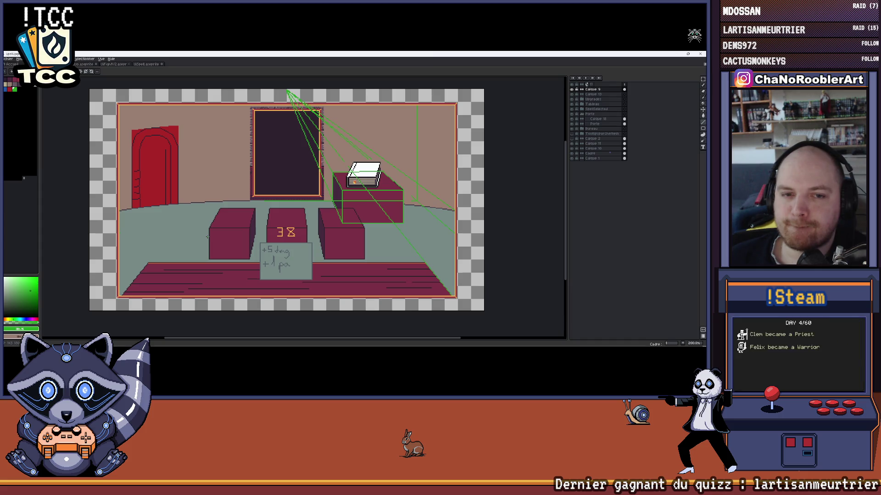
{"action": "left_click", "coordinate": [85, 66]}
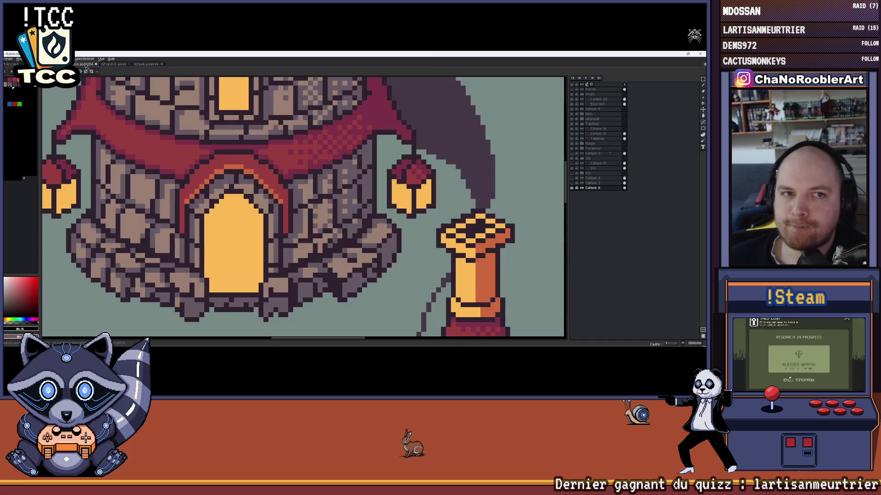
{"action": "left_click", "coordinate": [148, 64]}
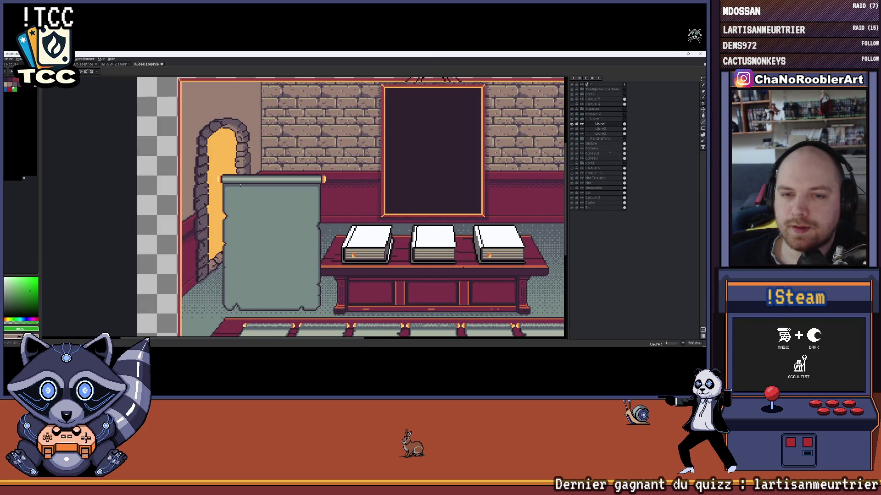
{"action": "key", "text": "ctrl+Tab"}
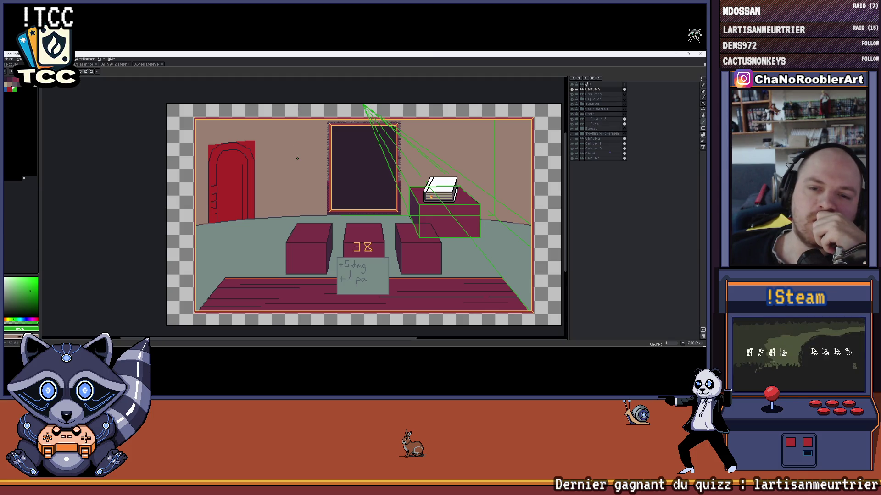
{"action": "scroll", "coordinate": [271, 175], "scroll_direction": "up", "scroll_amount": 2}
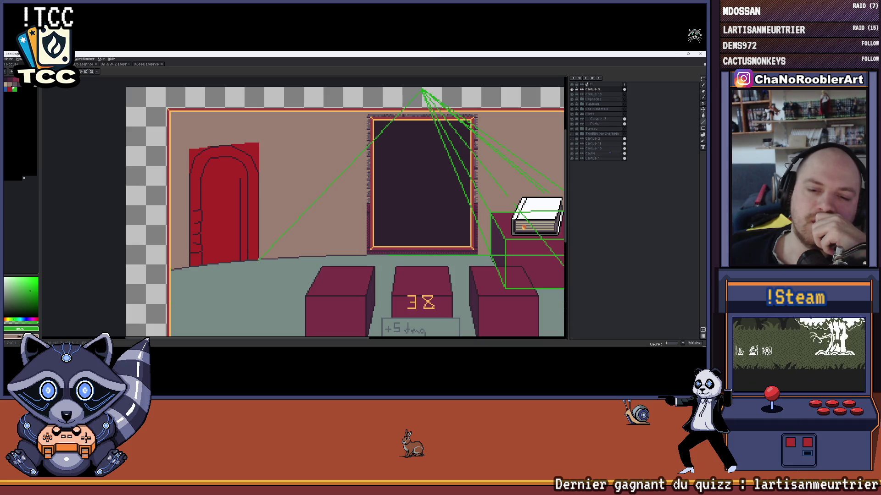
{"action": "scroll", "coordinate": [258, 259], "scroll_direction": "up", "scroll_amount": 2}
{"action": "scroll", "coordinate": [262, 265], "scroll_direction": "up", "scroll_amount": 1}
Outline a small green guide box at the red door's lower-right corner
{"action": "mouse_move", "coordinate": [262, 269]}
{"action": "left_mouse_down"}
{"action": "mouse_move", "coordinate": [200, 269]}
{"action": "mouse_move", "coordinate": [200, 174]}
{"action": "mouse_move", "coordinate": [263, 178]}
{"action": "left_mouse_up"}
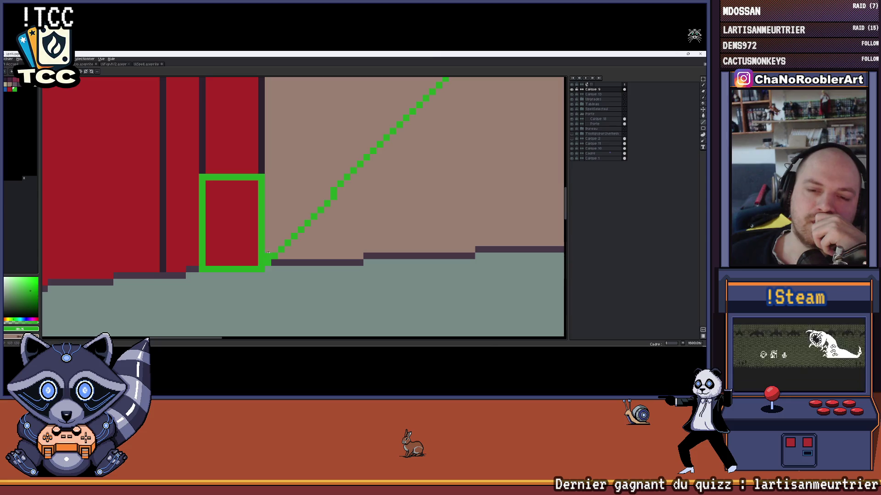
{"action": "scroll", "coordinate": [272, 251], "scroll_direction": "down", "scroll_amount": 3}
{"action": "scroll", "coordinate": [319, 239], "scroll_direction": "down", "scroll_amount": 1}
{"action": "scroll", "coordinate": [282, 240], "scroll_direction": "down", "scroll_amount": 1}
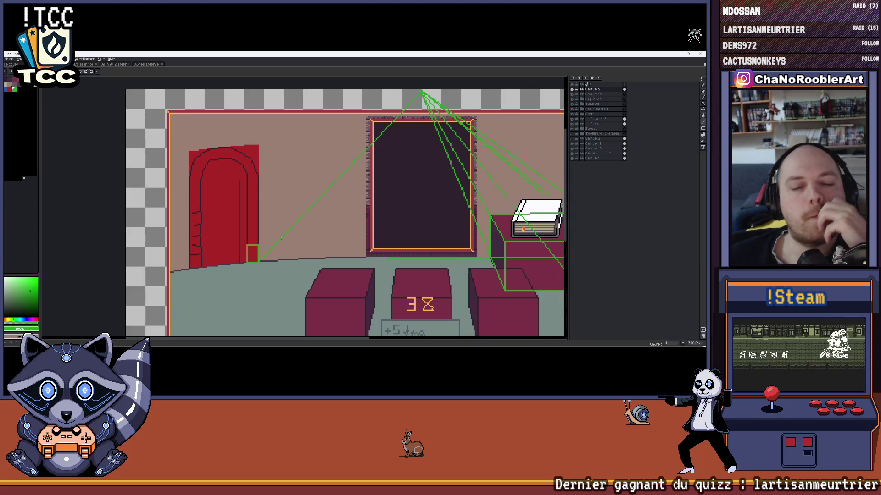
{"action": "scroll", "coordinate": [279, 239], "scroll_direction": "down", "scroll_amount": 2}
{"action": "scroll", "coordinate": [281, 239], "scroll_direction": "up", "scroll_amount": 2}
{"action": "left_click_drag", "start_coordinate": [280, 245], "coordinate": [257, 228]}
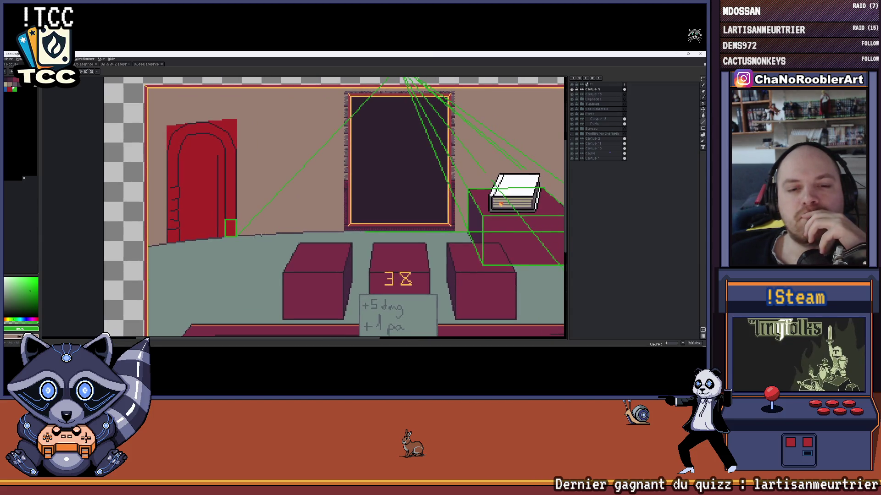
{"action": "scroll", "coordinate": [184, 228], "scroll_direction": "down", "scroll_amount": 1}
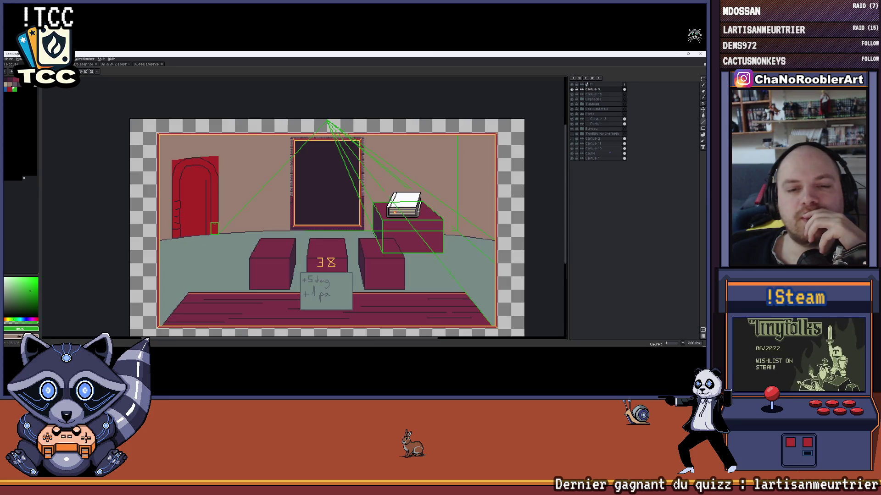
{"action": "scroll", "coordinate": [331, 116], "scroll_direction": "up", "scroll_amount": 2}
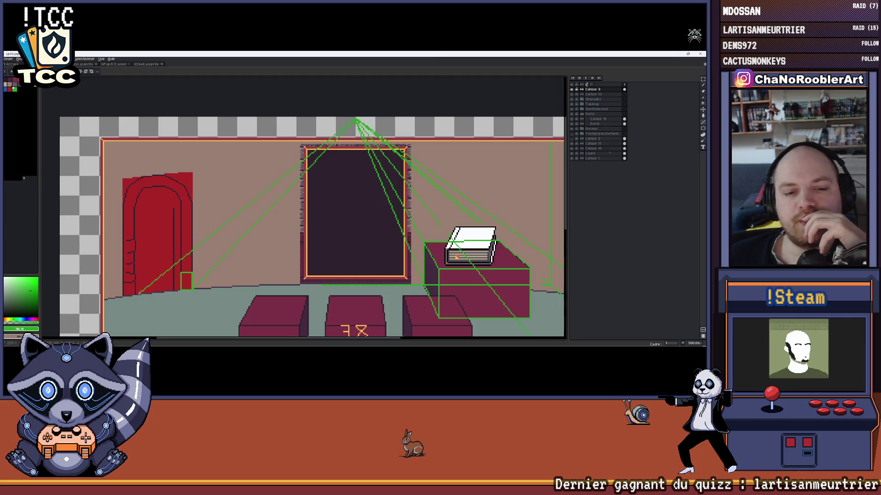
{"action": "scroll", "coordinate": [138, 288], "scroll_direction": "up", "scroll_amount": 2}
{"action": "scroll", "coordinate": [138, 288], "scroll_direction": "up", "scroll_amount": 1}
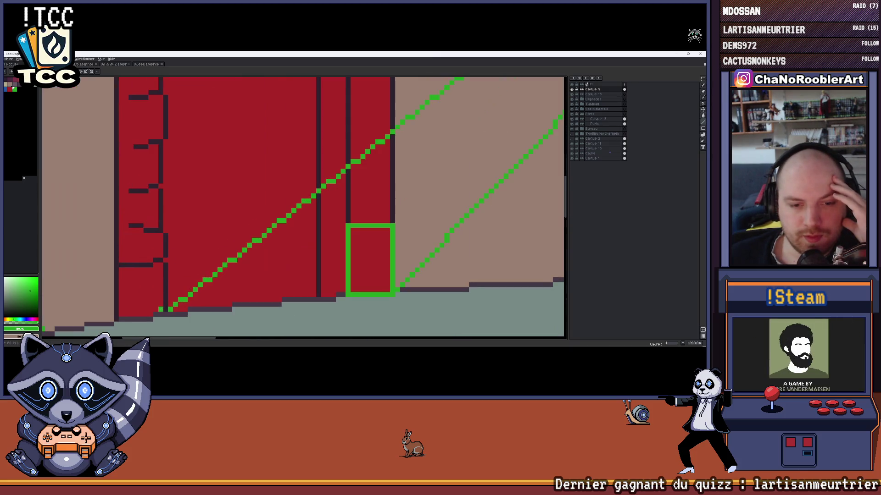
Outline a matching green guide box at the door's lower-left corner and close its right side
{"action": "mouse_move", "coordinate": [172, 308]}
{"action": "left_mouse_down"}
{"action": "mouse_move", "coordinate": [115, 308]}
{"action": "mouse_move", "coordinate": [115, 283]}
{"action": "left_mouse_up"}
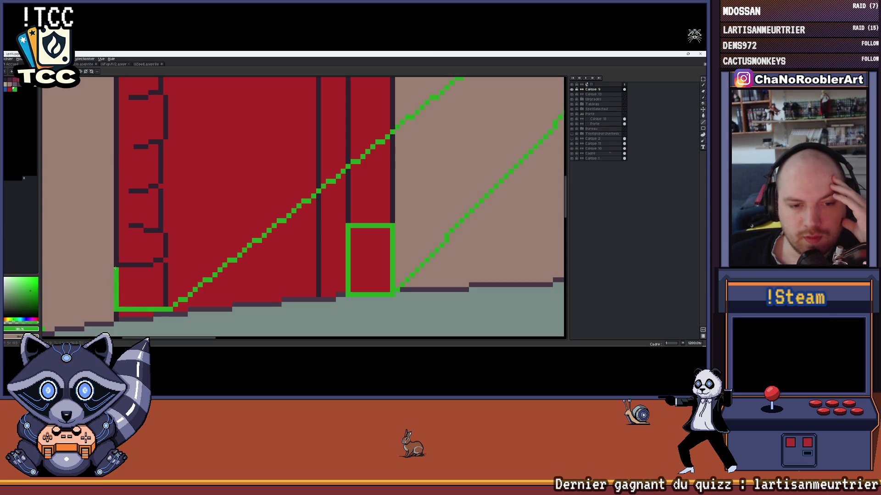
{"action": "left_click_drag", "start_coordinate": [166, 307], "coordinate": [166, 286]}
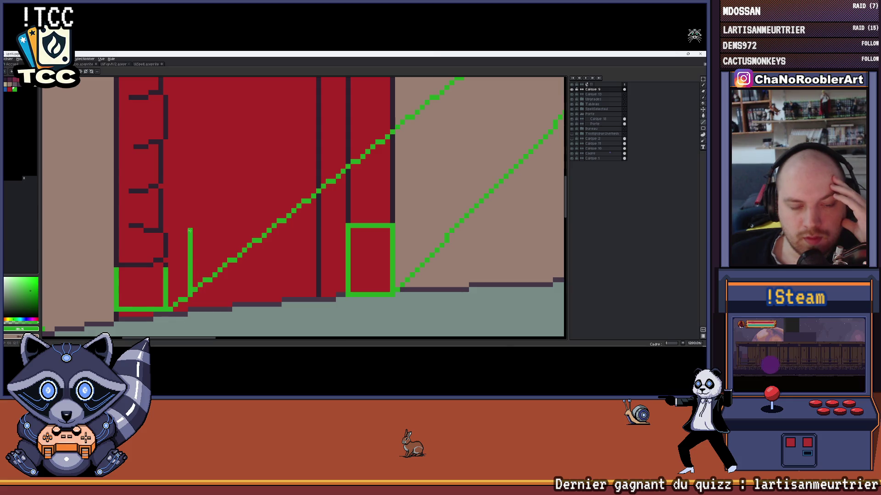
{"action": "scroll", "coordinate": [189, 231], "scroll_direction": "down", "scroll_amount": 3}
{"action": "scroll", "coordinate": [227, 247], "scroll_direction": "up", "scroll_amount": 1}
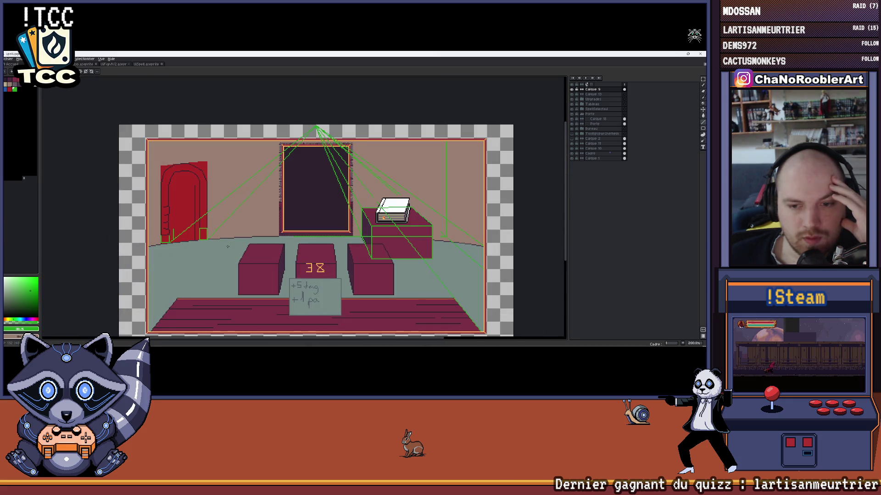
{"action": "left_click_drag", "start_coordinate": [279, 270], "coordinate": [262, 265]}
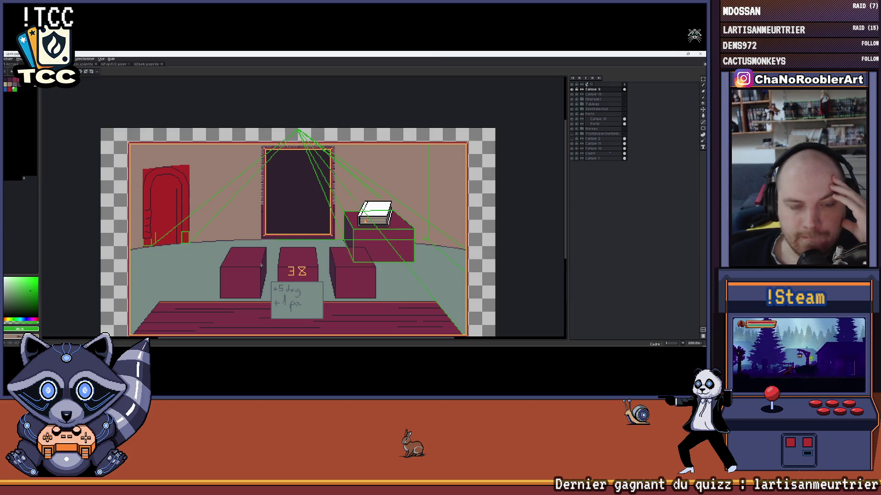
{"action": "scroll", "coordinate": [145, 234], "scroll_direction": "up", "scroll_amount": 2}
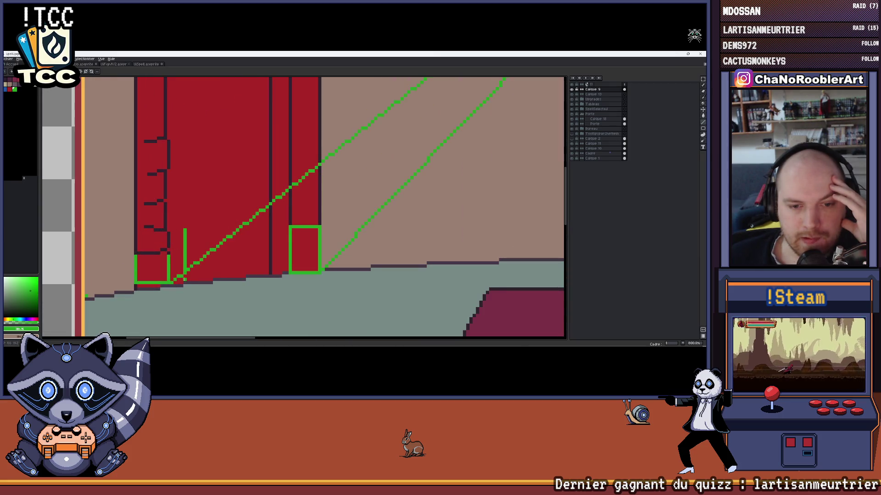
{"action": "scroll", "coordinate": [188, 282], "scroll_direction": "down", "scroll_amount": 1}
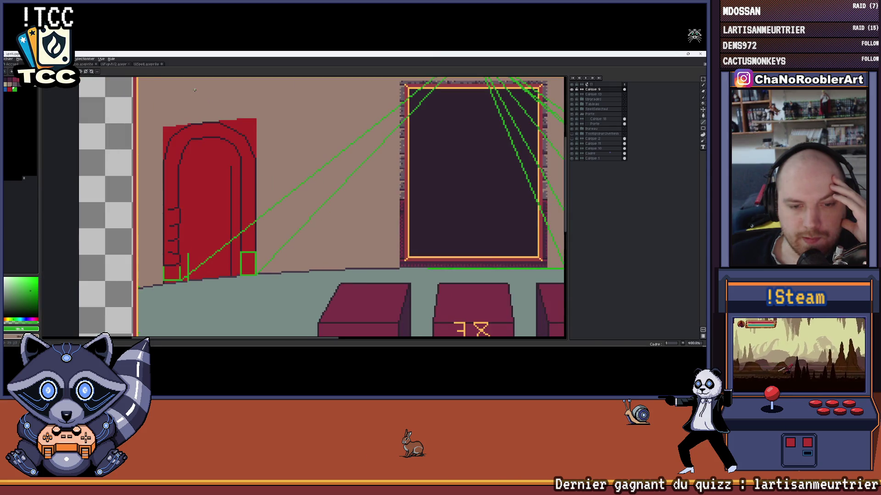
Bring up the finished room illustration and hide its tall grey cloth panel layer
{"action": "left_click", "coordinate": [110, 63]}
{"action": "left_click", "coordinate": [146, 64]}
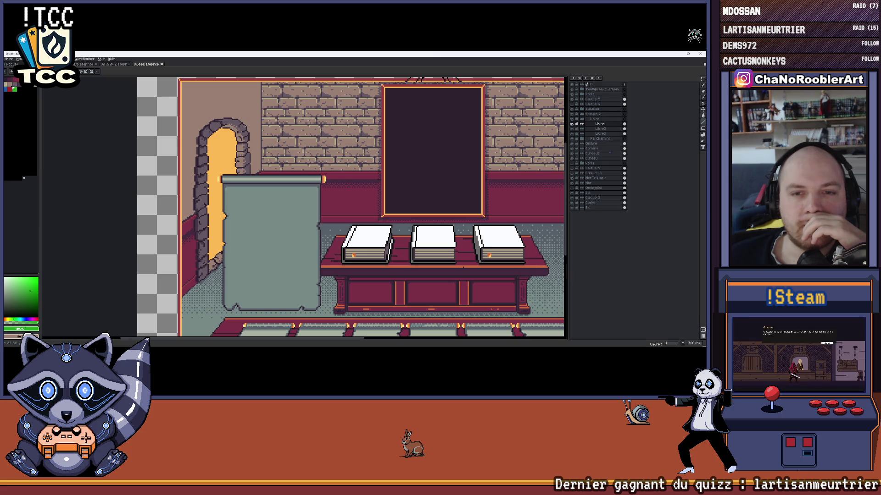
{"action": "scroll", "coordinate": [526, 193], "scroll_direction": "down", "scroll_amount": 1}
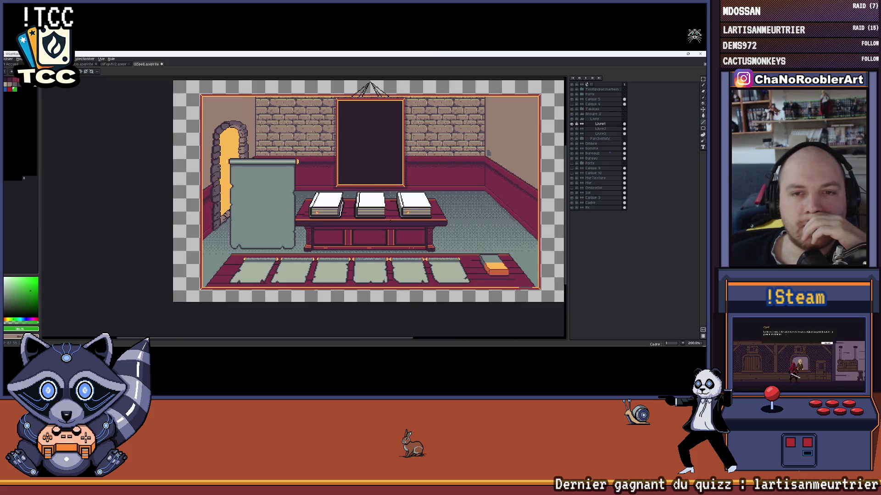
{"action": "left_click_drag", "start_coordinate": [487, 153], "coordinate": [466, 174]}
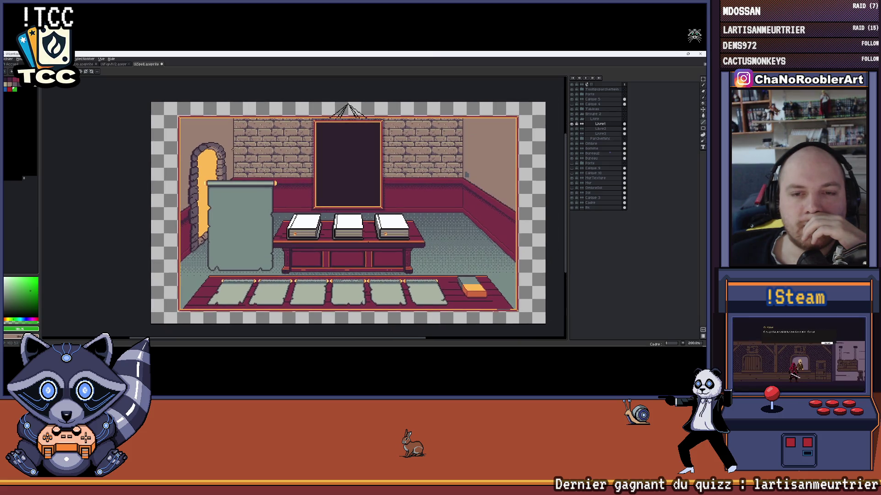
{"action": "left_click", "coordinate": [573, 90]}
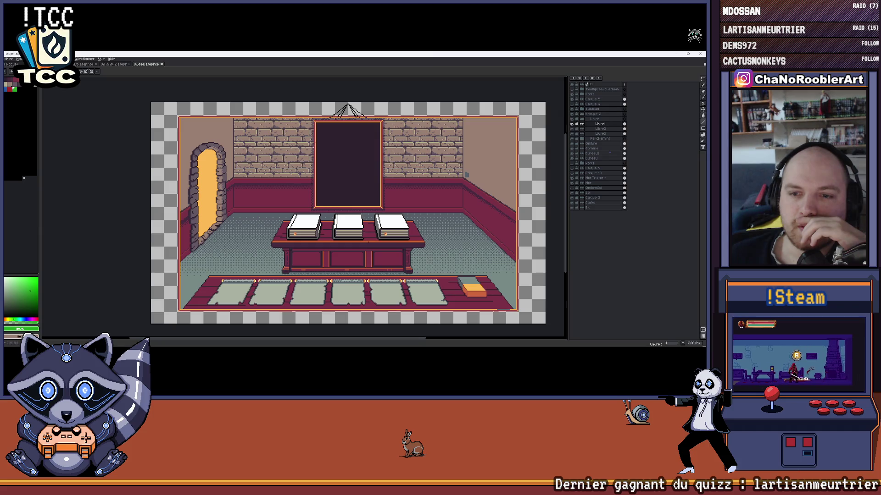
{"action": "left_click_drag", "start_coordinate": [300, 161], "coordinate": [269, 169]}
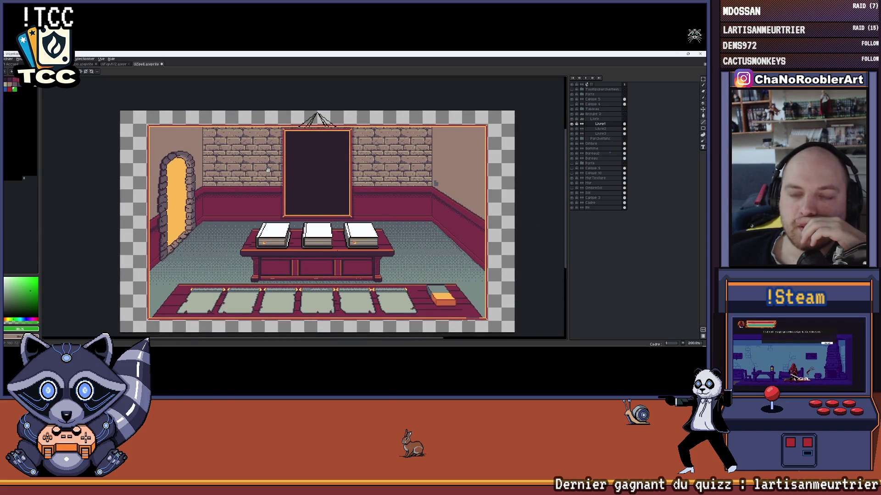
Flip between the perspective sketch and the finished room, ending on the sketch with green guides
{"action": "key", "text": "ctrl+Tab"}
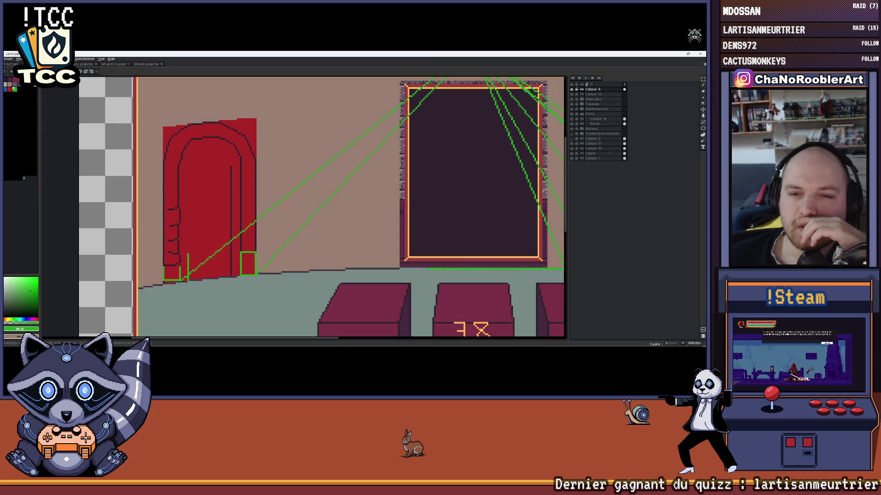
{"action": "scroll", "coordinate": [276, 165], "scroll_direction": "down", "scroll_amount": 3}
{"action": "left_click_drag", "start_coordinate": [279, 136], "coordinate": [221, 136]}
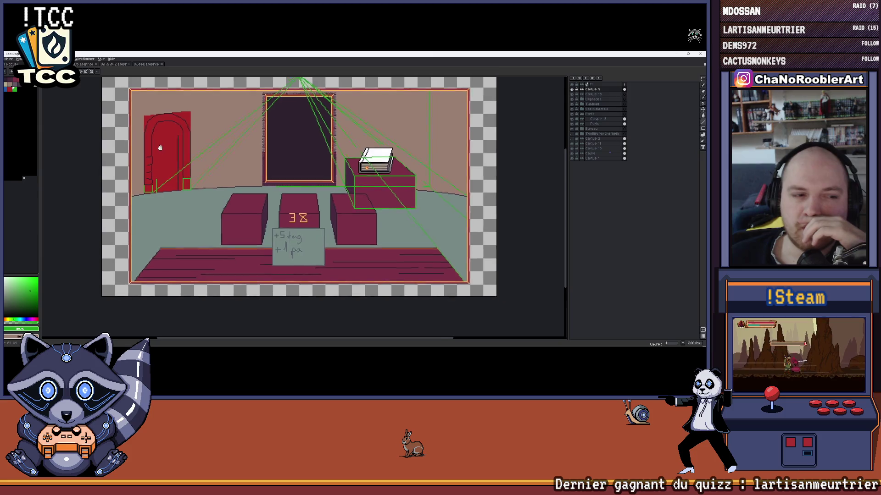
{"action": "left_click_drag", "start_coordinate": [418, 181], "coordinate": [435, 182]}
{"action": "key", "text": "ctrl+Tab"}
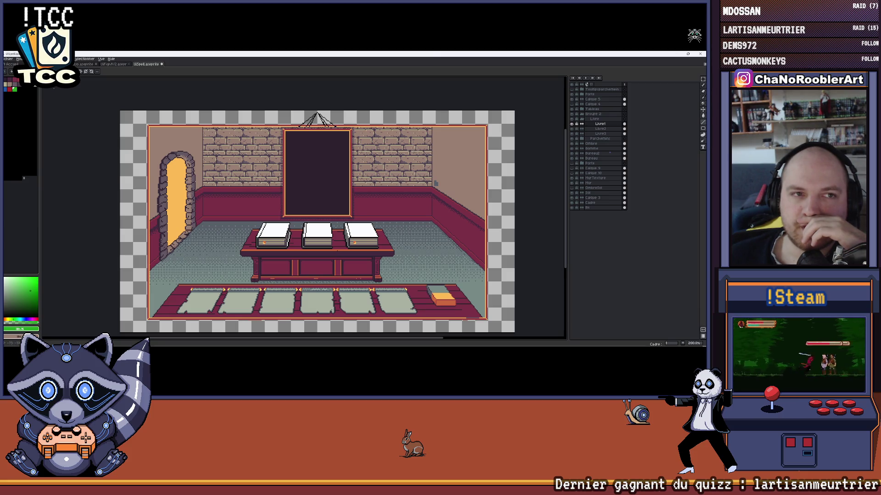
{"action": "key", "text": "ctrl+Tab"}
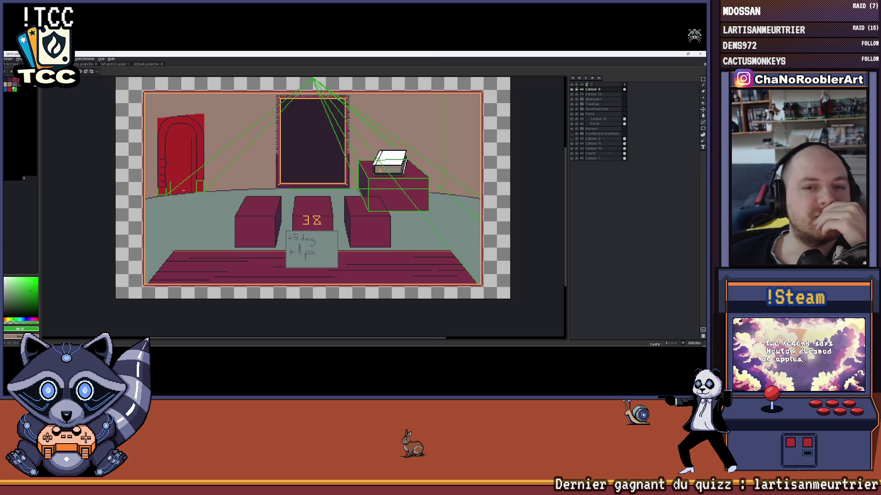
{"action": "scroll", "coordinate": [164, 190], "scroll_direction": "up", "scroll_amount": 3}
{"action": "scroll", "coordinate": [163, 190], "scroll_direction": "up", "scroll_amount": 2}
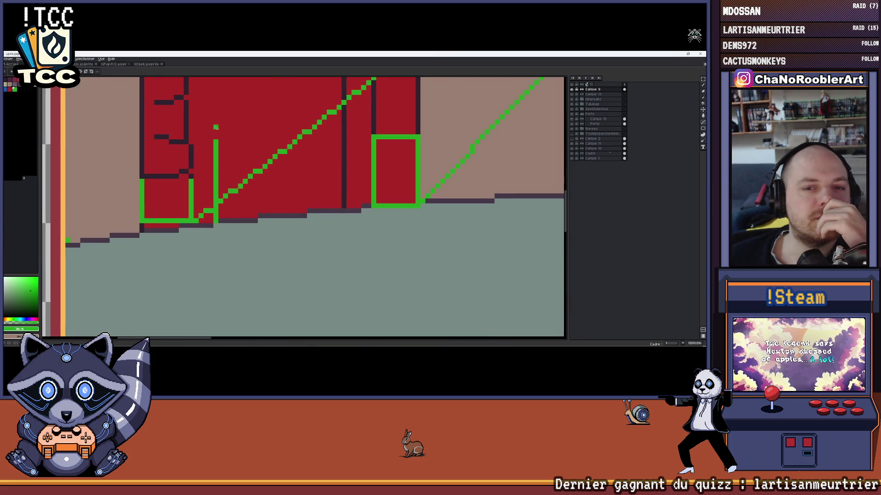
{"action": "scroll", "coordinate": [220, 128], "scroll_direction": "down", "scroll_amount": 1}
{"action": "scroll", "coordinate": [201, 203], "scroll_direction": "down", "scroll_amount": 2}
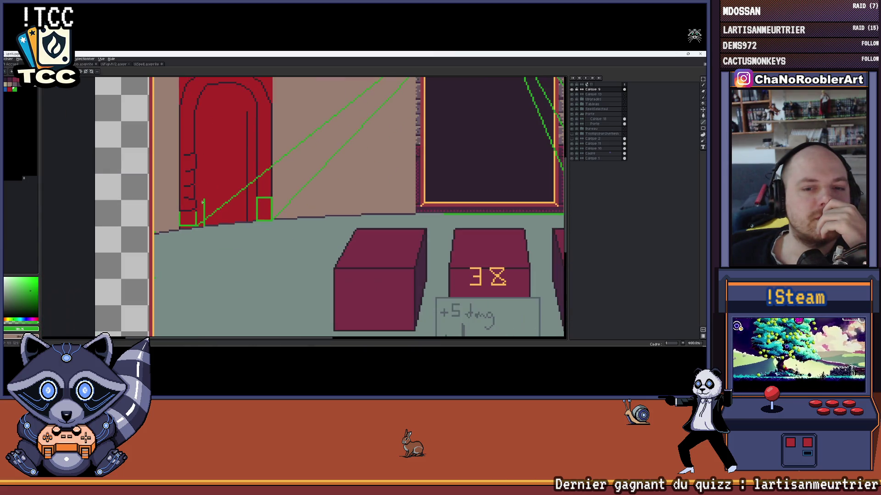
{"action": "scroll", "coordinate": [202, 203], "scroll_direction": "up", "scroll_amount": 1}
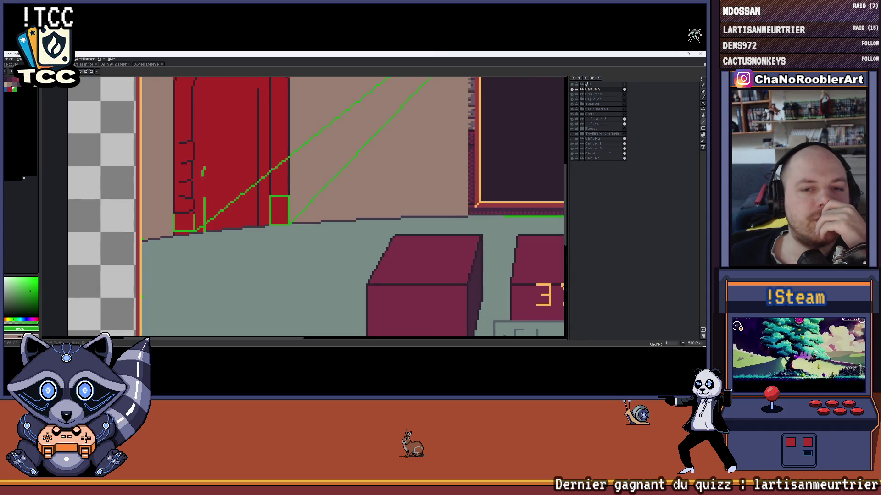
{"action": "scroll", "coordinate": [204, 201], "scroll_direction": "down", "scroll_amount": 3}
{"action": "scroll", "coordinate": [210, 201], "scroll_direction": "up", "scroll_amount": 2}
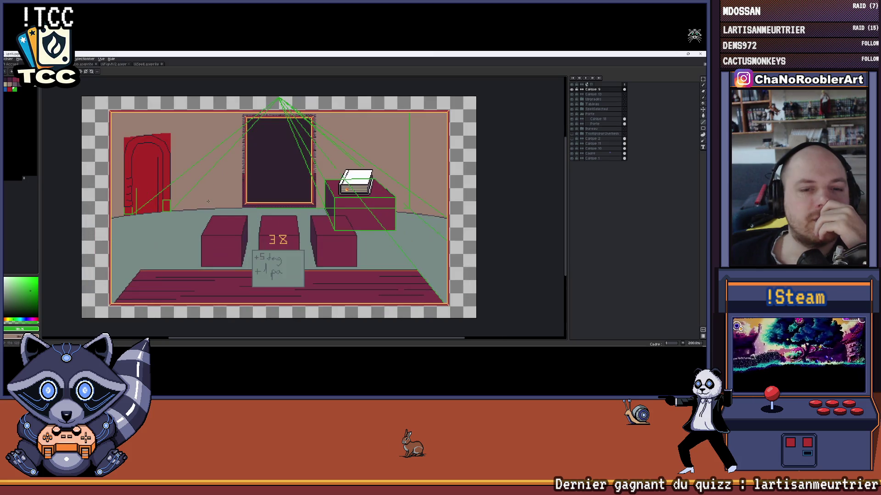
{"action": "scroll", "coordinate": [158, 183], "scroll_direction": "up", "scroll_amount": 2}
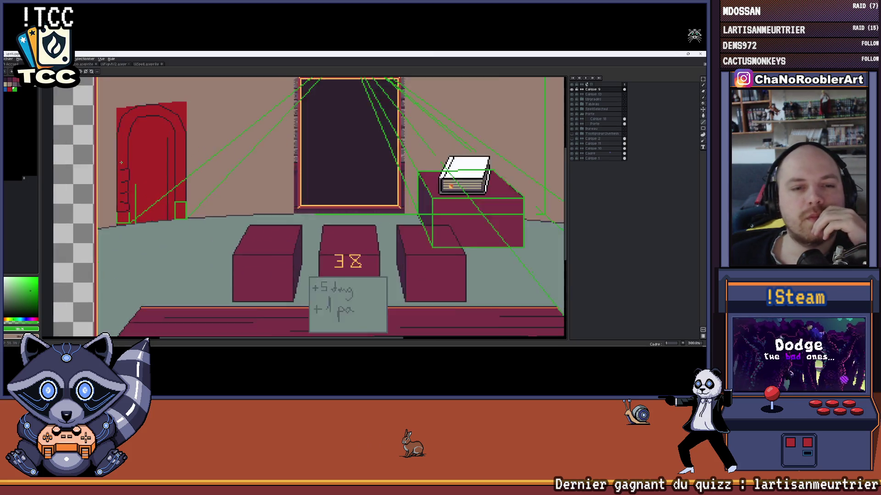
{"action": "scroll", "coordinate": [143, 173], "scroll_direction": "up", "scroll_amount": 2}
{"action": "scroll", "coordinate": [142, 173], "scroll_direction": "up", "scroll_amount": 1}
{"action": "scroll", "coordinate": [151, 179], "scroll_direction": "up", "scroll_amount": 1}
{"action": "scroll", "coordinate": [166, 190], "scroll_direction": "up", "scroll_amount": 1}
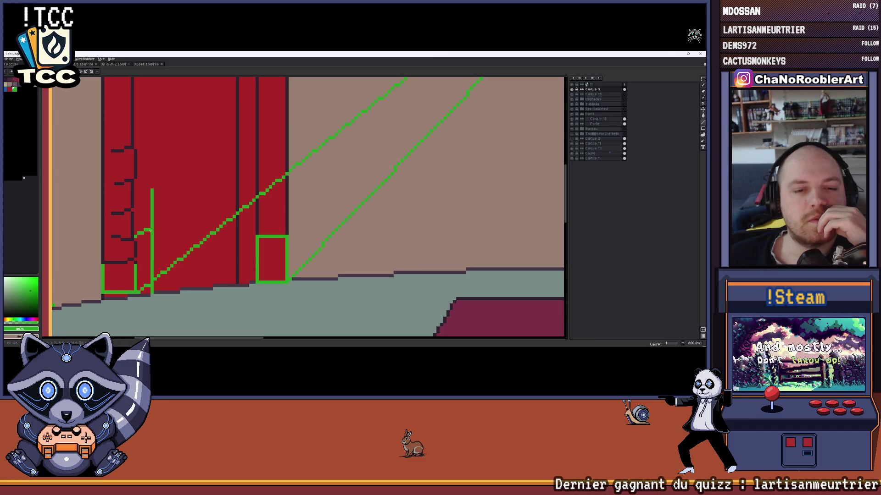
{"action": "scroll", "coordinate": [162, 220], "scroll_direction": "down", "scroll_amount": 3}
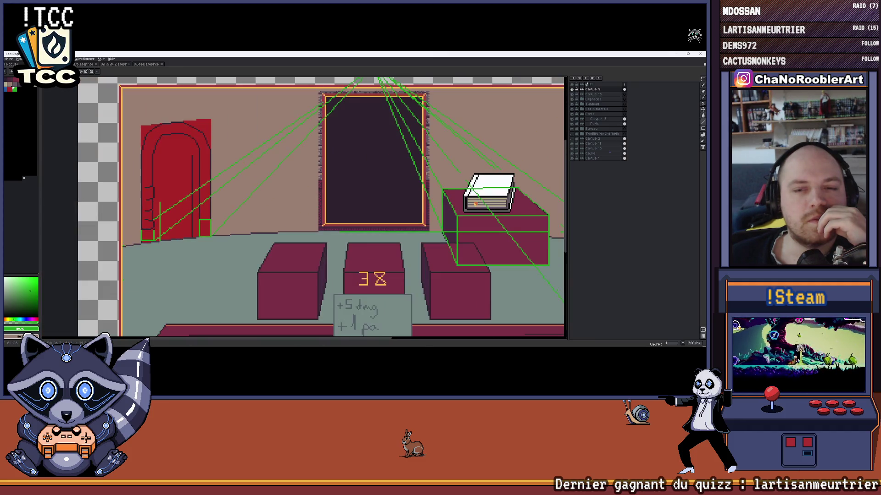
{"action": "scroll", "coordinate": [361, 107], "scroll_direction": "up", "scroll_amount": 3}
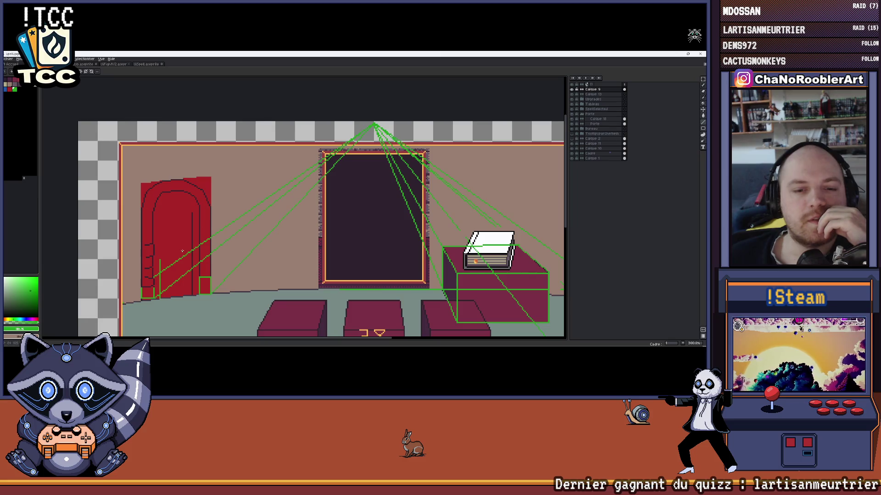
Undo the last green guide line and redraw the vertical guide on the red door
{"action": "left_click_drag", "start_coordinate": [182, 251], "coordinate": [193, 231]}
{"action": "scroll", "coordinate": [180, 238], "scroll_direction": "up", "scroll_amount": 2}
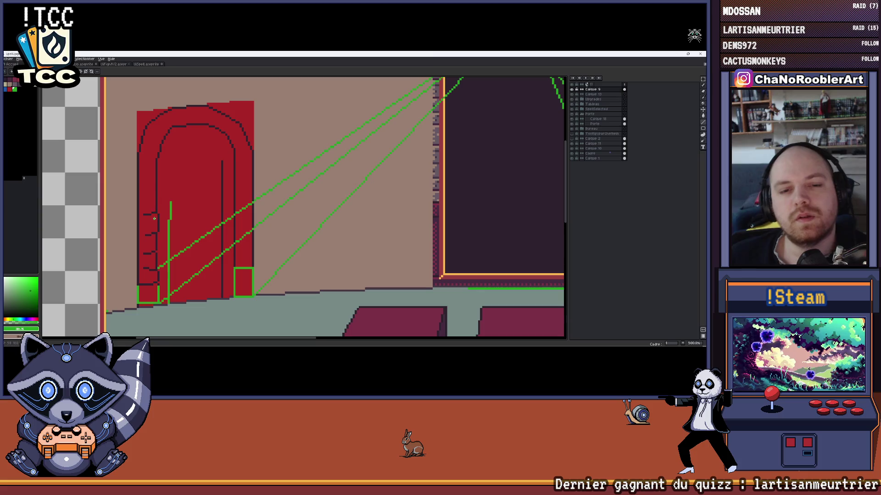
{"action": "key", "text": "ctrl+z"}
{"action": "left_click_drag", "start_coordinate": [168, 184], "coordinate": [168, 238]}
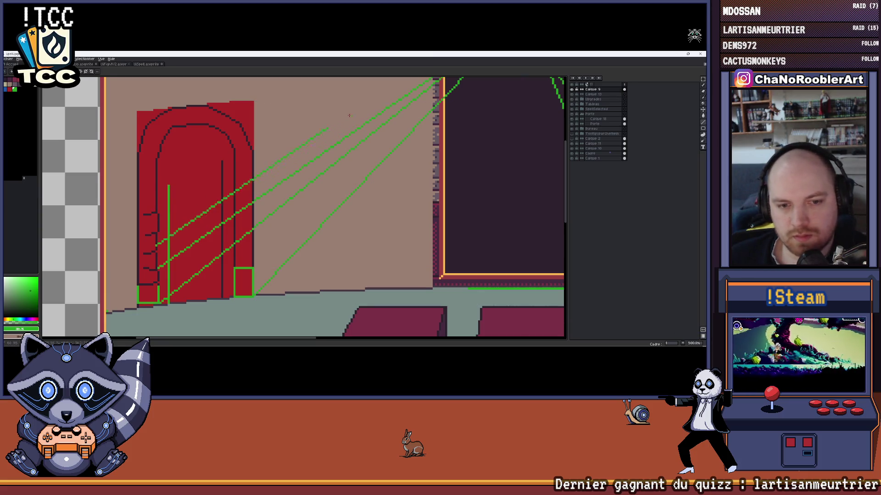
{"action": "scroll", "coordinate": [441, 160], "scroll_direction": "up", "scroll_amount": 3}
{"action": "scroll", "coordinate": [443, 166], "scroll_direction": "down", "scroll_amount": 2}
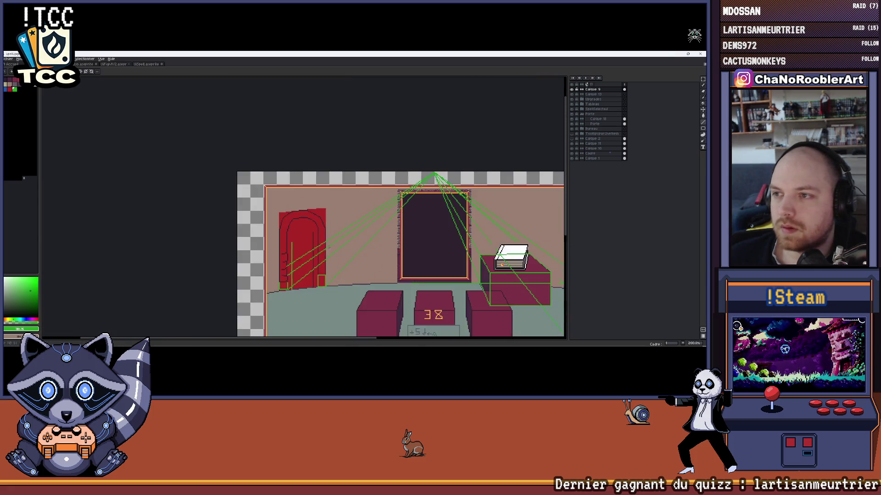
{"action": "scroll", "coordinate": [285, 227], "scroll_direction": "up", "scroll_amount": 1}
{"action": "scroll", "coordinate": [285, 227], "scroll_direction": "up", "scroll_amount": 1}
{"action": "scroll", "coordinate": [285, 227], "scroll_direction": "up", "scroll_amount": 1}
{"action": "scroll", "coordinate": [285, 226], "scroll_direction": "up", "scroll_amount": 1}
{"action": "scroll", "coordinate": [285, 226], "scroll_direction": "down", "scroll_amount": 1}
{"action": "scroll", "coordinate": [285, 226], "scroll_direction": "down", "scroll_amount": 1}
{"action": "scroll", "coordinate": [285, 226], "scroll_direction": "right", "scroll_amount": 1}
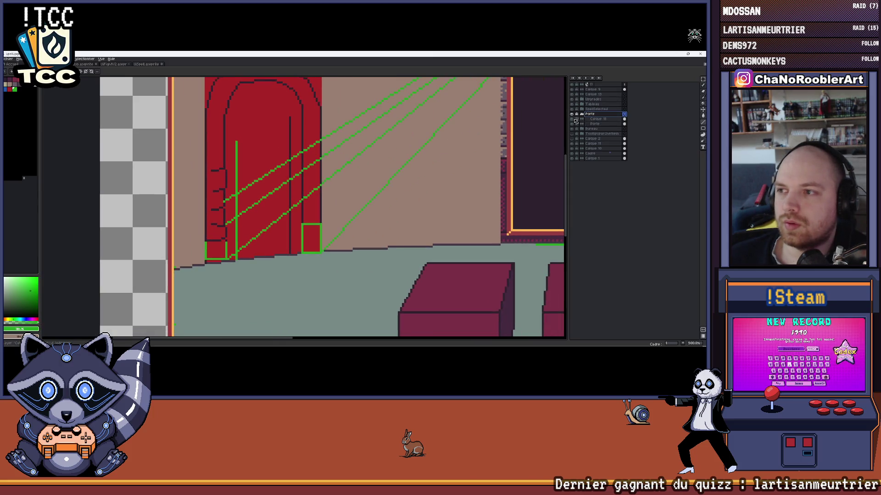
Briefly toggle the door outline layer and check the tower and finished room documents, returning to the sketch
{"action": "left_click", "coordinate": [572, 120]}
{"action": "left_click", "coordinate": [572, 120]}
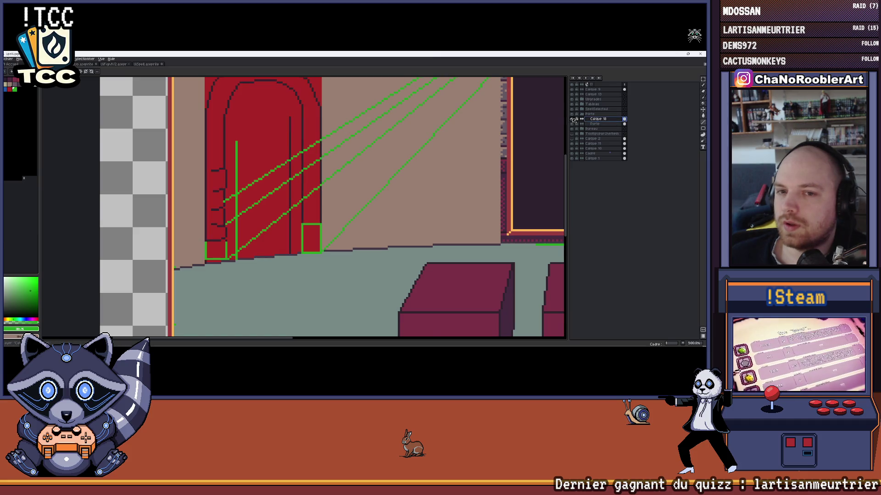
{"action": "scroll", "coordinate": [269, 218], "scroll_direction": "up", "scroll_amount": 3}
{"action": "scroll", "coordinate": [270, 217], "scroll_direction": "down", "scroll_amount": 1}
{"action": "scroll", "coordinate": [270, 218], "scroll_direction": "up", "scroll_amount": 1}
{"action": "scroll", "coordinate": [269, 218], "scroll_direction": "down", "scroll_amount": 1}
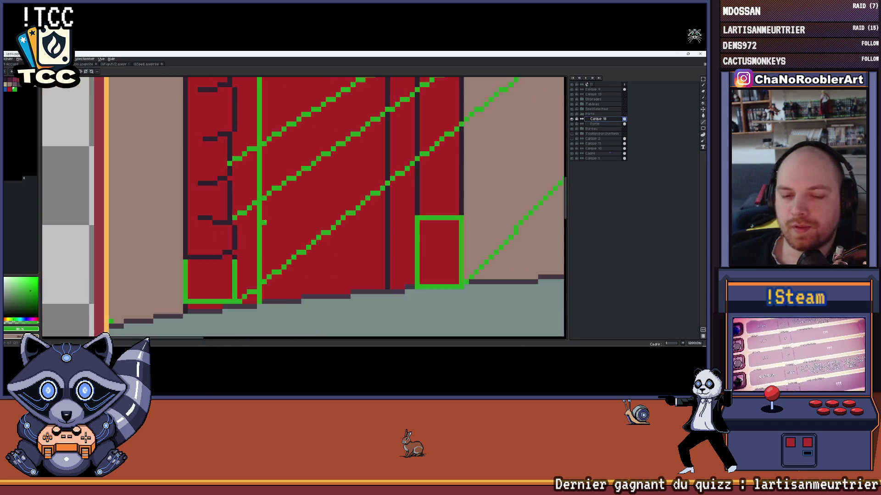
{"action": "scroll", "coordinate": [269, 218], "scroll_direction": "down", "scroll_amount": 1}
{"action": "scroll", "coordinate": [269, 218], "scroll_direction": "up", "scroll_amount": 1}
{"action": "scroll", "coordinate": [269, 218], "scroll_direction": "up", "scroll_amount": 1}
{"action": "scroll", "coordinate": [265, 217], "scroll_direction": "down", "scroll_amount": 1}
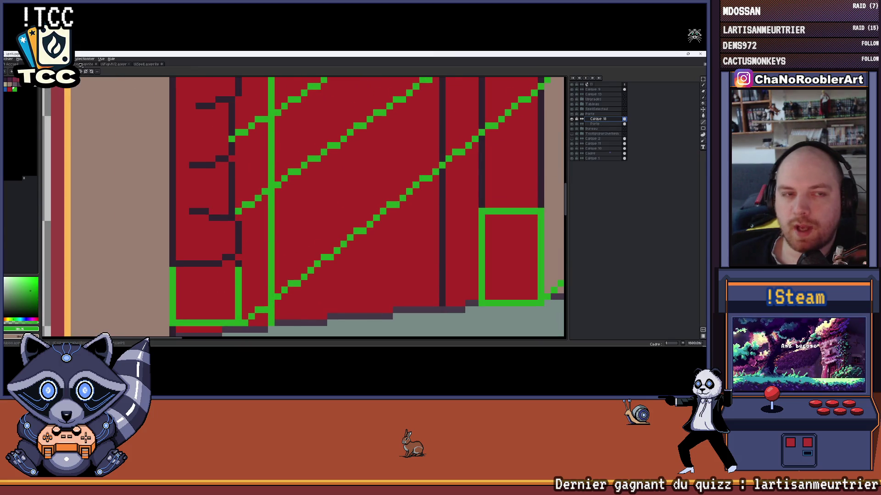
{"action": "left_click", "coordinate": [113, 63]}
{"action": "left_click", "coordinate": [146, 64]}
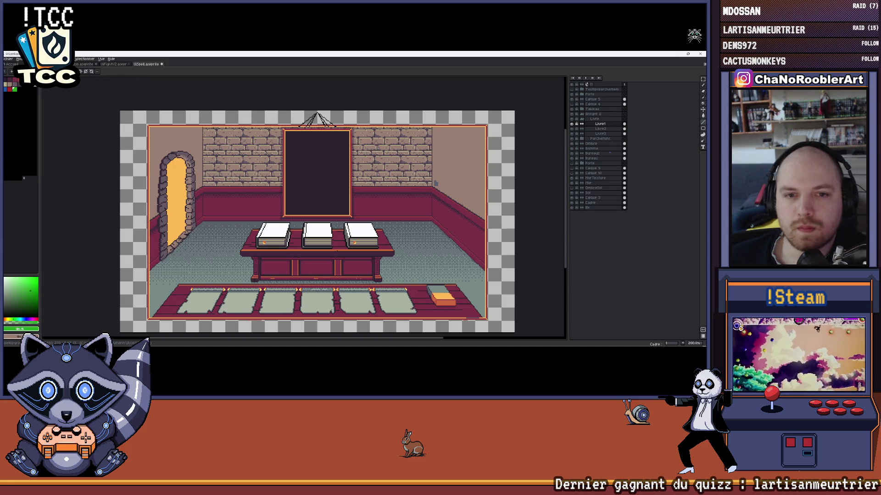
{"action": "key", "text": "ctrl+Tab"}
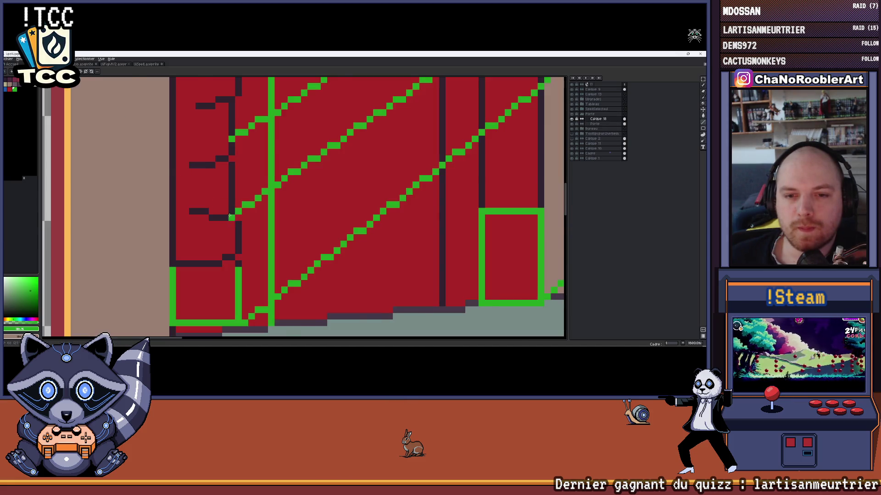
{"action": "scroll", "coordinate": [229, 215], "scroll_direction": "down", "scroll_amount": 3}
{"action": "scroll", "coordinate": [229, 215], "scroll_direction": "down", "scroll_amount": 1}
{"action": "scroll", "coordinate": [229, 216], "scroll_direction": "up", "scroll_amount": 1}
{"action": "scroll", "coordinate": [230, 216], "scroll_direction": "up", "scroll_amount": 3}
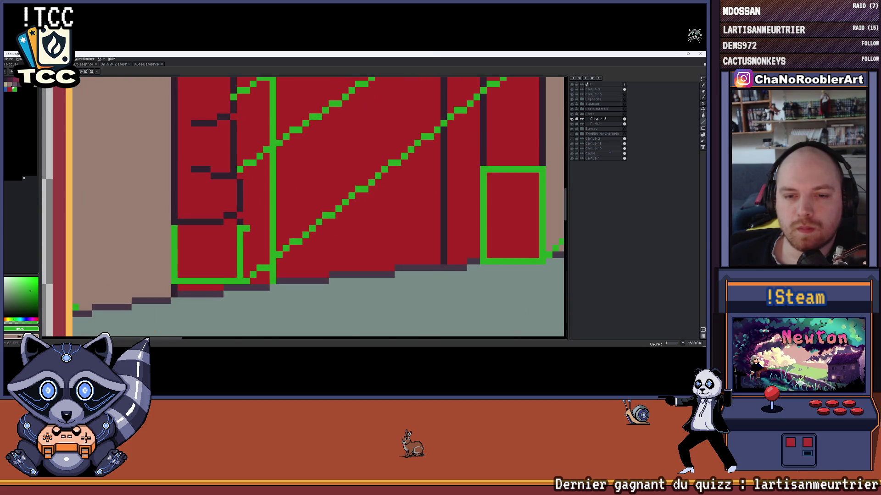
Eyedropper the door's dark outline colour to make it the current drawing colour
{"action": "left_click_drag", "start_coordinate": [261, 170], "coordinate": [233, 223]}
{"action": "left_click", "coordinate": [210, 163], "text": "ctrl"}
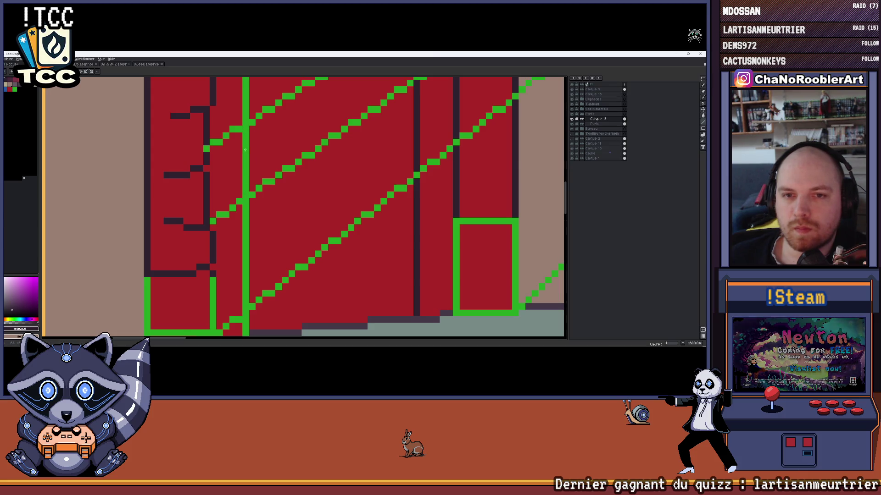
{"action": "scroll", "coordinate": [245, 150], "scroll_direction": "up", "scroll_amount": 2}
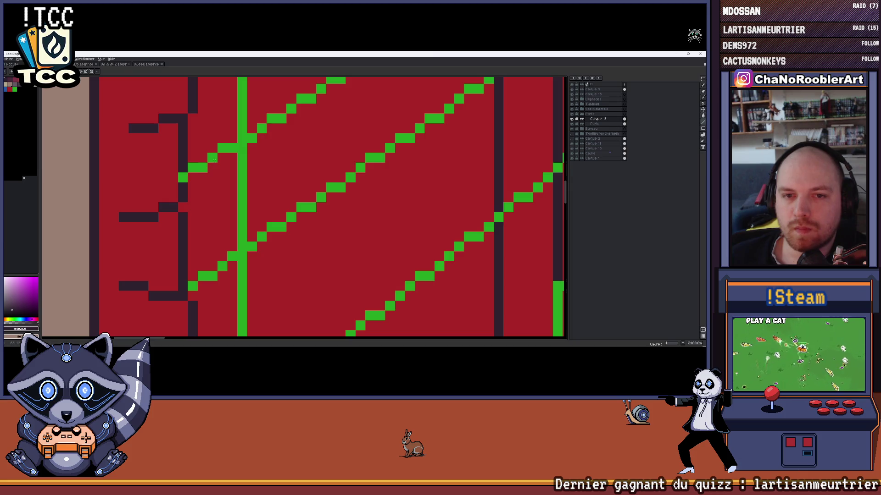
Hide the green perspective guide layer so the room sketch shows clean
{"action": "left_click", "coordinate": [572, 94]}
{"action": "scroll", "coordinate": [379, 178], "scroll_direction": "down", "scroll_amount": 2}
{"action": "scroll", "coordinate": [379, 178], "scroll_direction": "down", "scroll_amount": 1}
{"action": "scroll", "coordinate": [358, 177], "scroll_direction": "down", "scroll_amount": 1}
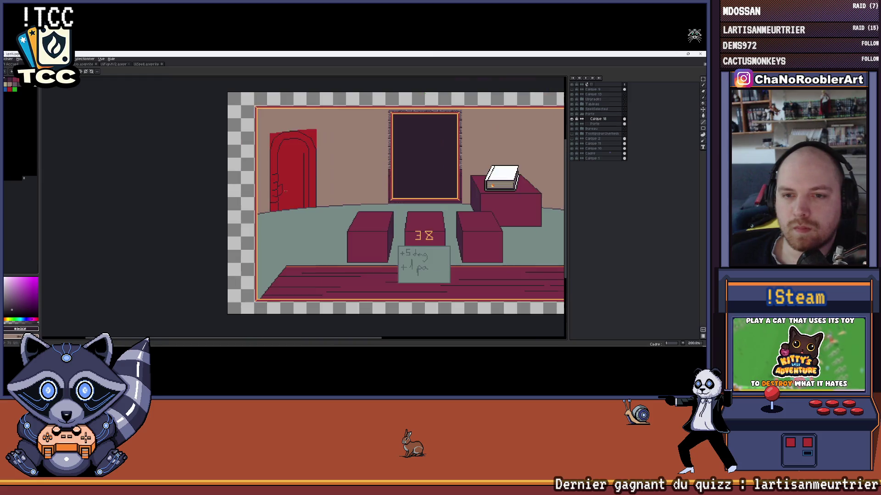
{"action": "scroll", "coordinate": [331, 176], "scroll_direction": "down", "scroll_amount": 2}
{"action": "scroll", "coordinate": [301, 176], "scroll_direction": "up", "scroll_amount": 1}
{"action": "scroll", "coordinate": [301, 176], "scroll_direction": "right", "scroll_amount": 2}
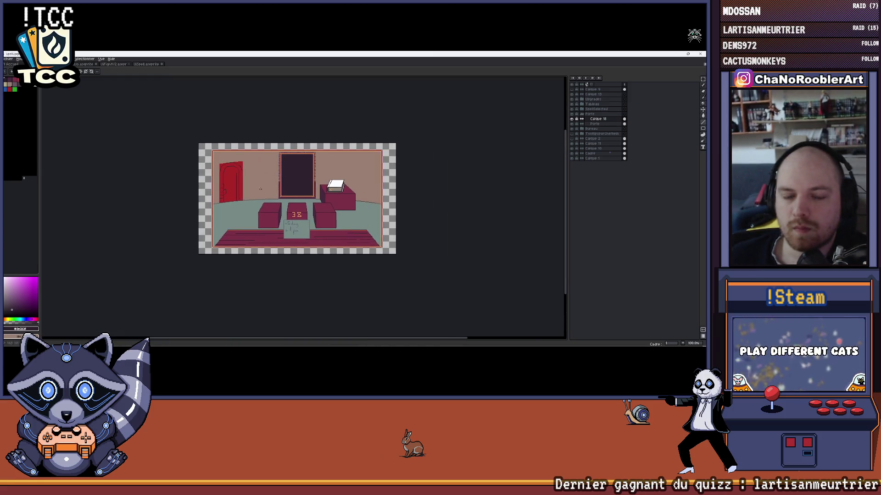
{"action": "scroll", "coordinate": [267, 189], "scroll_direction": "up", "scroll_amount": 1}
{"action": "scroll", "coordinate": [256, 186], "scroll_direction": "right", "scroll_amount": 1}
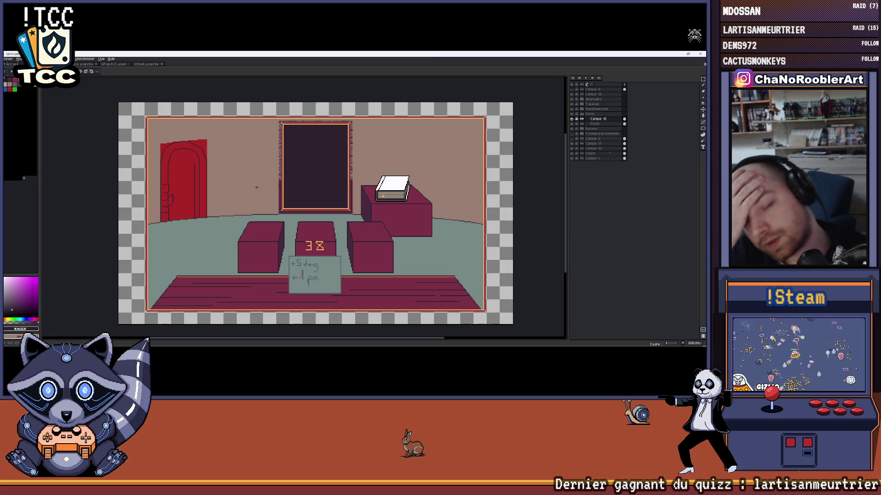
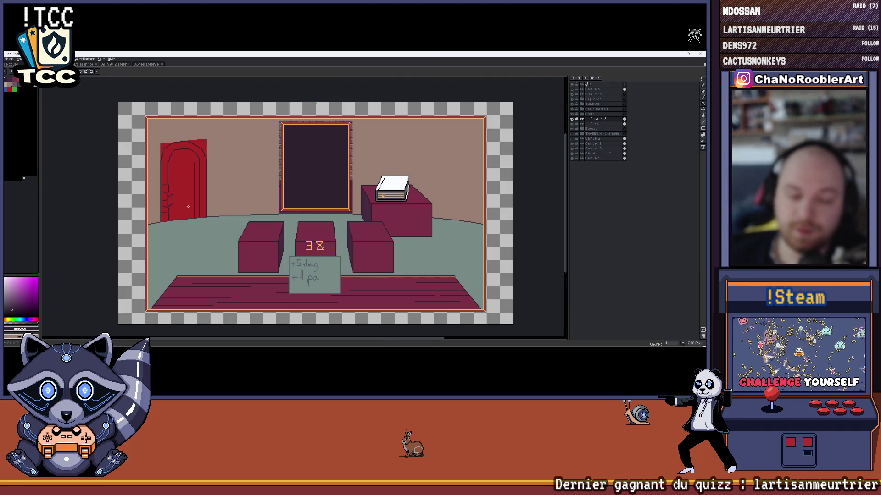
{"action": "scroll", "coordinate": [142, 195], "scroll_direction": "up", "scroll_amount": 3}
{"action": "scroll", "coordinate": [206, 198], "scroll_direction": "up", "scroll_amount": 3}
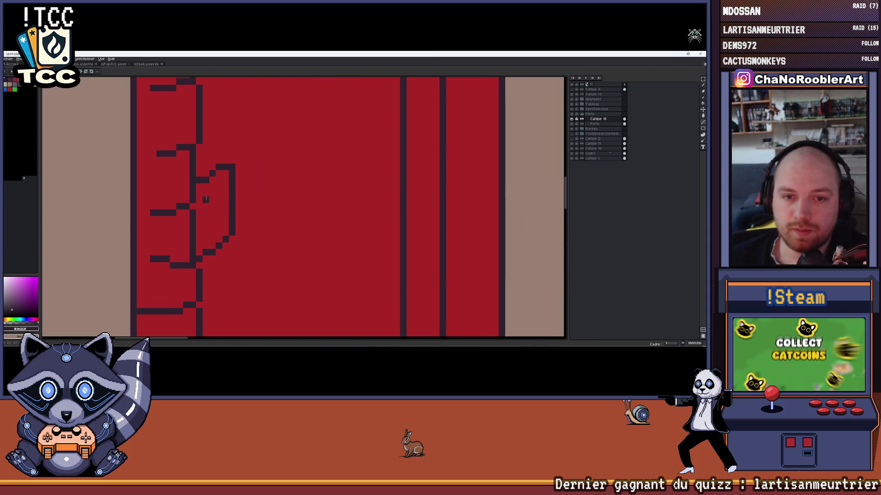
Erase and repaint the red door's left outline bump, undoing the unwanted edit
{"action": "mouse_move", "coordinate": [197, 205]}
{"action": "left_mouse_down"}
{"action": "mouse_move", "coordinate": [206, 186]}
{"action": "mouse_move", "coordinate": [203, 233]}
{"action": "left_mouse_up"}
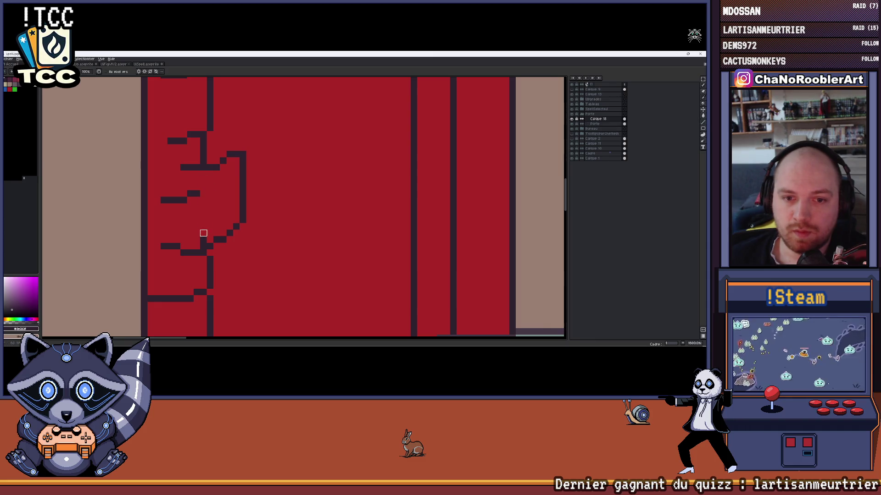
{"action": "scroll", "coordinate": [237, 195], "scroll_direction": "down", "scroll_amount": 3}
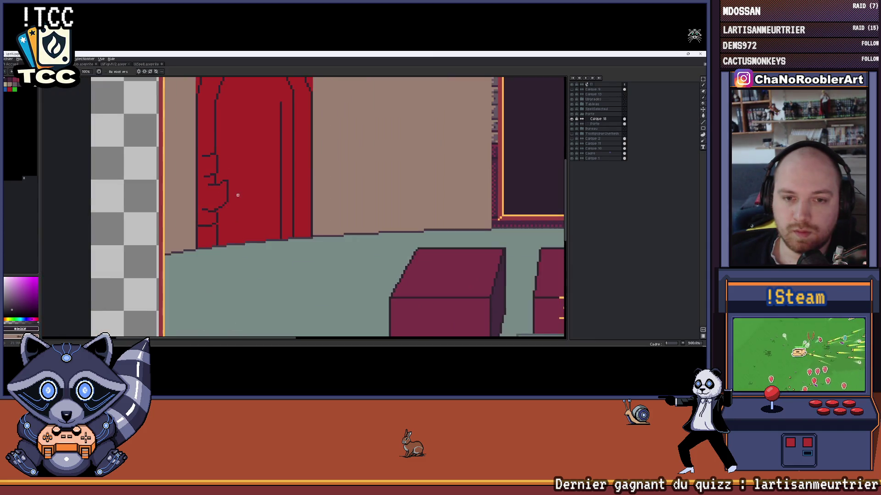
{"action": "scroll", "coordinate": [238, 195], "scroll_direction": "down", "scroll_amount": 2}
{"action": "scroll", "coordinate": [227, 198], "scroll_direction": "down", "scroll_amount": 3}
{"action": "scroll", "coordinate": [217, 201], "scroll_direction": "up", "scroll_amount": 6}
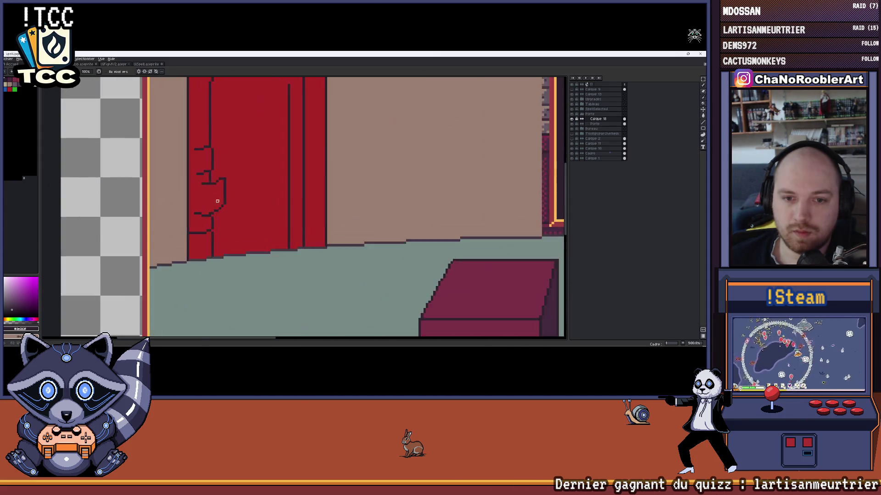
{"action": "scroll", "coordinate": [216, 201], "scroll_direction": "up", "scroll_amount": 2}
{"action": "mouse_move", "coordinate": [227, 187]}
{"action": "left_mouse_down"}
{"action": "mouse_move", "coordinate": [231, 206]}
{"action": "mouse_move", "coordinate": [211, 169]}
{"action": "mouse_move", "coordinate": [224, 174]}
{"action": "left_mouse_up"}
{"action": "key", "text": "ctrl+z"}
{"action": "scroll", "coordinate": [220, 217], "scroll_direction": "down", "scroll_amount": 2}
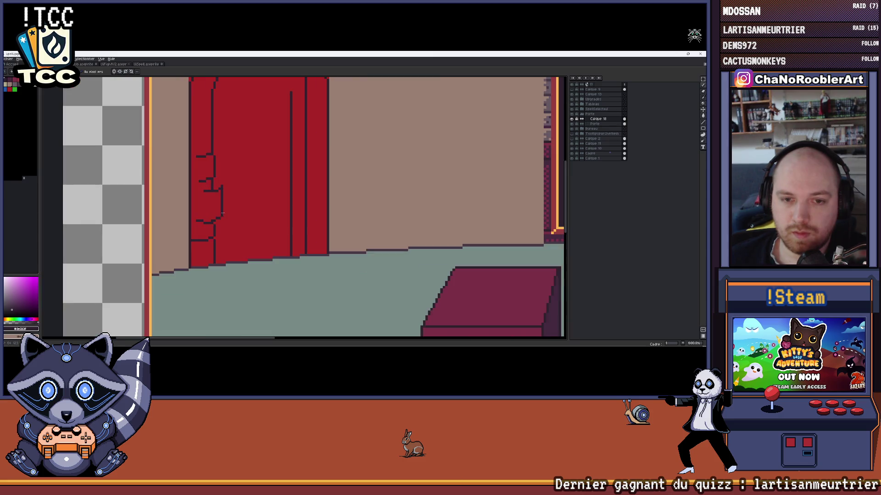
{"action": "scroll", "coordinate": [220, 217], "scroll_direction": "up", "scroll_amount": 2}
{"action": "scroll", "coordinate": [219, 218], "scroll_direction": "up", "scroll_amount": 1}
{"action": "scroll", "coordinate": [220, 200], "scroll_direction": "down", "scroll_amount": 2}
{"action": "scroll", "coordinate": [220, 200], "scroll_direction": "up", "scroll_amount": 1}
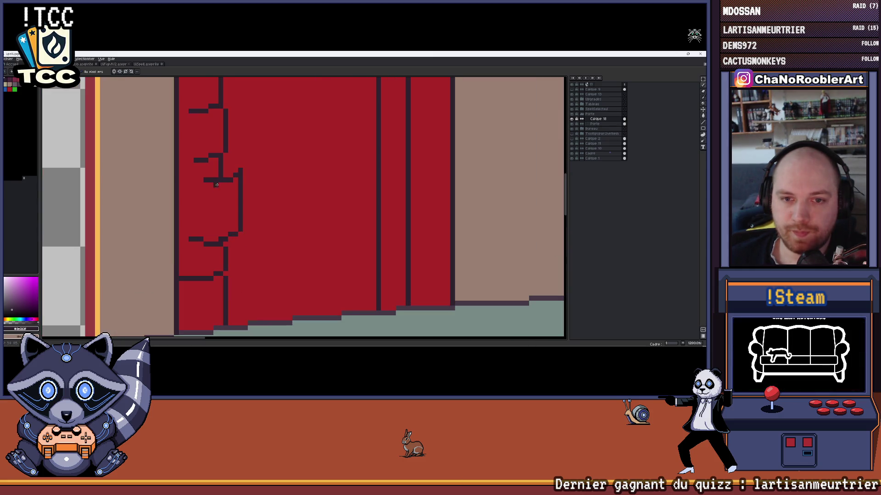
{"action": "scroll", "coordinate": [221, 192], "scroll_direction": "down", "scroll_amount": 1}
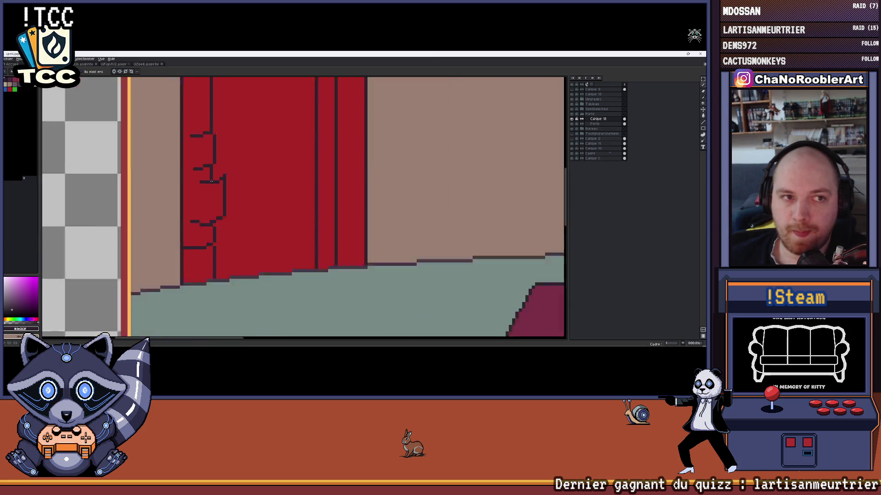
{"action": "scroll", "coordinate": [252, 191], "scroll_direction": "down", "scroll_amount": 1}
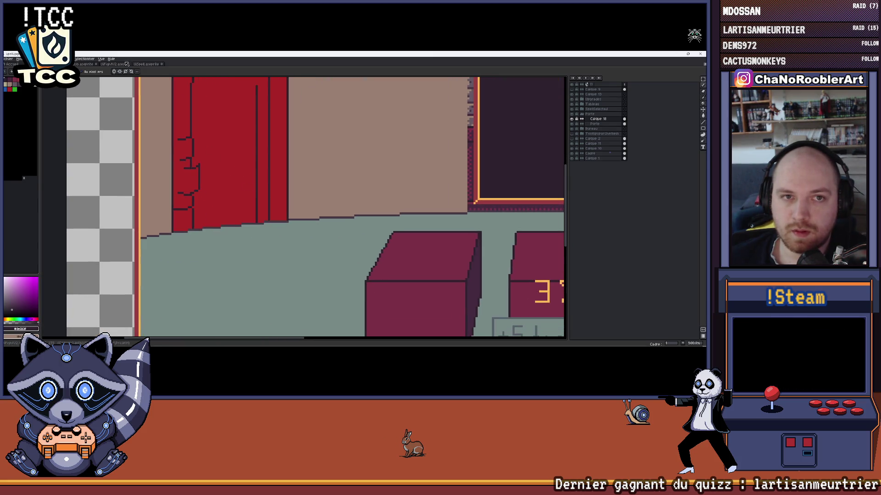
Bring up the stone arch and brick wall scene document
{"action": "left_click", "coordinate": [112, 64]}
{"action": "left_click", "coordinate": [150, 64]}
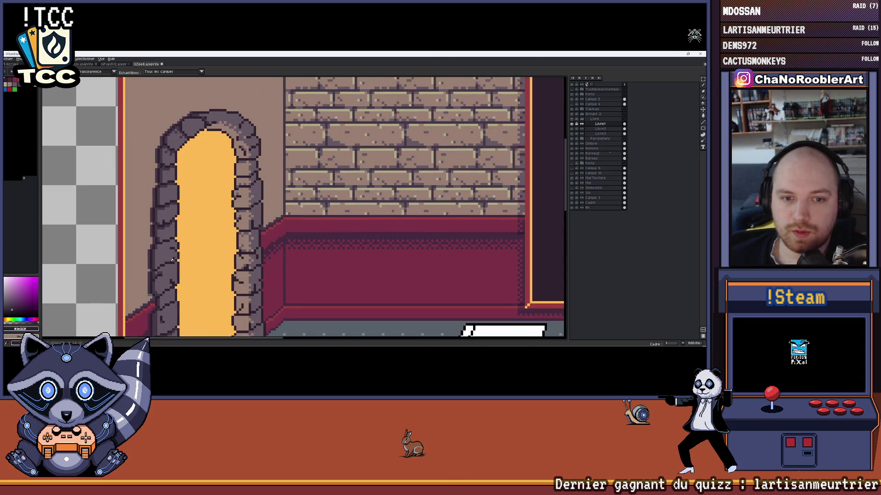
Flip between the red door and stone arch documents to study the arch as colour reference
{"action": "key", "text": "ctrl+Tab"}
{"action": "scroll", "coordinate": [215, 125], "scroll_direction": "up", "scroll_amount": 3}
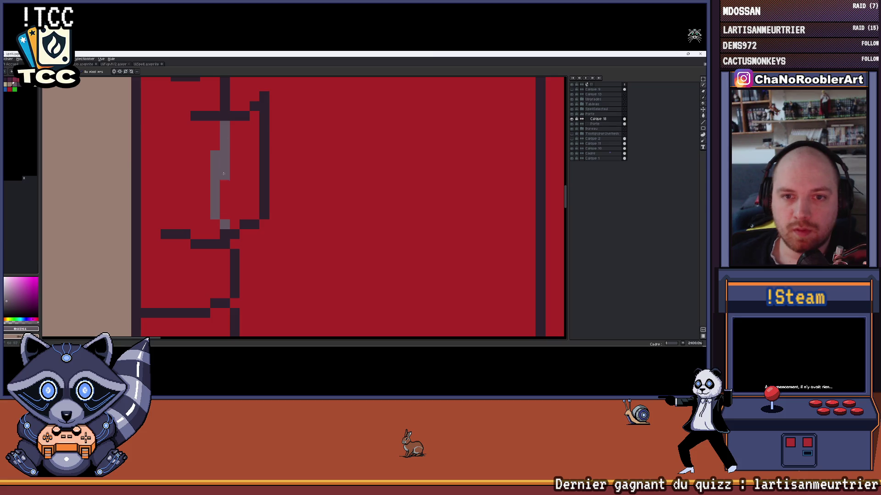
{"action": "key", "text": "ctrl+z"}
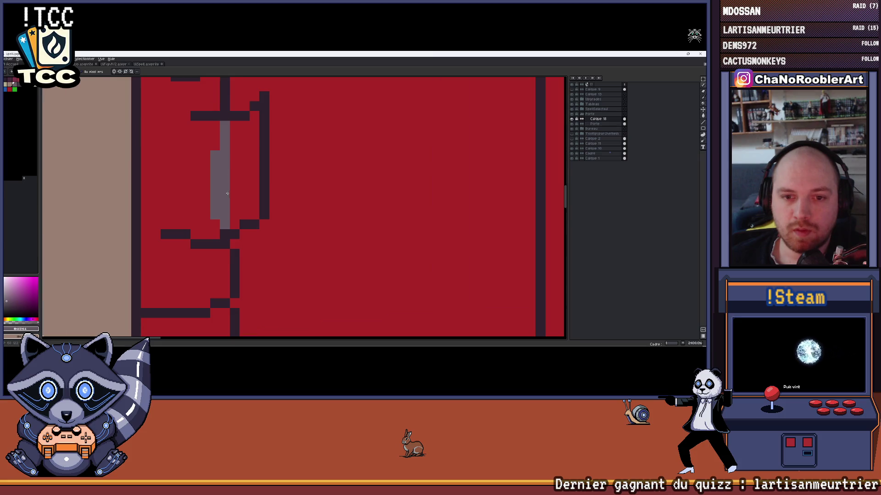
{"action": "scroll", "coordinate": [227, 194], "scroll_direction": "down", "scroll_amount": 3}
{"action": "left_click", "coordinate": [113, 64]}
{"action": "left_click", "coordinate": [147, 64]}
{"action": "key", "text": "ctrl+Tab"}
{"action": "scroll", "coordinate": [303, 209], "scroll_direction": "up", "scroll_amount": 2}
{"action": "scroll", "coordinate": [302, 208], "scroll_direction": "down", "scroll_amount": 1}
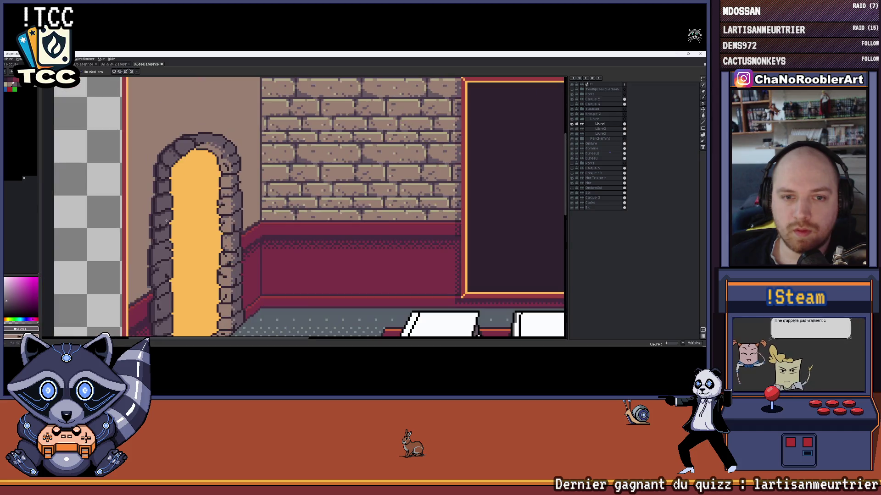
{"action": "scroll", "coordinate": [236, 220], "scroll_direction": "up", "scroll_amount": 1}
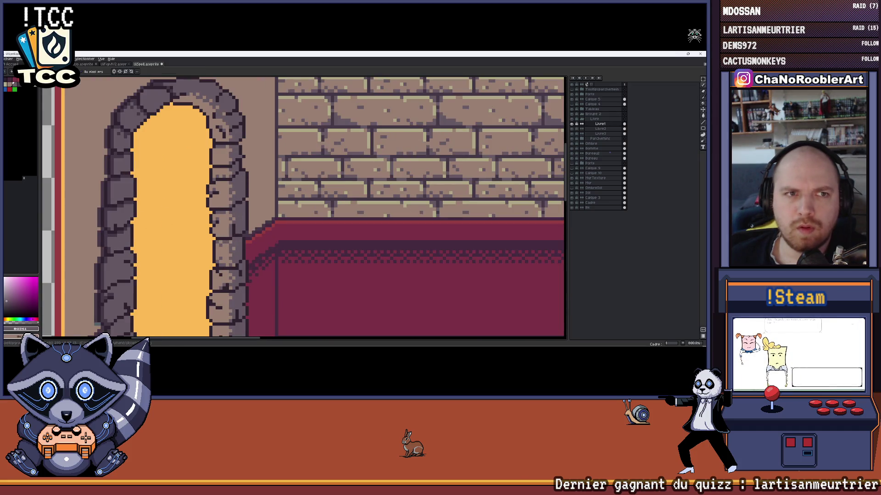
{"action": "key", "text": "ctrl+Tab"}
{"action": "scroll", "coordinate": [226, 160], "scroll_direction": "up", "scroll_amount": 1}
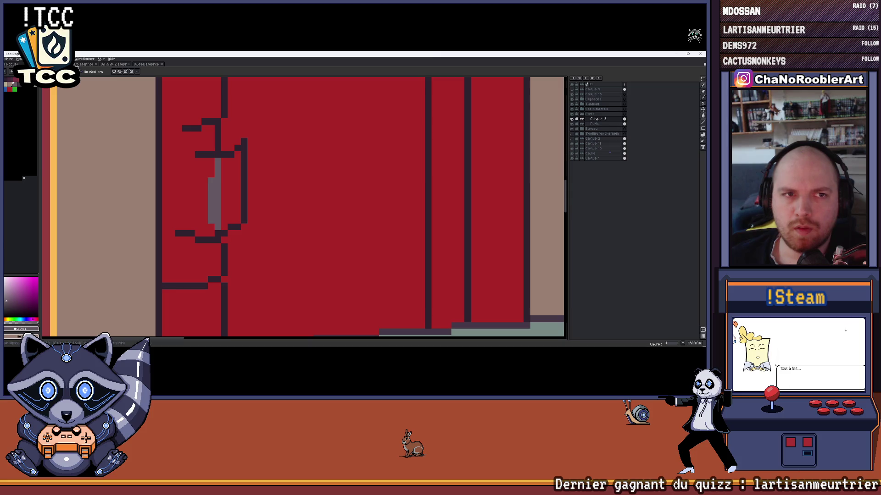
{"action": "key", "text": "ctrl+Tab"}
{"action": "key", "text": "k"}
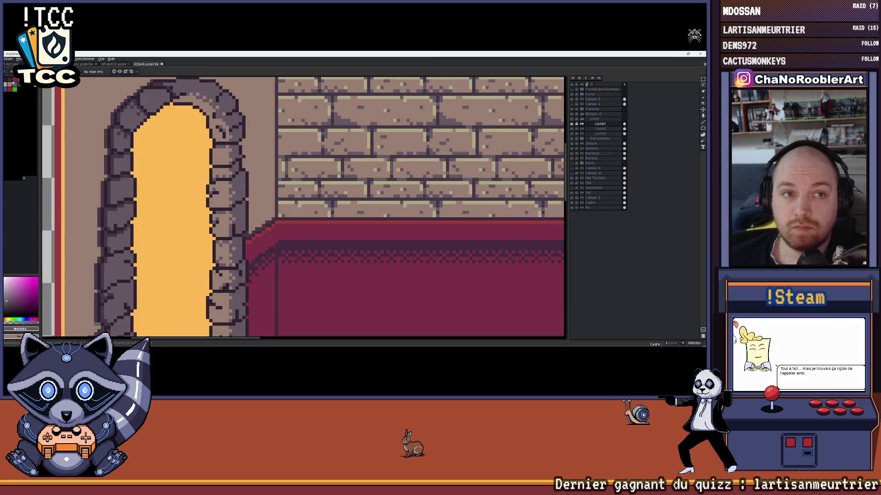
{"action": "key", "text": "ctrl+Tab"}
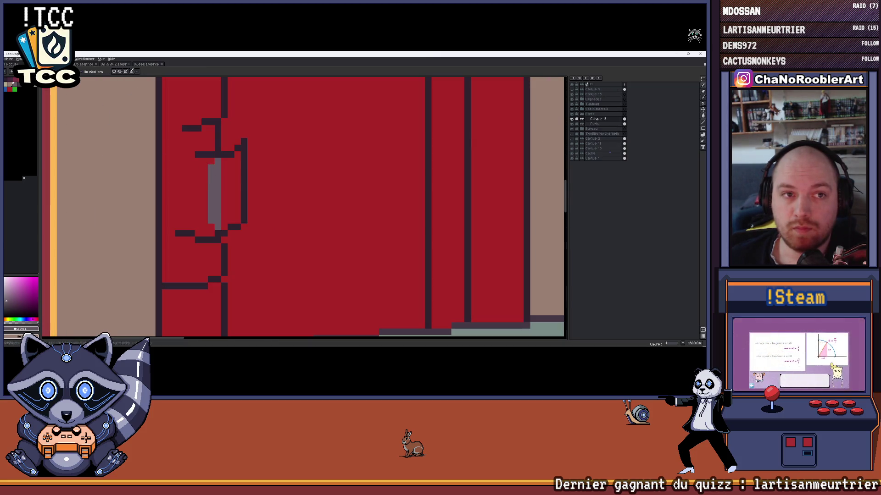
{"action": "key", "text": "ctrl+Tab"}
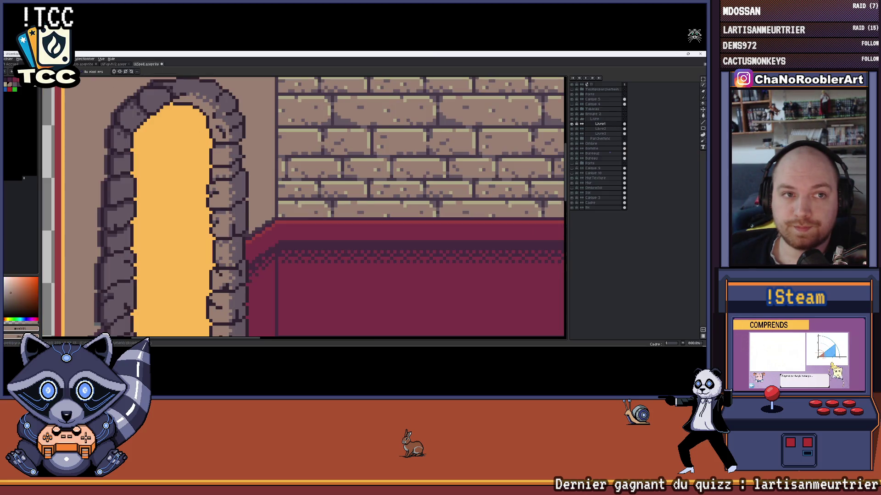
{"action": "key", "text": "ctrl+Tab"}
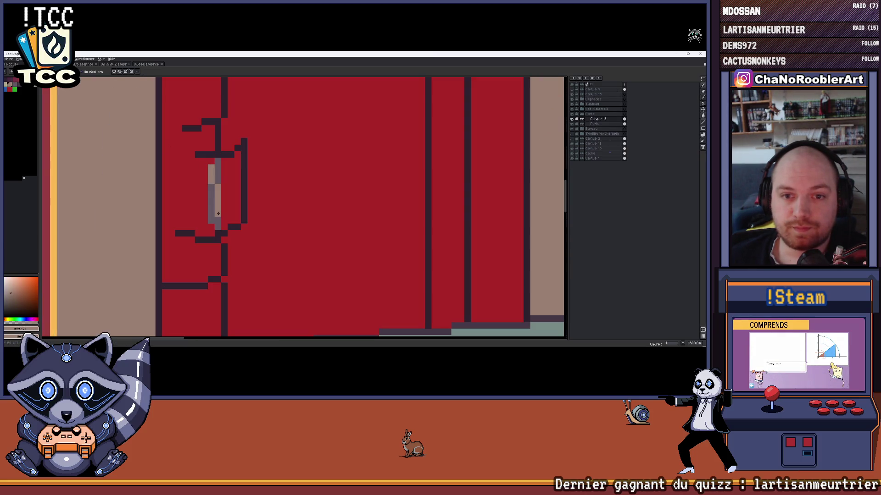
Shade the door handle in tan and purplish-grey (#665964) vertical strips, sampling both tones
{"action": "left_click_drag", "start_coordinate": [211, 178], "coordinate": [210, 214]}
{"action": "left_click", "coordinate": [218, 184]}
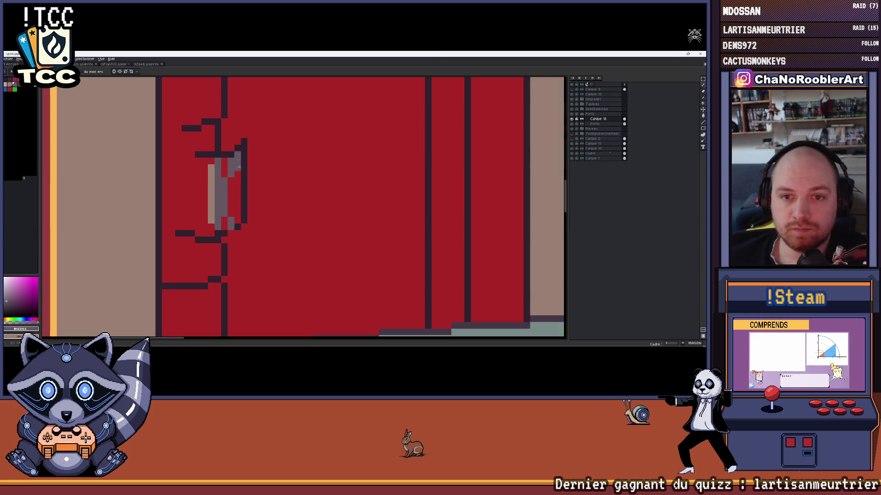
{"action": "left_click_drag", "start_coordinate": [246, 167], "coordinate": [232, 222]}
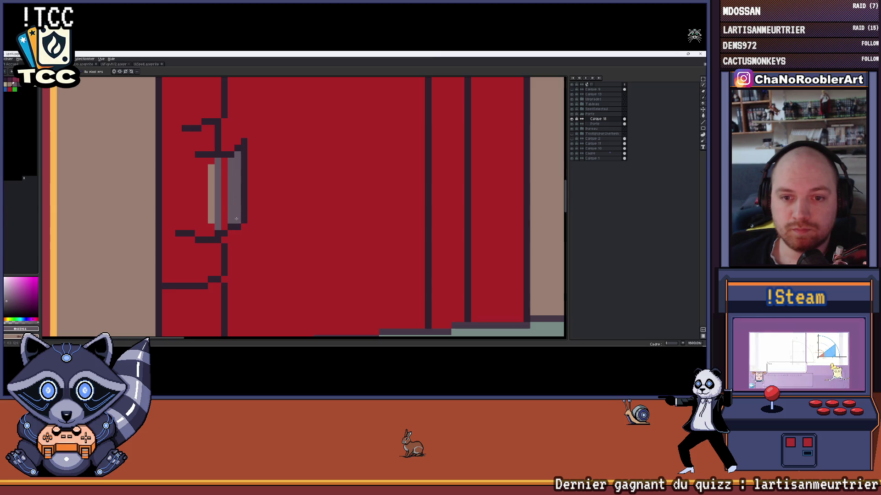
{"action": "left_click", "coordinate": [211, 180], "text": "alt"}
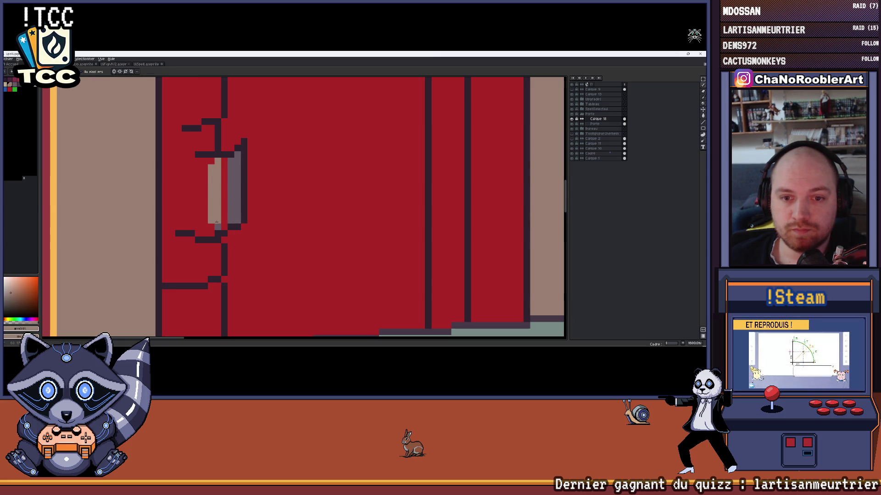
{"action": "left_click", "coordinate": [228, 162], "text": "alt"}
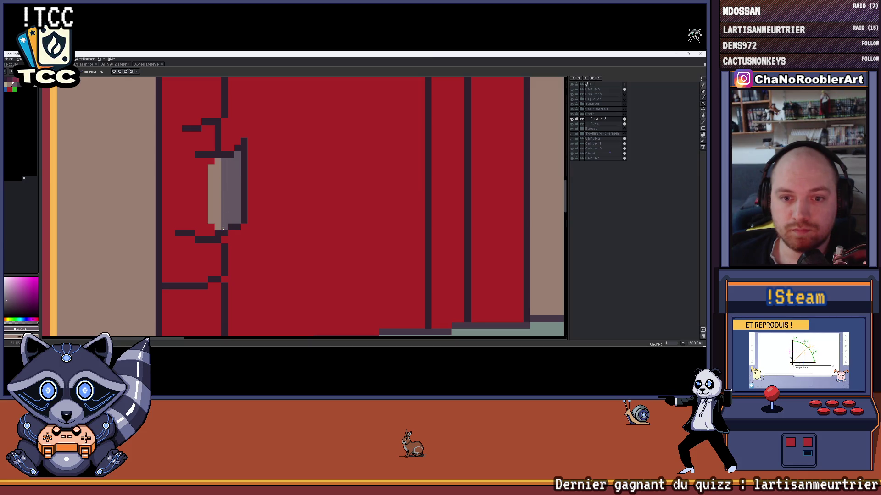
{"action": "scroll", "coordinate": [223, 229], "scroll_direction": "down", "scroll_amount": 3}
{"action": "scroll", "coordinate": [223, 228], "scroll_direction": "down", "scroll_amount": 2}
{"action": "scroll", "coordinate": [223, 229], "scroll_direction": "down", "scroll_amount": 2}
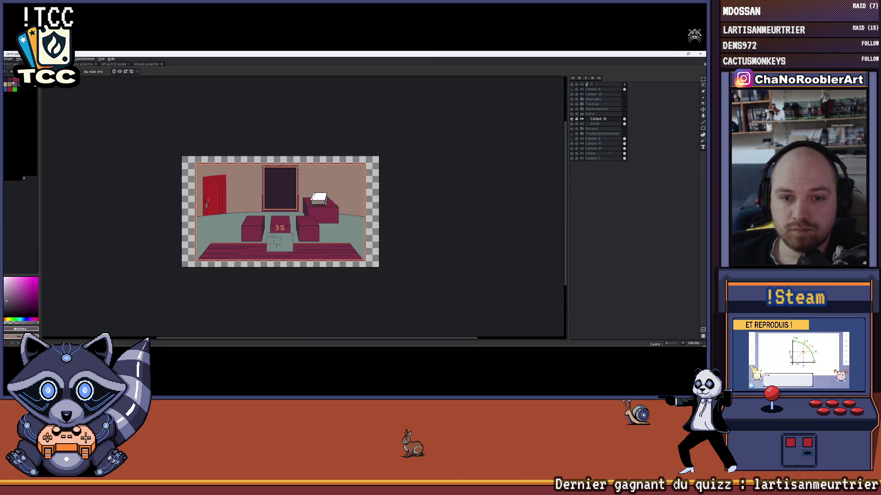
{"action": "scroll", "coordinate": [207, 201], "scroll_direction": "up", "scroll_amount": 3}
{"action": "scroll", "coordinate": [207, 200], "scroll_direction": "up", "scroll_amount": 1}
{"action": "scroll", "coordinate": [208, 186], "scroll_direction": "down", "scroll_amount": 1}
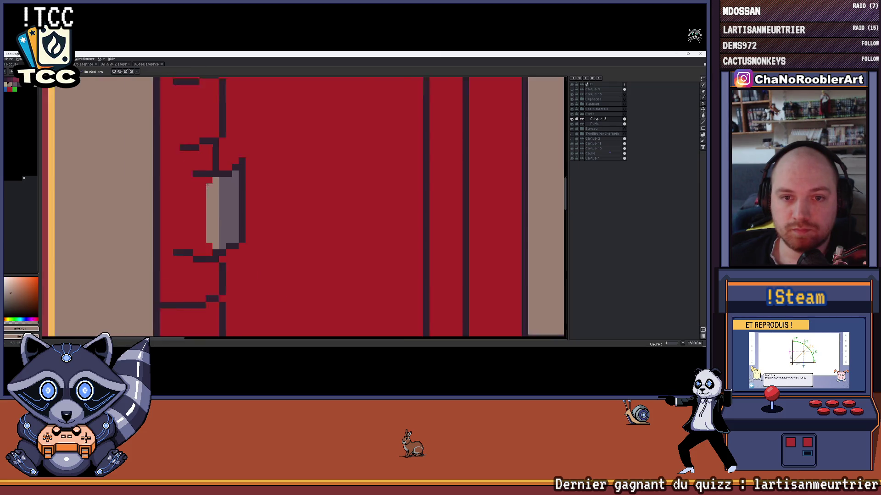
{"action": "scroll", "coordinate": [207, 187], "scroll_direction": "down", "scroll_amount": 1}
{"action": "scroll", "coordinate": [213, 179], "scroll_direction": "down", "scroll_amount": 1}
{"action": "scroll", "coordinate": [221, 172], "scroll_direction": "up", "scroll_amount": 2}
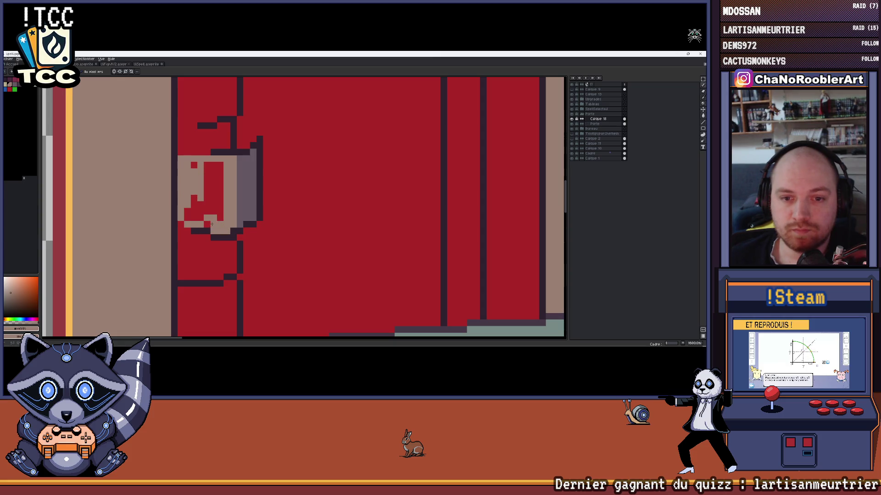
Repaint the handle's right-edge red pixels beige so the plate reads as a flat block
{"action": "left_click_drag", "start_coordinate": [213, 220], "coordinate": [220, 165]}
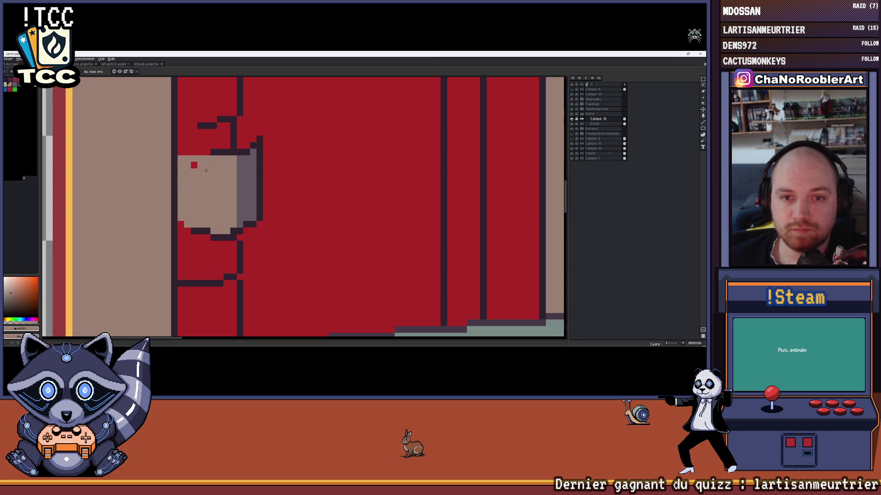
{"action": "scroll", "coordinate": [179, 224], "scroll_direction": "down", "scroll_amount": 1}
{"action": "scroll", "coordinate": [206, 217], "scroll_direction": "down", "scroll_amount": 1}
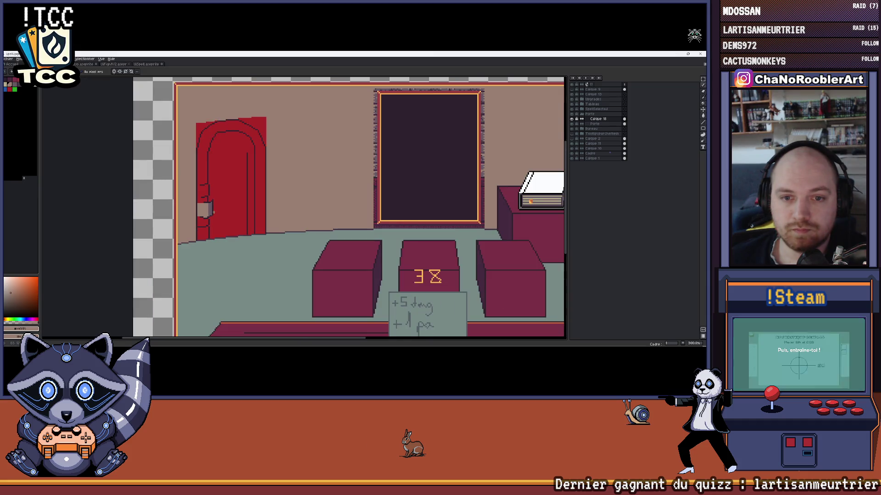
{"action": "scroll", "coordinate": [234, 212], "scroll_direction": "down", "scroll_amount": 1}
{"action": "scroll", "coordinate": [256, 207], "scroll_direction": "down", "scroll_amount": 1}
{"action": "scroll", "coordinate": [227, 189], "scroll_direction": "up", "scroll_amount": 2}
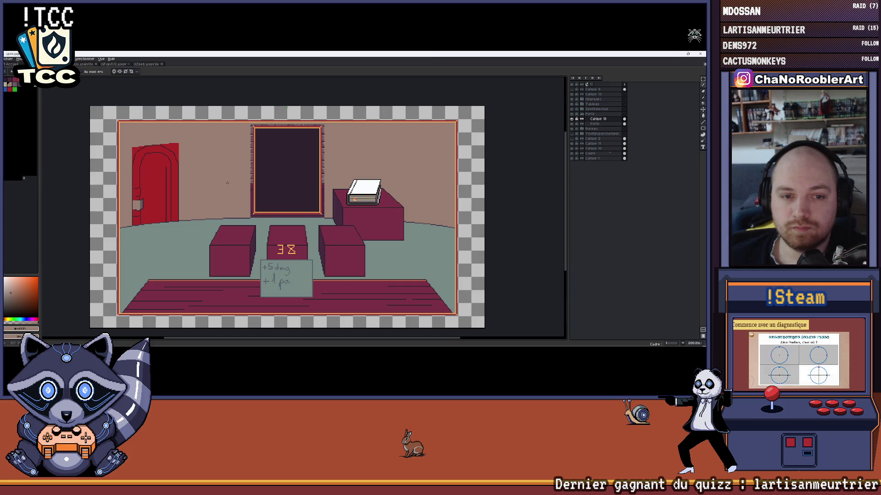
{"action": "scroll", "coordinate": [194, 174], "scroll_direction": "down", "scroll_amount": 2}
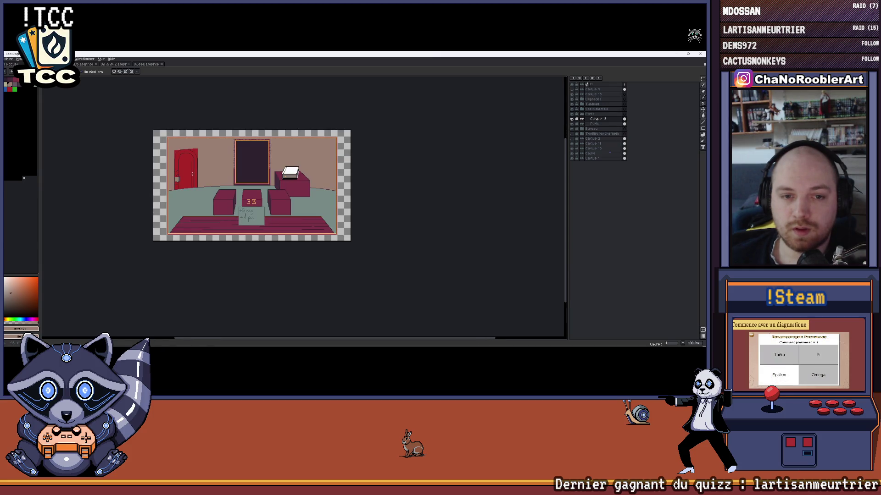
{"action": "scroll", "coordinate": [185, 174], "scroll_direction": "up", "scroll_amount": 2}
{"action": "scroll", "coordinate": [200, 180], "scroll_direction": "up", "scroll_amount": 2}
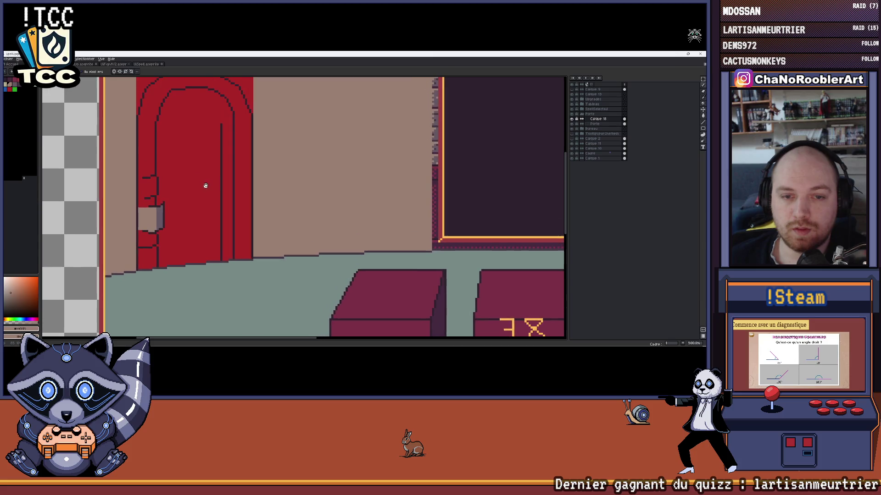
Paint the door's red over the stray dark line inside the door
{"action": "left_click", "coordinate": [222, 125], "text": "ctrl"}
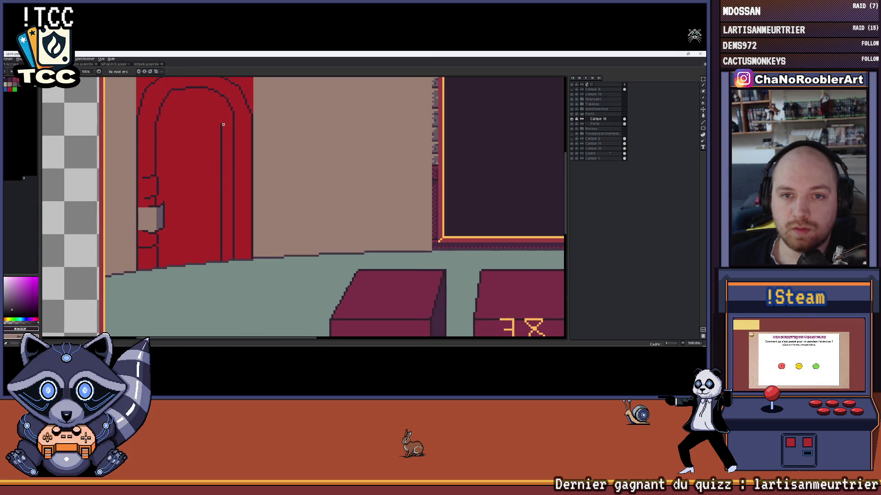
{"action": "left_click_drag", "start_coordinate": [222, 223], "coordinate": [221, 259]}
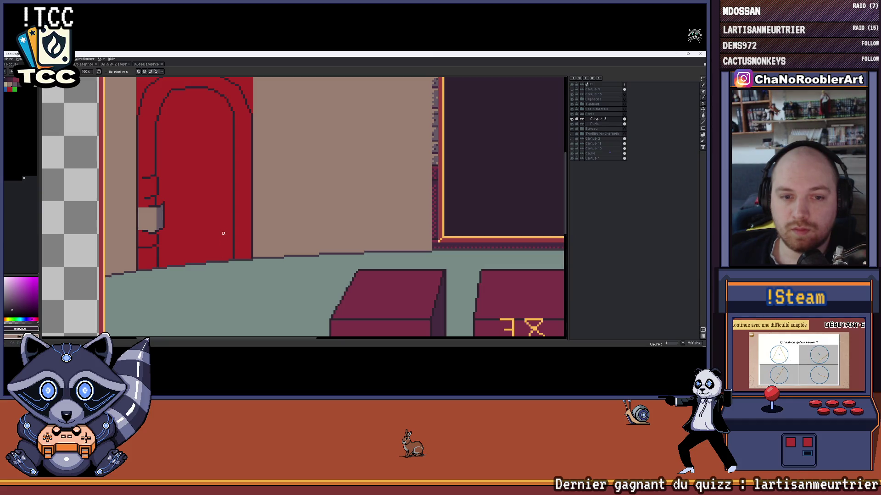
{"action": "scroll", "coordinate": [223, 233], "scroll_direction": "down", "scroll_amount": 1}
{"action": "scroll", "coordinate": [221, 227], "scroll_direction": "down", "scroll_amount": 2}
{"action": "scroll", "coordinate": [219, 221], "scroll_direction": "up", "scroll_amount": 1}
{"action": "scroll", "coordinate": [218, 218], "scroll_direction": "up", "scroll_amount": 1}
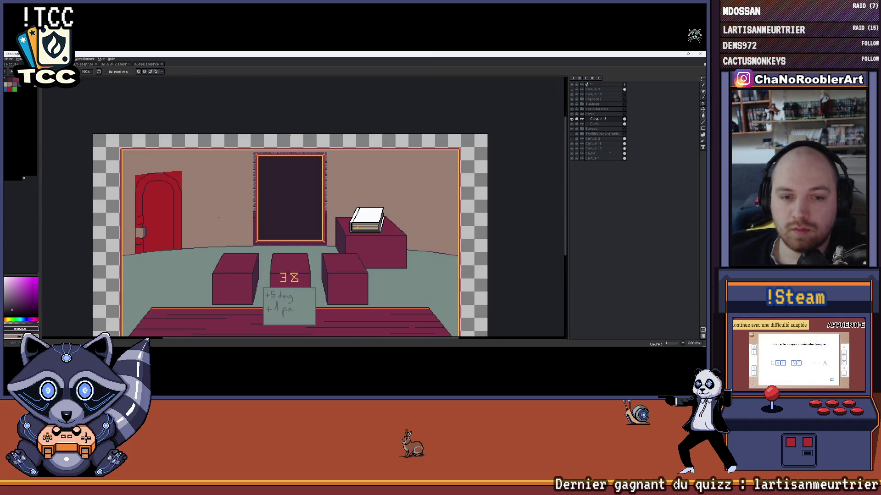
{"action": "scroll", "coordinate": [218, 217], "scroll_direction": "down", "scroll_amount": 1}
{"action": "scroll", "coordinate": [124, 185], "scroll_direction": "up", "scroll_amount": 2}
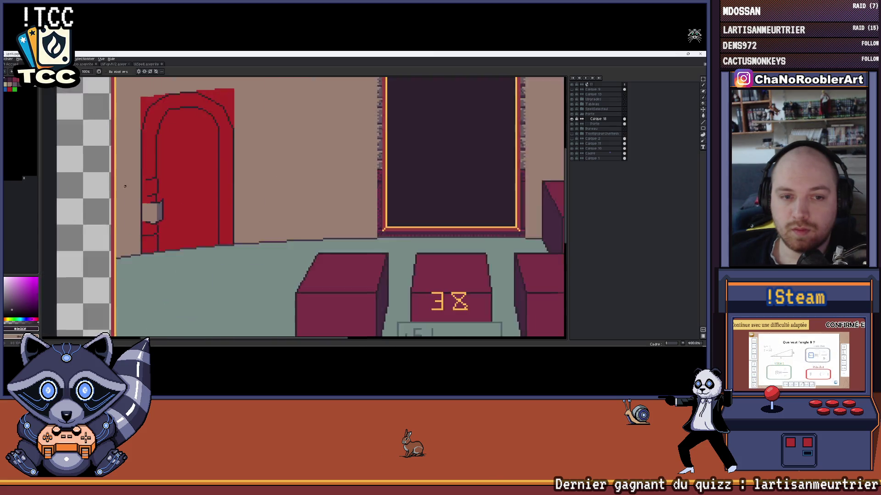
{"action": "scroll", "coordinate": [159, 201], "scroll_direction": "up", "scroll_amount": 2}
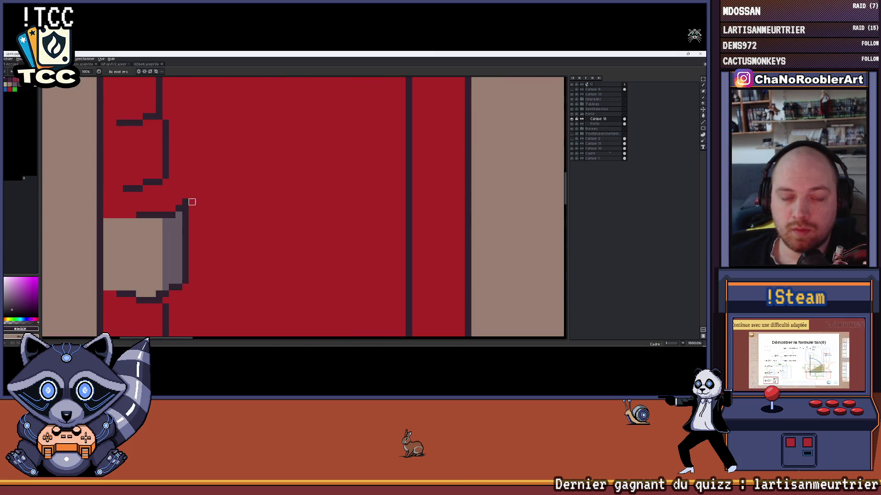
{"action": "scroll", "coordinate": [207, 199], "scroll_direction": "down", "scroll_amount": 1}
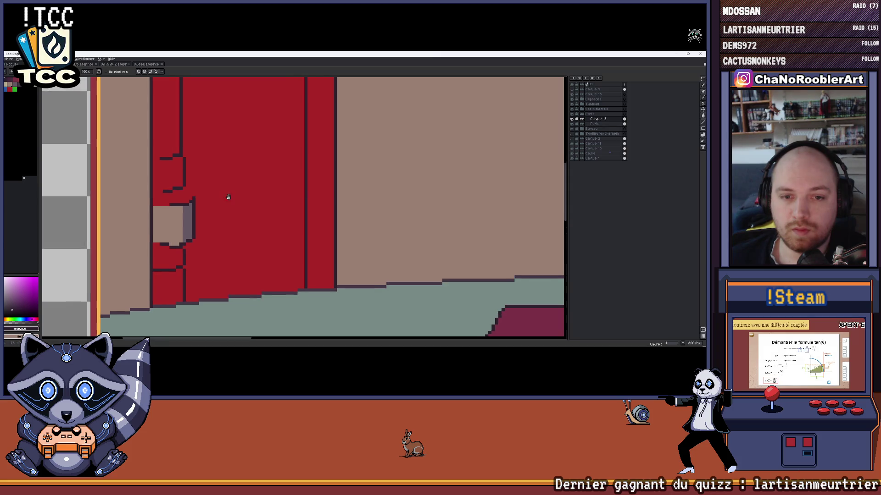
Show the green perspective guide layer and add guide lines along the door's edges
{"action": "left_click", "coordinate": [573, 90]}
{"action": "left_click_drag", "start_coordinate": [234, 134], "coordinate": [267, 163]}
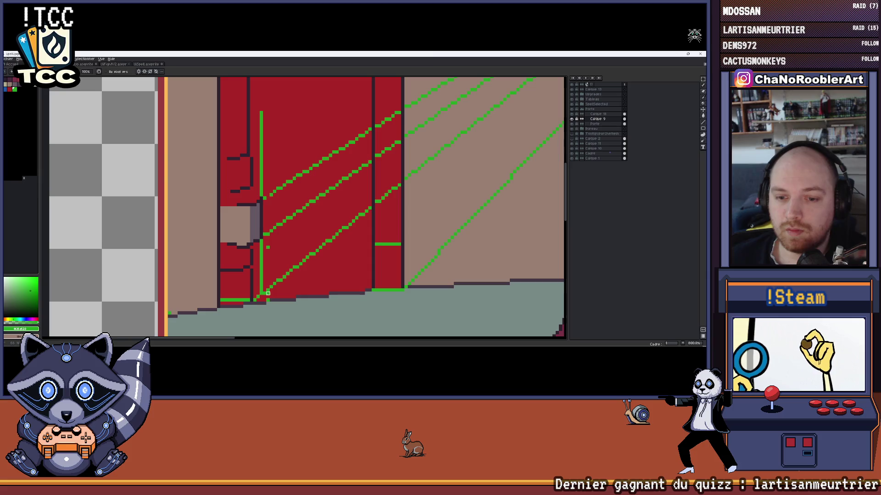
{"action": "scroll", "coordinate": [284, 281], "scroll_direction": "down", "scroll_amount": 1}
{"action": "scroll", "coordinate": [395, 252], "scroll_direction": "down", "scroll_amount": 1}
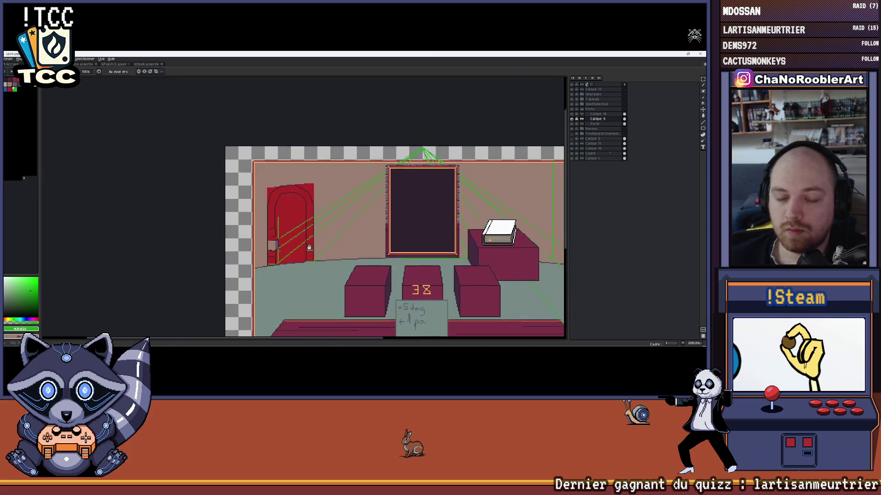
{"action": "scroll", "coordinate": [307, 238], "scroll_direction": "up", "scroll_amount": 5}
{"action": "scroll", "coordinate": [308, 238], "scroll_direction": "down", "scroll_amount": 3}
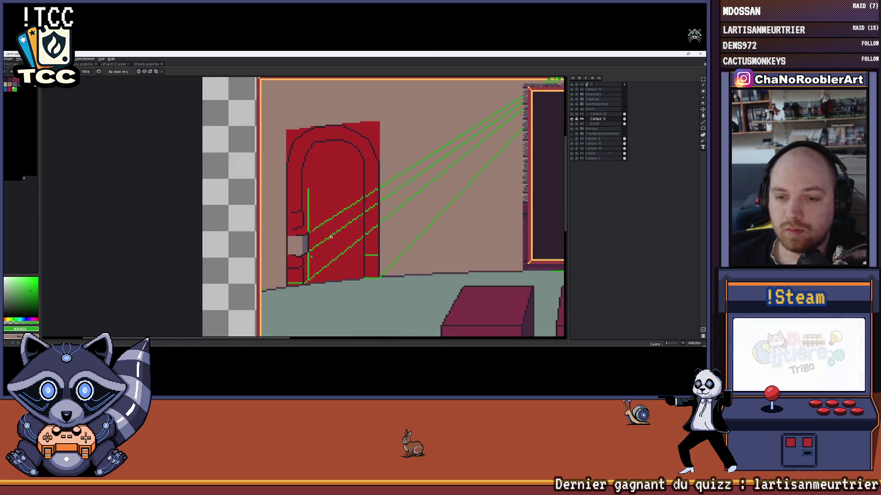
{"action": "scroll", "coordinate": [274, 236], "scroll_direction": "up", "scroll_amount": 3}
{"action": "scroll", "coordinate": [275, 236], "scroll_direction": "down", "scroll_amount": 3}
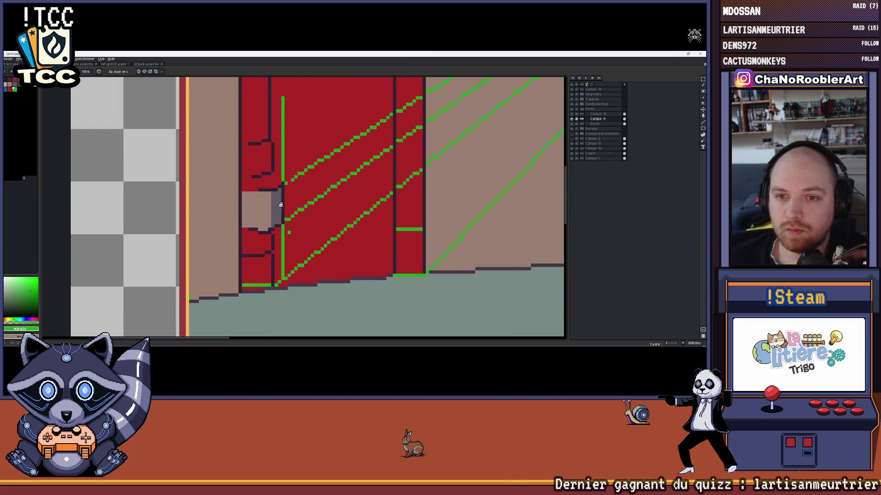
{"action": "scroll", "coordinate": [288, 234], "scroll_direction": "up", "scroll_amount": 1}
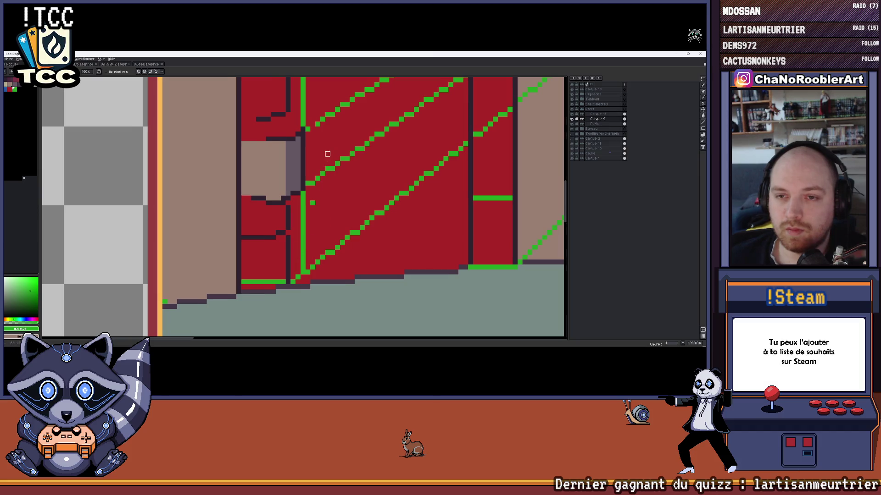
{"action": "scroll", "coordinate": [316, 148], "scroll_direction": "up", "scroll_amount": 1}
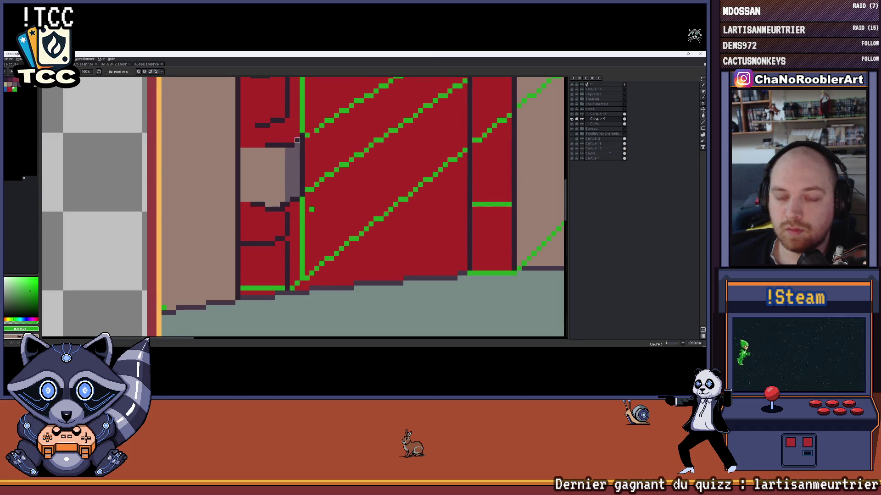
Make Calque 10 the active layer instead of the guide layer
{"action": "left_click", "coordinate": [573, 114]}
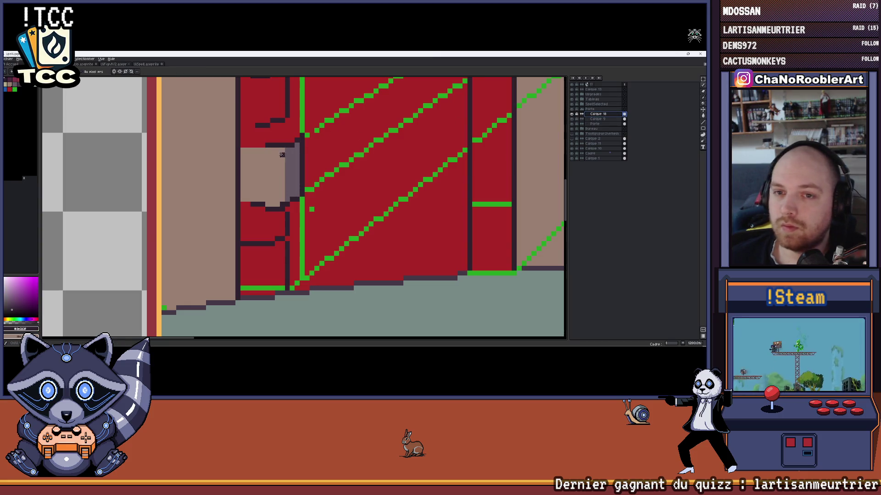
{"action": "scroll", "coordinate": [288, 245], "scroll_direction": "left", "scroll_amount": 1}
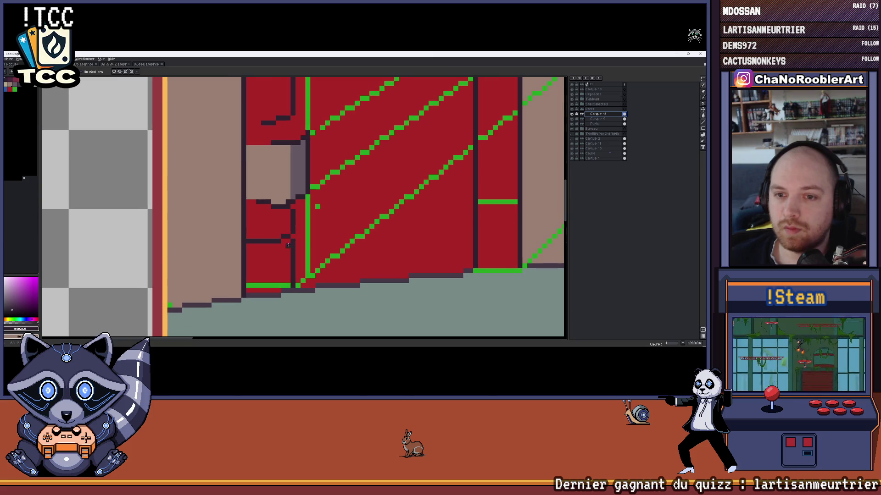
Sample dark purple, tan and door red to reshape and outline the latch plate, then leave for another sprite
{"action": "left_click", "coordinate": [288, 202], "text": "alt"}
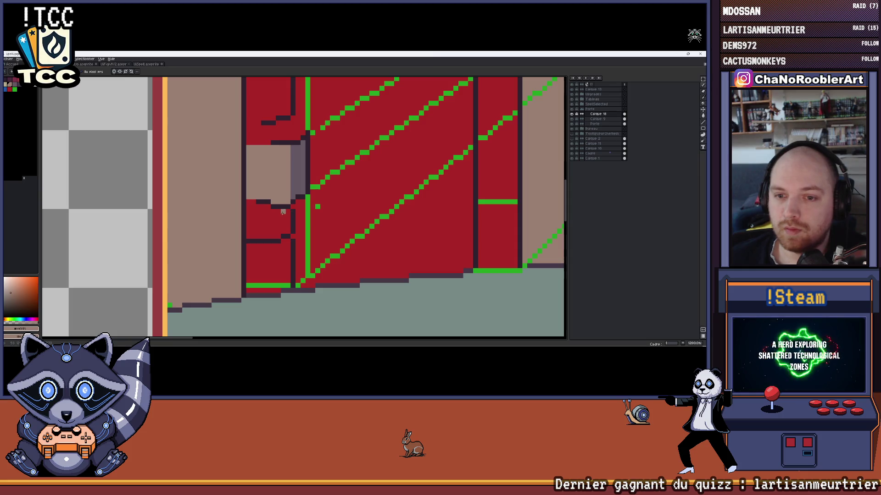
{"action": "left_click", "coordinate": [277, 209], "text": "alt"}
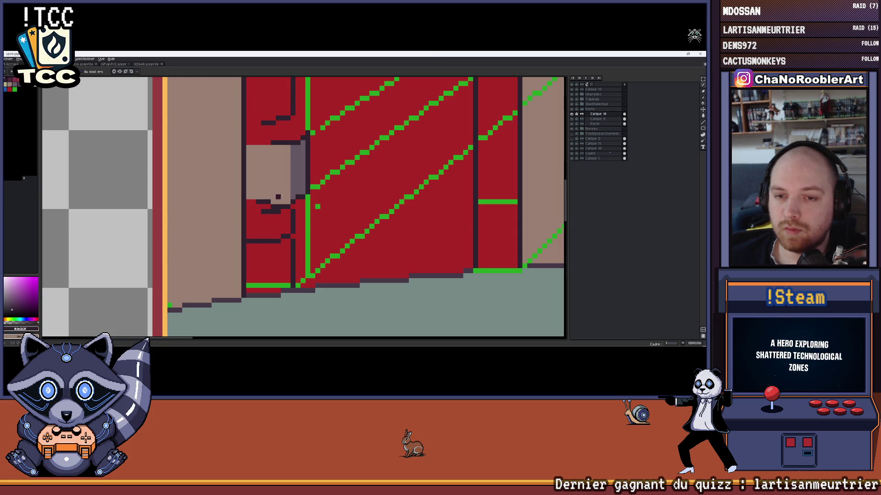
{"action": "left_click", "coordinate": [278, 198], "text": "alt"}
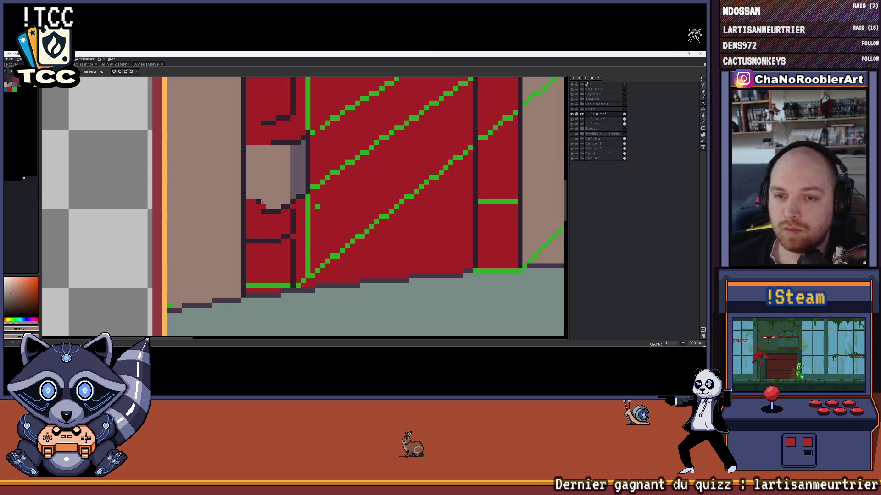
{"action": "scroll", "coordinate": [267, 205], "scroll_direction": "down", "scroll_amount": 1}
{"action": "scroll", "coordinate": [272, 221], "scroll_direction": "up", "scroll_amount": 1}
{"action": "scroll", "coordinate": [278, 237], "scroll_direction": "up", "scroll_amount": 1}
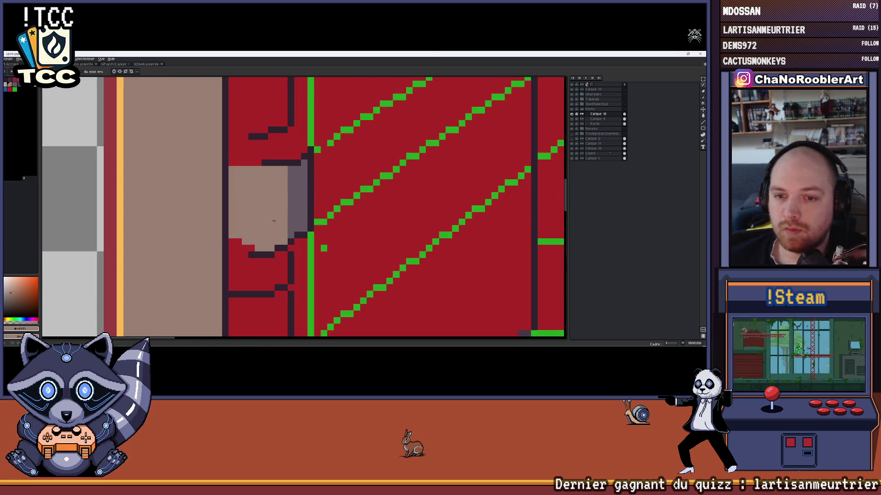
{"action": "left_click", "coordinate": [281, 248], "text": "alt"}
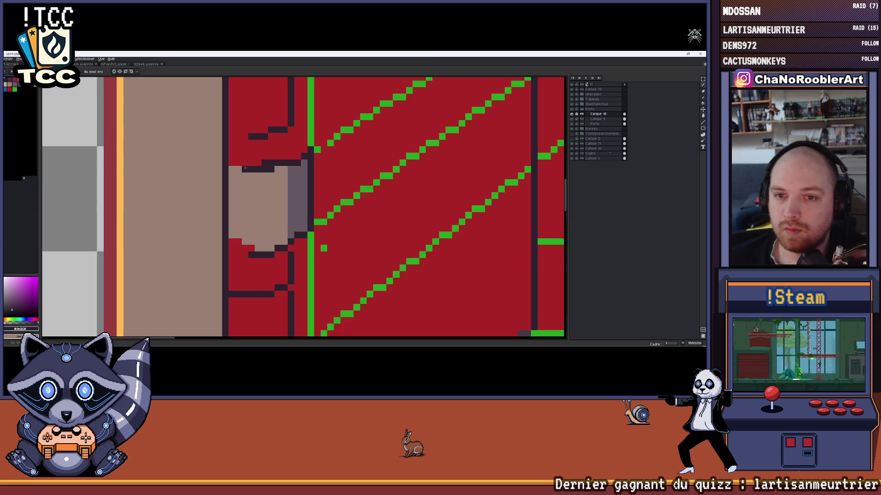
{"action": "left_click", "coordinate": [264, 163], "text": "alt"}
{"action": "scroll", "coordinate": [271, 163], "scroll_direction": "down", "scroll_amount": 2}
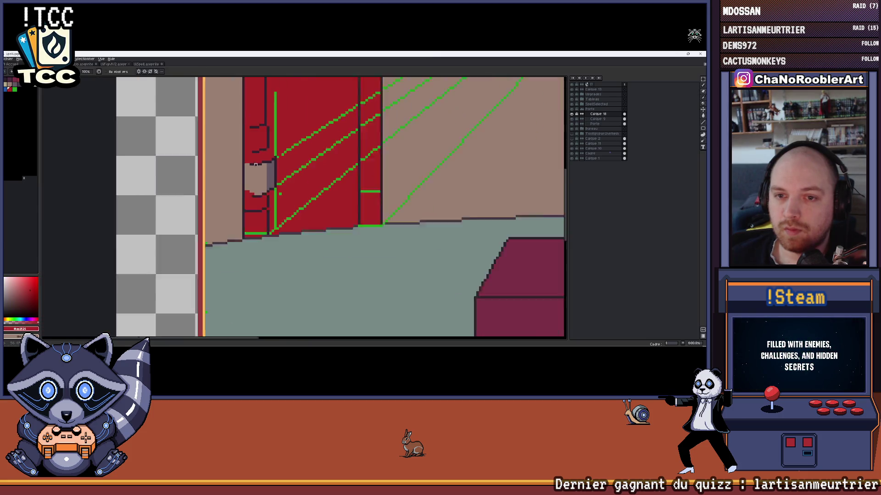
{"action": "scroll", "coordinate": [273, 169], "scroll_direction": "down", "scroll_amount": 1}
{"action": "scroll", "coordinate": [283, 170], "scroll_direction": "up", "scroll_amount": 1}
{"action": "scroll", "coordinate": [270, 147], "scroll_direction": "up", "scroll_amount": 1}
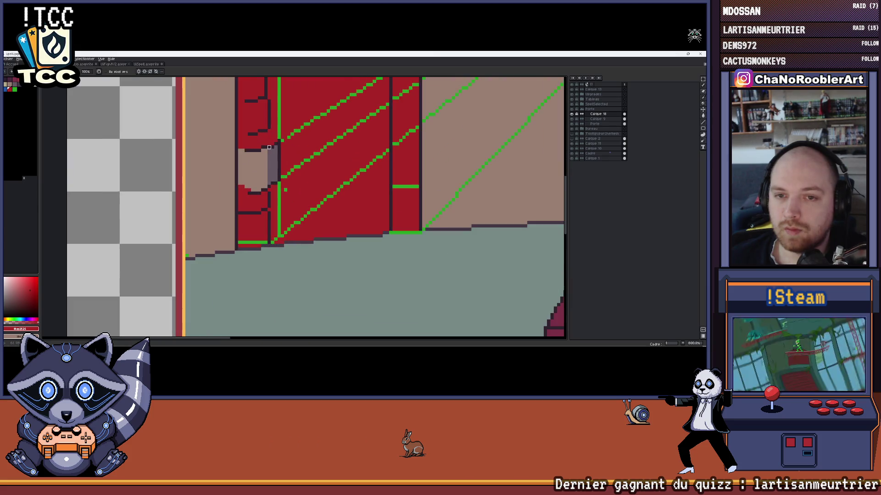
{"action": "left_click", "coordinate": [114, 64]}
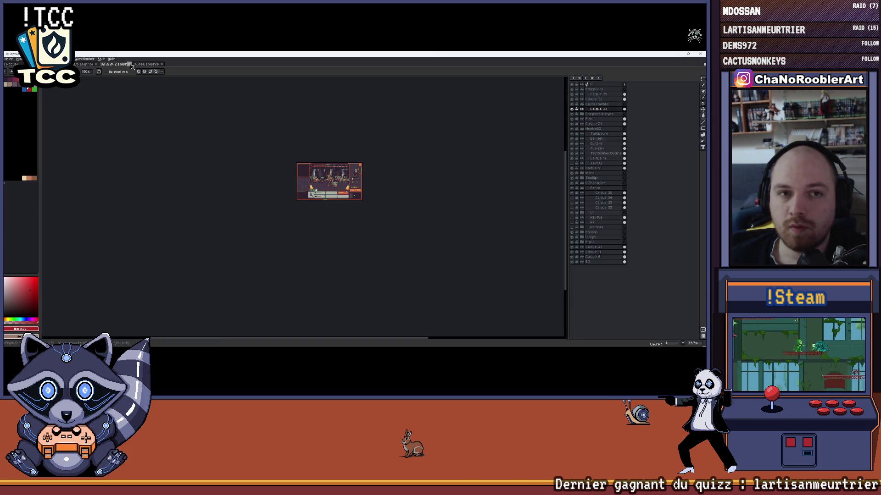
Return to the room scene and darken the red pixel beside the latch to continue the outline
{"action": "left_click", "coordinate": [138, 64]}
{"action": "key", "text": "ctrl+Tab"}
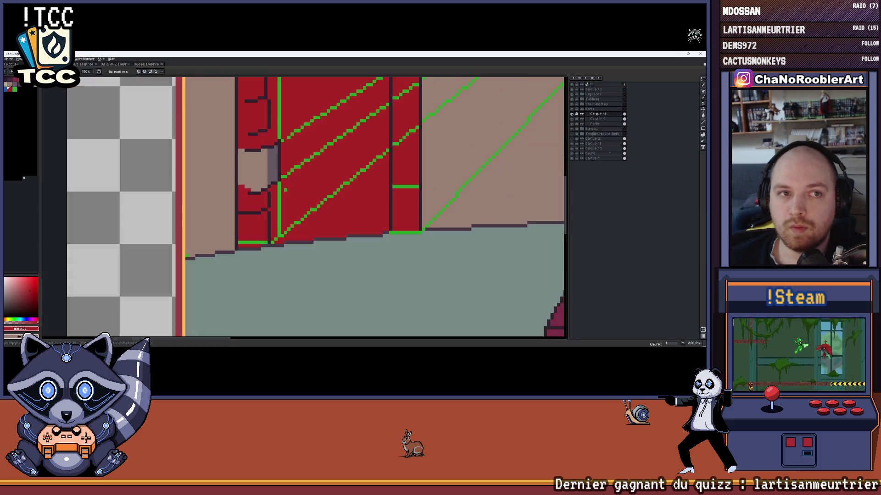
{"action": "scroll", "coordinate": [325, 163], "scroll_direction": "up", "scroll_amount": 1}
{"action": "scroll", "coordinate": [325, 163], "scroll_direction": "up", "scroll_amount": 1}
{"action": "left_click", "coordinate": [325, 163]}
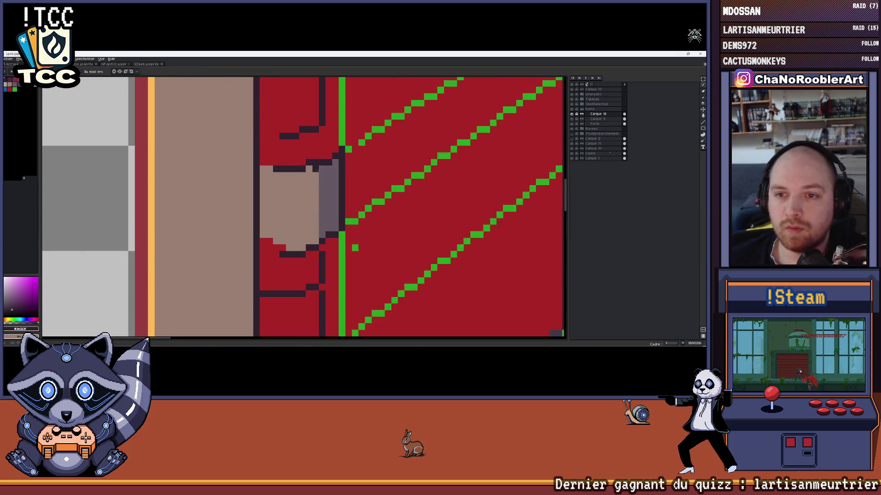
{"action": "scroll", "coordinate": [321, 188], "scroll_direction": "down", "scroll_amount": 2}
{"action": "scroll", "coordinate": [330, 186], "scroll_direction": "right", "scroll_amount": 2}
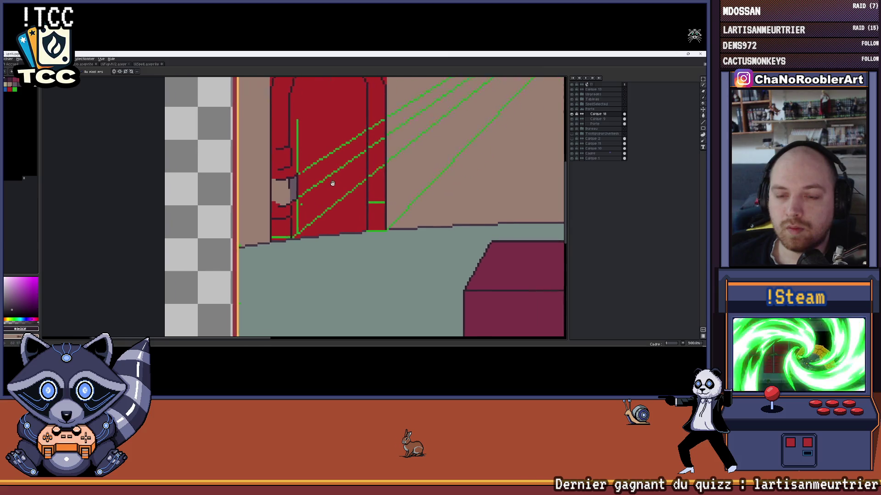
{"action": "scroll", "coordinate": [310, 173], "scroll_direction": "right", "scroll_amount": 1}
{"action": "scroll", "coordinate": [284, 173], "scroll_direction": "right", "scroll_amount": 2}
{"action": "scroll", "coordinate": [285, 173], "scroll_direction": "down", "scroll_amount": 2}
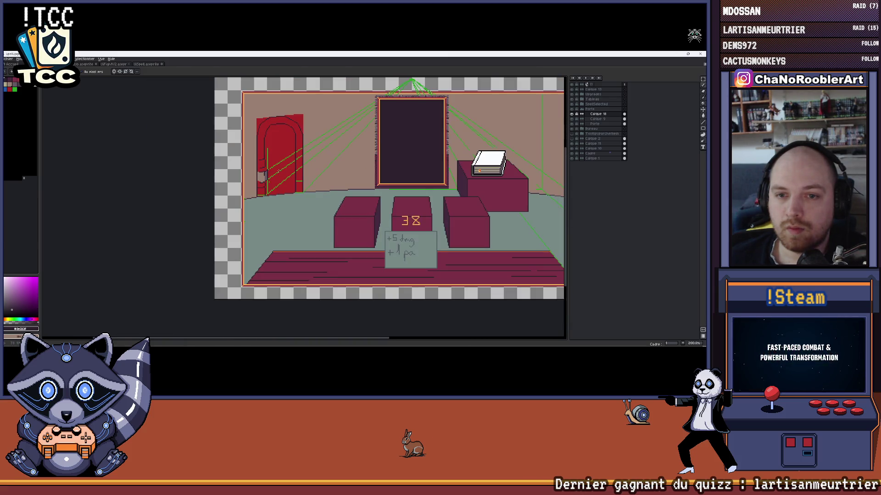
{"action": "scroll", "coordinate": [279, 171], "scroll_direction": "up", "scroll_amount": 1}
{"action": "scroll", "coordinate": [280, 177], "scroll_direction": "up", "scroll_amount": 1}
{"action": "scroll", "coordinate": [281, 184], "scroll_direction": "up", "scroll_amount": 1}
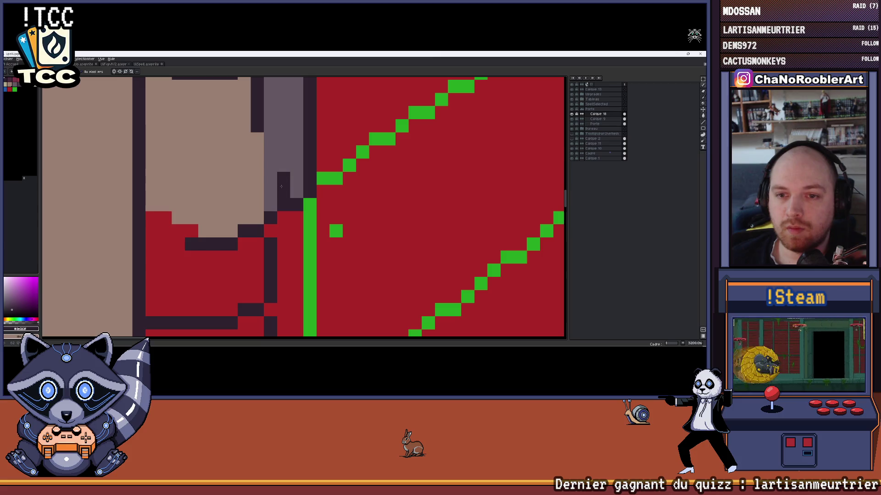
{"action": "scroll", "coordinate": [295, 228], "scroll_direction": "down", "scroll_amount": 2}
{"action": "scroll", "coordinate": [289, 196], "scroll_direction": "up", "scroll_amount": 1}
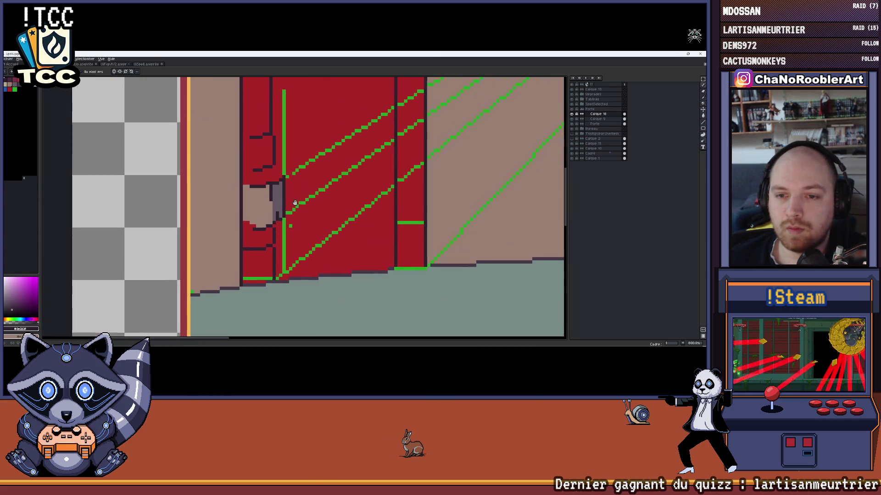
{"action": "scroll", "coordinate": [295, 235], "scroll_direction": "up", "scroll_amount": 1}
{"action": "scroll", "coordinate": [242, 230], "scroll_direction": "up", "scroll_amount": 1}
{"action": "scroll", "coordinate": [228, 230], "scroll_direction": "up", "scroll_amount": 1}
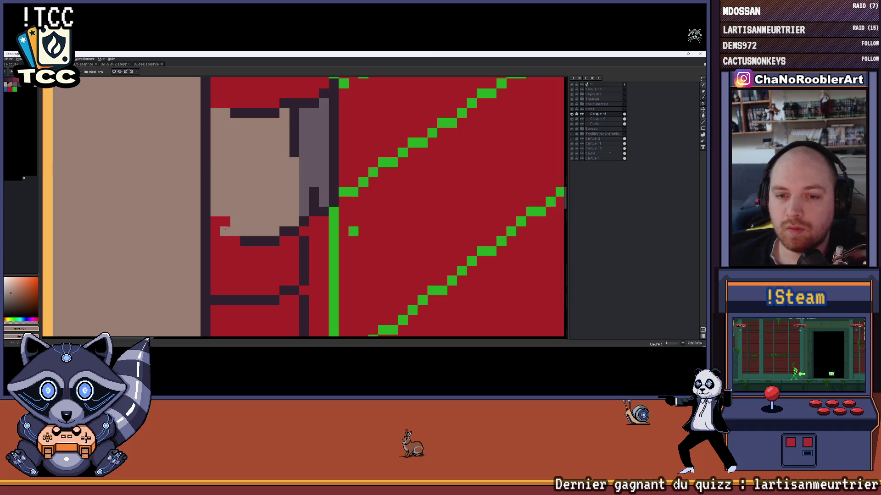
{"action": "scroll", "coordinate": [236, 232], "scroll_direction": "down", "scroll_amount": 3}
{"action": "scroll", "coordinate": [247, 221], "scroll_direction": "down", "scroll_amount": 1}
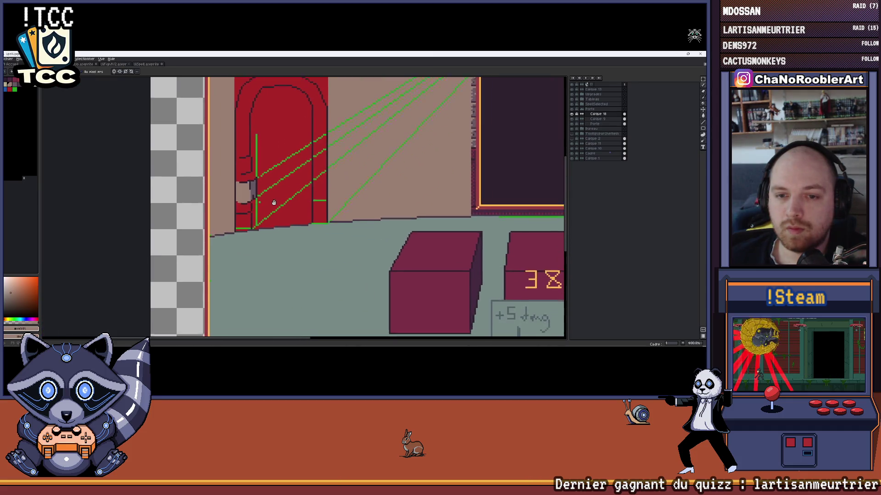
{"action": "scroll", "coordinate": [264, 199], "scroll_direction": "down", "scroll_amount": 3}
{"action": "scroll", "coordinate": [264, 199], "scroll_direction": "up", "scroll_amount": 5}
{"action": "scroll", "coordinate": [289, 179], "scroll_direction": "up", "scroll_amount": 1}
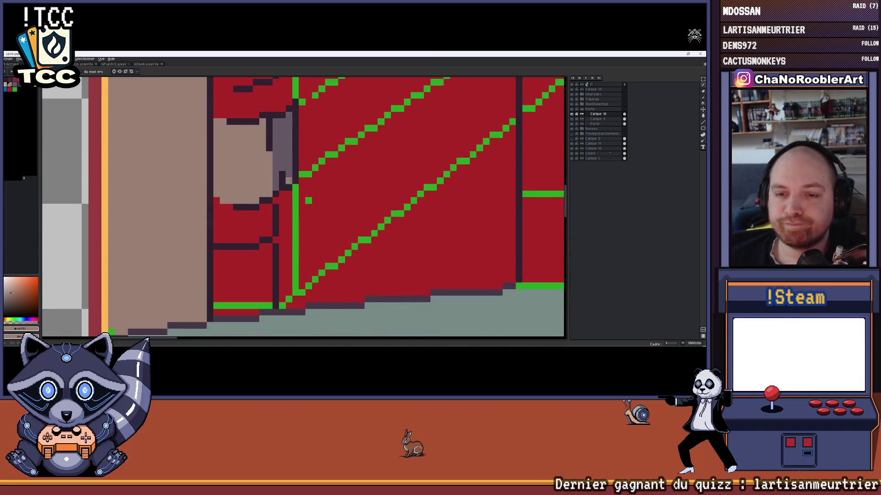
{"action": "scroll", "coordinate": [303, 168], "scroll_direction": "up", "scroll_amount": 1}
{"action": "scroll", "coordinate": [317, 160], "scroll_direction": "down", "scroll_amount": 3}
{"action": "left_click_drag", "start_coordinate": [317, 160], "coordinate": [284, 177]}
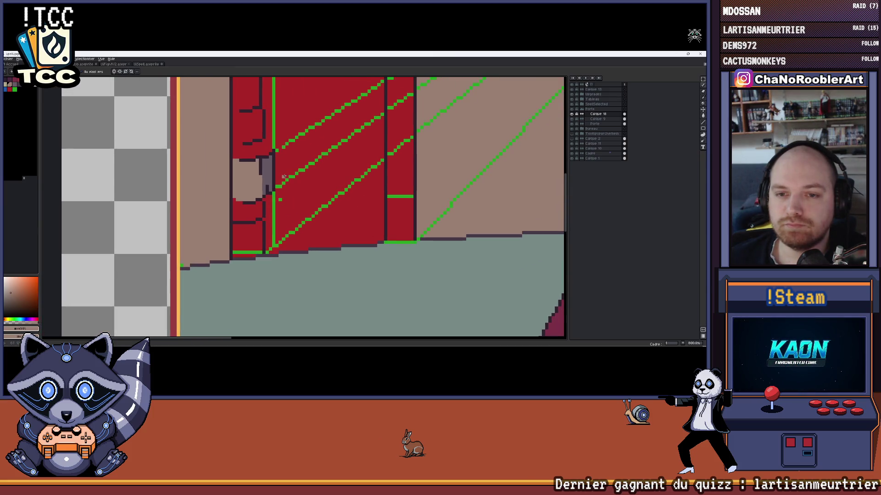
{"action": "scroll", "coordinate": [283, 177], "scroll_direction": "up", "scroll_amount": 2}
{"action": "scroll", "coordinate": [282, 183], "scroll_direction": "up", "scroll_amount": 1}
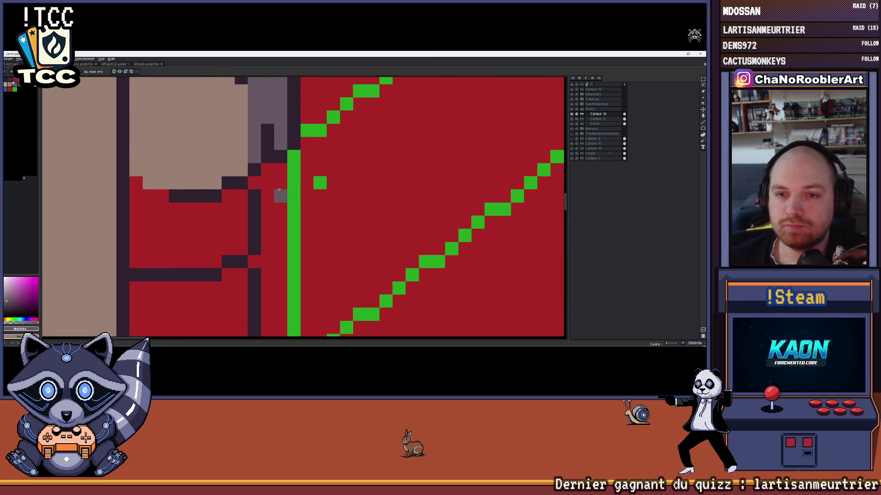
{"action": "left_click", "coordinate": [281, 170]}
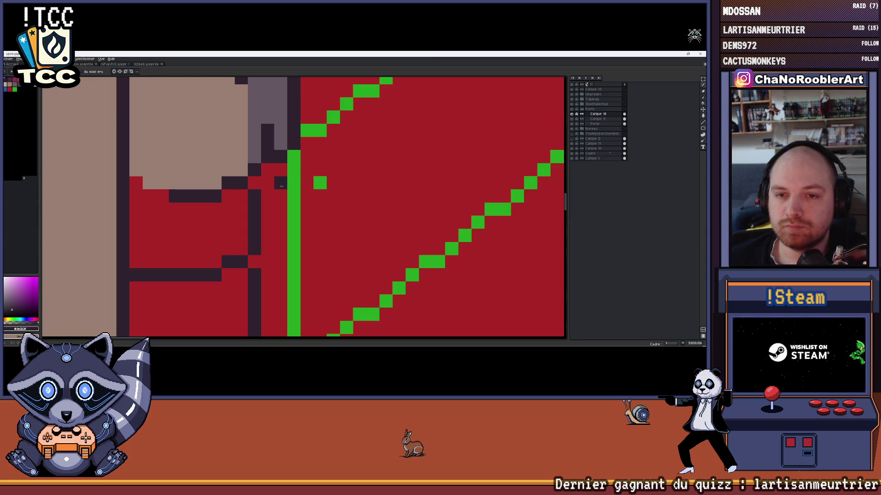
{"action": "scroll", "coordinate": [281, 184], "scroll_direction": "down", "scroll_amount": 2}
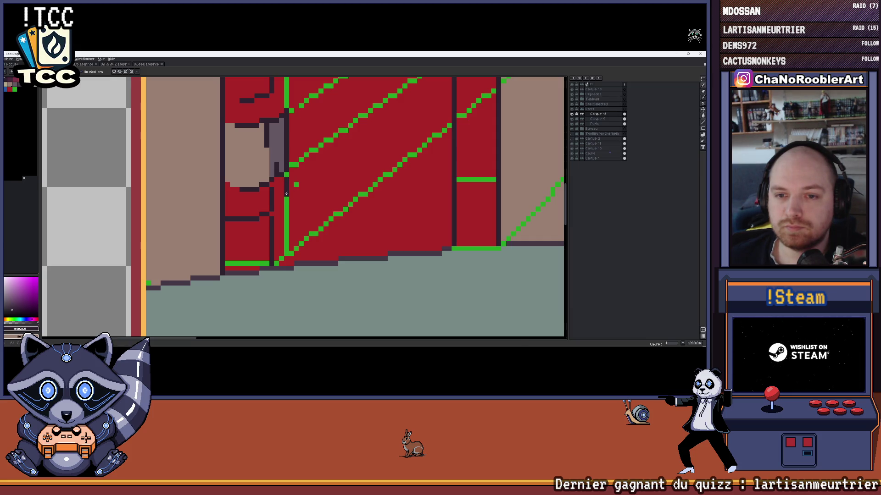
{"action": "scroll", "coordinate": [285, 193], "scroll_direction": "up", "scroll_amount": 2}
{"action": "scroll", "coordinate": [276, 215], "scroll_direction": "down", "scroll_amount": 2}
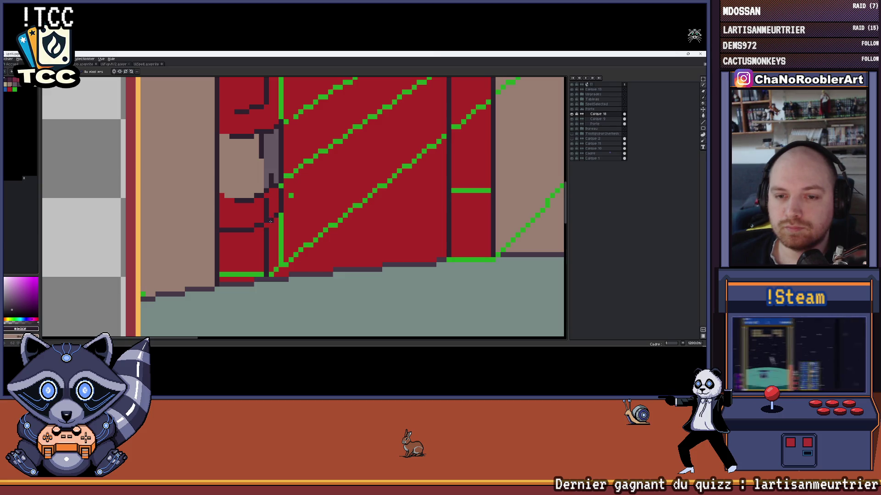
{"action": "scroll", "coordinate": [270, 210], "scroll_direction": "up", "scroll_amount": 1}
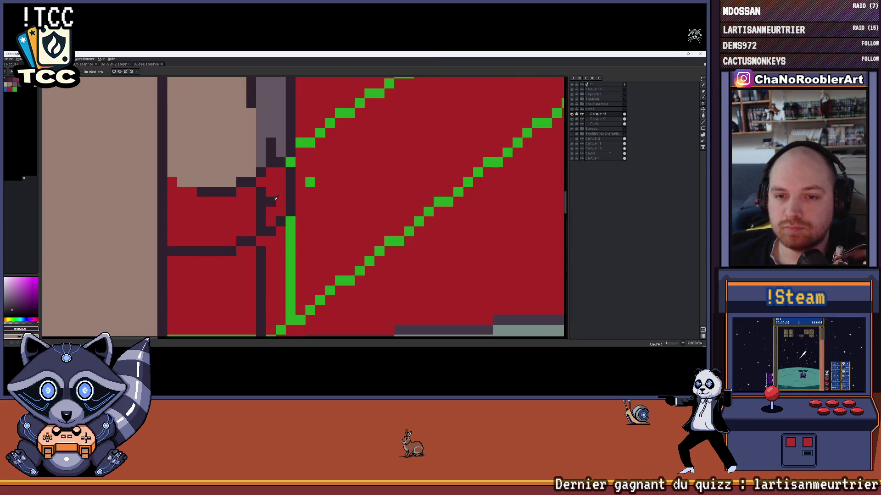
Add a grey edge strip to the jamb and paint the stone block tan over the red below it
{"action": "left_click_drag", "start_coordinate": [262, 190], "coordinate": [262, 214]}
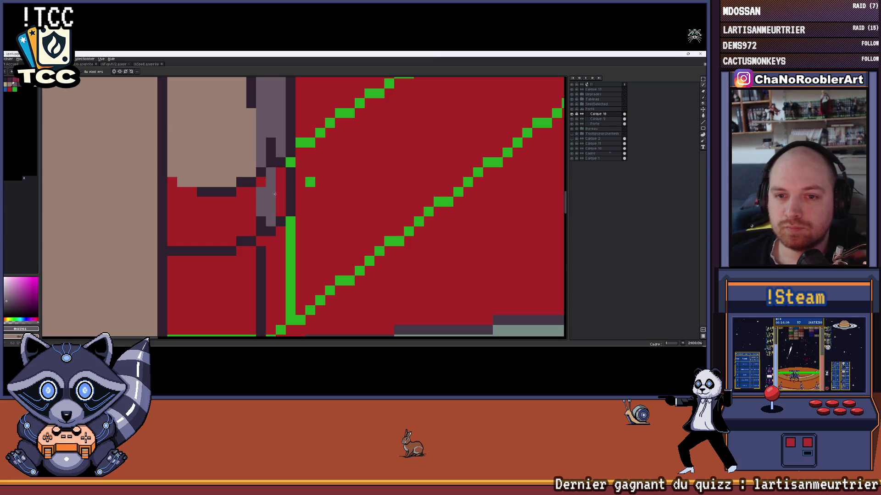
{"action": "scroll", "coordinate": [248, 204], "scroll_direction": "left", "scroll_amount": 2}
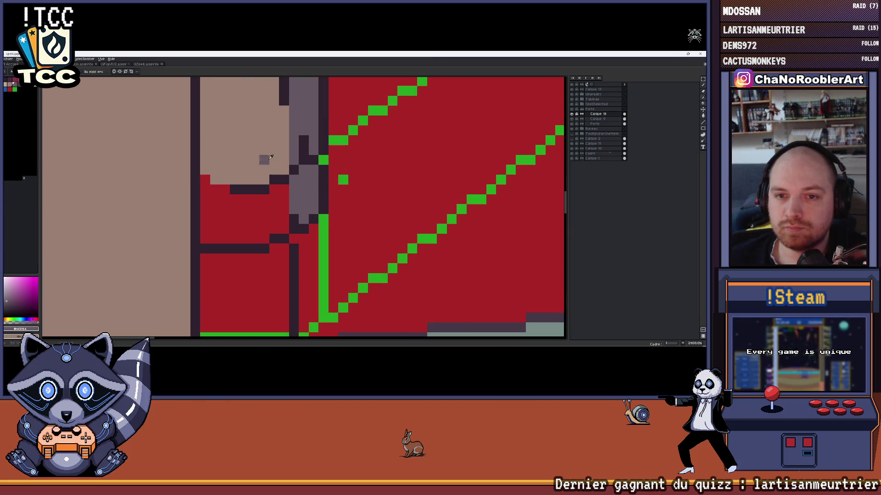
{"action": "left_click_drag", "start_coordinate": [215, 190], "coordinate": [223, 191]}
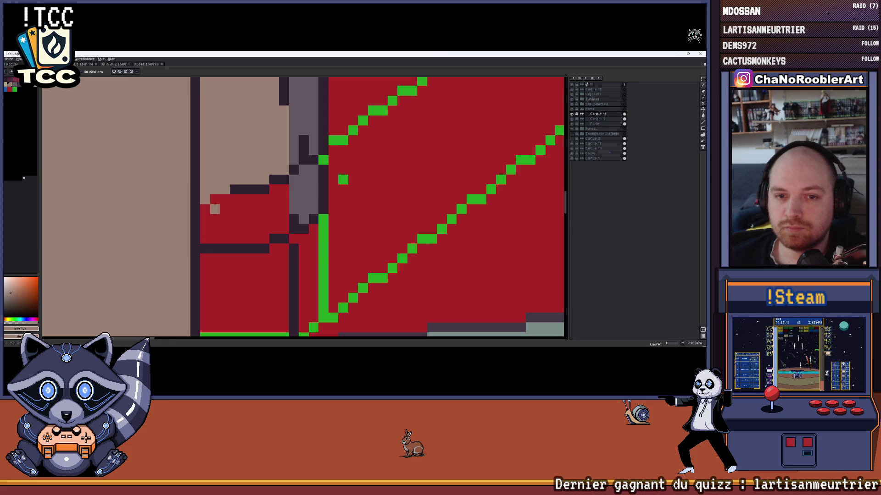
{"action": "left_click_drag", "start_coordinate": [283, 227], "coordinate": [220, 236]}
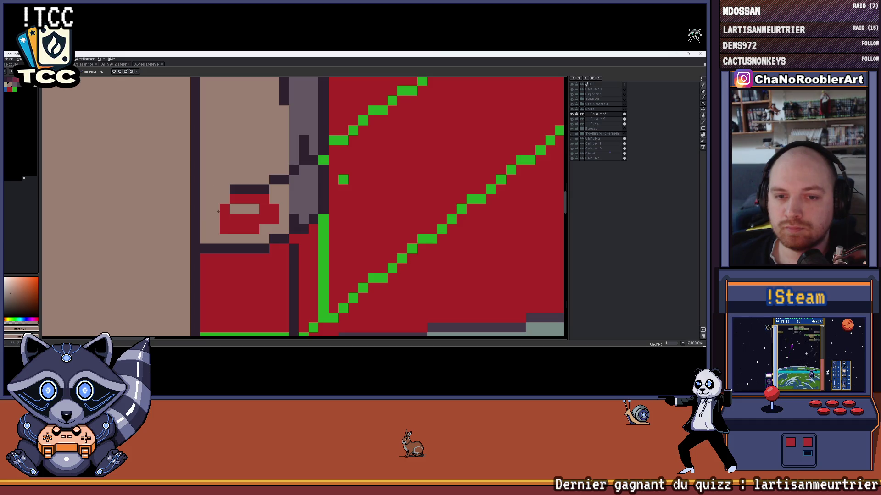
{"action": "left_click_drag", "start_coordinate": [255, 229], "coordinate": [251, 222]}
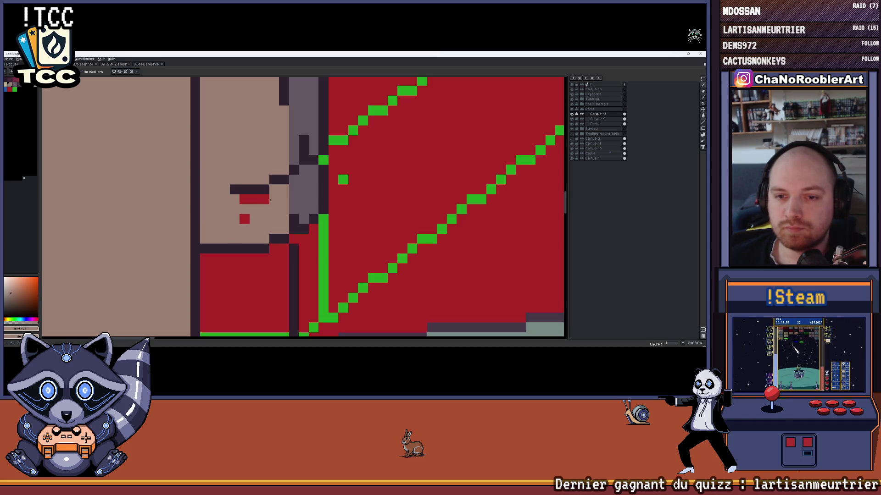
{"action": "scroll", "coordinate": [253, 213], "scroll_direction": "down", "scroll_amount": 3}
{"action": "scroll", "coordinate": [262, 214], "scroll_direction": "down", "scroll_amount": 1}
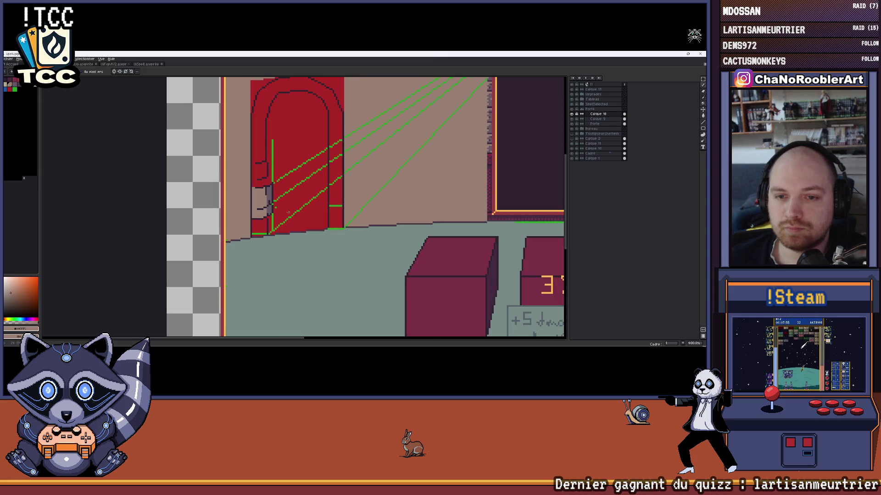
{"action": "scroll", "coordinate": [276, 216], "scroll_direction": "up", "scroll_amount": 3}
{"action": "scroll", "coordinate": [290, 219], "scroll_direction": "up", "scroll_amount": 2}
{"action": "scroll", "coordinate": [290, 218], "scroll_direction": "down", "scroll_amount": 2}
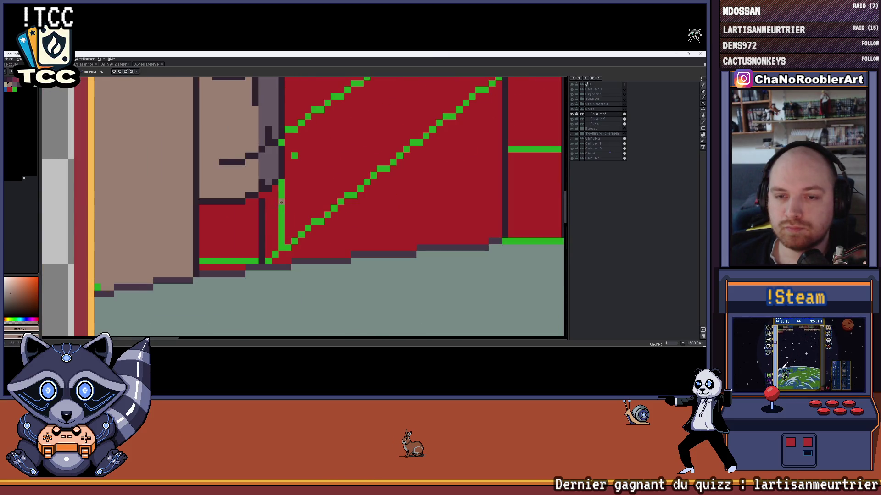
Detail the jamb edge with dark outline pixels and extra grey pixels
{"action": "left_click", "coordinate": [279, 180]}
{"action": "left_click", "coordinate": [282, 195]}
{"action": "left_click_drag", "start_coordinate": [281, 189], "coordinate": [275, 189]}
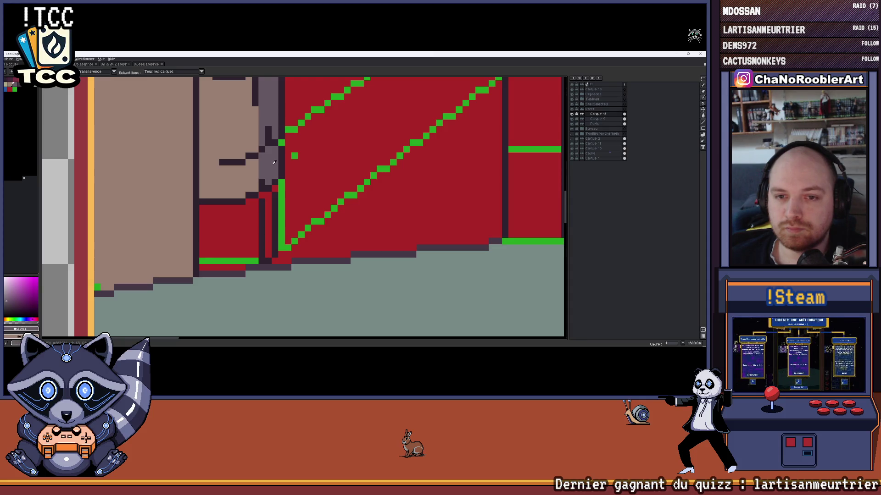
{"action": "left_click", "coordinate": [261, 204]}
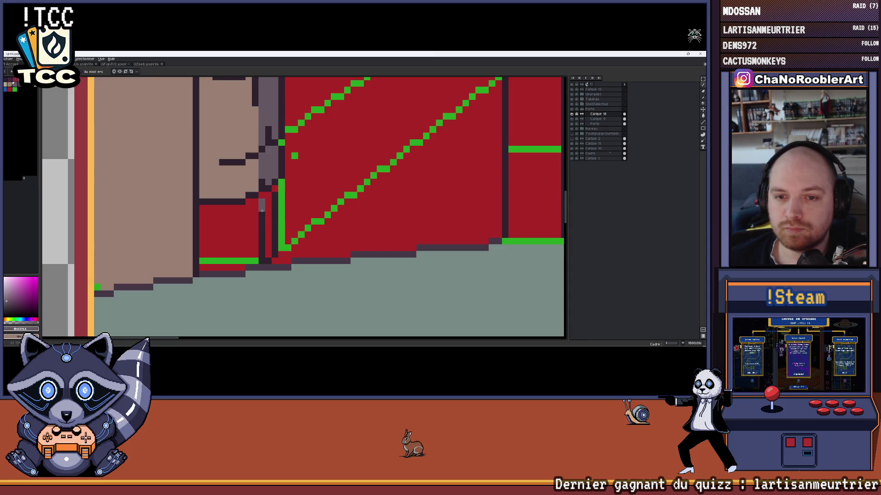
{"action": "left_click", "coordinate": [267, 235]}
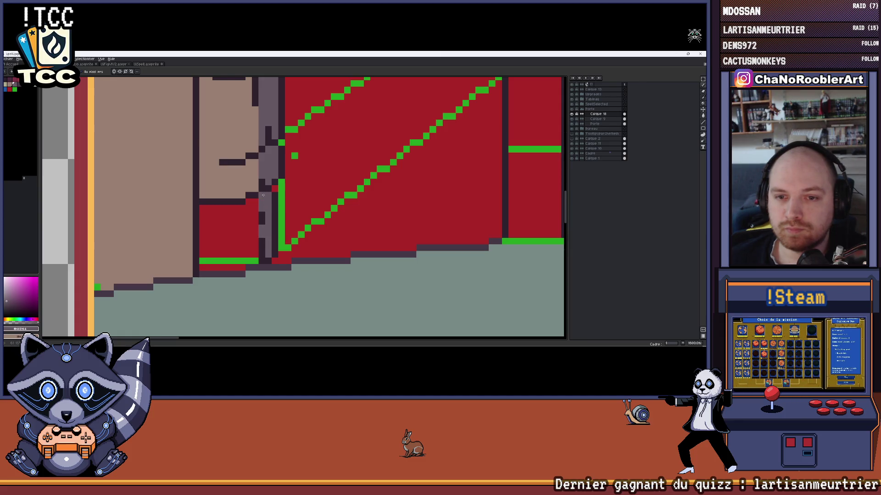
{"action": "scroll", "coordinate": [295, 195], "scroll_direction": "down", "scroll_amount": 3}
{"action": "scroll", "coordinate": [272, 214], "scroll_direction": "up", "scroll_amount": 1}
{"action": "scroll", "coordinate": [268, 220], "scroll_direction": "up", "scroll_amount": 2}
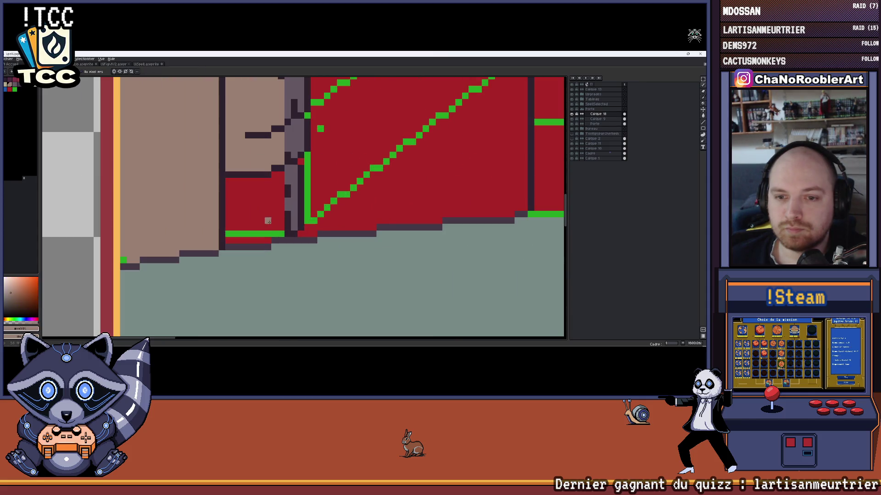
Paint over the green guide row under the left stone block
{"action": "mouse_move", "coordinate": [278, 235]}
{"action": "left_mouse_down"}
{"action": "mouse_move", "coordinate": [227, 239]}
{"action": "mouse_move", "coordinate": [268, 241]}
{"action": "left_mouse_up"}
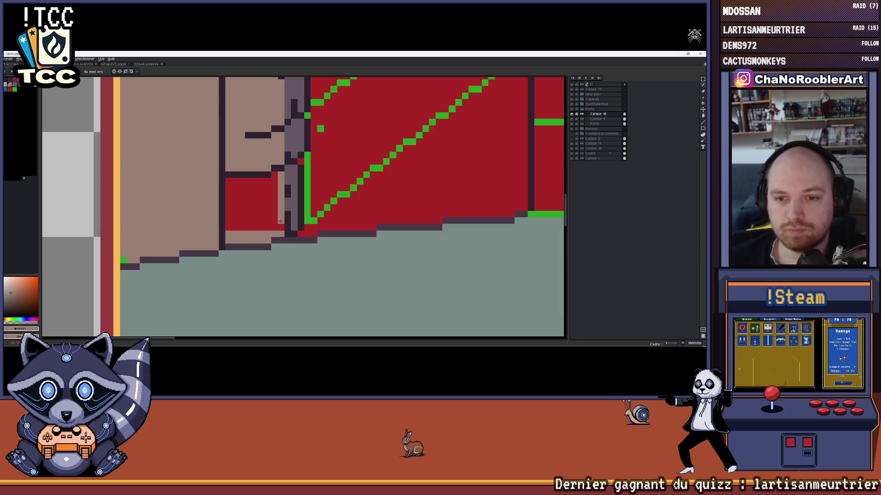
{"action": "scroll", "coordinate": [272, 185], "scroll_direction": "down", "scroll_amount": 2}
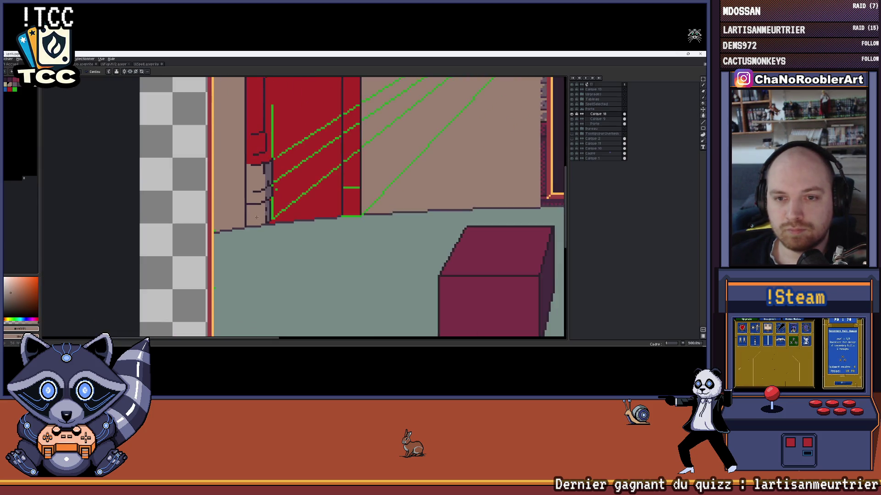
{"action": "scroll", "coordinate": [261, 207], "scroll_direction": "down", "scroll_amount": 2}
{"action": "scroll", "coordinate": [260, 218], "scroll_direction": "down", "scroll_amount": 3}
{"action": "scroll", "coordinate": [206, 172], "scroll_direction": "up", "scroll_amount": 2}
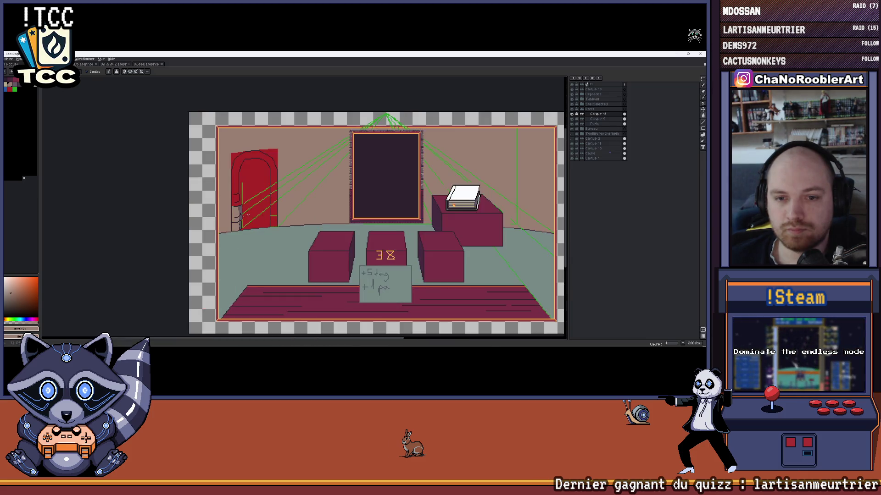
{"action": "scroll", "coordinate": [171, 109], "scroll_direction": "up", "scroll_amount": 1}
{"action": "scroll", "coordinate": [310, 206], "scroll_direction": "down", "scroll_amount": 3}
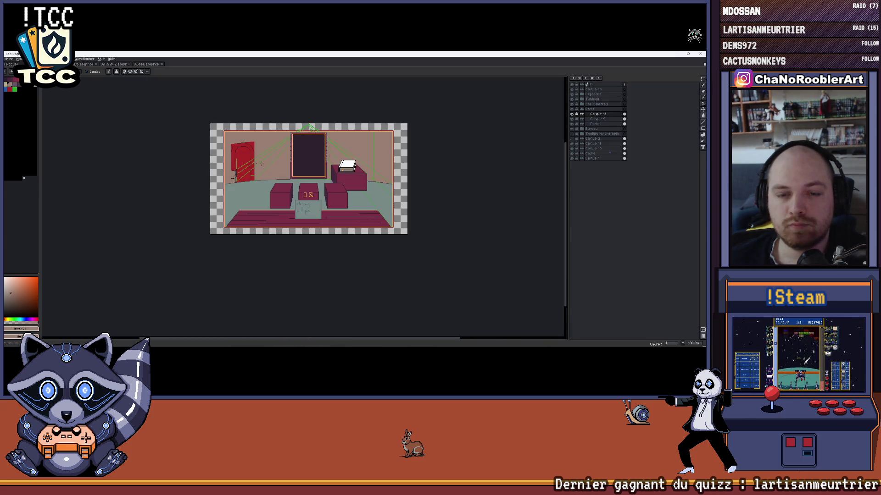
{"action": "scroll", "coordinate": [241, 162], "scroll_direction": "up", "scroll_amount": 2}
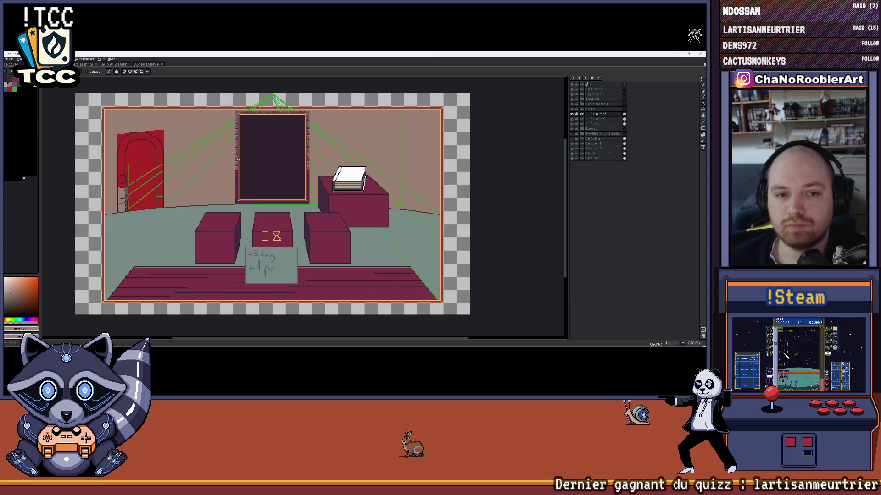
{"action": "scroll", "coordinate": [118, 207], "scroll_direction": "up", "scroll_amount": 3}
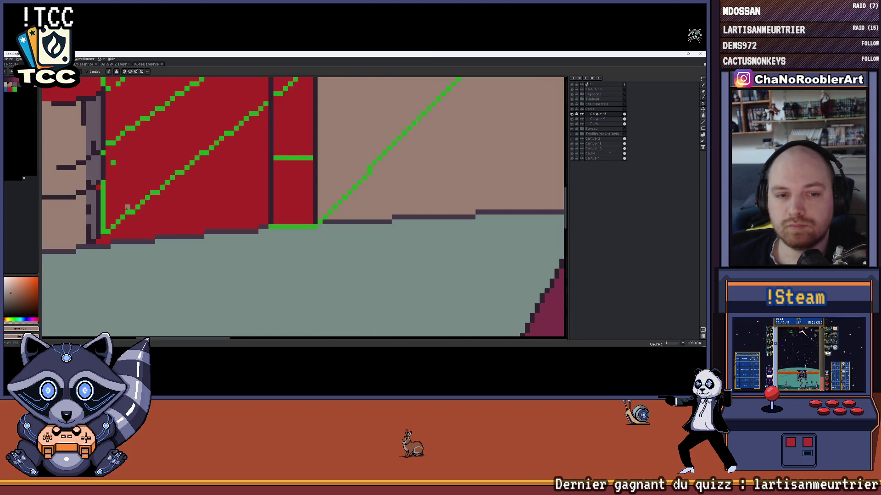
{"action": "scroll", "coordinate": [117, 207], "scroll_direction": "down", "scroll_amount": 1}
{"action": "scroll", "coordinate": [117, 206], "scroll_direction": "down", "scroll_amount": 1}
{"action": "scroll", "coordinate": [127, 203], "scroll_direction": "down", "scroll_amount": 1}
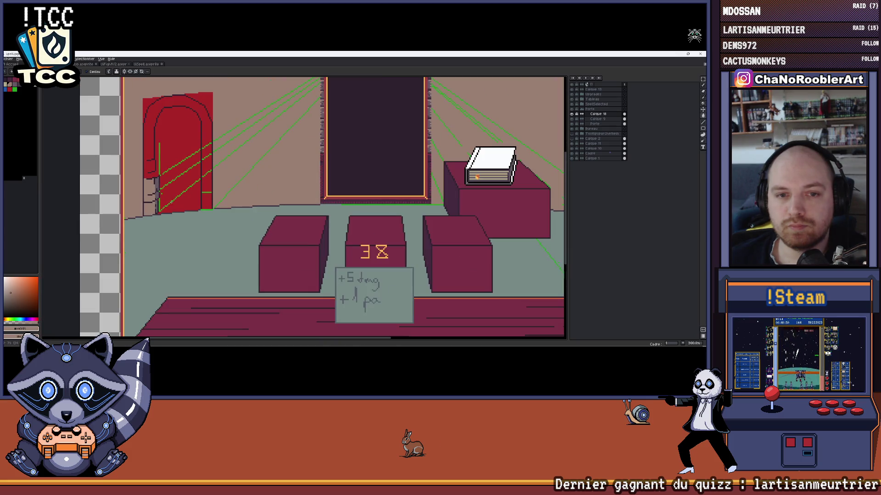
{"action": "scroll", "coordinate": [151, 214], "scroll_direction": "up", "scroll_amount": 2}
{"action": "scroll", "coordinate": [138, 227], "scroll_direction": "up", "scroll_amount": 2}
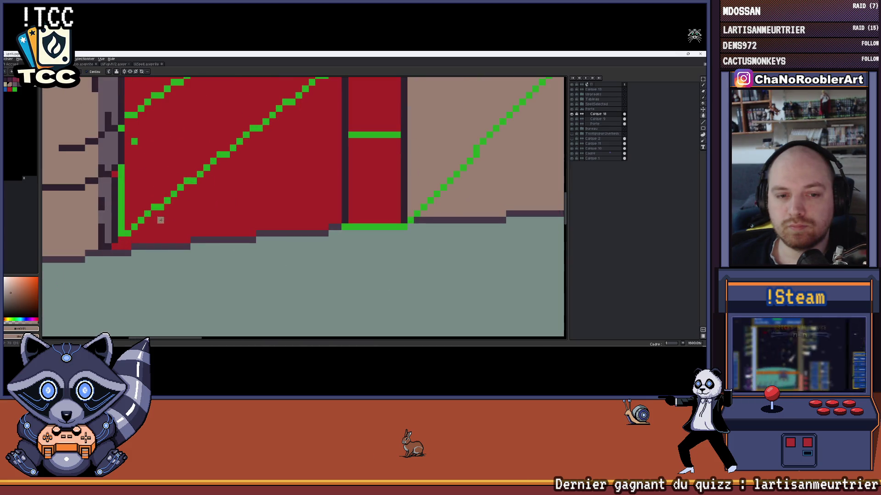
Draw a dark red edge line along the door's base
{"action": "left_click", "coordinate": [128, 245], "text": "alt"}
{"action": "left_click_drag", "start_coordinate": [130, 245], "coordinate": [173, 230]}
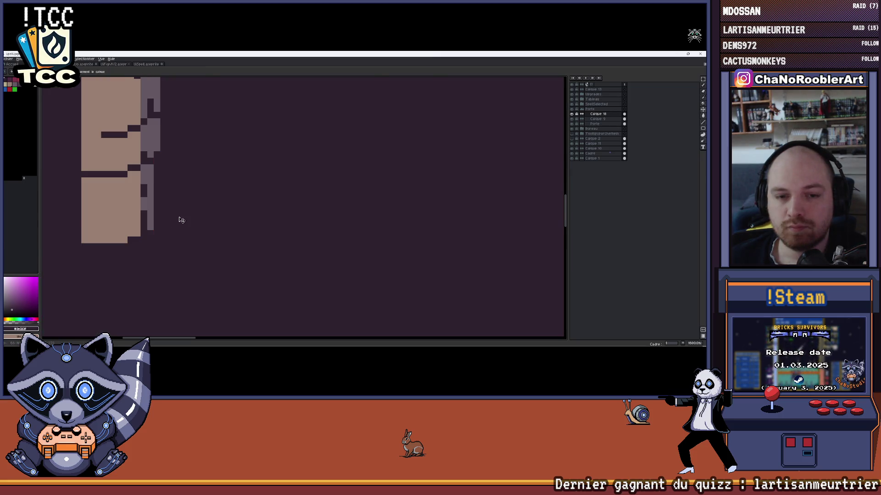
{"action": "scroll", "coordinate": [178, 220], "scroll_direction": "down", "scroll_amount": 3}
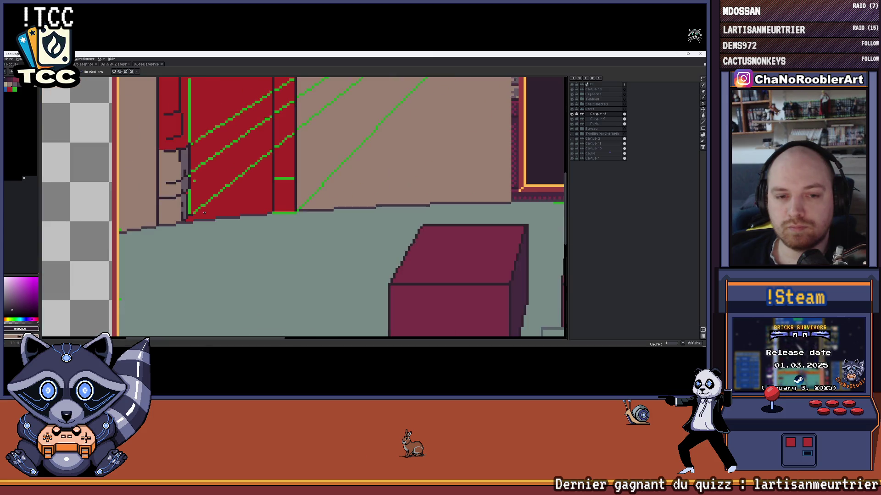
{"action": "scroll", "coordinate": [198, 213], "scroll_direction": "up", "scroll_amount": 3}
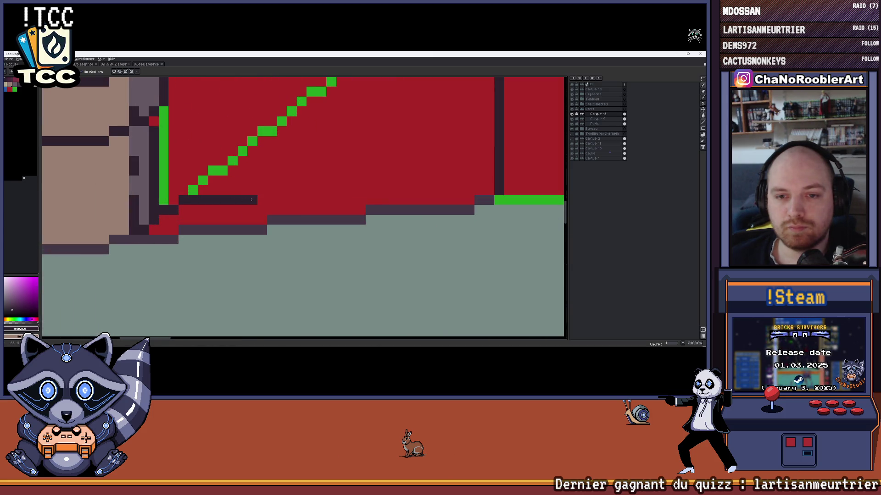
{"action": "scroll", "coordinate": [311, 190], "scroll_direction": "right", "scroll_amount": 3}
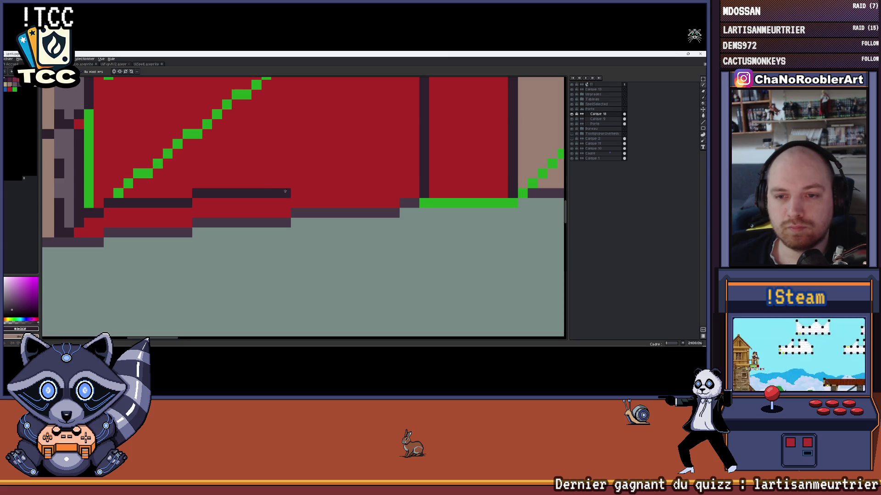
{"action": "scroll", "coordinate": [253, 189], "scroll_direction": "right", "scroll_amount": 2}
{"action": "left_click_drag", "start_coordinate": [229, 189], "coordinate": [337, 190]}
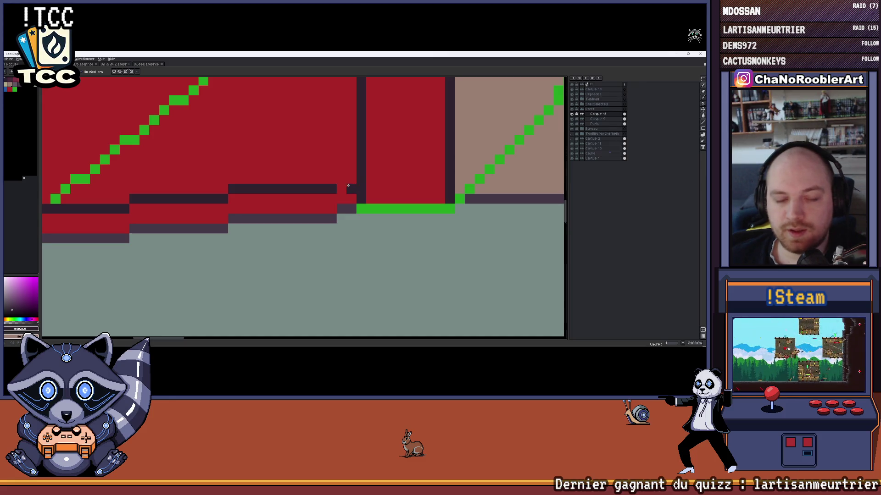
{"action": "scroll", "coordinate": [341, 179], "scroll_direction": "down", "scroll_amount": 1}
{"action": "scroll", "coordinate": [231, 197], "scroll_direction": "up", "scroll_amount": 1}
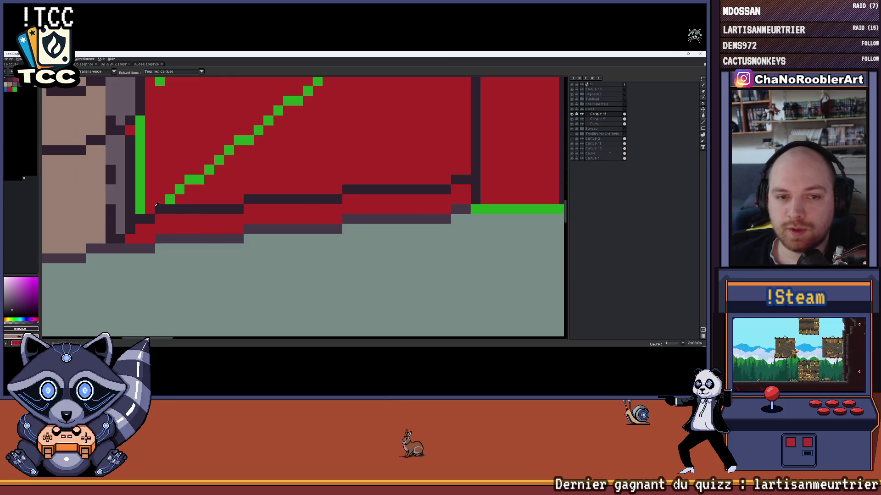
Paint the lowest red rows grey to form a stepped stone threshold
{"action": "key", "text": "b"}
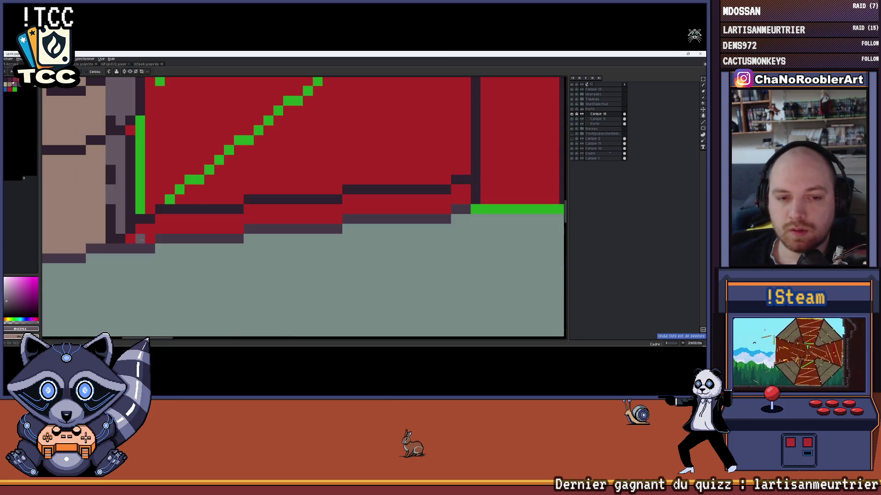
{"action": "left_click_drag", "start_coordinate": [140, 229], "coordinate": [327, 219]}
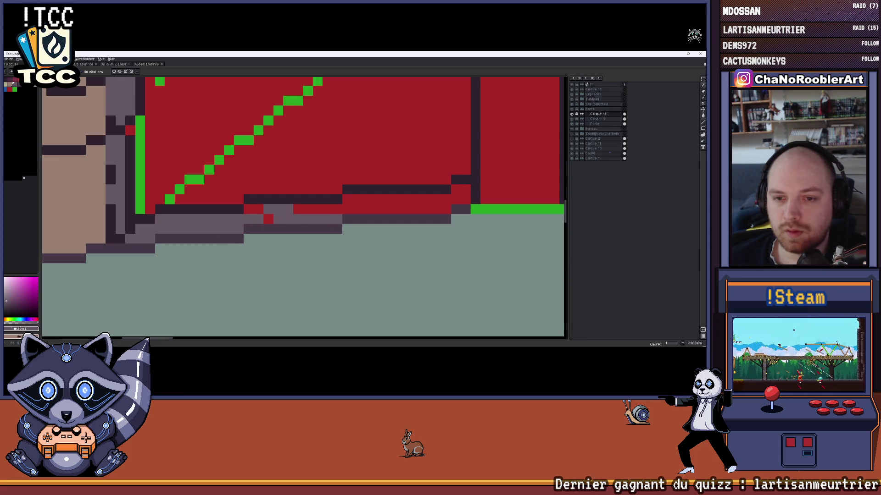
{"action": "left_click_drag", "start_coordinate": [246, 209], "coordinate": [393, 208]}
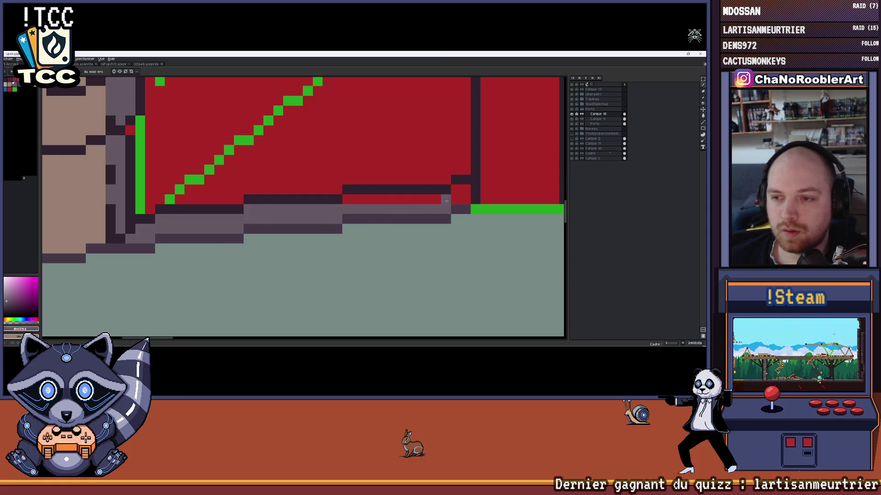
{"action": "left_click_drag", "start_coordinate": [444, 200], "coordinate": [348, 200]}
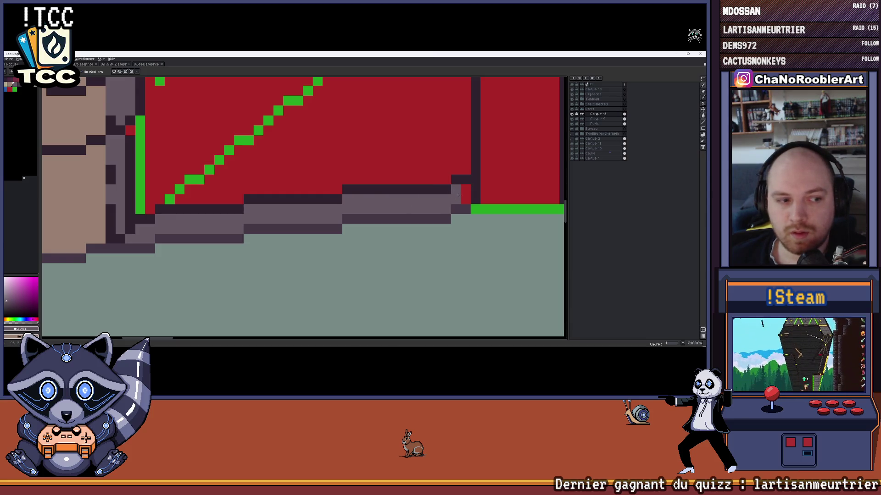
{"action": "scroll", "coordinate": [454, 191], "scroll_direction": "down", "scroll_amount": 2}
{"action": "scroll", "coordinate": [449, 198], "scroll_direction": "down", "scroll_amount": 2}
{"action": "scroll", "coordinate": [413, 206], "scroll_direction": "down", "scroll_amount": 2}
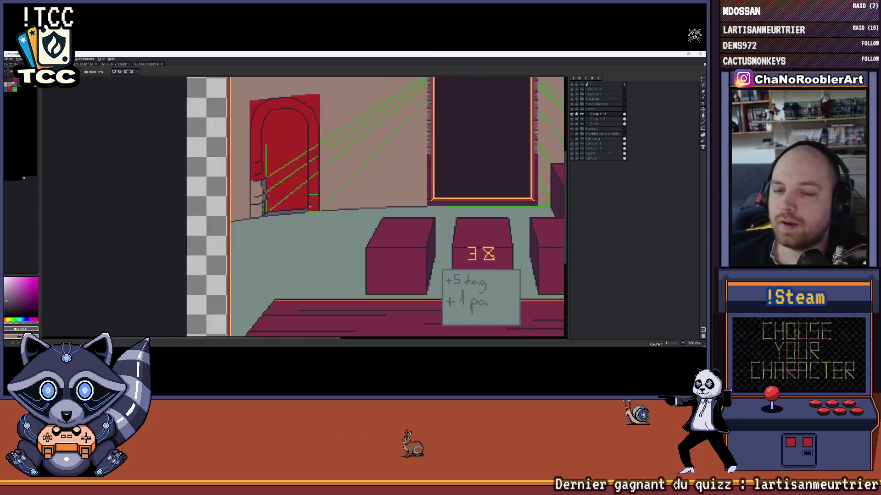
{"action": "scroll", "coordinate": [344, 207], "scroll_direction": "down", "scroll_amount": 2}
{"action": "scroll", "coordinate": [229, 205], "scroll_direction": "up", "scroll_amount": 2}
{"action": "left_click_drag", "start_coordinate": [228, 205], "coordinate": [212, 186]}
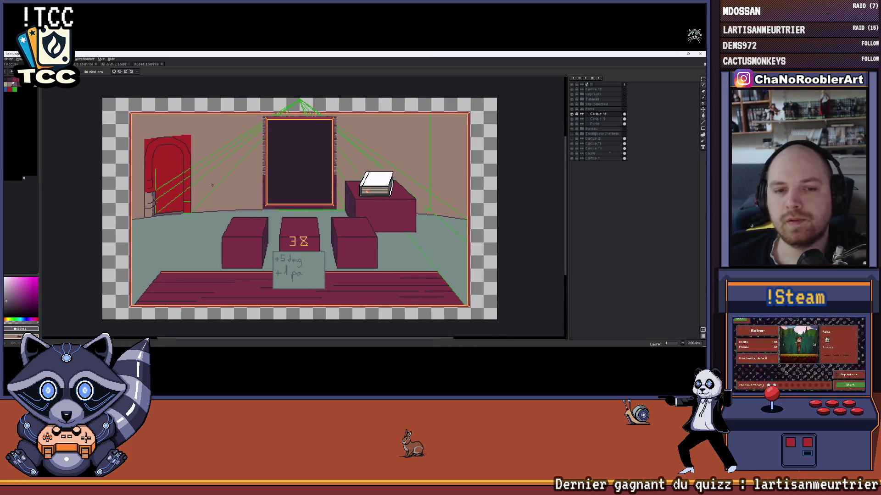
{"action": "scroll", "coordinate": [213, 185], "scroll_direction": "down", "scroll_amount": 1}
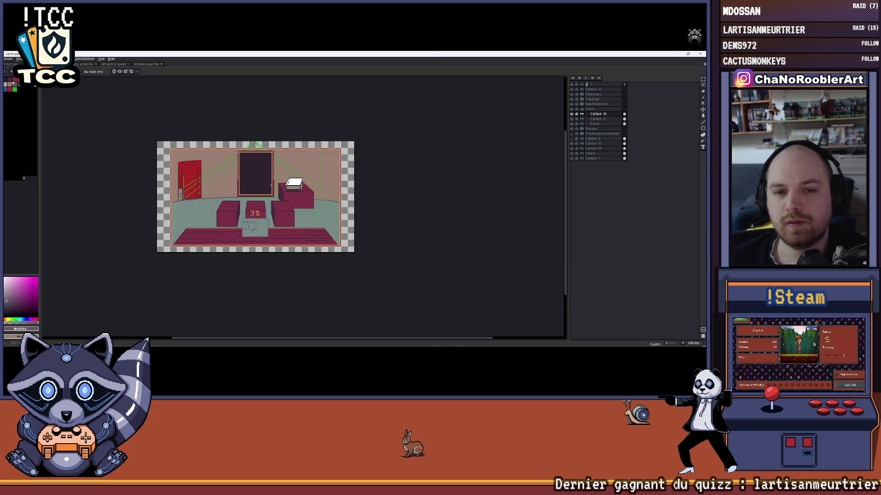
{"action": "scroll", "coordinate": [287, 177], "scroll_direction": "up", "scroll_amount": 1}
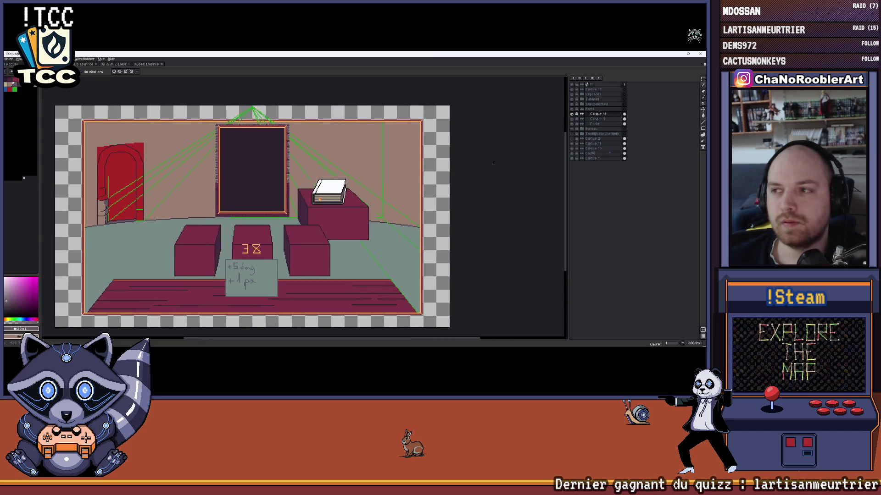
{"action": "left_click", "coordinate": [573, 126]}
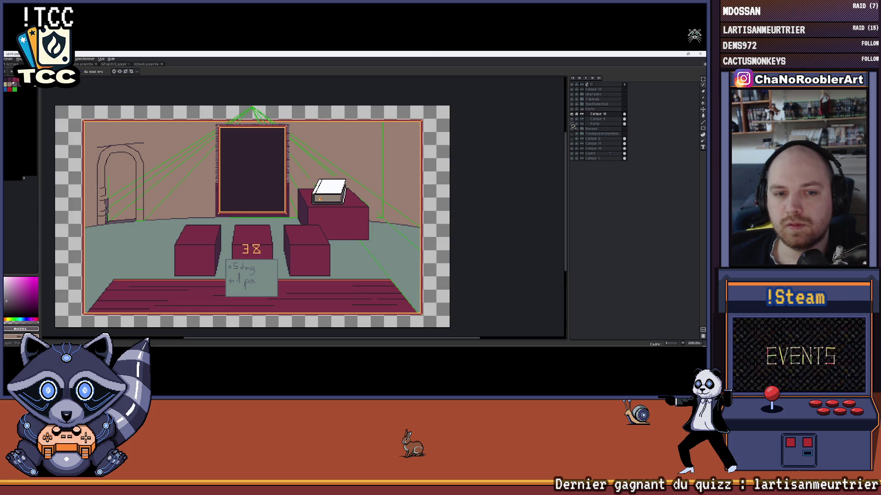
{"action": "left_click", "coordinate": [572, 122]}
{"action": "left_click", "coordinate": [572, 122]}
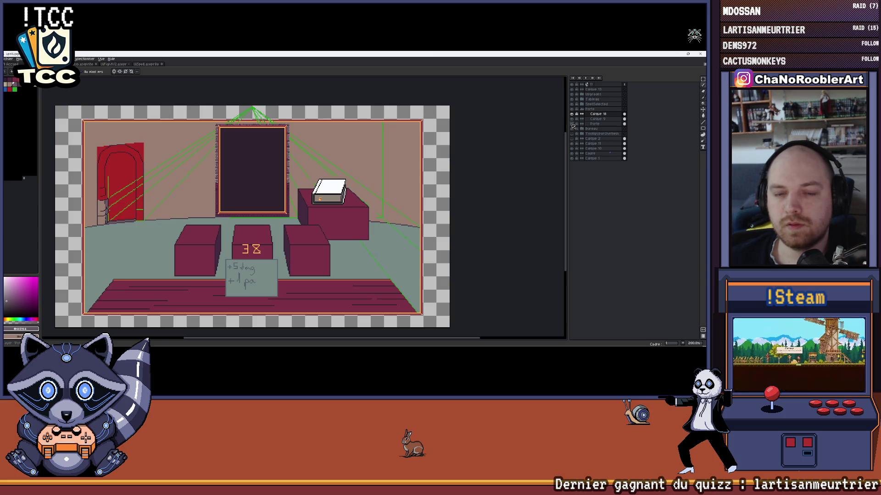
{"action": "left_click", "coordinate": [572, 122]}
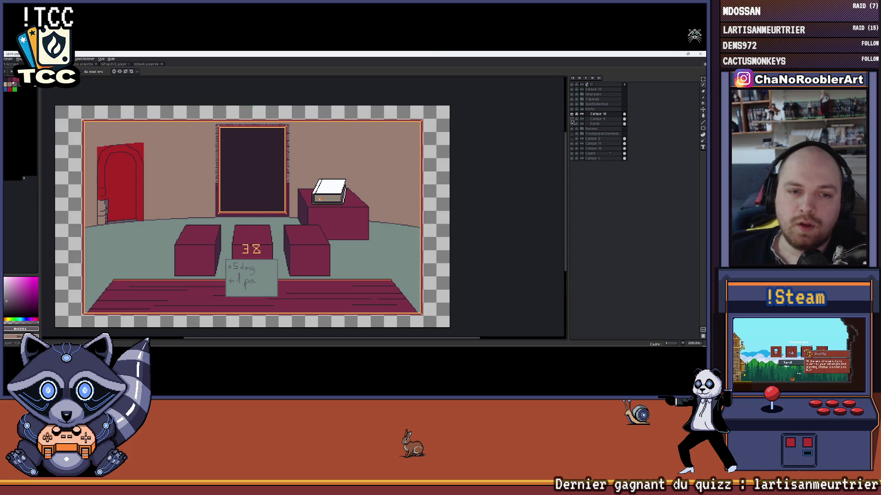
{"action": "left_click", "coordinate": [572, 122]}
{"action": "scroll", "coordinate": [224, 194], "scroll_direction": "up", "scroll_amount": 2}
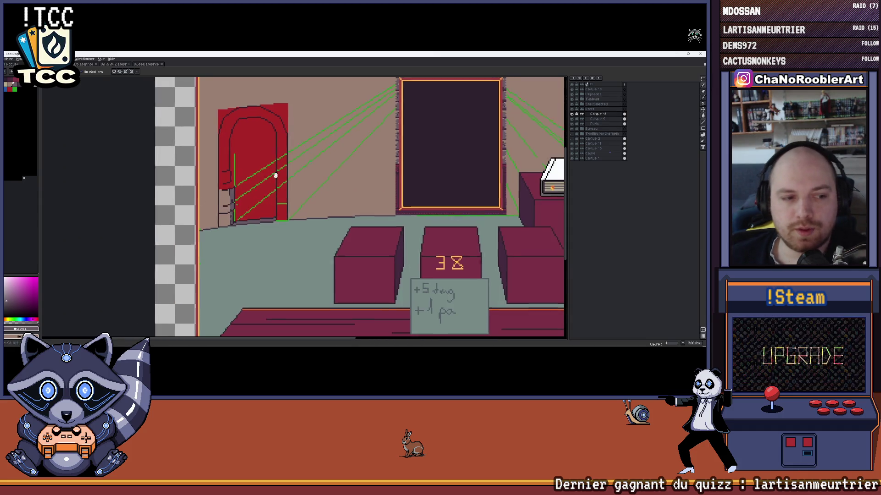
{"action": "scroll", "coordinate": [224, 195], "scroll_direction": "down", "scroll_amount": 2}
{"action": "scroll", "coordinate": [224, 194], "scroll_direction": "down", "scroll_amount": 2}
{"action": "scroll", "coordinate": [227, 206], "scroll_direction": "up", "scroll_amount": 2}
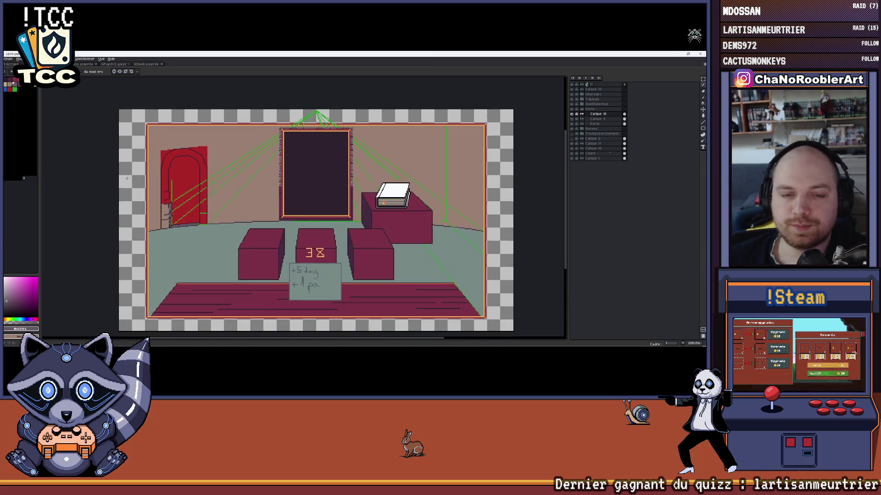
{"action": "scroll", "coordinate": [237, 247], "scroll_direction": "up", "scroll_amount": 2}
In the running Unity game, test the transition between the world map and the spell-selection room
{"action": "mouse_move", "coordinate": [421, 341]}
{"action": "left_click", "coordinate": [454, 317]}
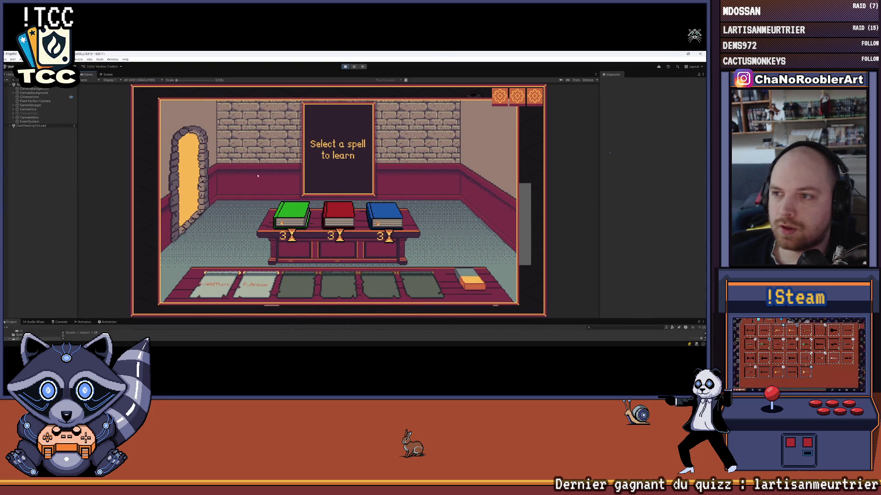
{"action": "left_click", "coordinate": [206, 167]}
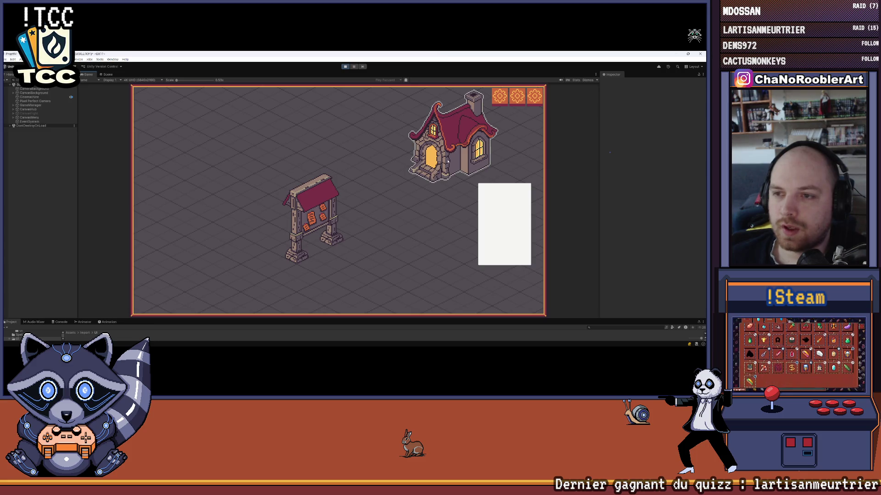
{"action": "left_click", "coordinate": [441, 141]}
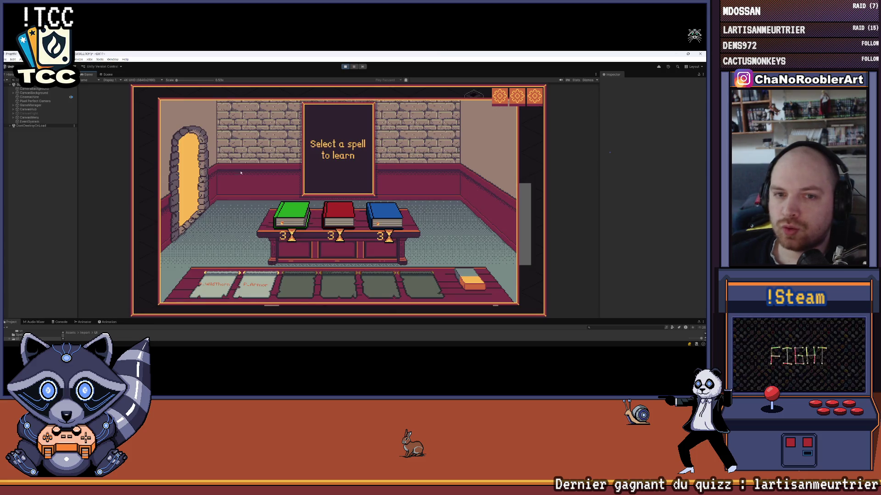
{"action": "left_click", "coordinate": [192, 172]}
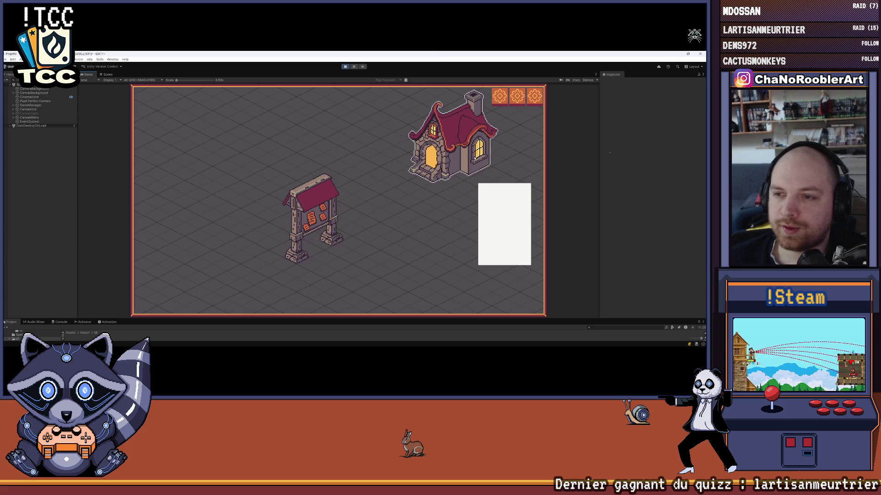
{"action": "left_click", "coordinate": [441, 142]}
{"action": "left_click", "coordinate": [190, 198]}
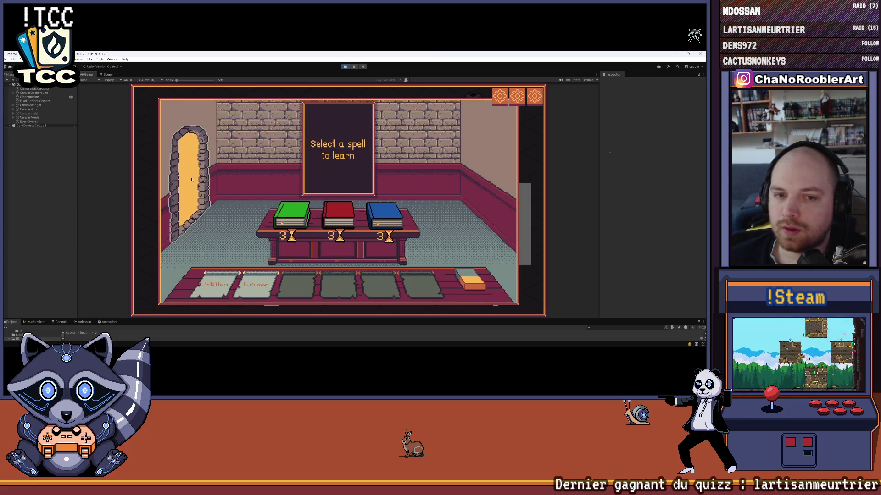
{"action": "left_click", "coordinate": [451, 141]}
{"action": "left_click", "coordinate": [190, 189]}
Start the cave battle mission and play P_WildThorn and P_Armor cards to defeat the goblins
{"action": "left_click", "coordinate": [451, 145]}
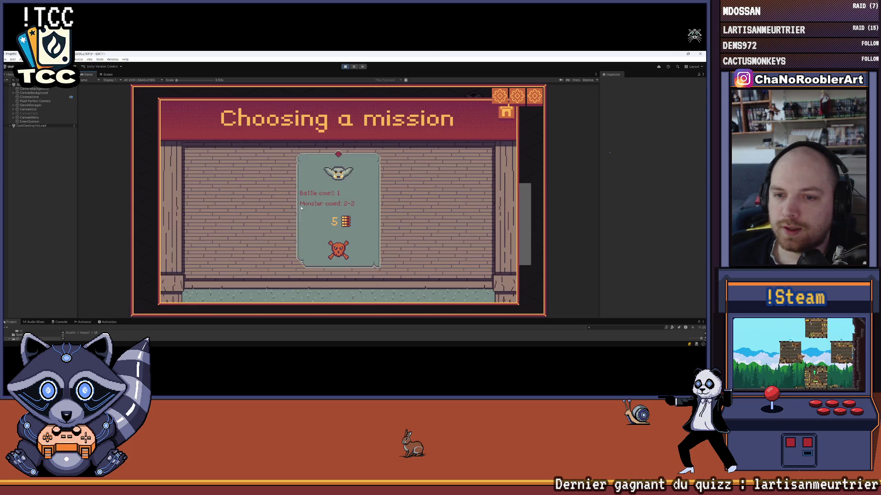
{"action": "left_click", "coordinate": [337, 207]}
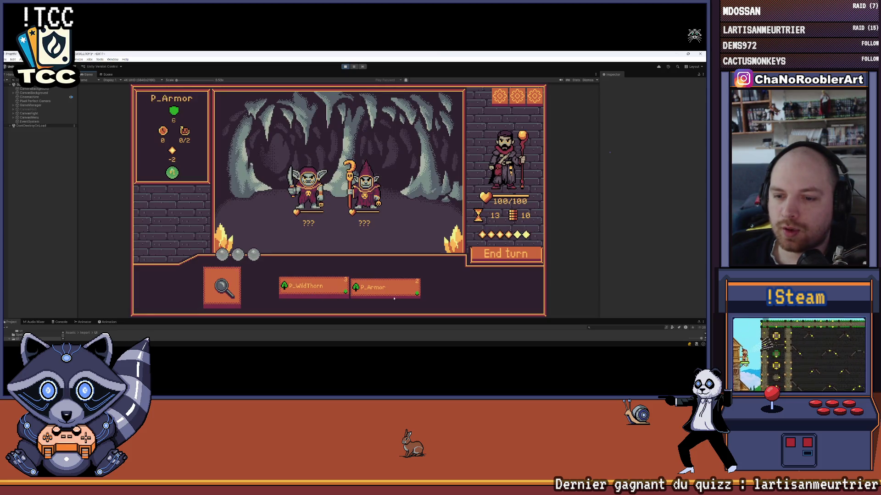
{"action": "left_click", "coordinate": [313, 287]}
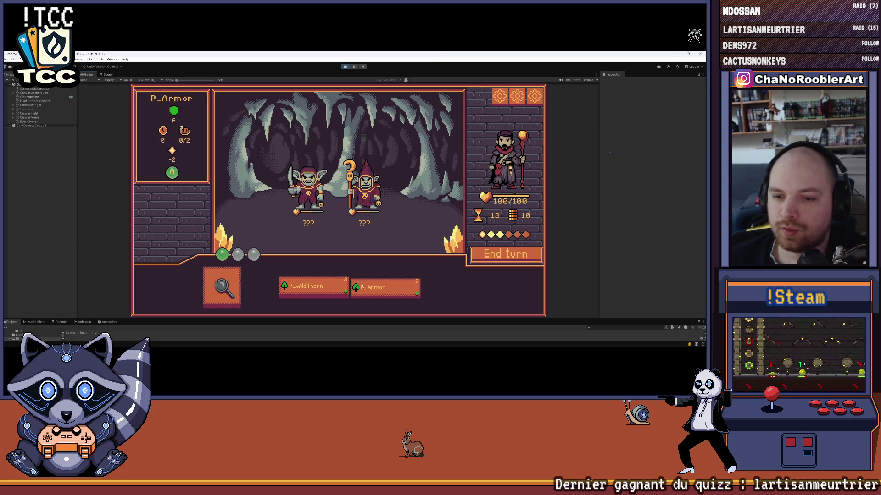
{"action": "left_click", "coordinate": [381, 286]}
{"action": "left_click", "coordinate": [505, 254]}
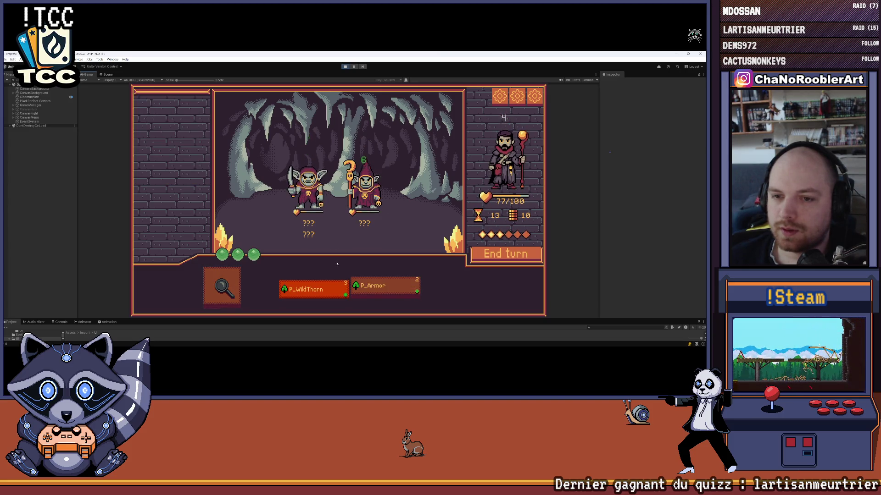
{"action": "left_click", "coordinate": [336, 284]}
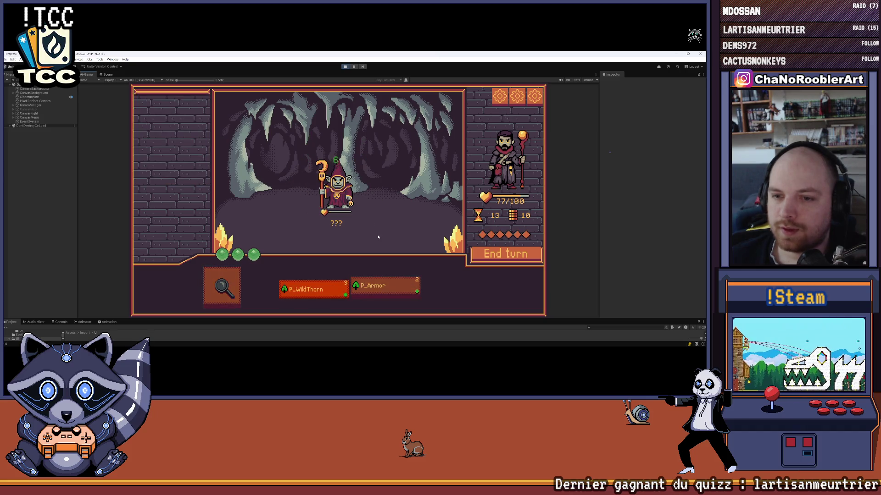
{"action": "left_click", "coordinate": [378, 237]}
Return to the hub village, visit the spell shop, then restart the game preview
{"action": "left_click", "coordinate": [336, 181]}
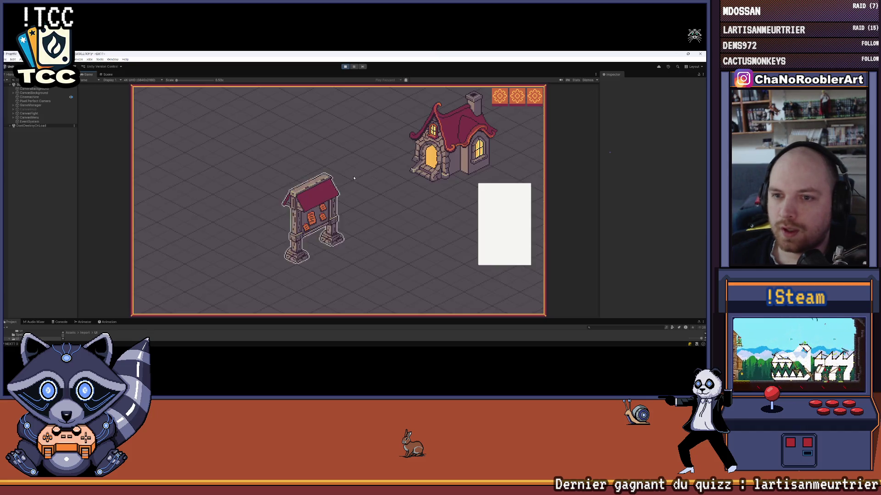
{"action": "left_click", "coordinate": [502, 227]}
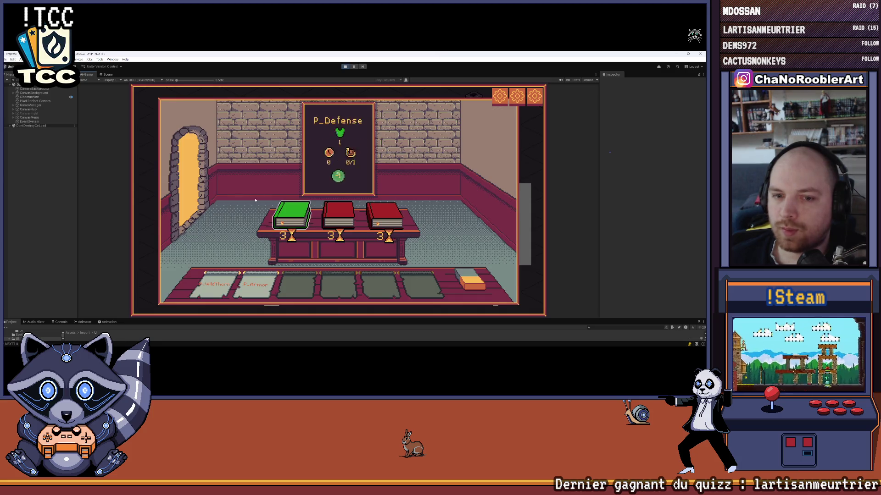
{"action": "left_click", "coordinate": [190, 182]}
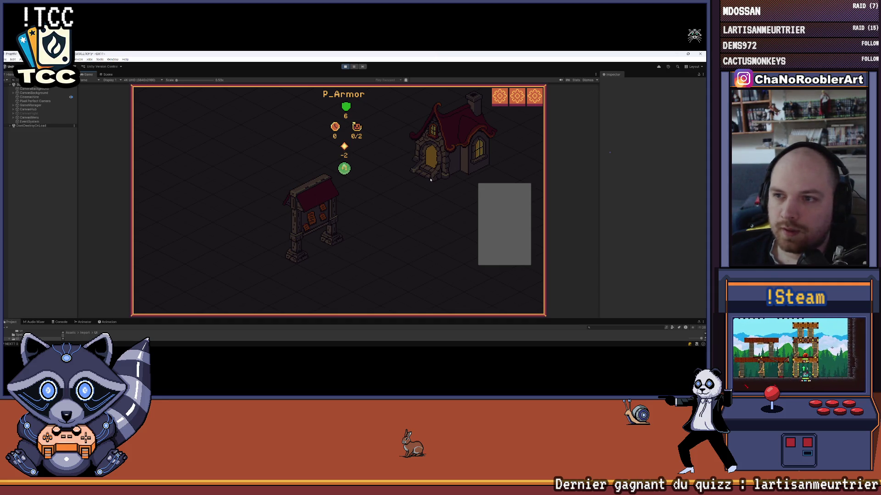
{"action": "left_click", "coordinate": [346, 66]}
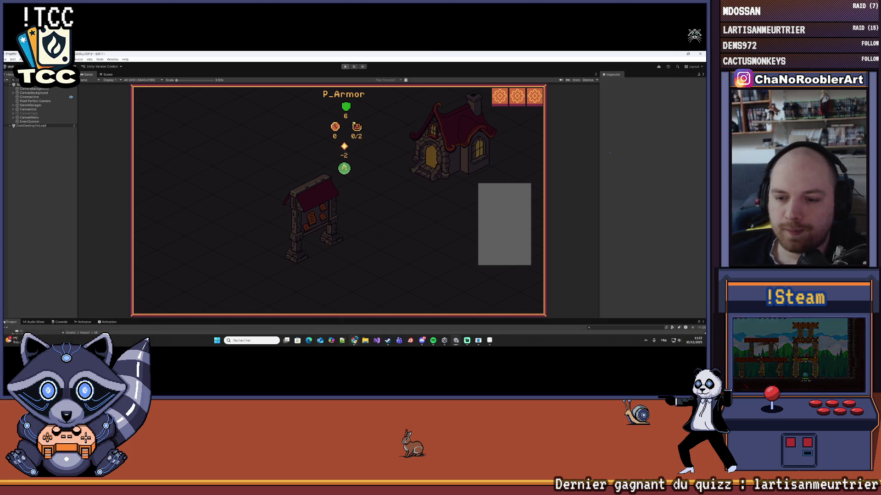
Return to Aseprite and pan the room view to the red door's arch
{"action": "key", "text": "alt+Tab"}
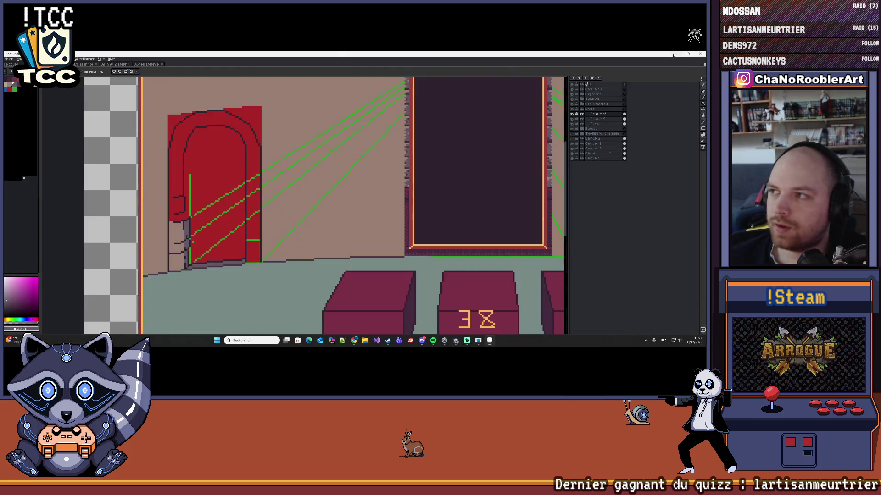
{"action": "scroll", "coordinate": [342, 181], "scroll_direction": "down", "scroll_amount": 3}
{"action": "scroll", "coordinate": [342, 181], "scroll_direction": "up", "scroll_amount": 2}
{"action": "scroll", "coordinate": [342, 181], "scroll_direction": "up", "scroll_amount": 2}
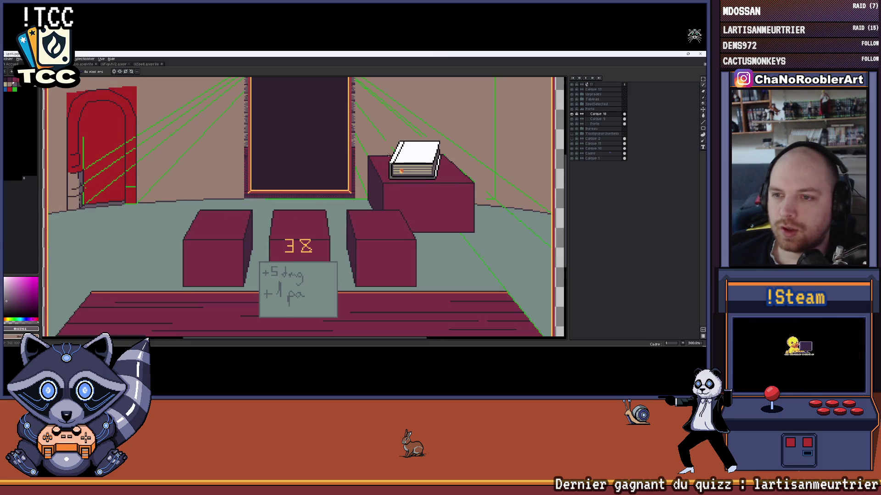
{"action": "scroll", "coordinate": [342, 181], "scroll_direction": "up", "scroll_amount": 1}
{"action": "left_click_drag", "start_coordinate": [372, 262], "coordinate": [395, 248]}
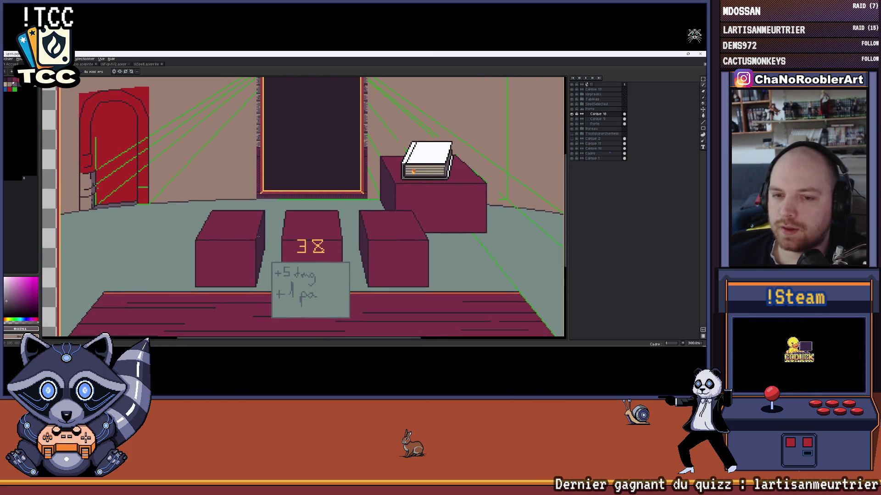
{"action": "scroll", "coordinate": [371, 244], "scroll_direction": "down", "scroll_amount": 3}
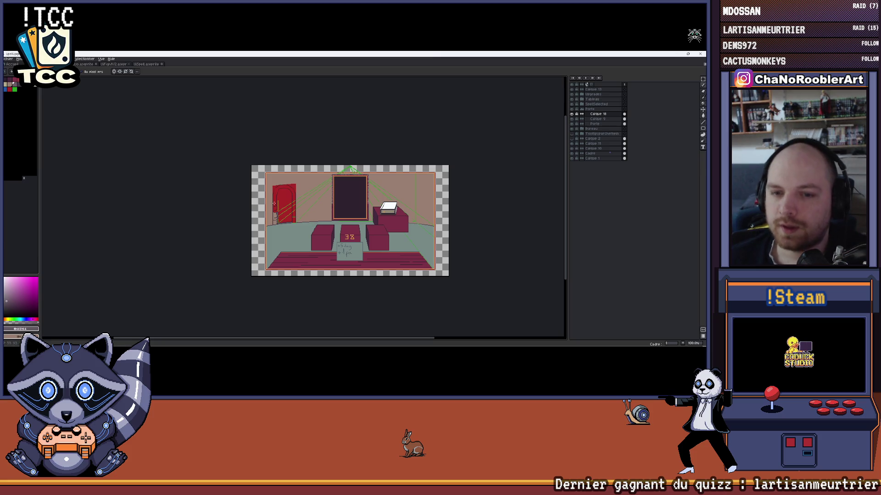
{"action": "scroll", "coordinate": [275, 204], "scroll_direction": "up", "scroll_amount": 2}
{"action": "scroll", "coordinate": [274, 204], "scroll_direction": "up", "scroll_amount": 1}
{"action": "scroll", "coordinate": [277, 196], "scroll_direction": "up", "scroll_amount": 1}
{"action": "scroll", "coordinate": [277, 197], "scroll_direction": "down", "scroll_amount": 2}
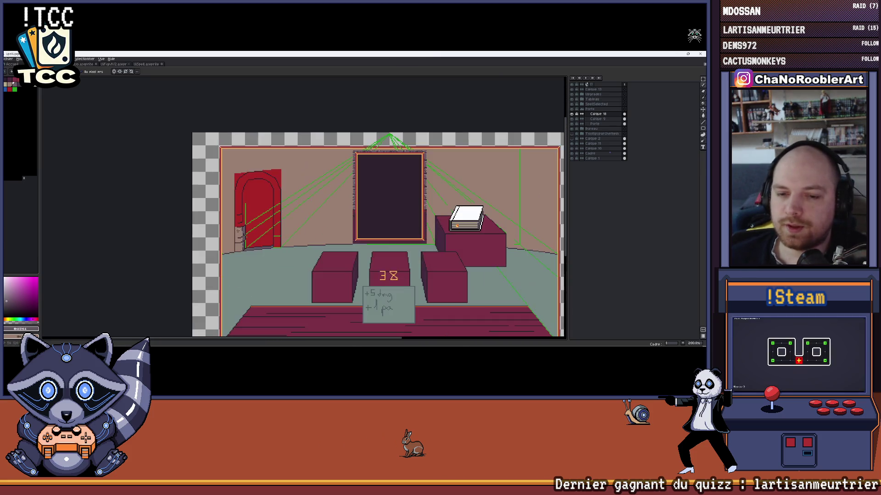
{"action": "scroll", "coordinate": [241, 231], "scroll_direction": "up", "scroll_amount": 2}
{"action": "scroll", "coordinate": [262, 224], "scroll_direction": "up", "scroll_amount": 1}
{"action": "scroll", "coordinate": [275, 219], "scroll_direction": "up", "scroll_amount": 1}
{"action": "scroll", "coordinate": [280, 216], "scroll_direction": "up", "scroll_amount": 1}
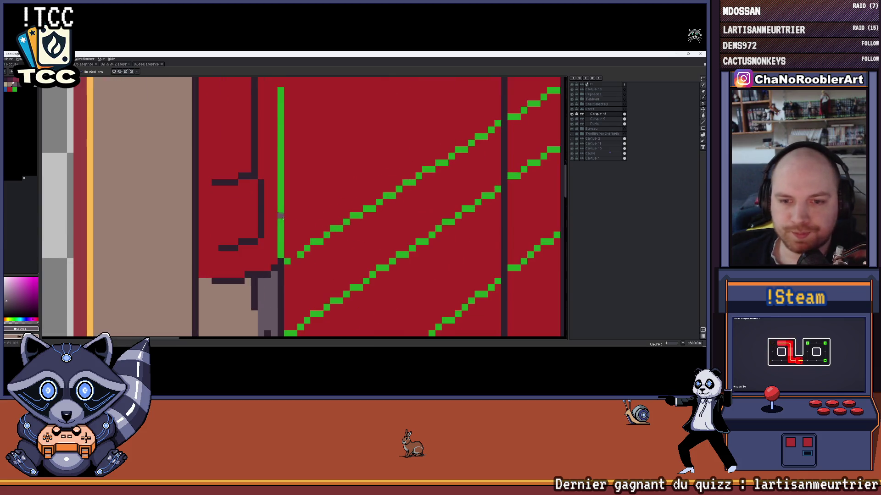
{"action": "scroll", "coordinate": [280, 215], "scroll_direction": "down", "scroll_amount": 1}
{"action": "scroll", "coordinate": [280, 214], "scroll_direction": "down", "scroll_amount": 2}
{"action": "scroll", "coordinate": [286, 203], "scroll_direction": "up", "scroll_amount": 2}
{"action": "scroll", "coordinate": [291, 192], "scroll_direction": "up", "scroll_amount": 1}
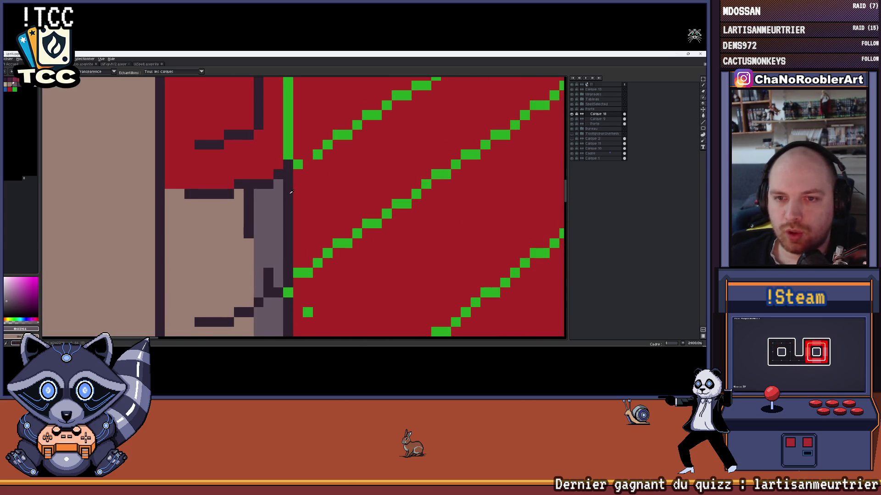
{"action": "scroll", "coordinate": [315, 171], "scroll_direction": "down", "scroll_amount": 1}
{"action": "scroll", "coordinate": [300, 170], "scroll_direction": "down", "scroll_amount": 1}
{"action": "scroll", "coordinate": [301, 172], "scroll_direction": "down", "scroll_amount": 1}
{"action": "scroll", "coordinate": [300, 174], "scroll_direction": "down", "scroll_amount": 1}
{"action": "scroll", "coordinate": [301, 180], "scroll_direction": "down", "scroll_amount": 1}
{"action": "scroll", "coordinate": [301, 179], "scroll_direction": "up", "scroll_amount": 1}
{"action": "scroll", "coordinate": [280, 186], "scroll_direction": "up", "scroll_amount": 1}
{"action": "scroll", "coordinate": [279, 185], "scroll_direction": "down", "scroll_amount": 1}
{"action": "scroll", "coordinate": [278, 183], "scroll_direction": "down", "scroll_amount": 1}
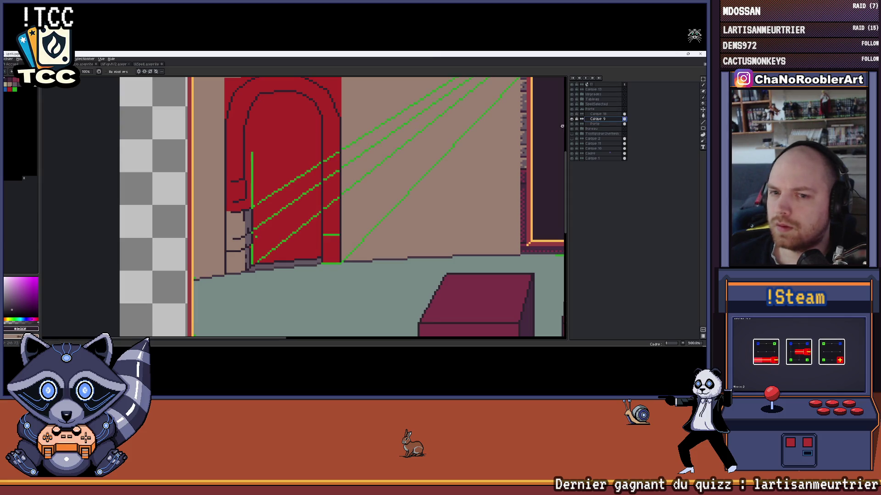
{"action": "scroll", "coordinate": [275, 181], "scroll_direction": "up", "scroll_amount": 1}
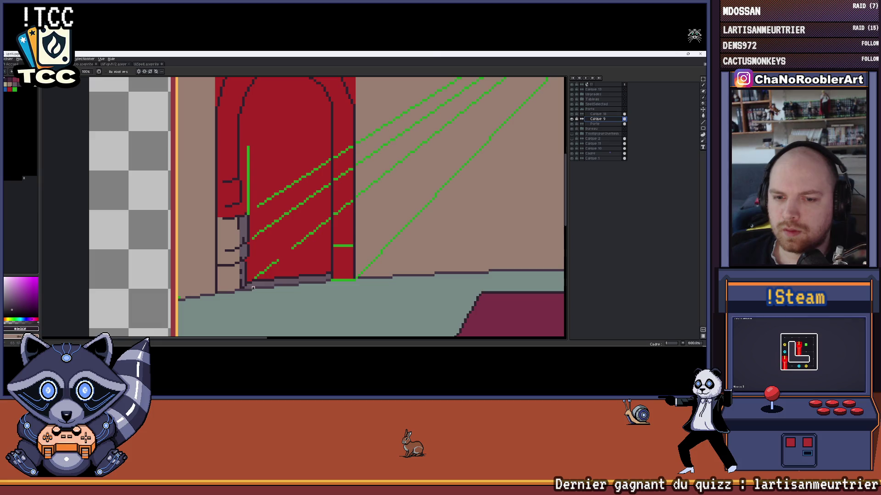
{"action": "scroll", "coordinate": [299, 256], "scroll_direction": "down", "scroll_amount": 1}
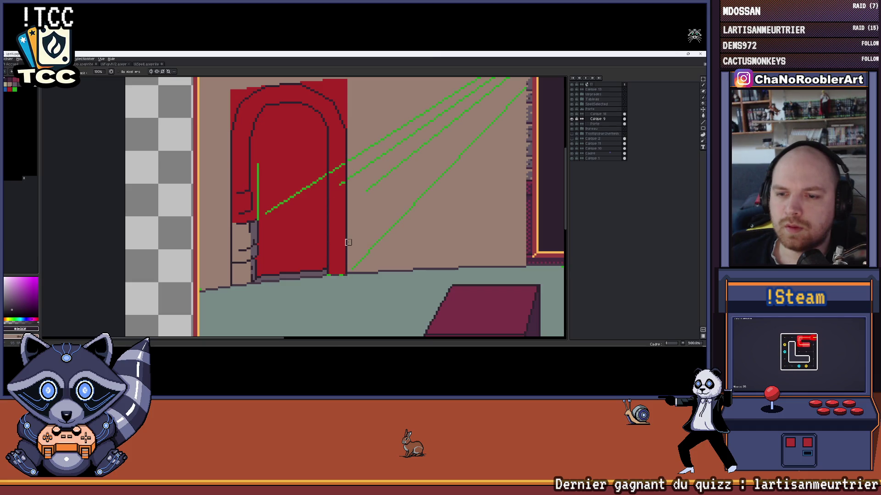
{"action": "scroll", "coordinate": [349, 176], "scroll_direction": "down", "scroll_amount": 1}
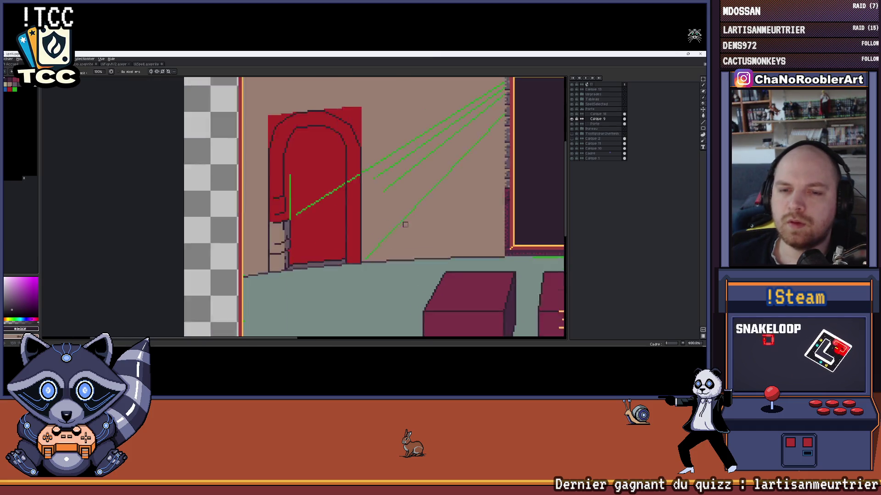
{"action": "scroll", "coordinate": [264, 174], "scroll_direction": "down", "scroll_amount": 2}
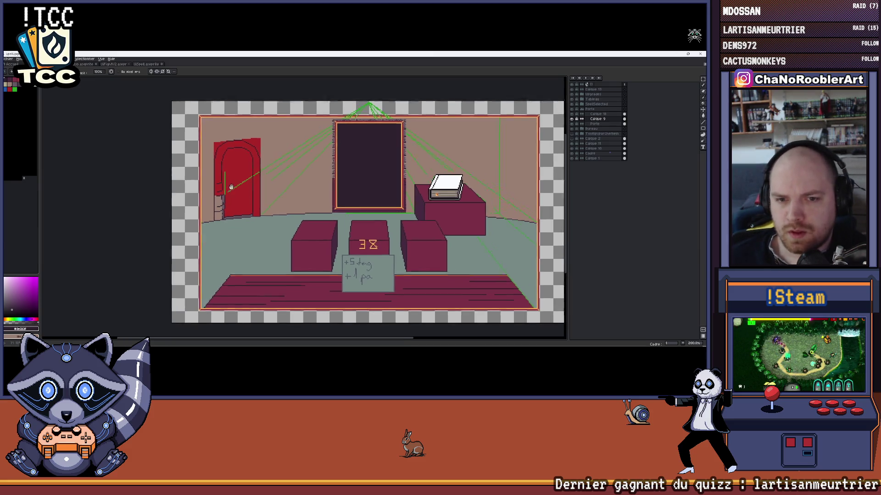
{"action": "scroll", "coordinate": [234, 188], "scroll_direction": "up", "scroll_amount": 2}
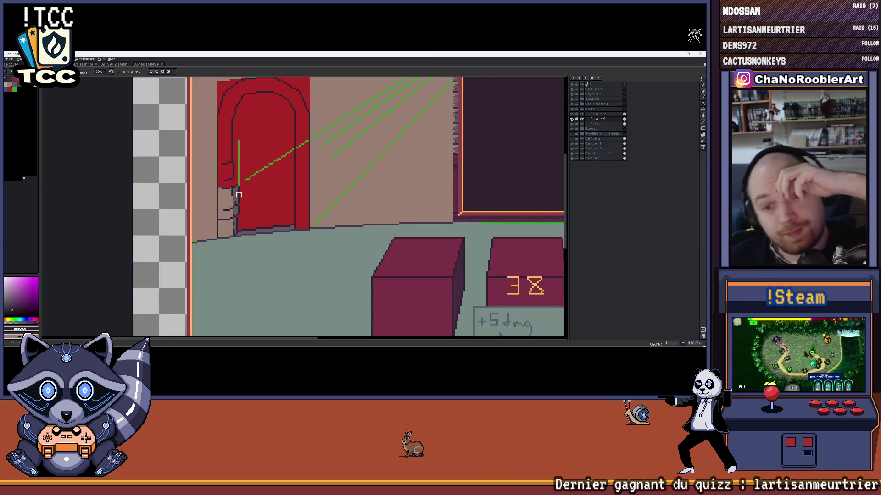
{"action": "scroll", "coordinate": [255, 203], "scroll_direction": "up", "scroll_amount": 1}
{"action": "scroll", "coordinate": [270, 218], "scroll_direction": "up", "scroll_amount": 1}
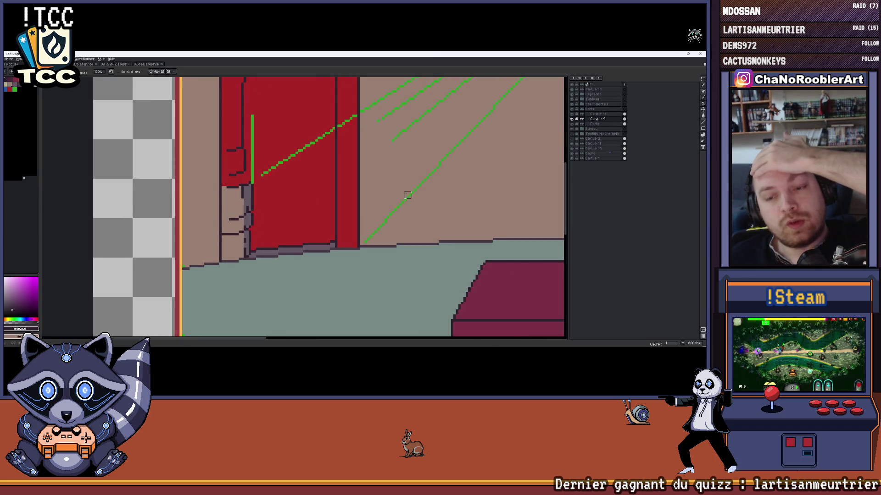
{"action": "left_click_drag", "start_coordinate": [380, 163], "coordinate": [375, 214]}
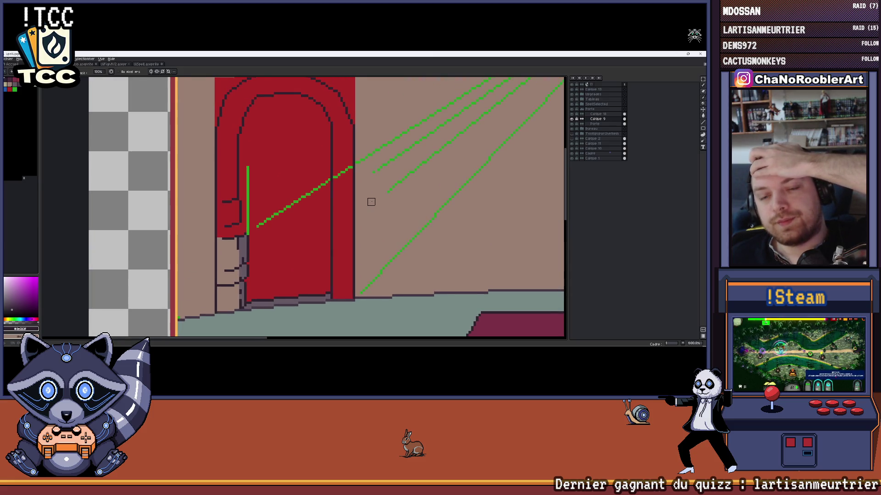
{"action": "scroll", "coordinate": [300, 226], "scroll_direction": "down", "scroll_amount": 3}
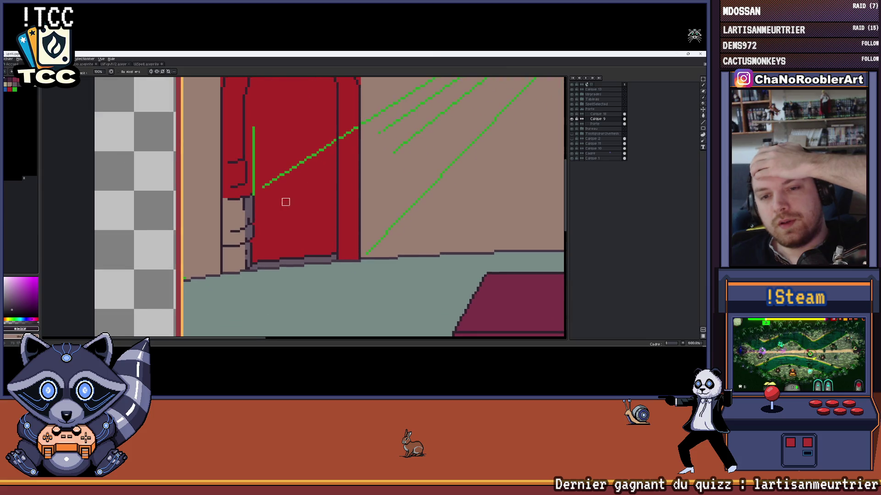
{"action": "scroll", "coordinate": [246, 192], "scroll_direction": "down", "scroll_amount": 5}
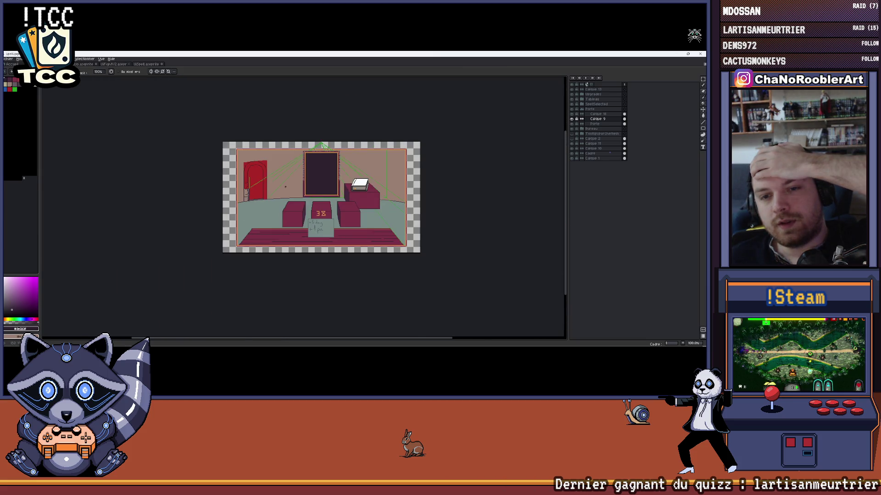
{"action": "scroll", "coordinate": [286, 187], "scroll_direction": "up", "scroll_amount": 2}
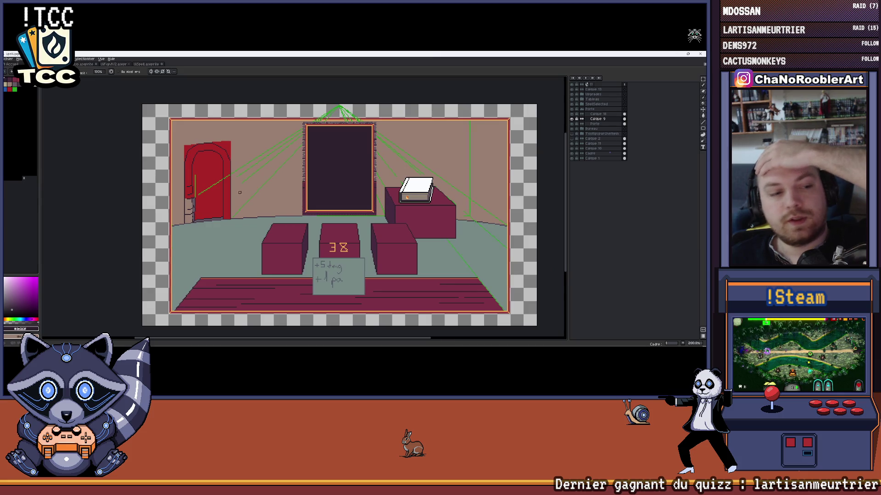
{"action": "scroll", "coordinate": [240, 192], "scroll_direction": "right", "scroll_amount": 2}
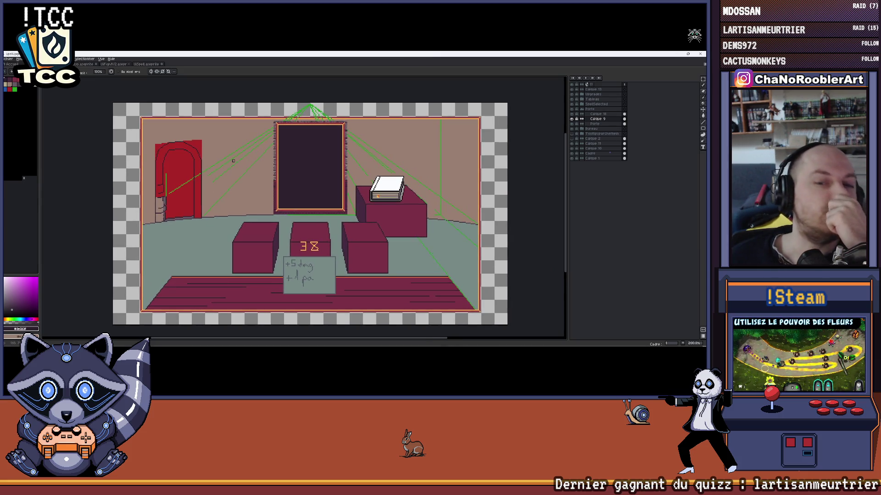
{"action": "scroll", "coordinate": [232, 164], "scroll_direction": "right", "scroll_amount": 3}
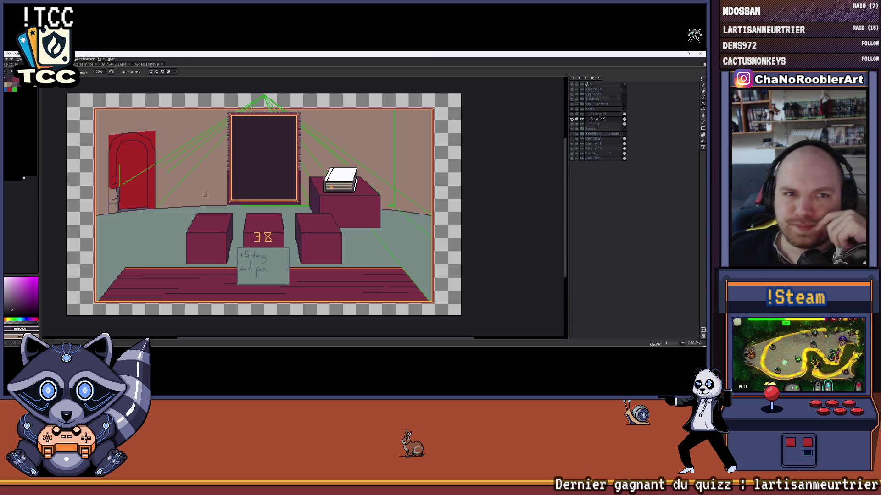
{"action": "left_click", "coordinate": [117, 64]}
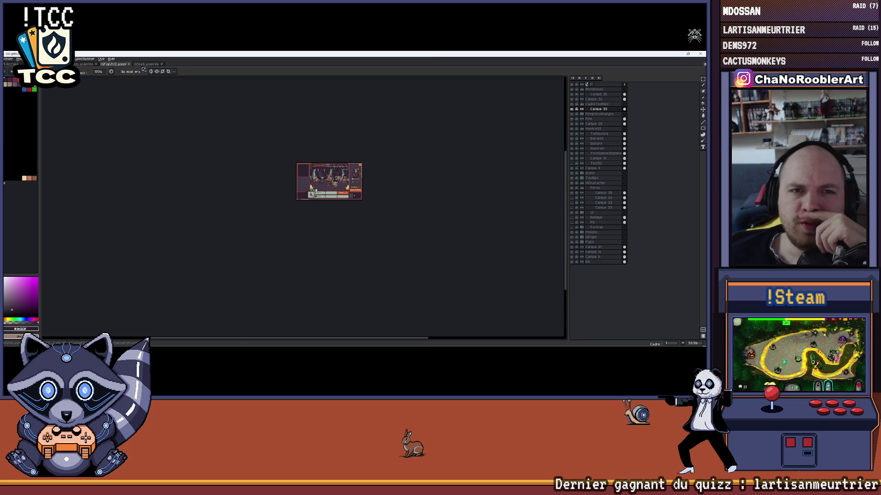
{"action": "left_click", "coordinate": [144, 64]}
{"action": "scroll", "coordinate": [166, 110], "scroll_direction": "down", "scroll_amount": 1}
{"action": "scroll", "coordinate": [166, 109], "scroll_direction": "down", "scroll_amount": 3}
{"action": "scroll", "coordinate": [161, 132], "scroll_direction": "up", "scroll_amount": 1}
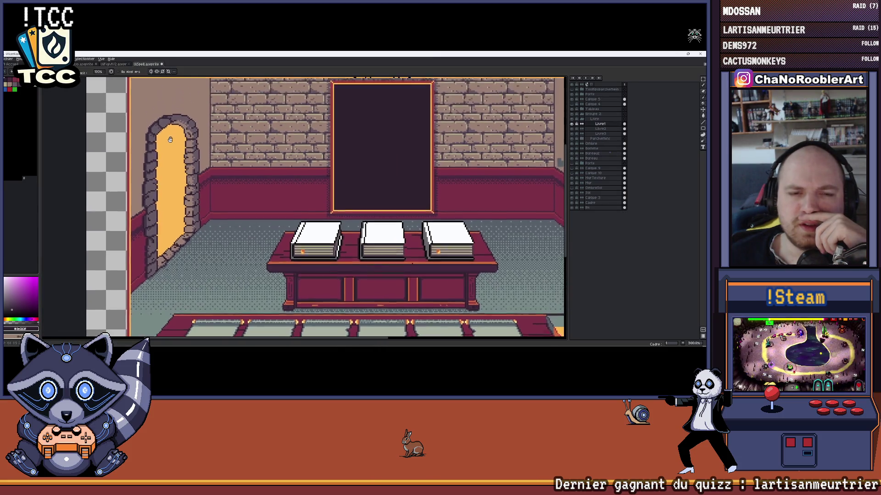
{"action": "scroll", "coordinate": [157, 153], "scroll_direction": "up", "scroll_amount": 1}
{"action": "scroll", "coordinate": [214, 201], "scroll_direction": "right", "scroll_amount": 3}
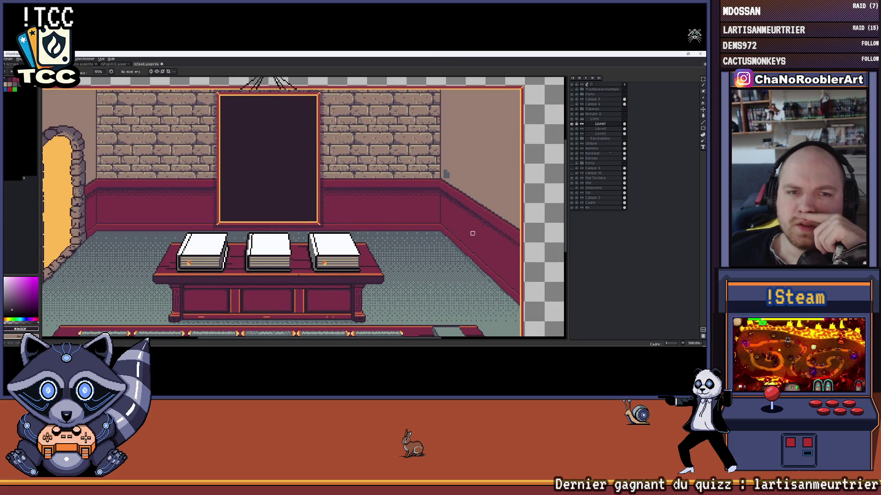
{"action": "scroll", "coordinate": [240, 200], "scroll_direction": "left", "scroll_amount": 2}
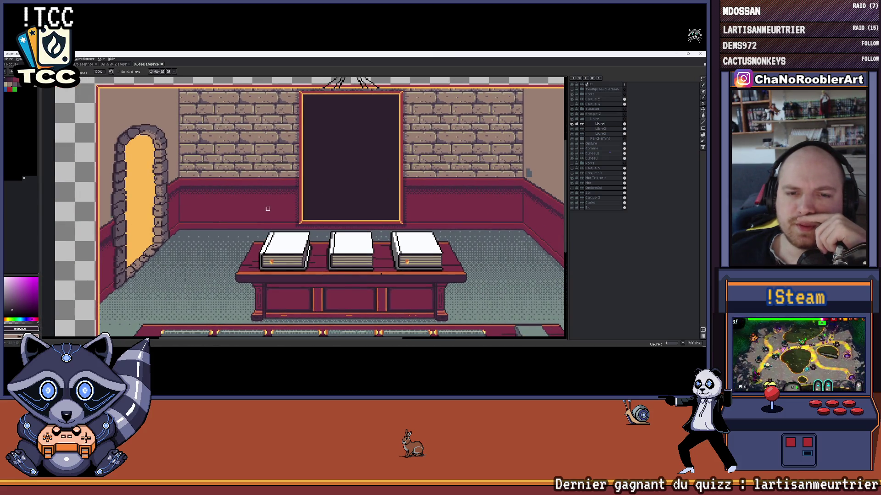
{"action": "scroll", "coordinate": [207, 201], "scroll_direction": "right", "scroll_amount": 3}
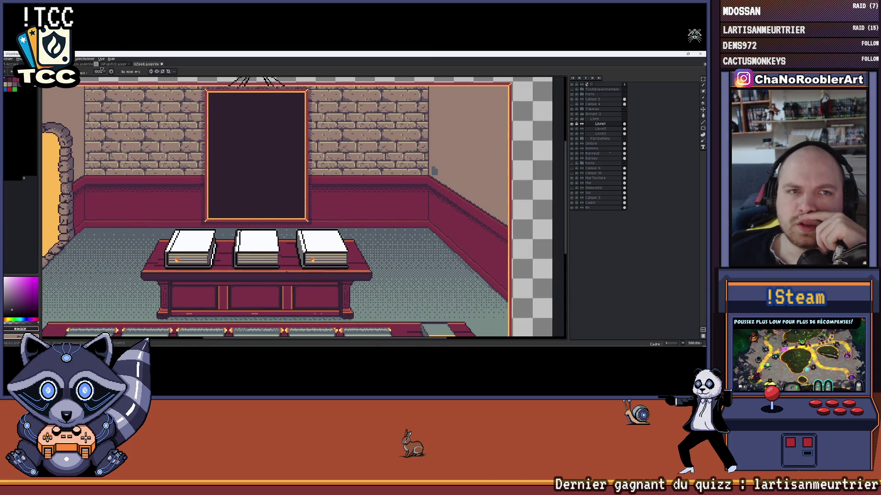
{"action": "key", "text": "ctrl+Tab"}
{"action": "key", "text": "ctrl+Tab"}
{"action": "key", "text": "ctrl+Tab"}
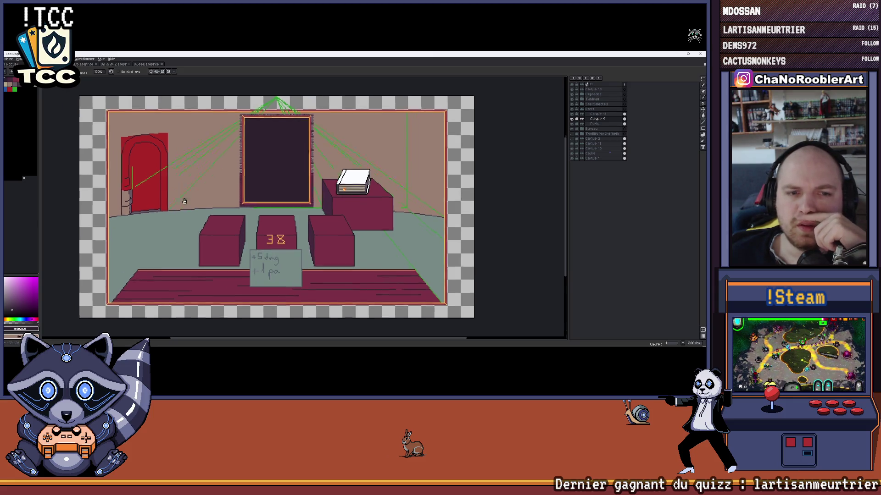
{"action": "scroll", "coordinate": [187, 207], "scroll_direction": "up", "scroll_amount": 2}
{"action": "scroll", "coordinate": [230, 206], "scroll_direction": "up", "scroll_amount": 1}
{"action": "scroll", "coordinate": [230, 207], "scroll_direction": "up", "scroll_amount": 1}
{"action": "scroll", "coordinate": [222, 213], "scroll_direction": "left", "scroll_amount": 1}
{"action": "scroll", "coordinate": [257, 202], "scroll_direction": "down", "scroll_amount": 1}
{"action": "scroll", "coordinate": [279, 193], "scroll_direction": "down", "scroll_amount": 2}
{"action": "scroll", "coordinate": [279, 193], "scroll_direction": "down", "scroll_amount": 1}
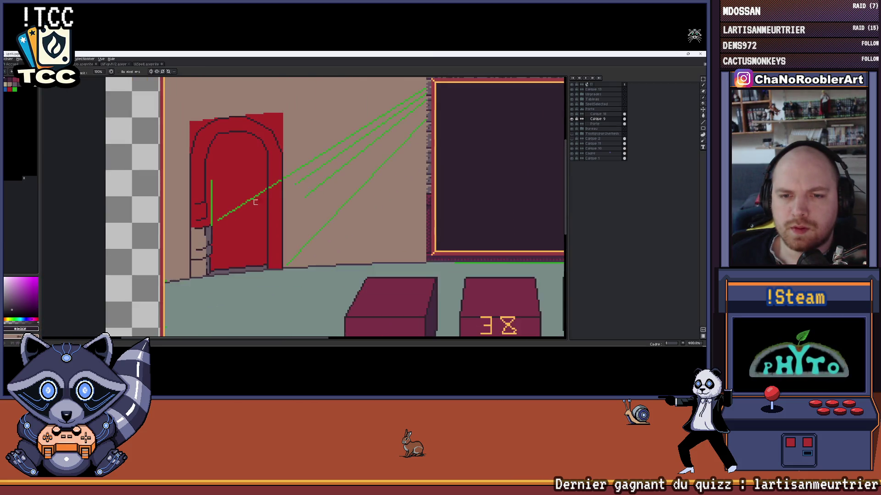
{"action": "scroll", "coordinate": [475, 275], "scroll_direction": "down", "scroll_amount": 1}
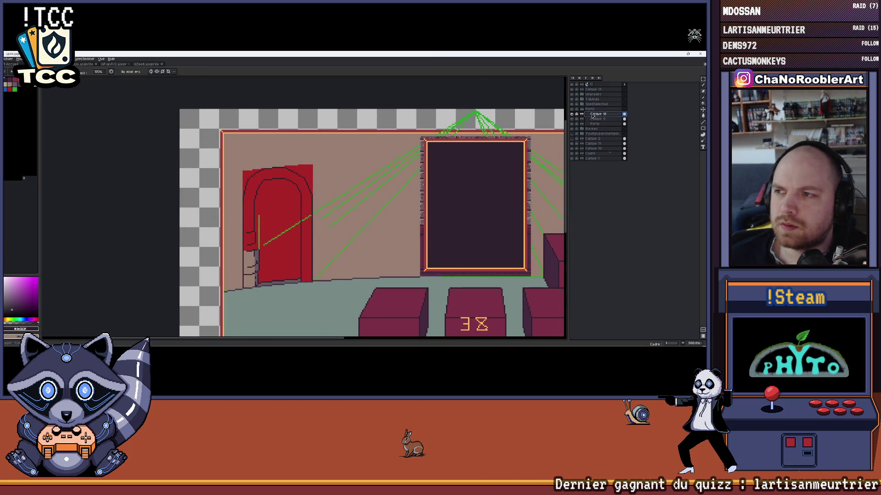
{"action": "scroll", "coordinate": [533, 126], "scroll_direction": "right", "scroll_amount": 2}
{"action": "scroll", "coordinate": [534, 126], "scroll_direction": "up", "scroll_amount": 1}
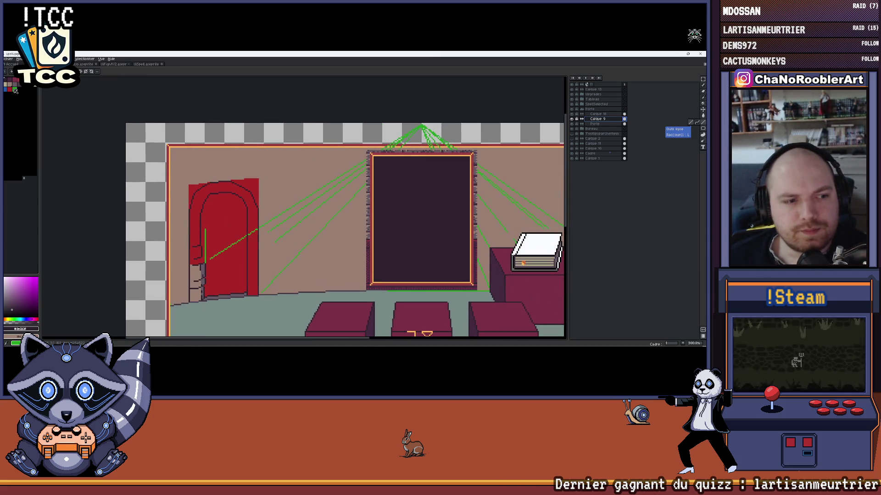
{"action": "mouse_move", "coordinate": [285, 182]}
{"action": "left_mouse_down"}
{"action": "mouse_move", "coordinate": [256, 184]}
{"action": "mouse_move", "coordinate": [270, 180]}
{"action": "left_mouse_up"}
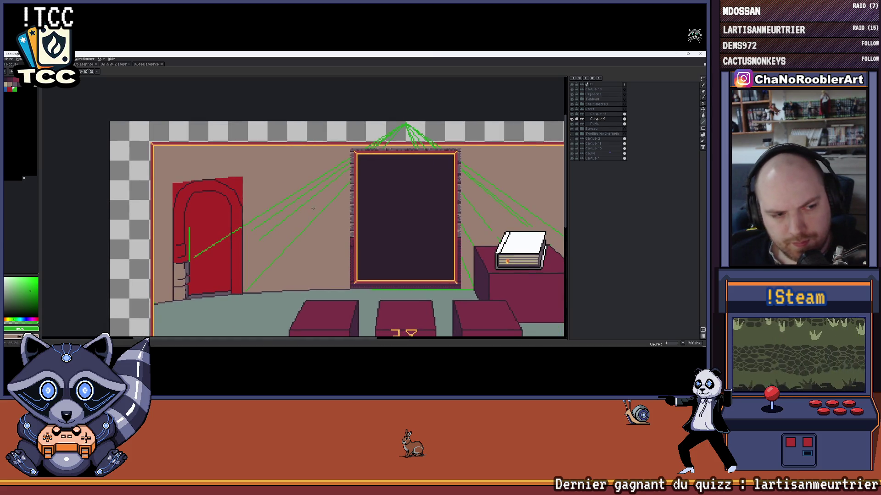
{"action": "left_click_drag", "start_coordinate": [311, 208], "coordinate": [293, 196]}
{"action": "scroll", "coordinate": [383, 169], "scroll_direction": "up", "scroll_amount": 1}
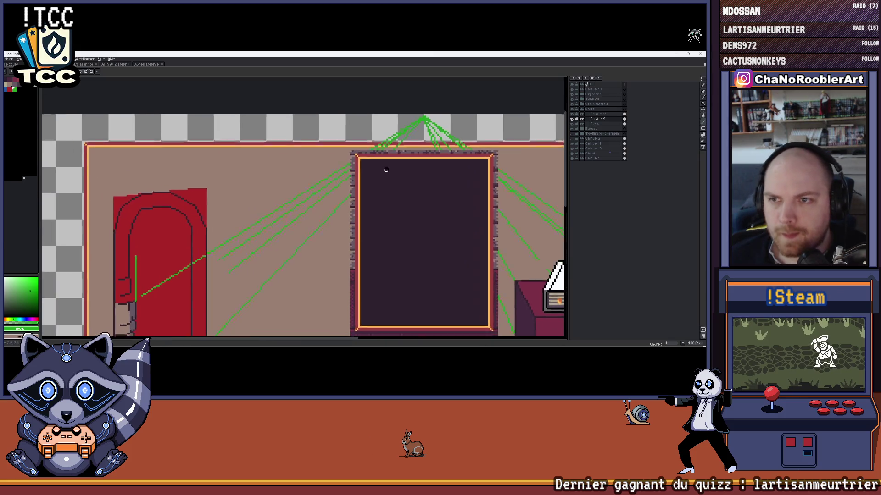
{"action": "scroll", "coordinate": [384, 170], "scroll_direction": "up", "scroll_amount": 1}
{"action": "mouse_move", "coordinate": [363, 170]}
{"action": "left_mouse_down"}
{"action": "mouse_move", "coordinate": [383, 170]}
{"action": "mouse_move", "coordinate": [427, 68]}
{"action": "left_mouse_up"}
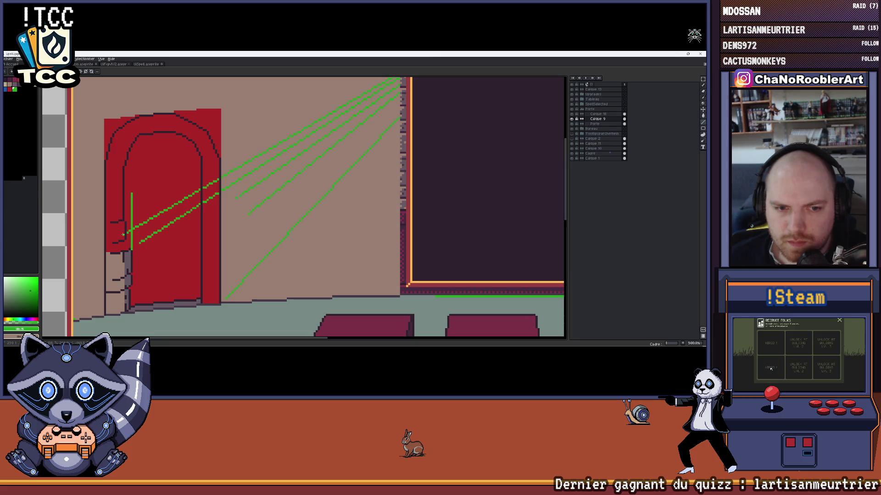
{"action": "left_click_drag", "start_coordinate": [450, 81], "coordinate": [457, 156]}
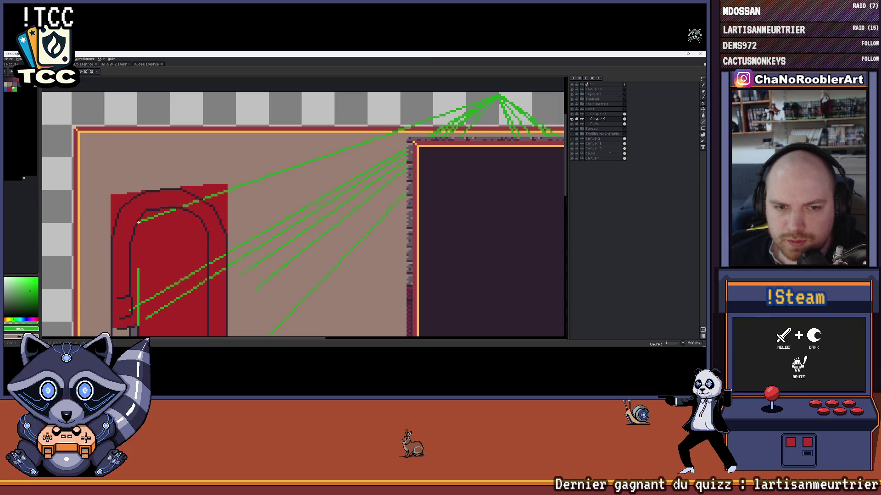
{"action": "scroll", "coordinate": [303, 206], "scroll_direction": "down", "scroll_amount": 3}
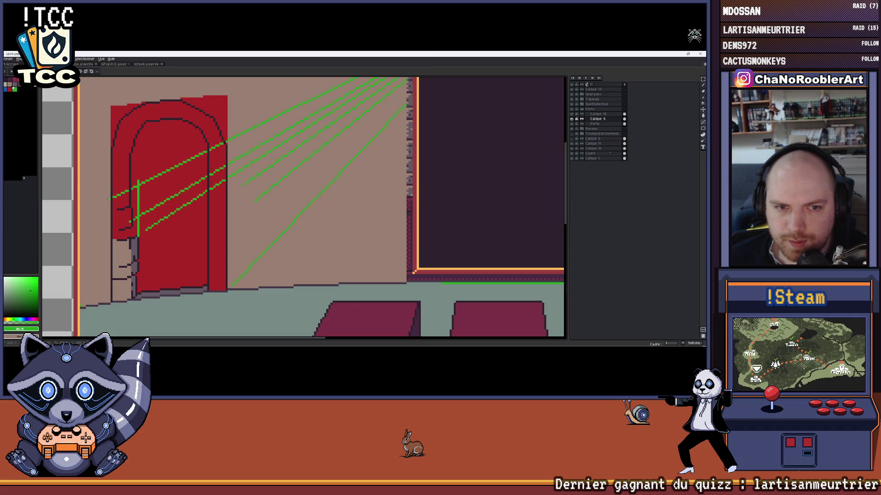
{"action": "scroll", "coordinate": [311, 160], "scroll_direction": "down", "scroll_amount": 3}
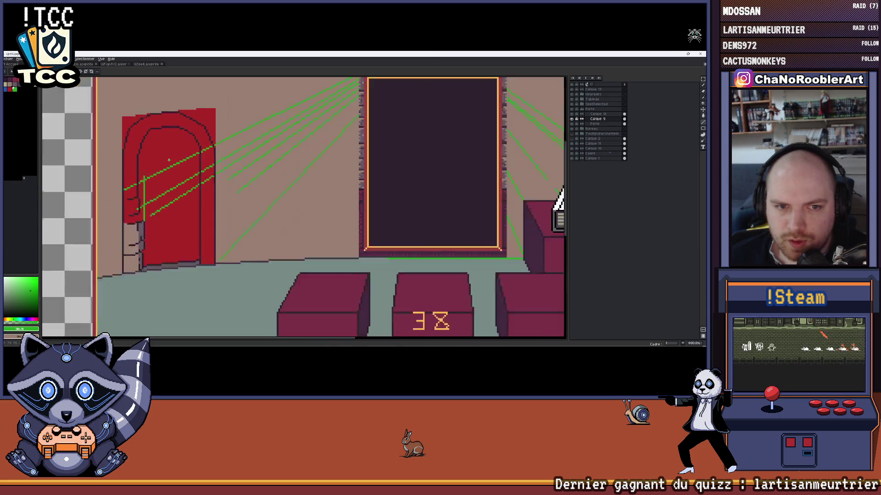
{"action": "scroll", "coordinate": [310, 160], "scroll_direction": "down", "scroll_amount": 2}
{"action": "scroll", "coordinate": [310, 160], "scroll_direction": "up", "scroll_amount": 3}
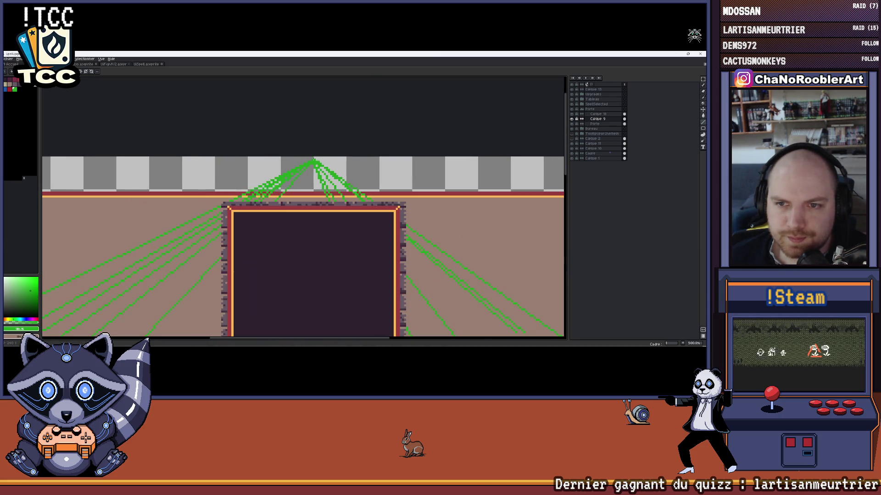
{"action": "scroll", "coordinate": [414, 242], "scroll_direction": "left", "scroll_amount": 3}
{"action": "scroll", "coordinate": [495, 330], "scroll_direction": "down", "scroll_amount": 1}
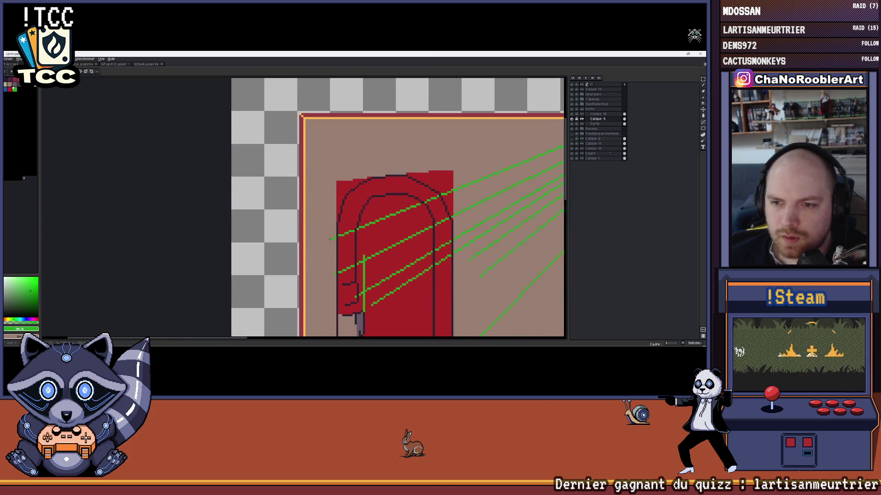
{"action": "scroll", "coordinate": [332, 242], "scroll_direction": "up", "scroll_amount": 2}
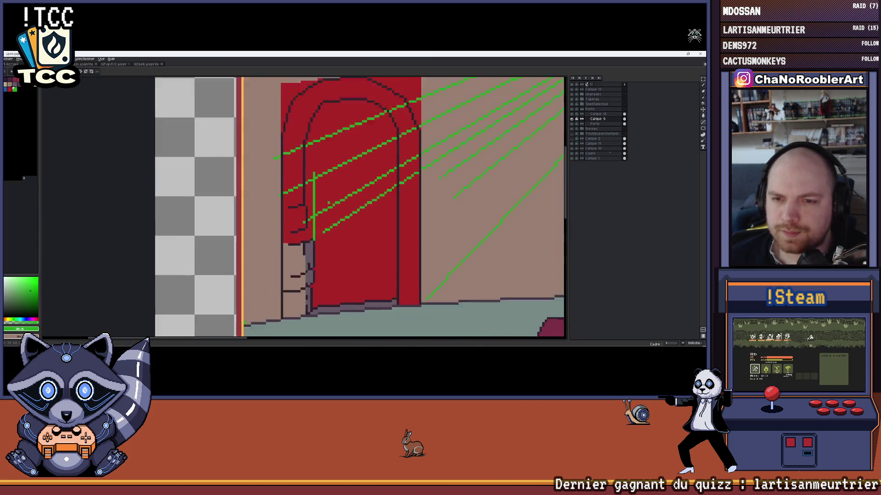
{"action": "scroll", "coordinate": [310, 206], "scroll_direction": "up", "scroll_amount": 2}
{"action": "scroll", "coordinate": [258, 190], "scroll_direction": "up", "scroll_amount": 1}
{"action": "scroll", "coordinate": [258, 190], "scroll_direction": "down", "scroll_amount": 3}
{"action": "scroll", "coordinate": [269, 200], "scroll_direction": "up", "scroll_amount": 2}
{"action": "scroll", "coordinate": [271, 207], "scroll_direction": "up", "scroll_amount": 1}
{"action": "scroll", "coordinate": [276, 212], "scroll_direction": "down", "scroll_amount": 1}
{"action": "scroll", "coordinate": [275, 212], "scroll_direction": "up", "scroll_amount": 2}
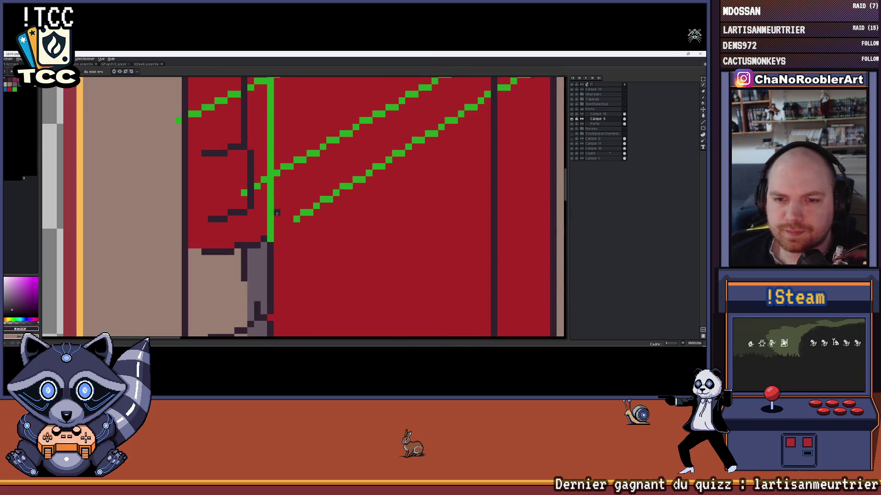
{"action": "scroll", "coordinate": [279, 209], "scroll_direction": "down", "scroll_amount": 3}
{"action": "scroll", "coordinate": [283, 204], "scroll_direction": "down", "scroll_amount": 1}
{"action": "scroll", "coordinate": [288, 201], "scroll_direction": "down", "scroll_amount": 1}
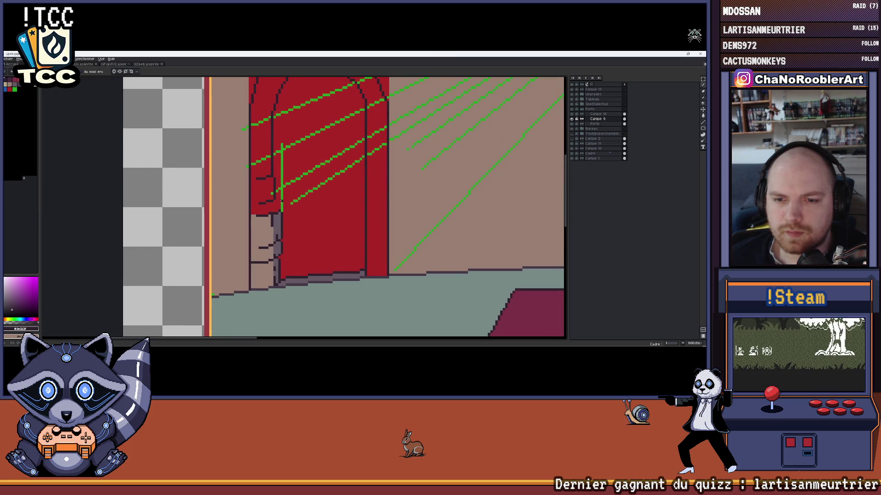
{"action": "scroll", "coordinate": [284, 202], "scroll_direction": "down", "scroll_amount": 1}
{"action": "scroll", "coordinate": [281, 202], "scroll_direction": "down", "scroll_amount": 1}
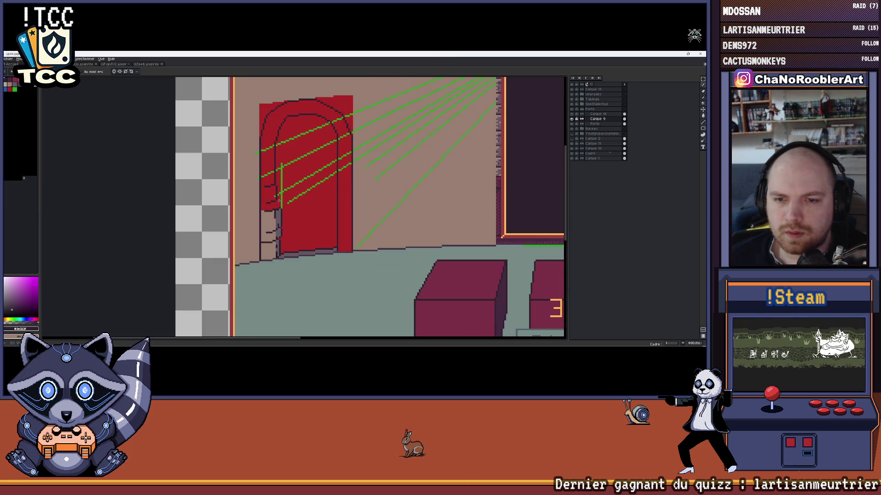
{"action": "scroll", "coordinate": [282, 211], "scroll_direction": "up", "scroll_amount": 2}
{"action": "scroll", "coordinate": [292, 221], "scroll_direction": "up", "scroll_amount": 2}
{"action": "scroll", "coordinate": [307, 238], "scroll_direction": "up", "scroll_amount": 1}
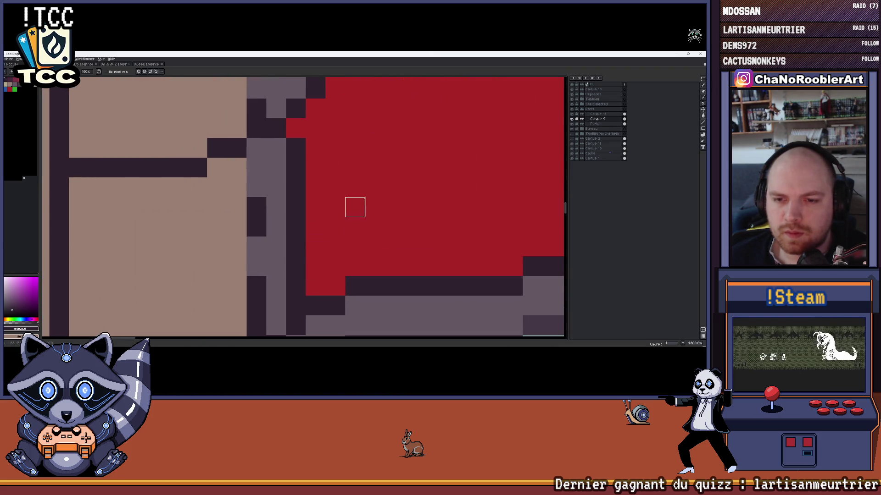
On Calque 10, paint red and dark pixels along the door edge and a green guide pixel
{"action": "key", "text": "Up"}
{"action": "left_click", "coordinate": [296, 227]}
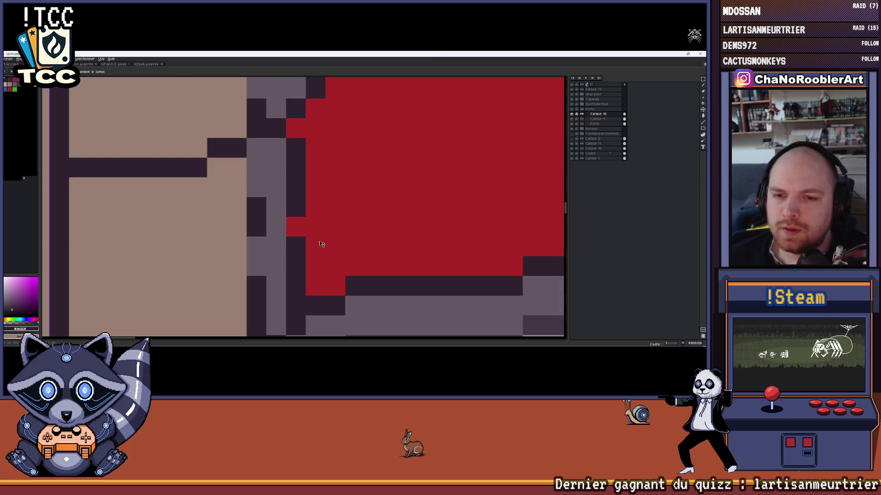
{"action": "key", "text": "ctrl+z"}
{"action": "left_click", "coordinate": [296, 246]}
{"action": "left_click", "coordinate": [275, 246]}
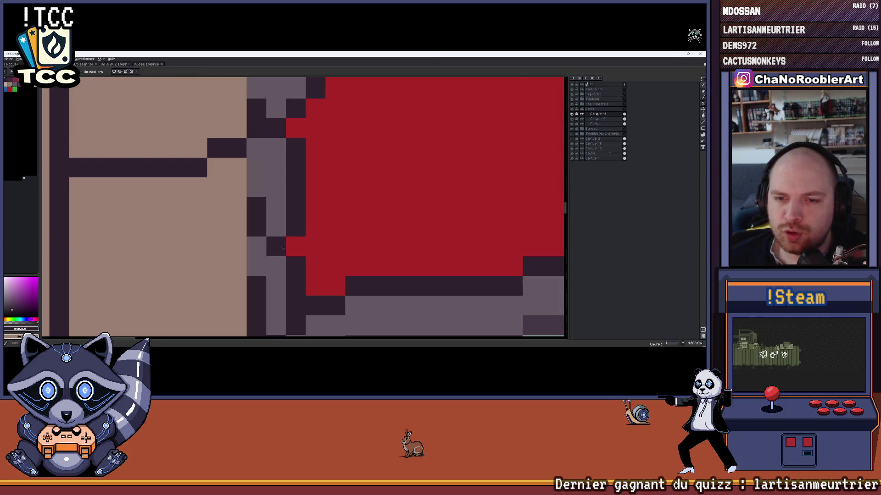
{"action": "scroll", "coordinate": [283, 250], "scroll_direction": "down", "scroll_amount": 2}
{"action": "scroll", "coordinate": [309, 228], "scroll_direction": "down", "scroll_amount": 1}
{"action": "scroll", "coordinate": [312, 226], "scroll_direction": "down", "scroll_amount": 1}
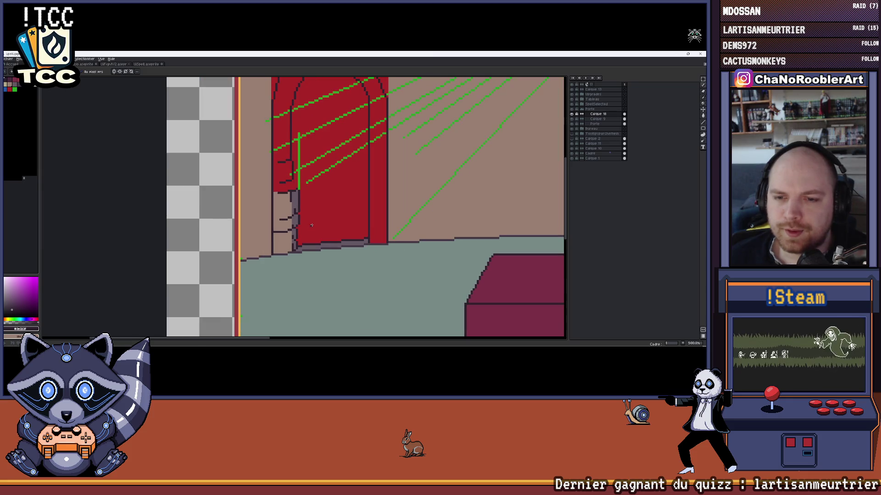
{"action": "scroll", "coordinate": [312, 226], "scroll_direction": "up", "scroll_amount": 2}
{"action": "scroll", "coordinate": [289, 142], "scroll_direction": "up", "scroll_amount": 2}
{"action": "left_click", "coordinate": [294, 153]}
{"action": "scroll", "coordinate": [328, 161], "scroll_direction": "down", "scroll_amount": 3}
{"action": "scroll", "coordinate": [328, 161], "scroll_direction": "up", "scroll_amount": 1}
{"action": "scroll", "coordinate": [310, 201], "scroll_direction": "down", "scroll_amount": 1}
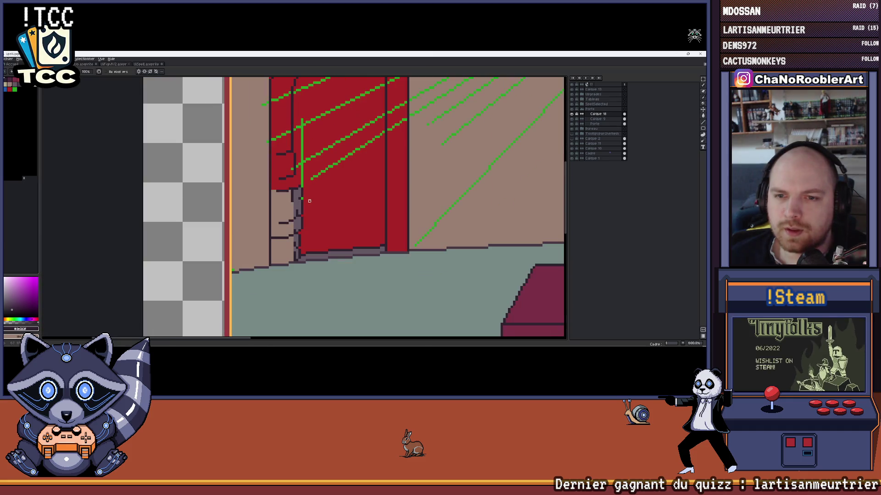
{"action": "scroll", "coordinate": [309, 201], "scroll_direction": "up", "scroll_amount": 2}
{"action": "scroll", "coordinate": [295, 205], "scroll_direction": "right", "scroll_amount": 2}
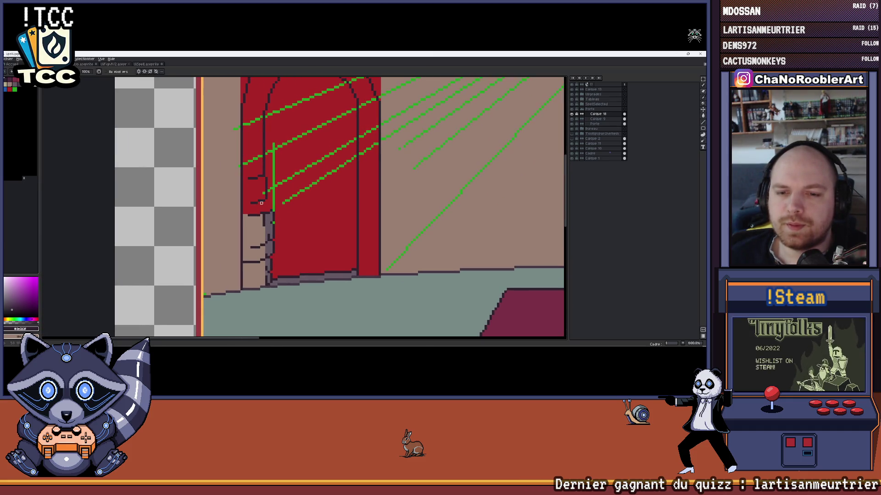
{"action": "scroll", "coordinate": [262, 203], "scroll_direction": "up", "scroll_amount": 3}
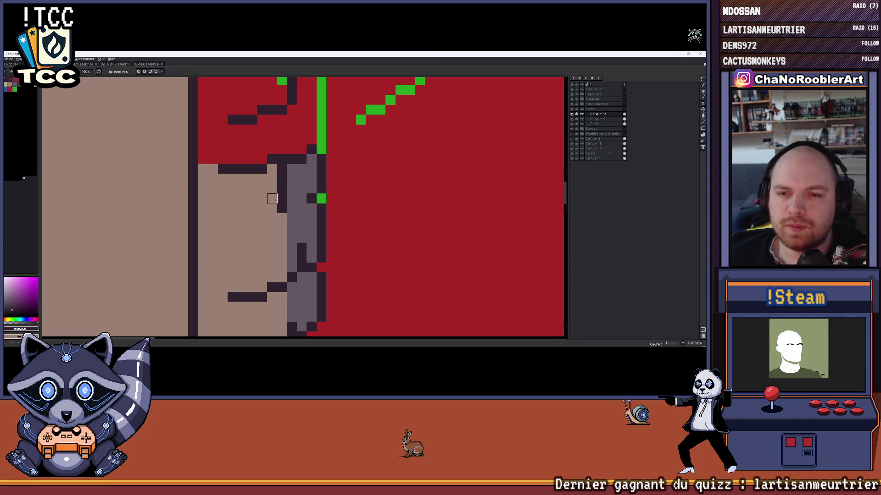
{"action": "scroll", "coordinate": [239, 201], "scroll_direction": "down", "scroll_amount": 2}
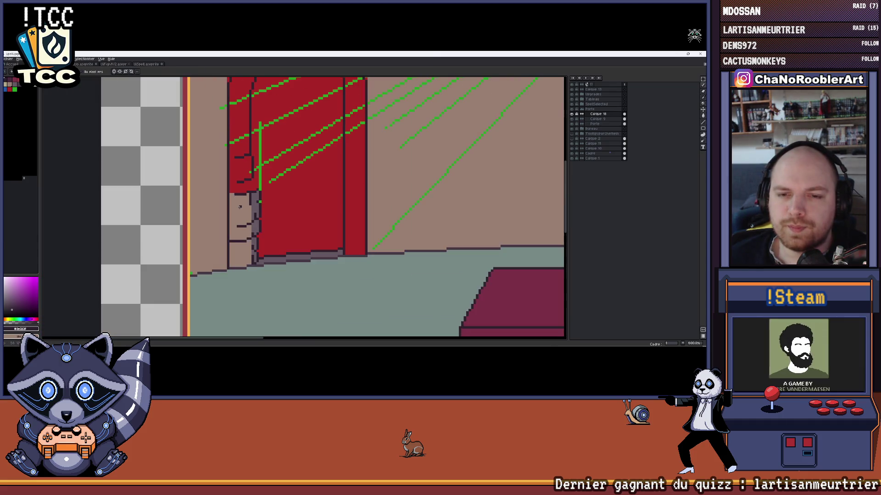
{"action": "scroll", "coordinate": [237, 215], "scroll_direction": "down", "scroll_amount": 1}
{"action": "scroll", "coordinate": [236, 218], "scroll_direction": "up", "scroll_amount": 2}
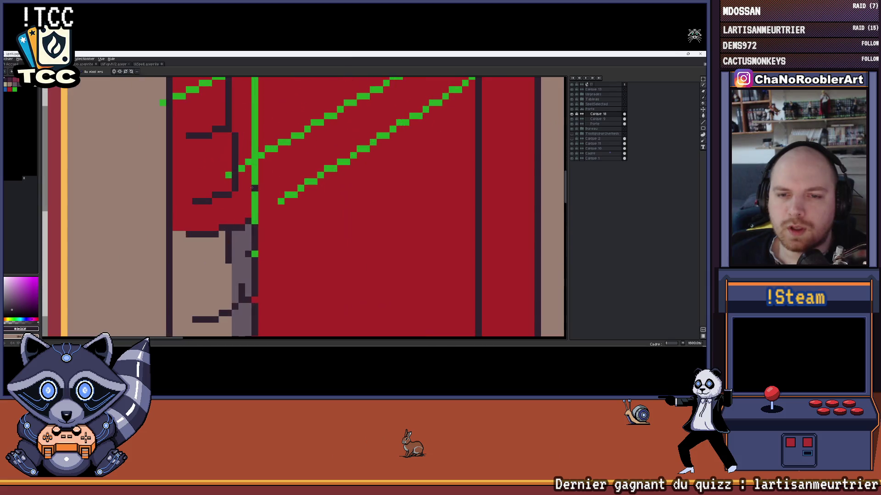
{"action": "scroll", "coordinate": [268, 215], "scroll_direction": "up", "scroll_amount": 1}
{"action": "scroll", "coordinate": [269, 215], "scroll_direction": "up", "scroll_amount": 1}
{"action": "scroll", "coordinate": [265, 224], "scroll_direction": "up", "scroll_amount": 1}
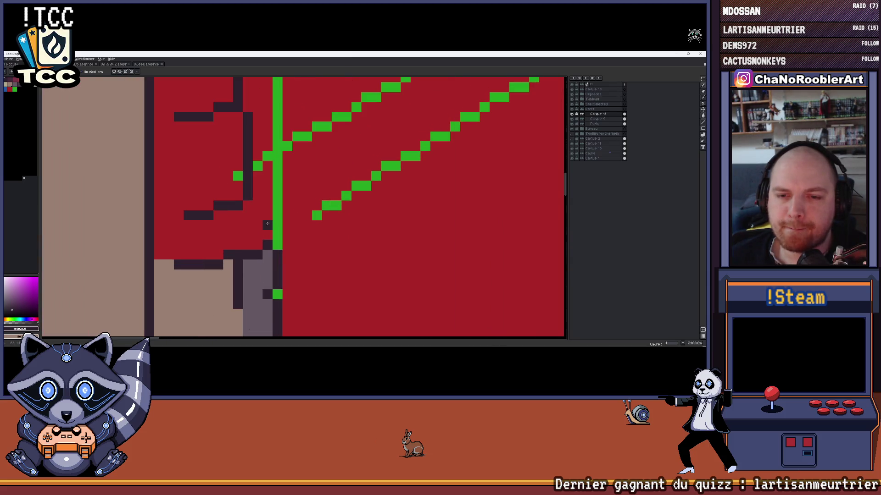
{"action": "scroll", "coordinate": [262, 228], "scroll_direction": "down", "scroll_amount": 2}
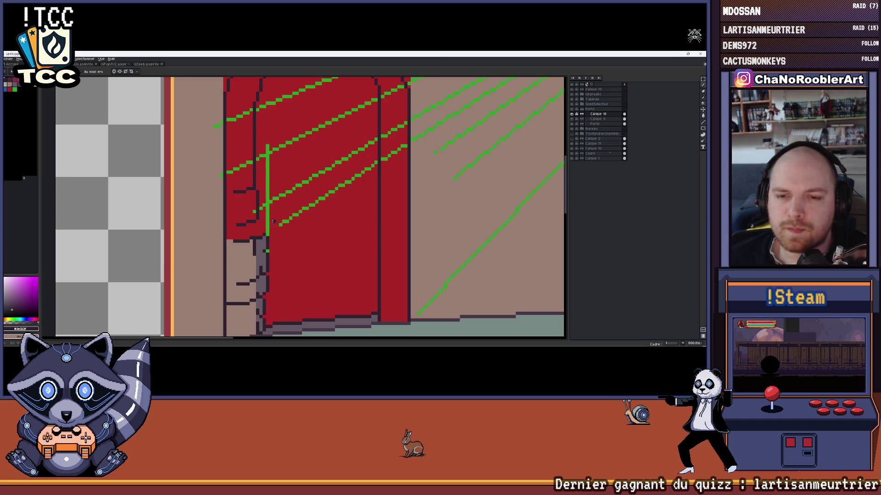
{"action": "scroll", "coordinate": [265, 224], "scroll_direction": "up", "scroll_amount": 1}
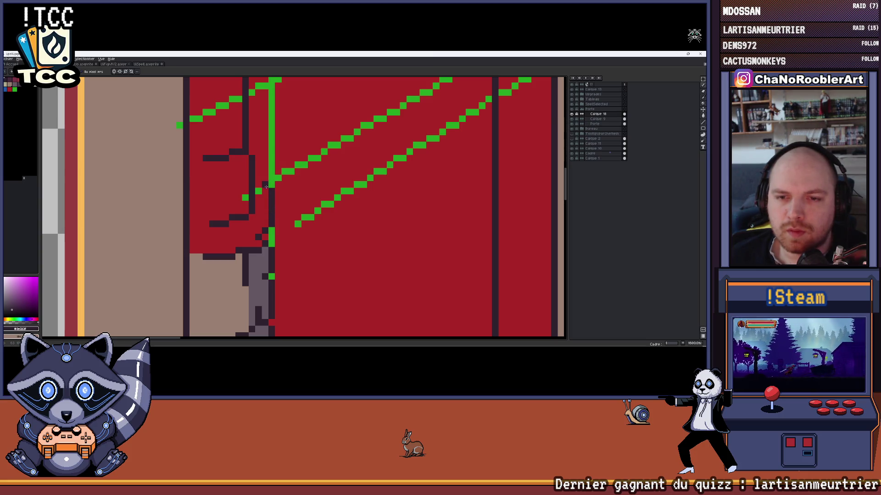
Sample the grey stone colour from the jamb, undoing a misplaced grey stroke
{"action": "left_click_drag", "start_coordinate": [250, 196], "coordinate": [239, 221]}
{"action": "key", "text": "b"}
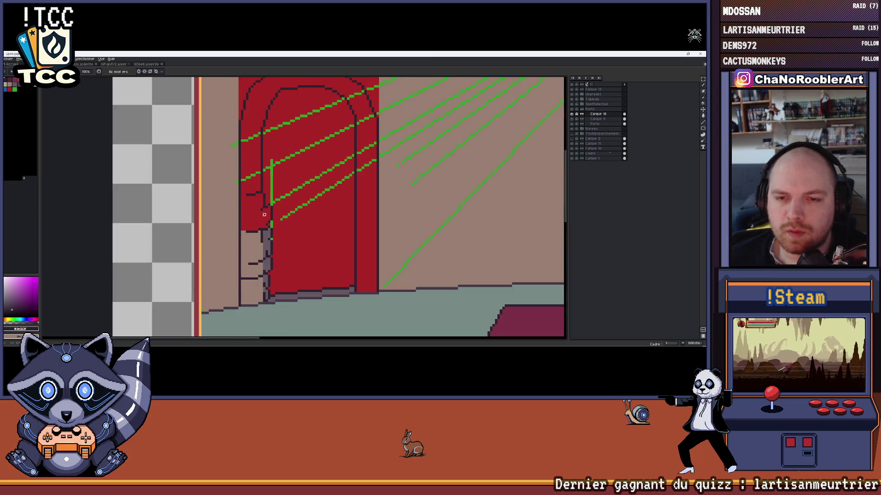
{"action": "key", "text": "i"}
{"action": "key", "text": "b"}
{"action": "mouse_move", "coordinate": [265, 241]}
{"action": "left_mouse_down"}
{"action": "mouse_move", "coordinate": [265, 200]}
{"action": "mouse_move", "coordinate": [267, 238]}
{"action": "left_mouse_up"}
{"action": "key", "text": "ctrl+z"}
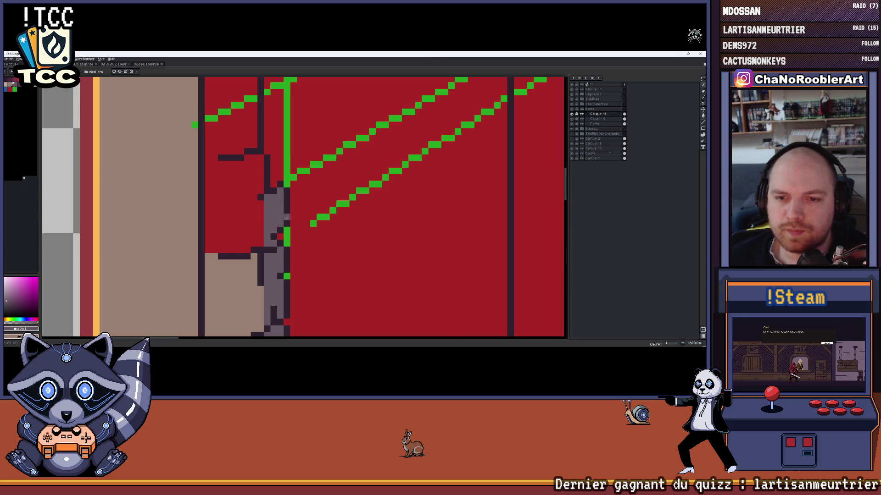
{"action": "scroll", "coordinate": [286, 219], "scroll_direction": "down", "scroll_amount": 3}
{"action": "scroll", "coordinate": [296, 218], "scroll_direction": "down", "scroll_amount": 2}
{"action": "scroll", "coordinate": [287, 206], "scroll_direction": "up", "scroll_amount": 4}
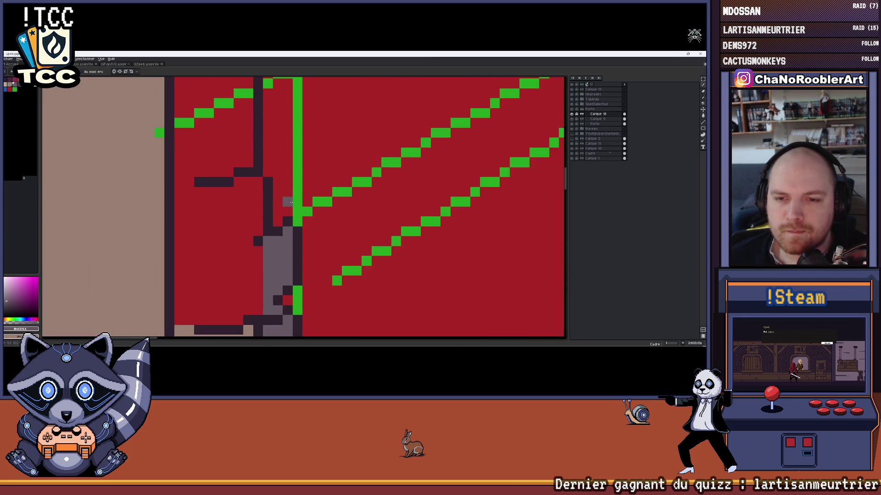
{"action": "scroll", "coordinate": [289, 220], "scroll_direction": "down", "scroll_amount": 2}
{"action": "scroll", "coordinate": [295, 248], "scroll_direction": "up", "scroll_amount": 1}
{"action": "left_click", "coordinate": [297, 256], "text": "alt"}
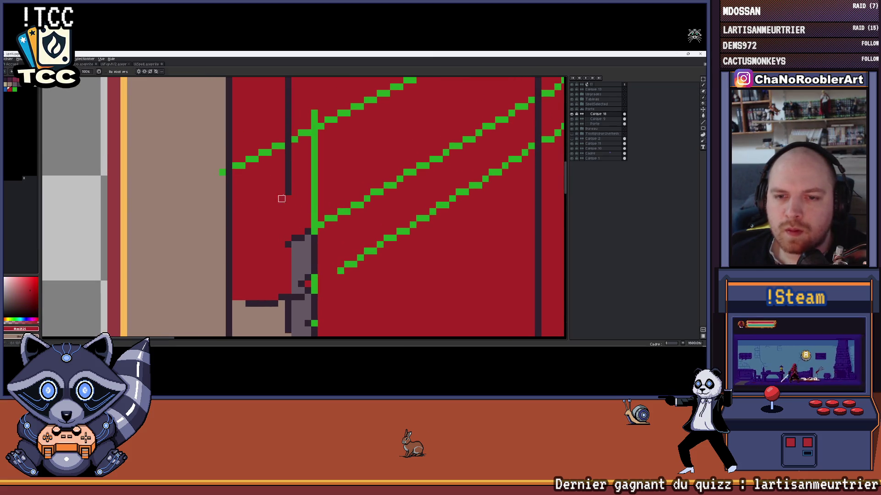
{"action": "scroll", "coordinate": [279, 202], "scroll_direction": "down", "scroll_amount": 1}
{"action": "scroll", "coordinate": [286, 200], "scroll_direction": "down", "scroll_amount": 3}
{"action": "scroll", "coordinate": [292, 207], "scroll_direction": "up", "scroll_amount": 3}
{"action": "left_click", "coordinate": [296, 213], "text": "alt"}
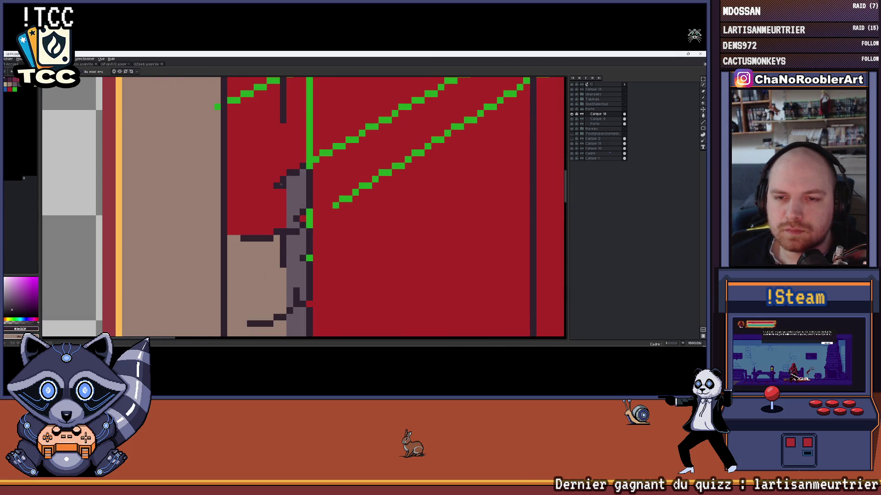
{"action": "scroll", "coordinate": [279, 189], "scroll_direction": "down", "scroll_amount": 2}
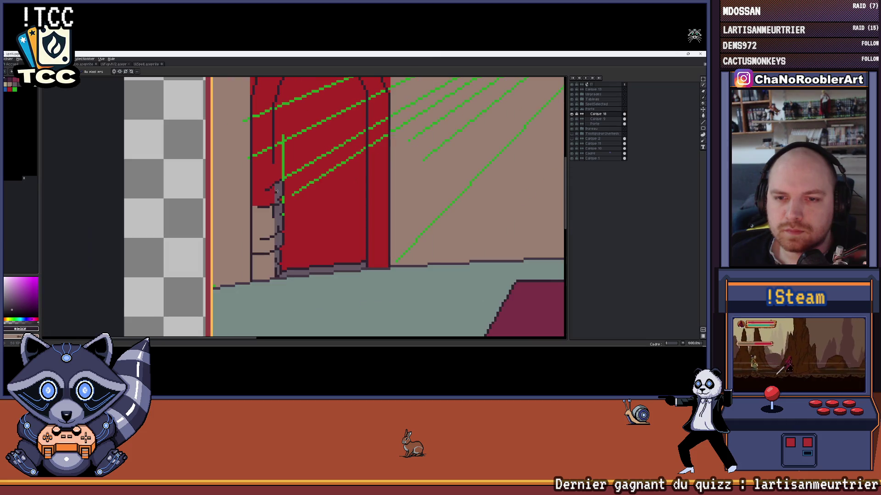
{"action": "scroll", "coordinate": [276, 191], "scroll_direction": "down", "scroll_amount": 1}
{"action": "scroll", "coordinate": [285, 184], "scroll_direction": "up", "scroll_amount": 3}
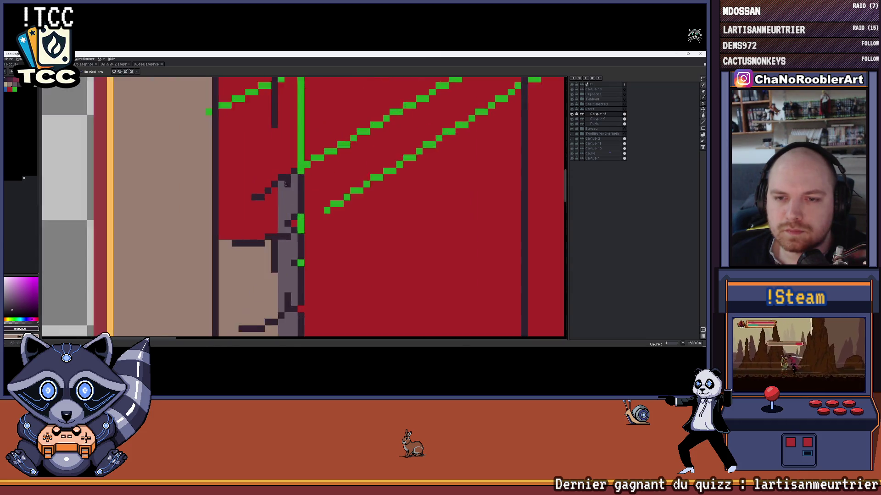
{"action": "scroll", "coordinate": [285, 184], "scroll_direction": "up", "scroll_amount": 1}
Adjust the dark stair-step pixels on the jamb edge, undoing the bottom row and adding one beside the step
{"action": "left_click", "coordinate": [248, 193]}
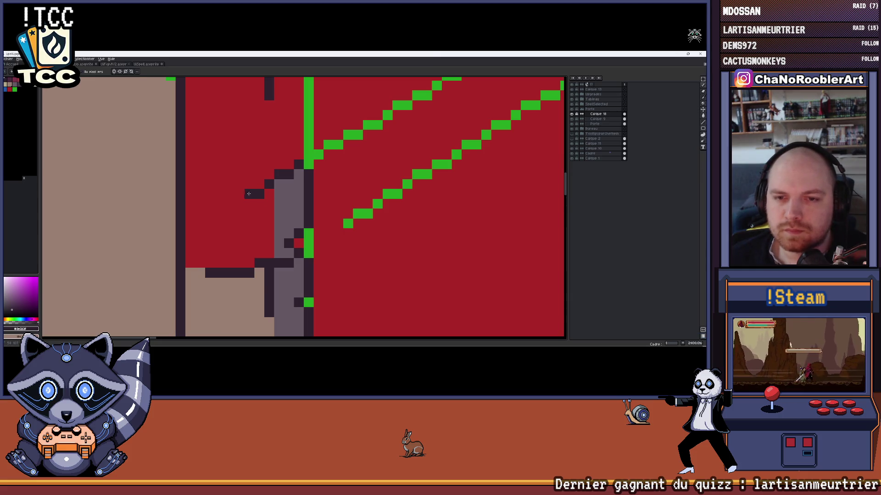
{"action": "key", "text": "ctrl+z"}
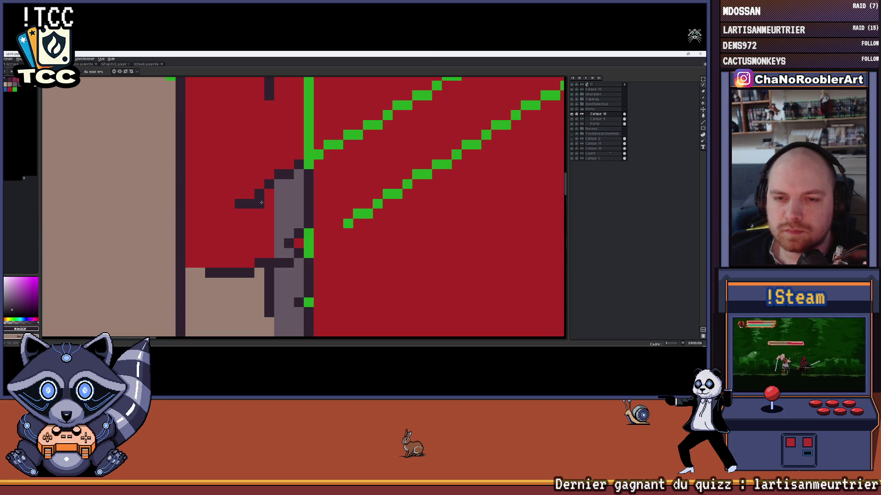
{"action": "scroll", "coordinate": [260, 203], "scroll_direction": "down", "scroll_amount": 3}
{"action": "scroll", "coordinate": [260, 203], "scroll_direction": "up", "scroll_amount": 3}
{"action": "scroll", "coordinate": [258, 200], "scroll_direction": "up", "scroll_amount": 1}
{"action": "key", "text": "ctrl+z"}
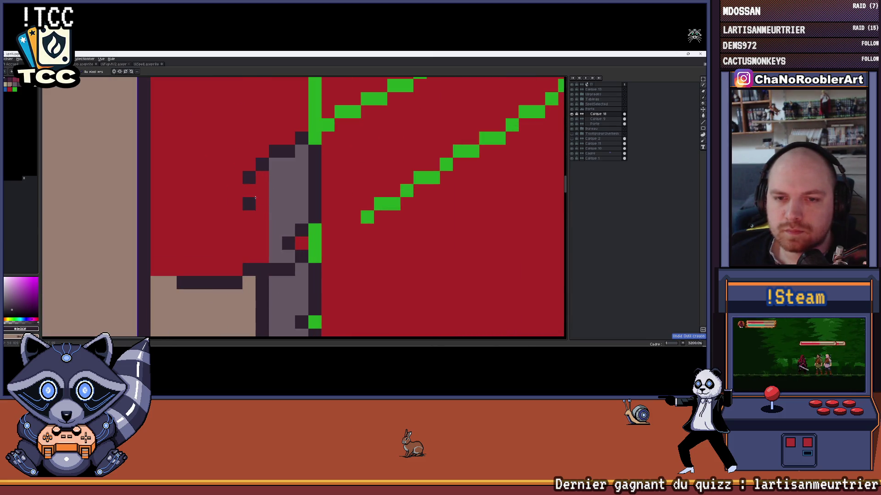
{"action": "left_click", "coordinate": [261, 180]}
{"action": "scroll", "coordinate": [260, 179], "scroll_direction": "down", "scroll_amount": 2}
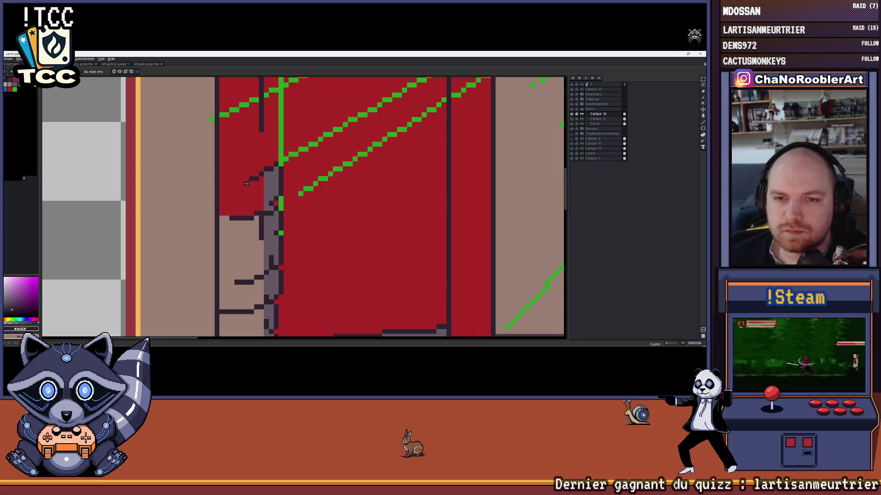
{"action": "scroll", "coordinate": [238, 184], "scroll_direction": "down", "scroll_amount": 2}
{"action": "scroll", "coordinate": [248, 186], "scroll_direction": "up", "scroll_amount": 1}
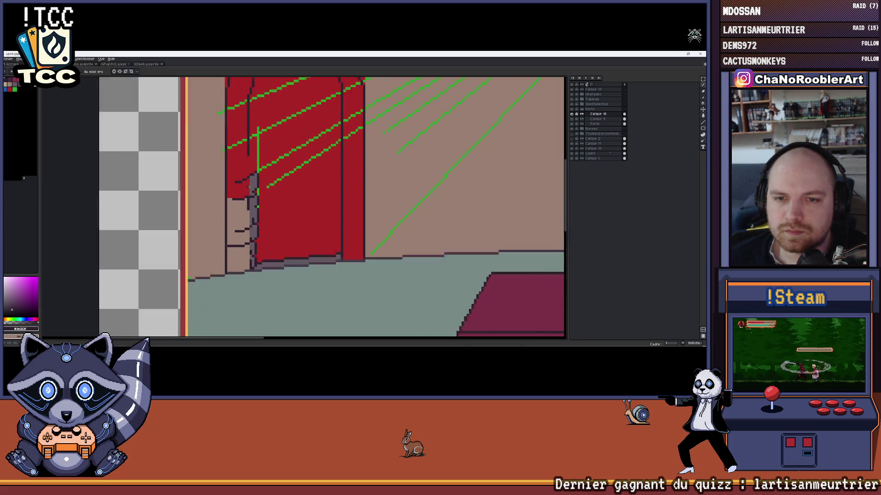
{"action": "scroll", "coordinate": [261, 187], "scroll_direction": "up", "scroll_amount": 1}
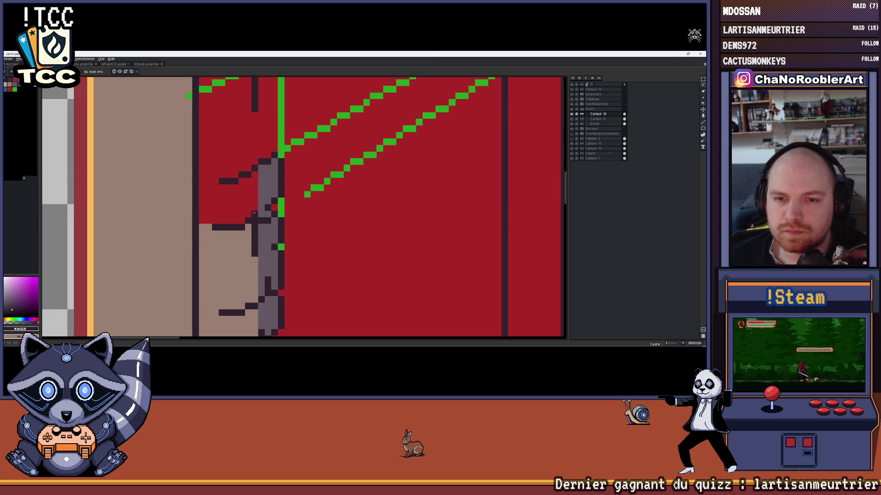
{"action": "scroll", "coordinate": [254, 213], "scroll_direction": "down", "scroll_amount": 2}
{"action": "scroll", "coordinate": [261, 207], "scroll_direction": "down", "scroll_amount": 1}
{"action": "scroll", "coordinate": [293, 183], "scroll_direction": "up", "scroll_amount": 1}
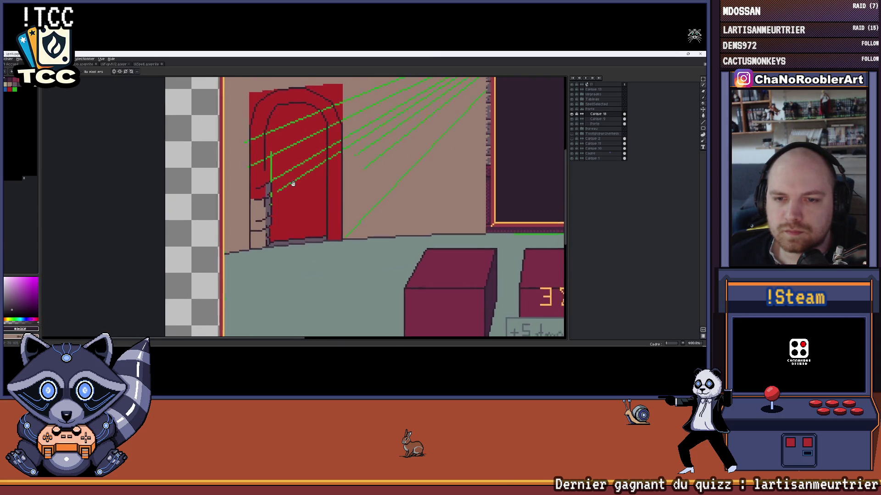
{"action": "scroll", "coordinate": [293, 184], "scroll_direction": "up", "scroll_amount": 2}
{"action": "scroll", "coordinate": [256, 200], "scroll_direction": "up", "scroll_amount": 1}
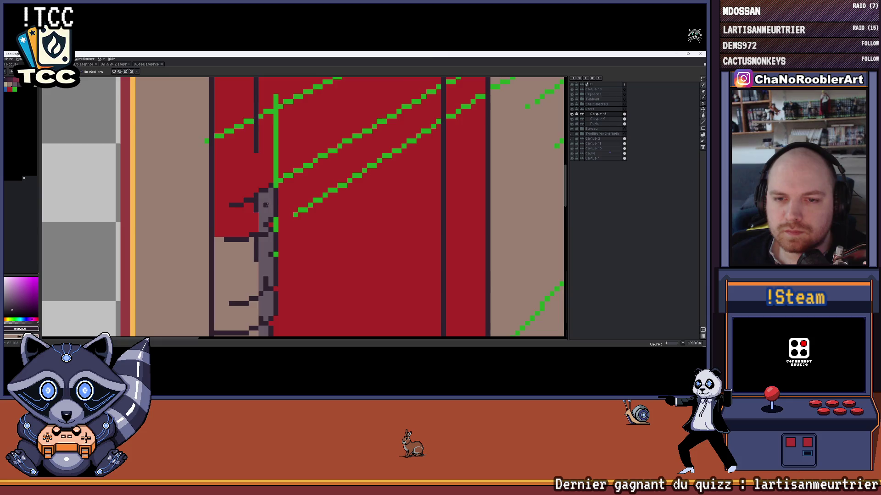
{"action": "scroll", "coordinate": [266, 204], "scroll_direction": "down", "scroll_amount": 2}
{"action": "scroll", "coordinate": [279, 208], "scroll_direction": "up", "scroll_amount": 1}
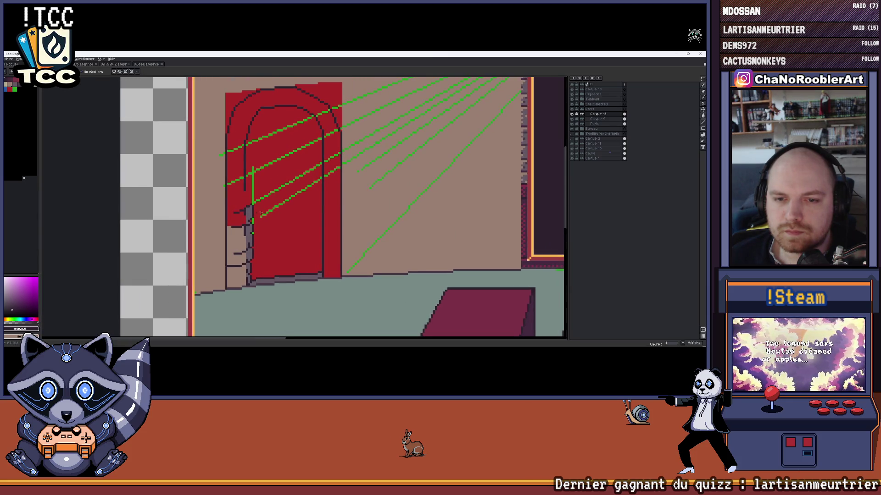
{"action": "scroll", "coordinate": [251, 221], "scroll_direction": "up", "scroll_amount": 2}
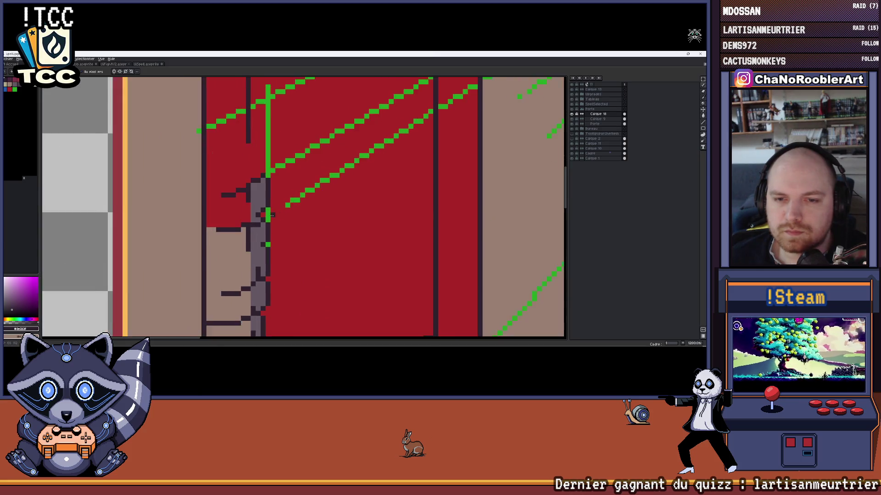
{"action": "left_click_drag", "start_coordinate": [270, 214], "coordinate": [284, 231]}
{"action": "scroll", "coordinate": [283, 229], "scroll_direction": "down", "scroll_amount": 1}
{"action": "scroll", "coordinate": [279, 224], "scroll_direction": "down", "scroll_amount": 1}
{"action": "scroll", "coordinate": [274, 216], "scroll_direction": "up", "scroll_amount": 3}
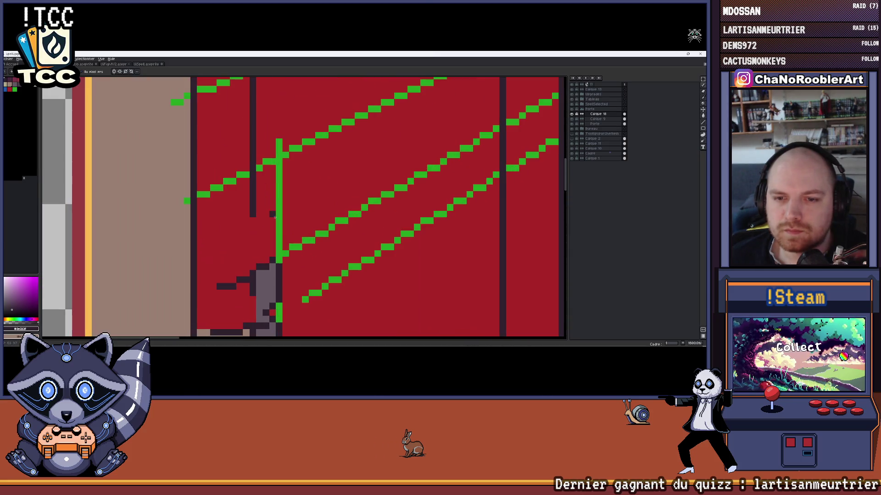
{"action": "scroll", "coordinate": [299, 259], "scroll_direction": "down", "scroll_amount": 2}
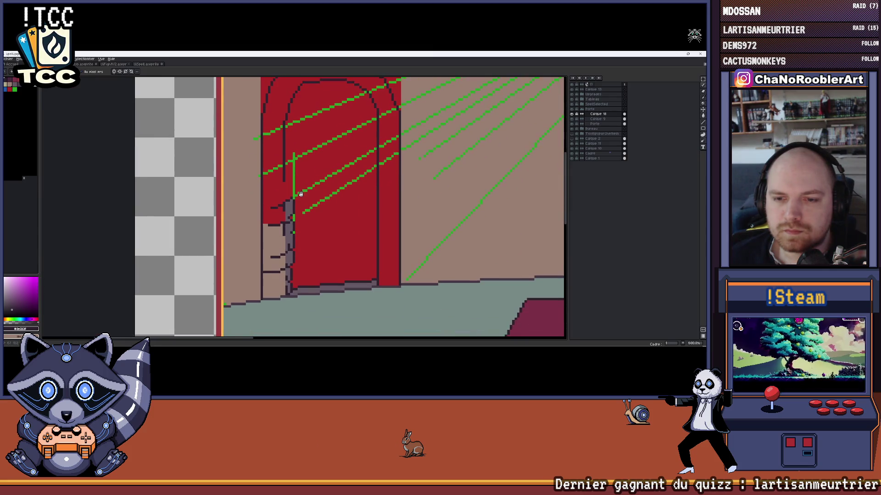
{"action": "scroll", "coordinate": [291, 184], "scroll_direction": "up", "scroll_amount": 2}
{"action": "scroll", "coordinate": [287, 200], "scroll_direction": "up", "scroll_amount": 1}
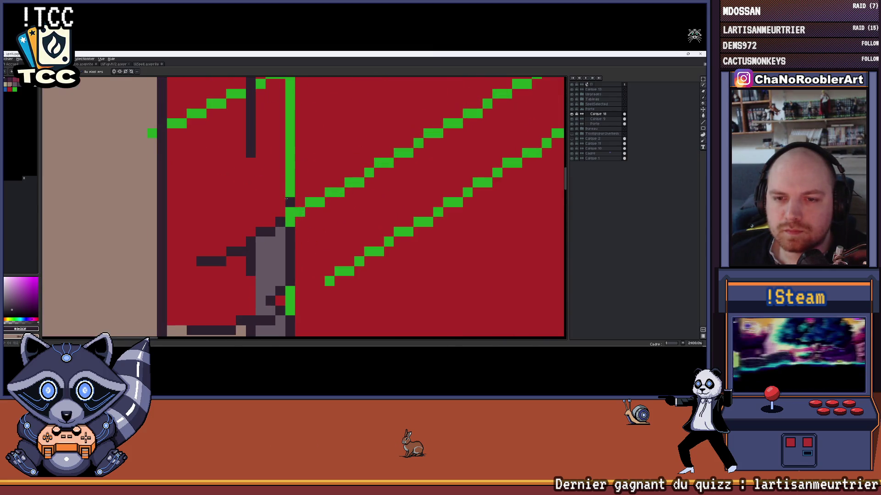
{"action": "scroll", "coordinate": [273, 211], "scroll_direction": "down", "scroll_amount": 2}
{"action": "scroll", "coordinate": [290, 194], "scroll_direction": "up", "scroll_amount": 1}
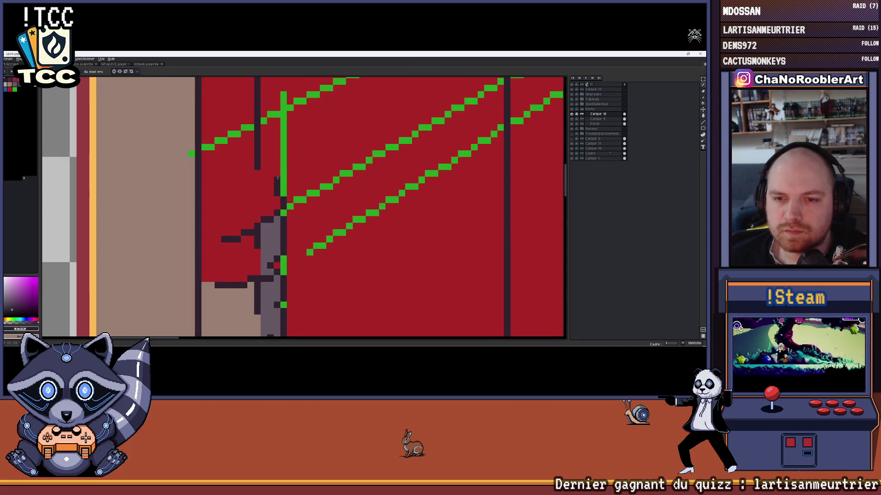
{"action": "scroll", "coordinate": [277, 178], "scroll_direction": "down", "scroll_amount": 3}
{"action": "scroll", "coordinate": [279, 178], "scroll_direction": "up", "scroll_amount": 1}
{"action": "scroll", "coordinate": [281, 176], "scroll_direction": "up", "scroll_amount": 1}
{"action": "scroll", "coordinate": [282, 175], "scroll_direction": "up", "scroll_amount": 1}
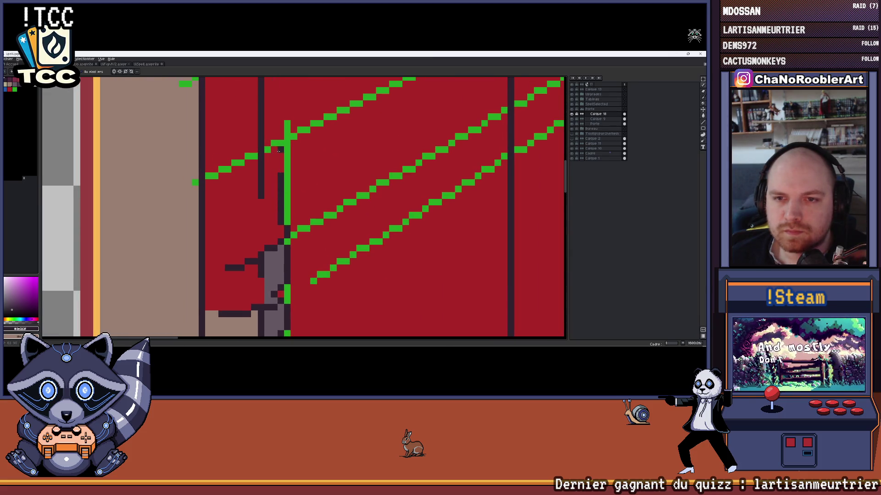
{"action": "scroll", "coordinate": [274, 151], "scroll_direction": "down", "scroll_amount": 3}
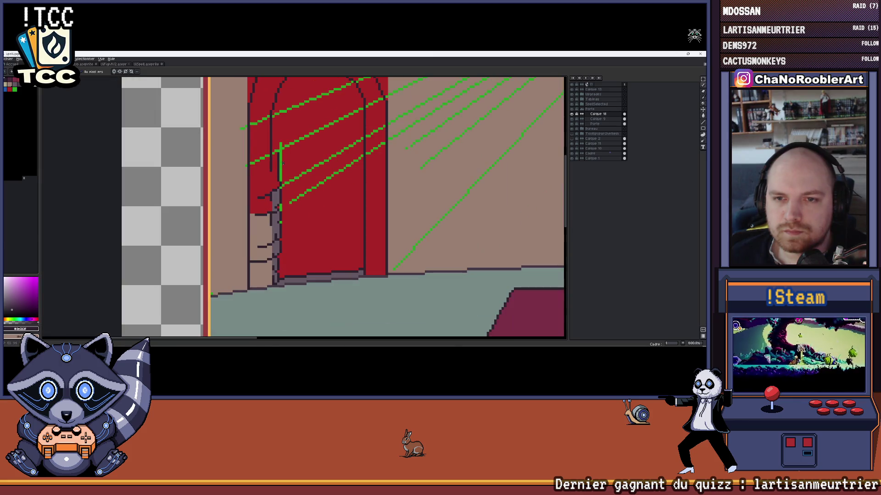
{"action": "scroll", "coordinate": [277, 157], "scroll_direction": "up", "scroll_amount": 2}
{"action": "scroll", "coordinate": [279, 163], "scroll_direction": "up", "scroll_amount": 1}
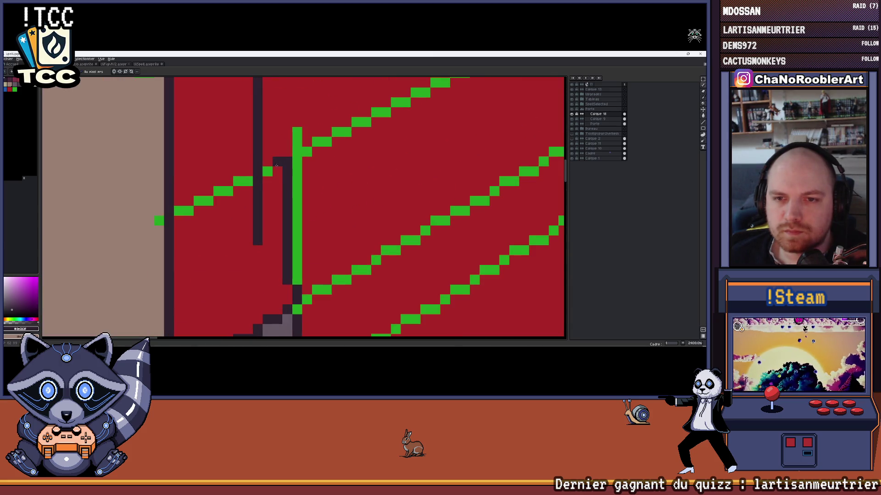
{"action": "scroll", "coordinate": [268, 172], "scroll_direction": "left", "scroll_amount": 2}
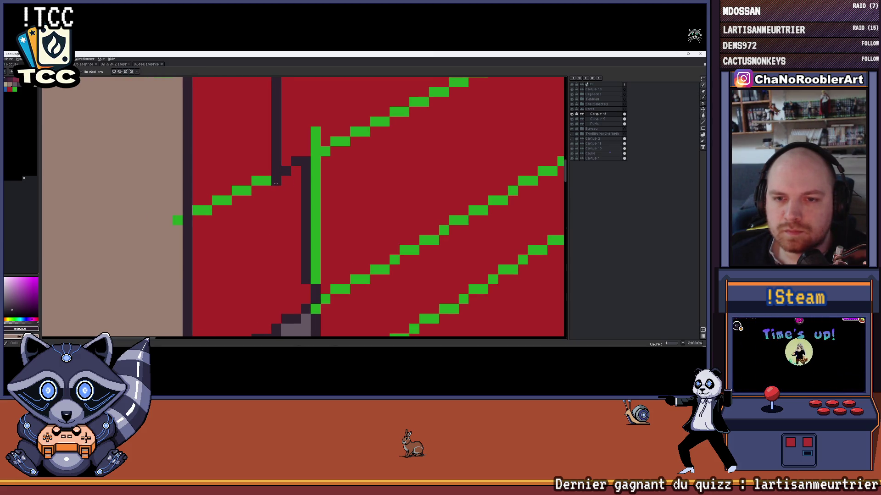
{"action": "scroll", "coordinate": [276, 181], "scroll_direction": "down", "scroll_amount": 2}
{"action": "scroll", "coordinate": [274, 192], "scroll_direction": "down", "scroll_amount": 1}
{"action": "scroll", "coordinate": [273, 213], "scroll_direction": "up", "scroll_amount": 2}
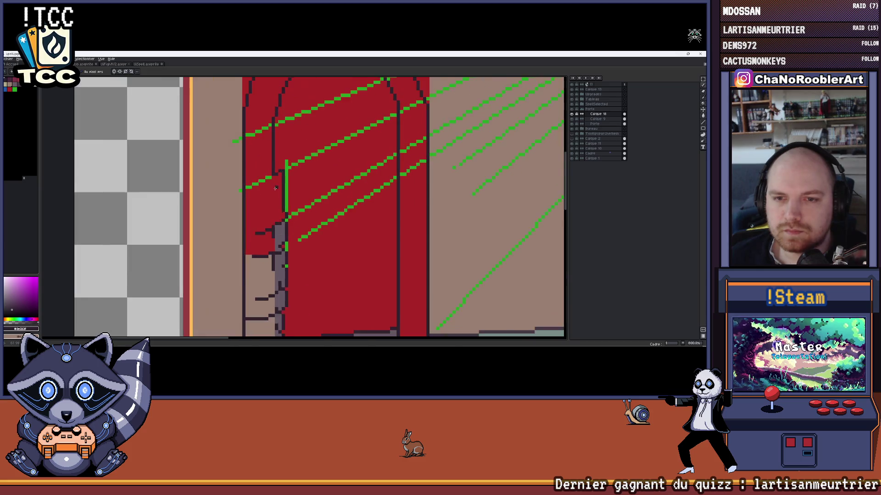
{"action": "scroll", "coordinate": [288, 212], "scroll_direction": "up", "scroll_amount": 1}
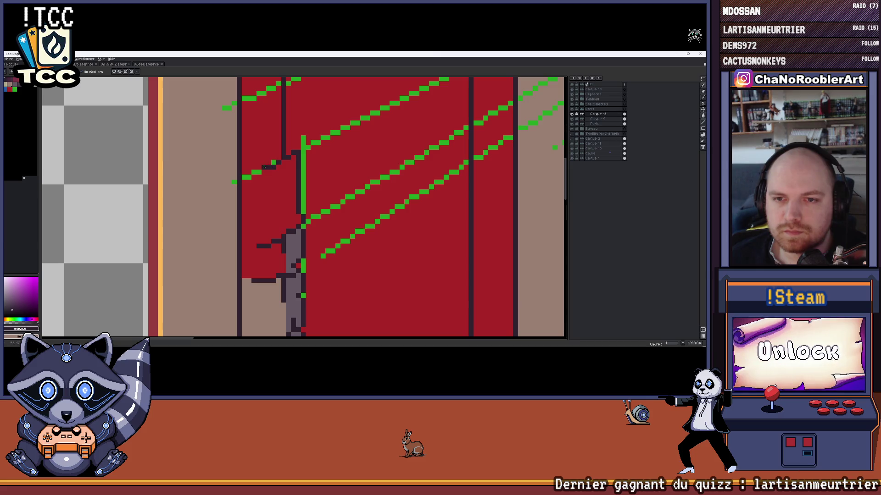
{"action": "left_click_drag", "start_coordinate": [263, 176], "coordinate": [245, 173]}
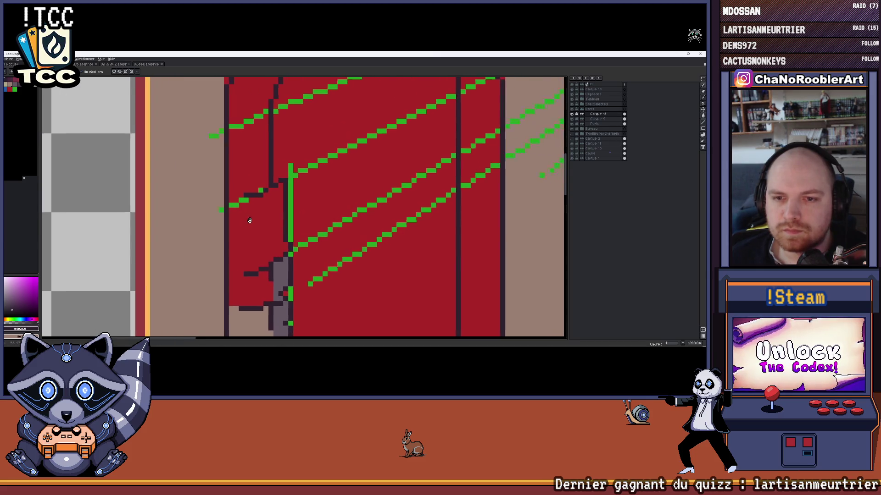
{"action": "scroll", "coordinate": [266, 181], "scroll_direction": "down", "scroll_amount": 1}
{"action": "scroll", "coordinate": [266, 180], "scroll_direction": "up", "scroll_amount": 2}
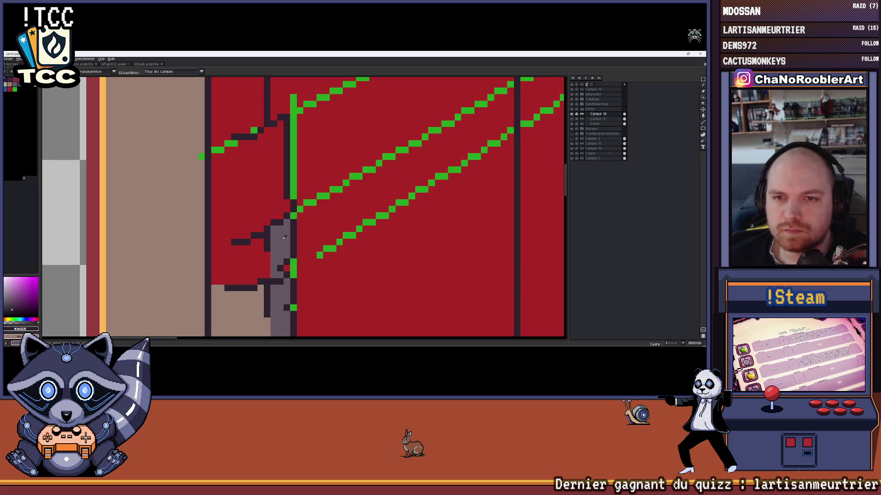
Undo the grey jamb stroke and pick the dark outline colour for the pencil
{"action": "key", "text": "p"}
{"action": "key", "text": "ctrl+z"}
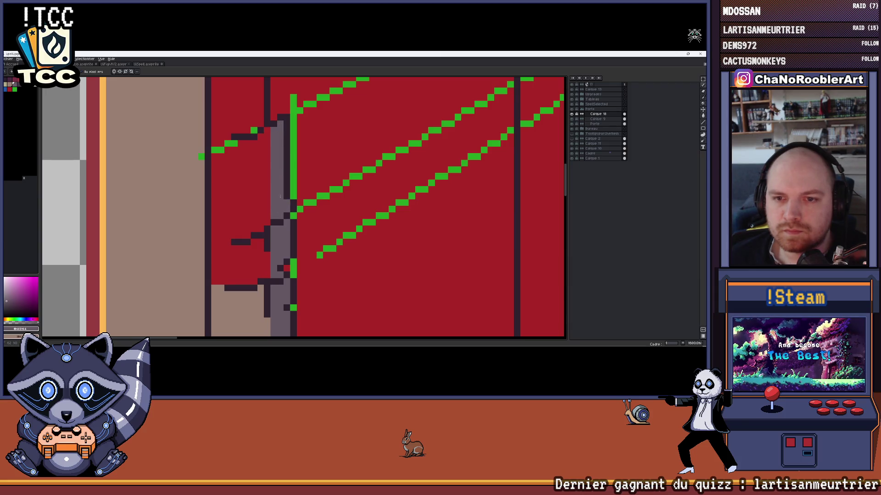
{"action": "scroll", "coordinate": [280, 197], "scroll_direction": "down", "scroll_amount": 2}
{"action": "scroll", "coordinate": [275, 201], "scroll_direction": "down", "scroll_amount": 1}
{"action": "scroll", "coordinate": [270, 205], "scroll_direction": "down", "scroll_amount": 1}
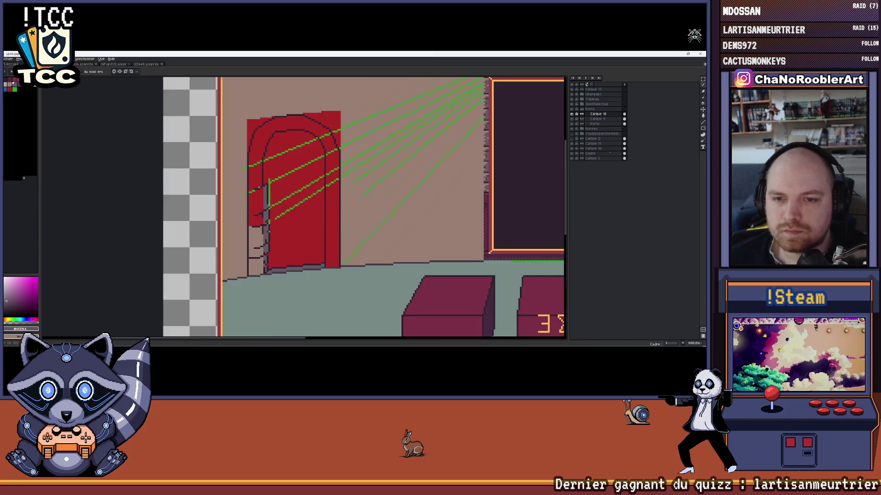
{"action": "scroll", "coordinate": [269, 206], "scroll_direction": "up", "scroll_amount": 3}
{"action": "scroll", "coordinate": [278, 203], "scroll_direction": "down", "scroll_amount": 2}
{"action": "scroll", "coordinate": [290, 201], "scroll_direction": "down", "scroll_amount": 1}
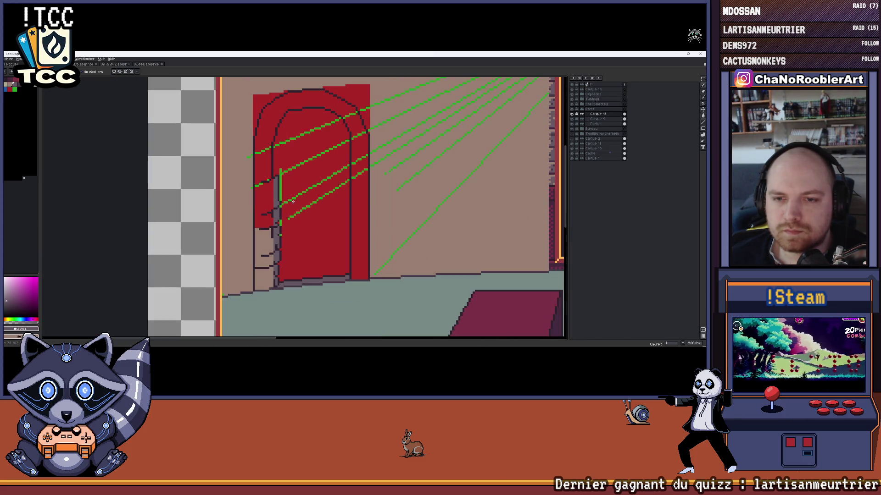
{"action": "scroll", "coordinate": [292, 201], "scroll_direction": "up", "scroll_amount": 2}
{"action": "scroll", "coordinate": [303, 180], "scroll_direction": "up", "scroll_amount": 1}
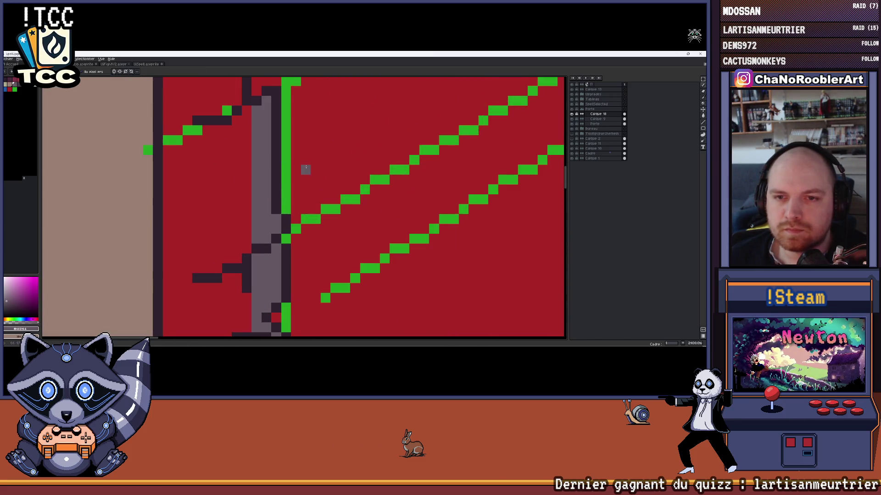
{"action": "scroll", "coordinate": [306, 170], "scroll_direction": "up", "scroll_amount": 1}
{"action": "key", "text": "b"}
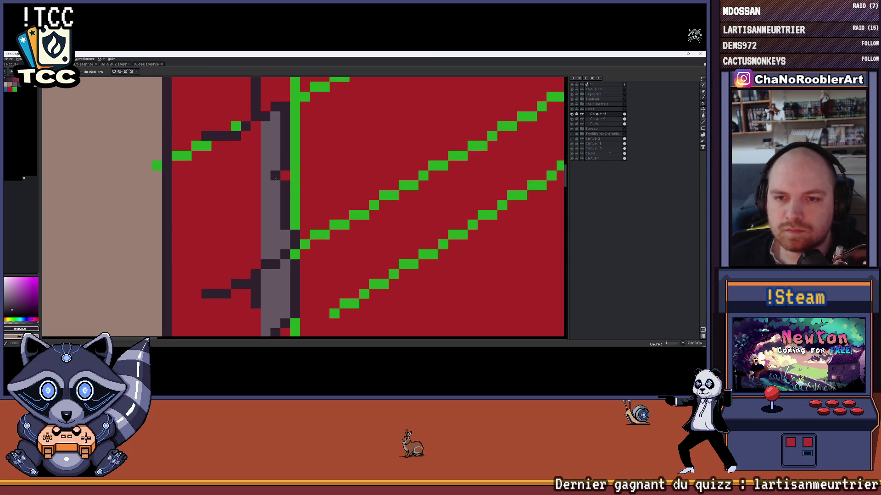
{"action": "scroll", "coordinate": [264, 187], "scroll_direction": "up", "scroll_amount": 1}
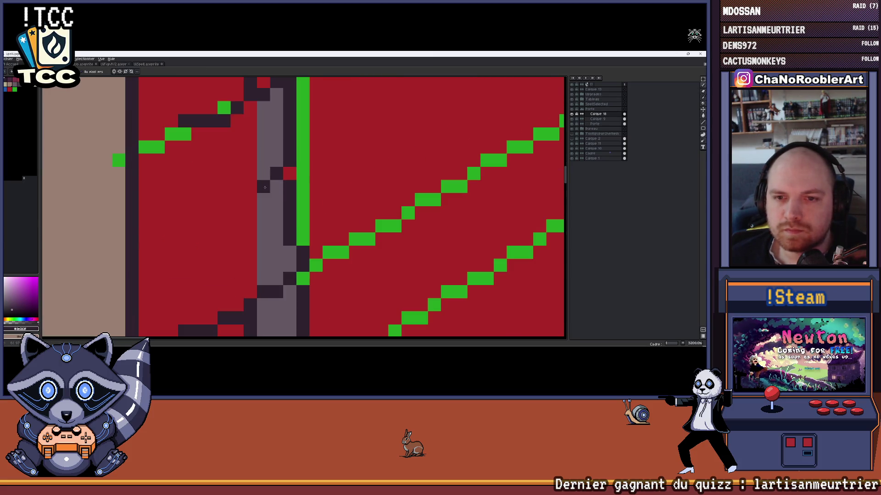
{"action": "scroll", "coordinate": [264, 187], "scroll_direction": "down", "scroll_amount": 1}
{"action": "scroll", "coordinate": [263, 186], "scroll_direction": "down", "scroll_amount": 1}
{"action": "scroll", "coordinate": [267, 142], "scroll_direction": "up", "scroll_amount": 1}
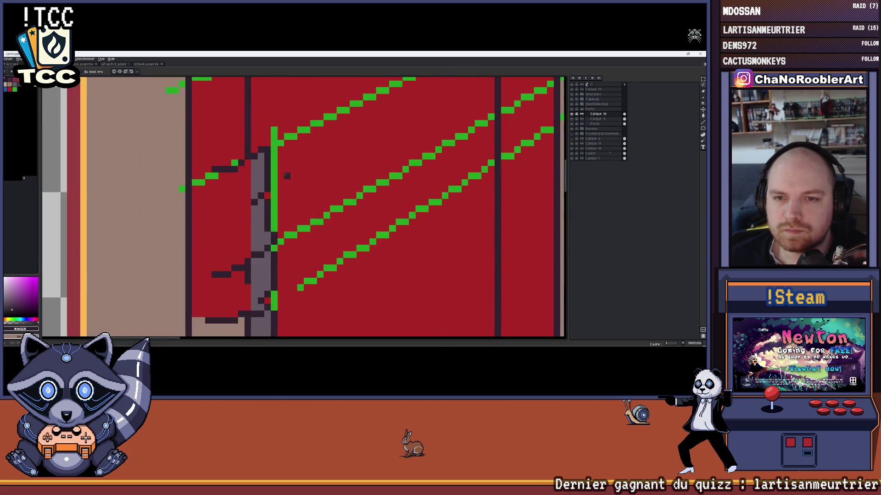
{"action": "scroll", "coordinate": [267, 143], "scroll_direction": "up", "scroll_amount": 1}
{"action": "scroll", "coordinate": [267, 145], "scroll_direction": "down", "scroll_amount": 2}
{"action": "scroll", "coordinate": [295, 149], "scroll_direction": "down", "scroll_amount": 1}
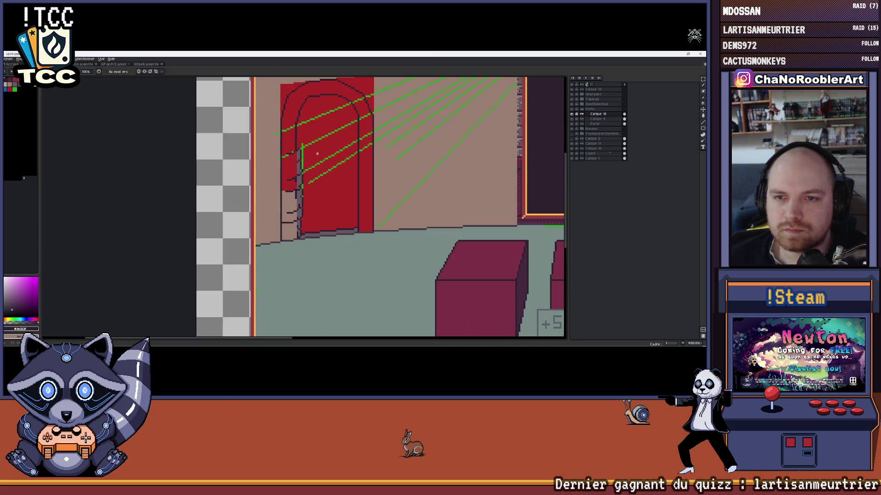
{"action": "scroll", "coordinate": [300, 163], "scroll_direction": "up", "scroll_amount": 1}
{"action": "scroll", "coordinate": [296, 165], "scroll_direction": "up", "scroll_amount": 1}
{"action": "scroll", "coordinate": [292, 167], "scroll_direction": "up", "scroll_amount": 1}
{"action": "key", "text": "b"}
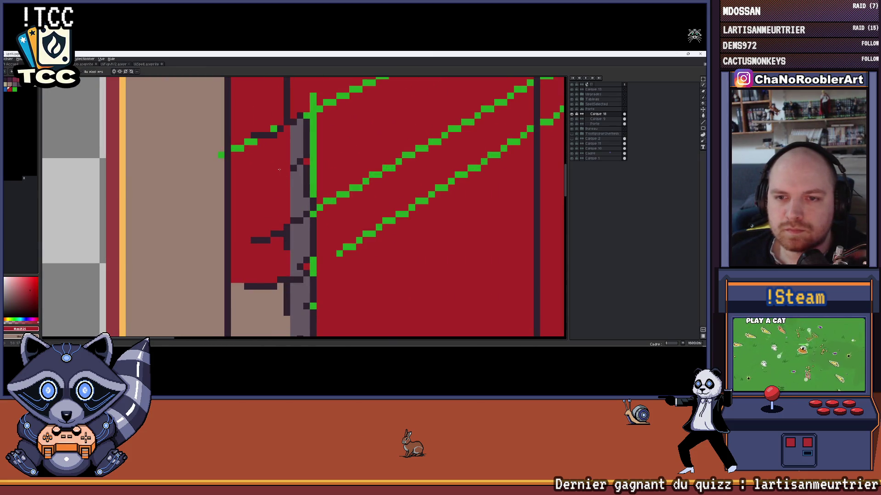
{"action": "left_click", "coordinate": [274, 175], "text": "alt"}
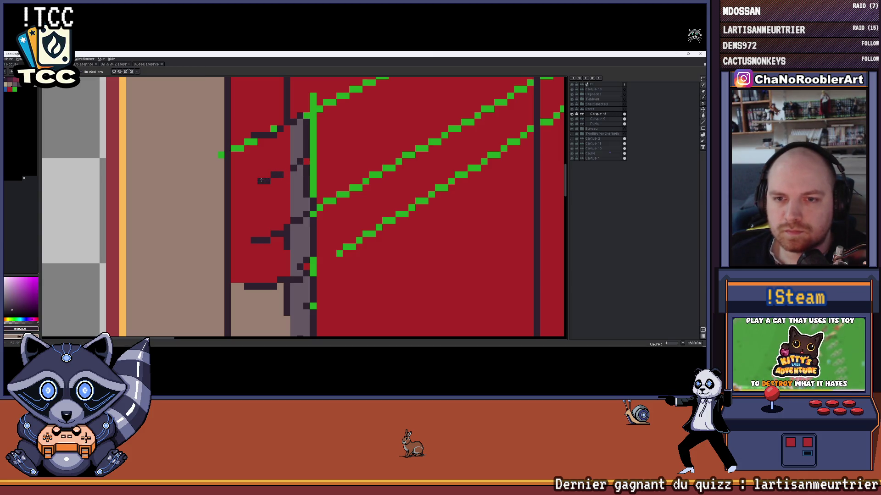
{"action": "scroll", "coordinate": [262, 181], "scroll_direction": "down", "scroll_amount": 2}
{"action": "scroll", "coordinate": [285, 162], "scroll_direction": "down", "scroll_amount": 1}
{"action": "scroll", "coordinate": [294, 160], "scroll_direction": "down", "scroll_amount": 2}
{"action": "scroll", "coordinate": [293, 165], "scroll_direction": "up", "scroll_amount": 1}
{"action": "scroll", "coordinate": [293, 172], "scroll_direction": "up", "scroll_amount": 2}
{"action": "scroll", "coordinate": [294, 178], "scroll_direction": "up", "scroll_amount": 1}
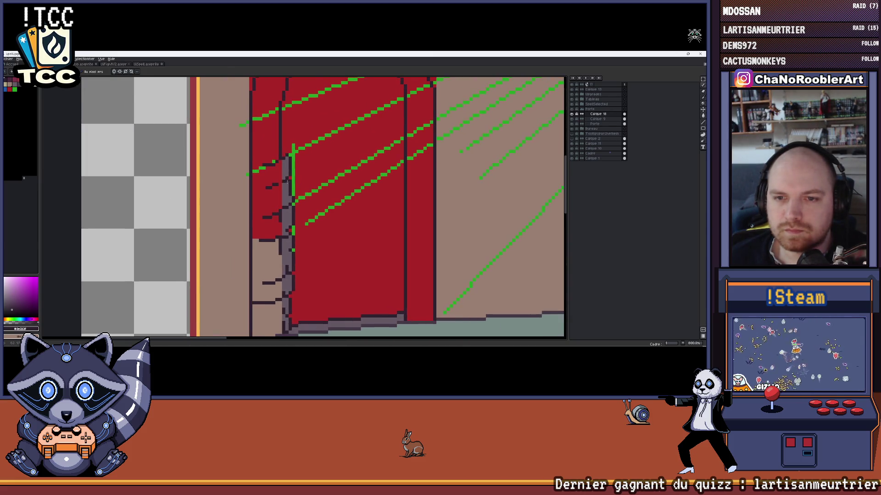
{"action": "scroll", "coordinate": [293, 174], "scroll_direction": "up", "scroll_amount": 2}
{"action": "scroll", "coordinate": [291, 160], "scroll_direction": "up", "scroll_amount": 2}
On Calque 9, try beige and tan pixels beside the stone column, undoing the unwanted fills
{"action": "key", "text": "Page_Down"}
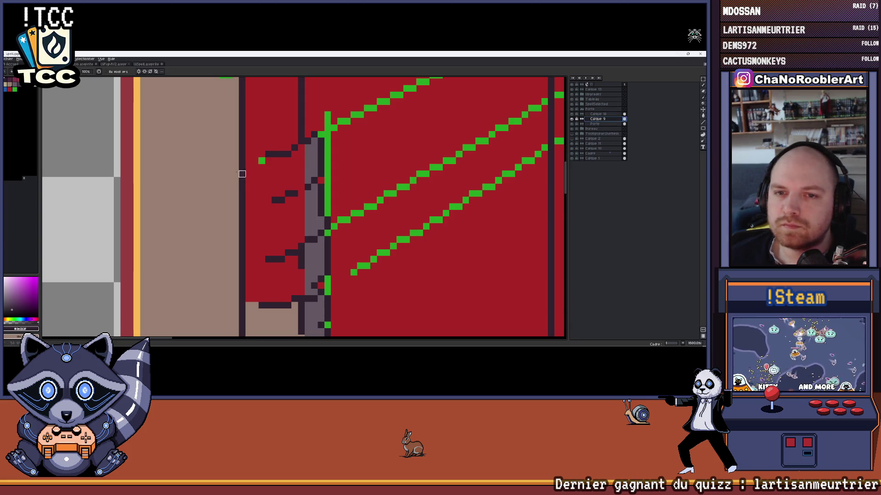
{"action": "left_click_drag", "start_coordinate": [274, 167], "coordinate": [299, 152]}
{"action": "key", "text": "x"}
{"action": "left_click", "coordinate": [286, 140]}
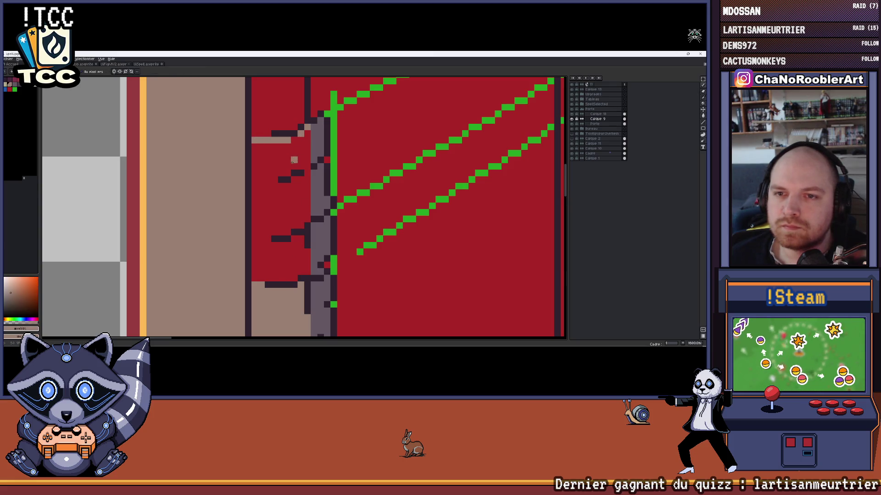
{"action": "scroll", "coordinate": [280, 166], "scroll_direction": "down", "scroll_amount": 2}
{"action": "scroll", "coordinate": [281, 167], "scroll_direction": "down", "scroll_amount": 1}
{"action": "scroll", "coordinate": [281, 167], "scroll_direction": "up", "scroll_amount": 1}
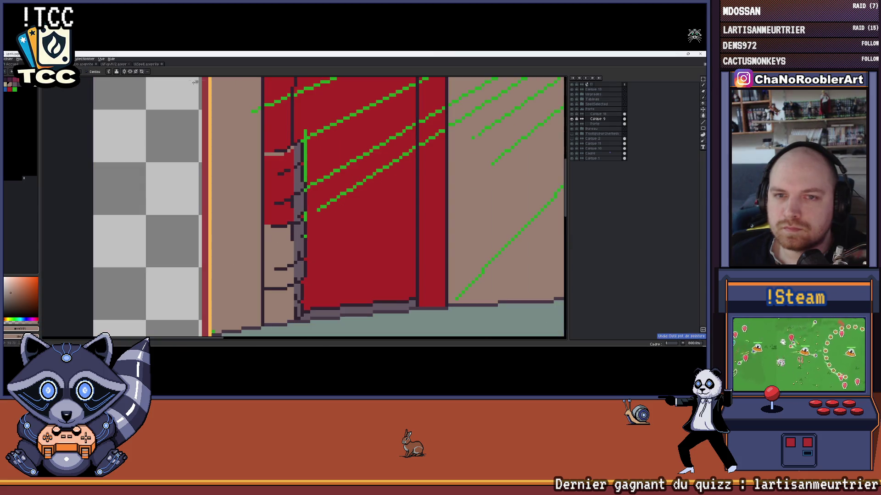
{"action": "scroll", "coordinate": [321, 167], "scroll_direction": "up", "scroll_amount": 1}
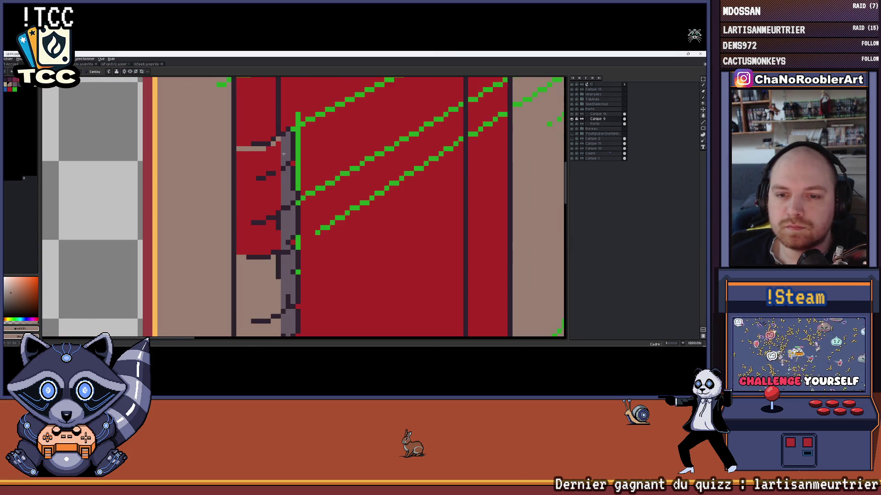
{"action": "scroll", "coordinate": [274, 146], "scroll_direction": "up", "scroll_amount": 1}
{"action": "left_click", "coordinate": [275, 140]}
{"action": "key", "text": "ctrl+z"}
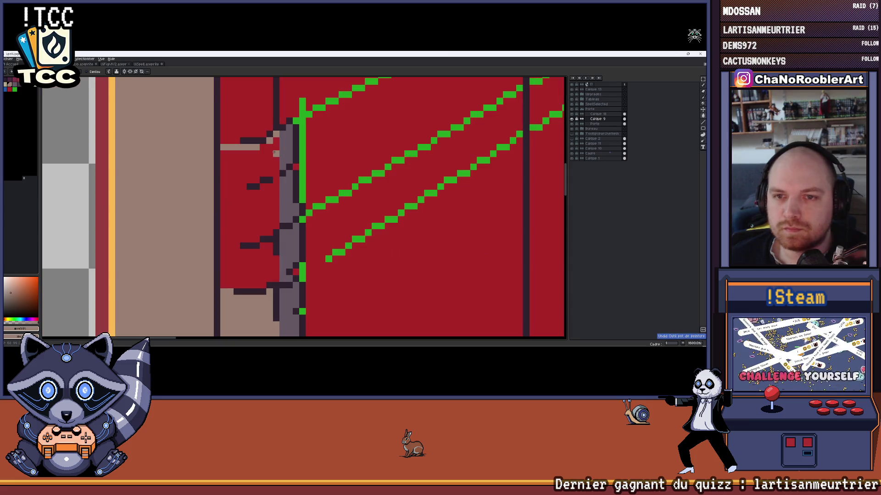
{"action": "left_click_drag", "start_coordinate": [275, 156], "coordinate": [275, 215]}
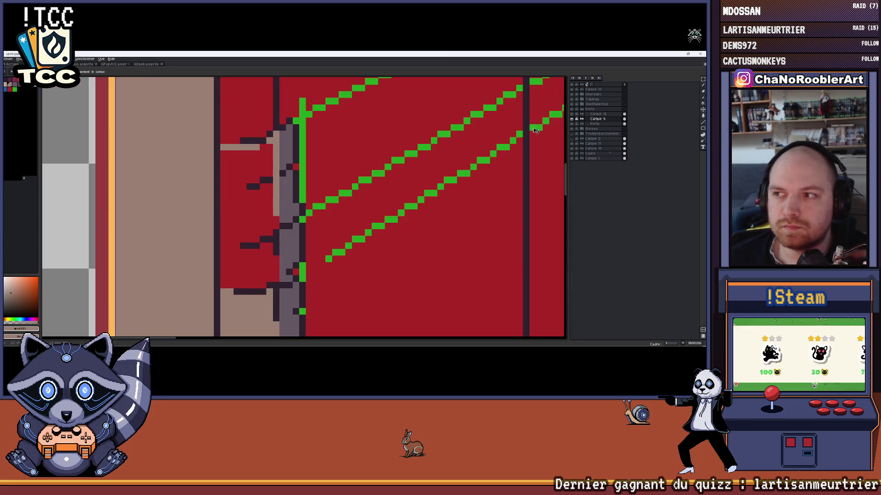
{"action": "key", "text": "ctrl+z"}
On Calque 10, extend a tan line across the jamb and fill the area left of the column tan
{"action": "left_click", "coordinate": [591, 115]}
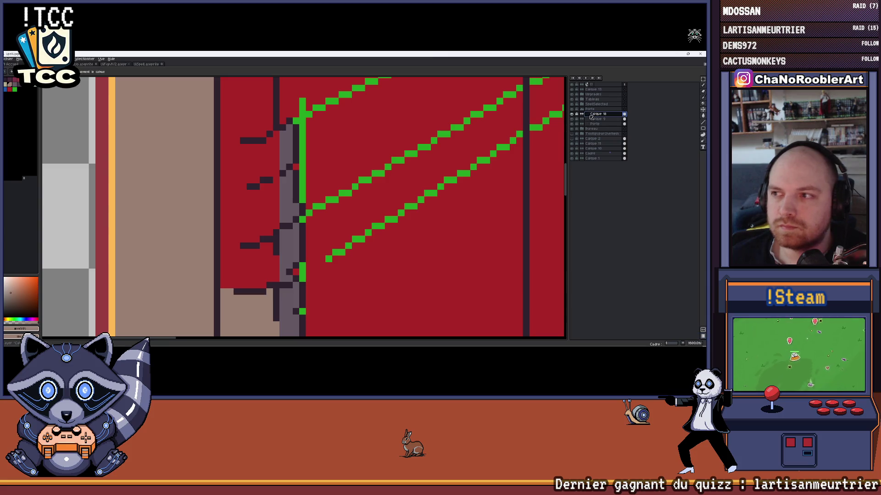
{"action": "left_click_drag", "start_coordinate": [227, 147], "coordinate": [268, 147]}
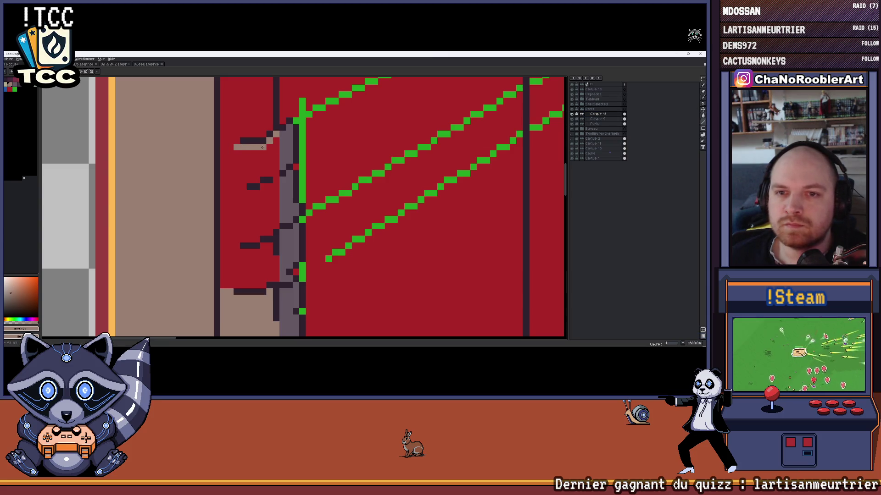
{"action": "left_click", "coordinate": [237, 161]}
{"action": "scroll", "coordinate": [262, 172], "scroll_direction": "down", "scroll_amount": 3}
{"action": "scroll", "coordinate": [265, 177], "scroll_direction": "up", "scroll_amount": 1}
{"action": "scroll", "coordinate": [261, 183], "scroll_direction": "up", "scroll_amount": 1}
{"action": "scroll", "coordinate": [257, 192], "scroll_direction": "up", "scroll_amount": 1}
{"action": "scroll", "coordinate": [249, 200], "scroll_direction": "up", "scroll_amount": 2}
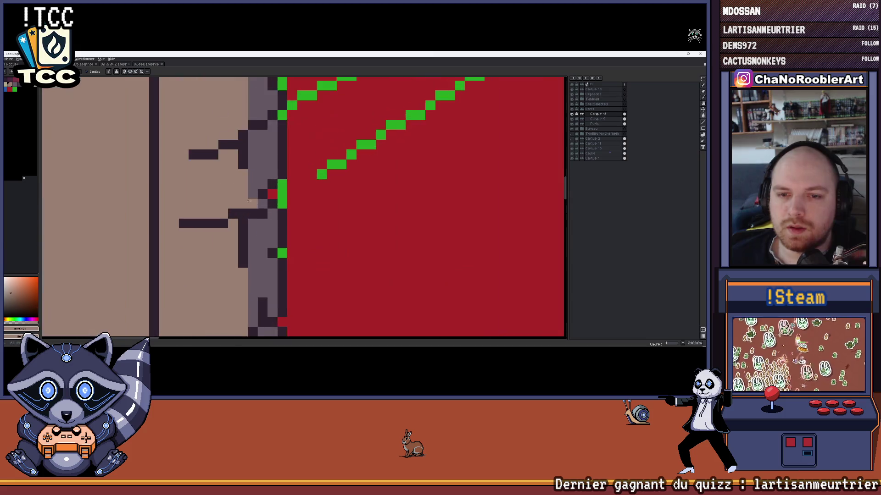
{"action": "left_click", "coordinate": [250, 203]}
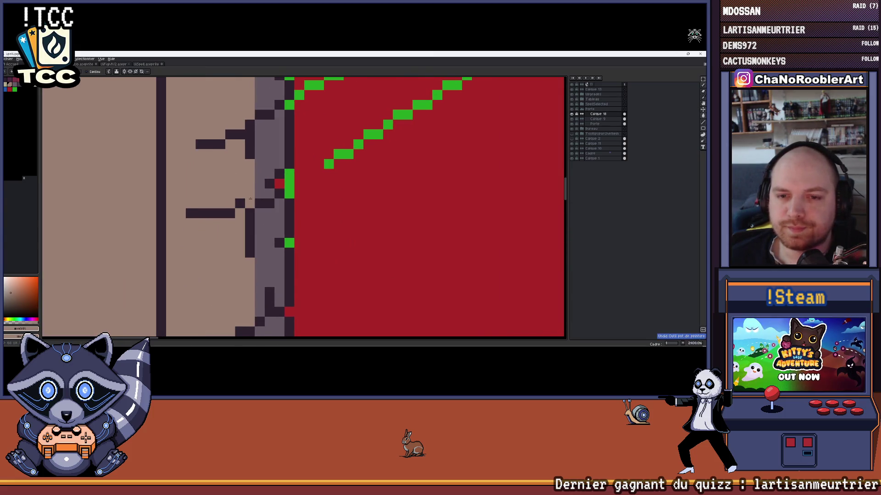
{"action": "scroll", "coordinate": [262, 203], "scroll_direction": "down", "scroll_amount": 1}
{"action": "scroll", "coordinate": [272, 207], "scroll_direction": "down", "scroll_amount": 2}
{"action": "scroll", "coordinate": [283, 209], "scroll_direction": "up", "scroll_amount": 1}
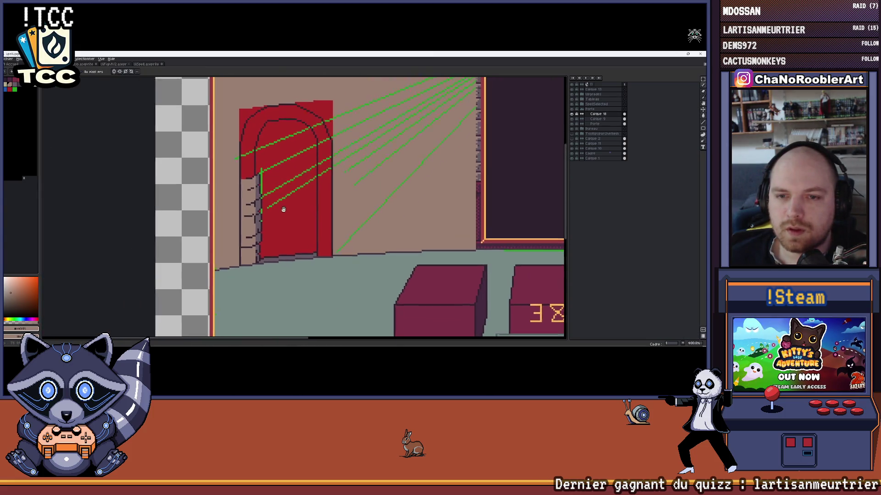
{"action": "left_click_drag", "start_coordinate": [283, 209], "coordinate": [278, 229]}
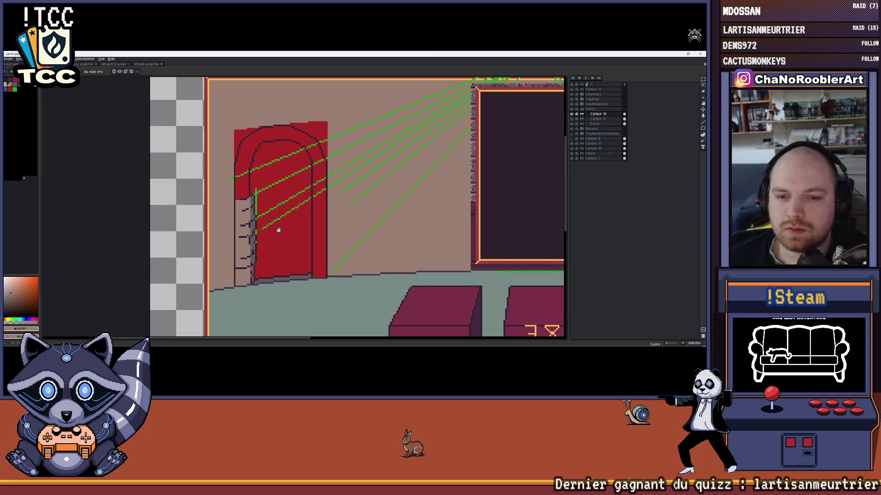
{"action": "scroll", "coordinate": [278, 229], "scroll_direction": "up", "scroll_amount": 2}
{"action": "scroll", "coordinate": [245, 261], "scroll_direction": "up", "scroll_amount": 1}
{"action": "scroll", "coordinate": [221, 262], "scroll_direction": "up", "scroll_amount": 2}
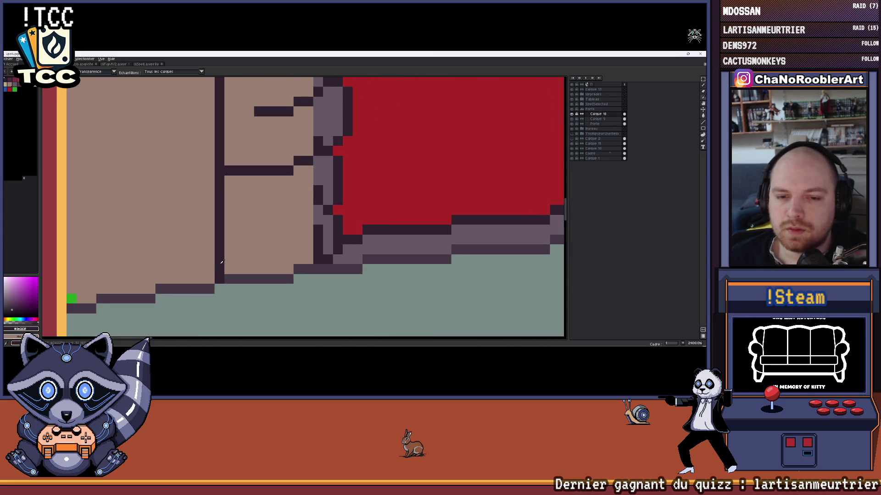
{"action": "left_click", "coordinate": [140, 65]}
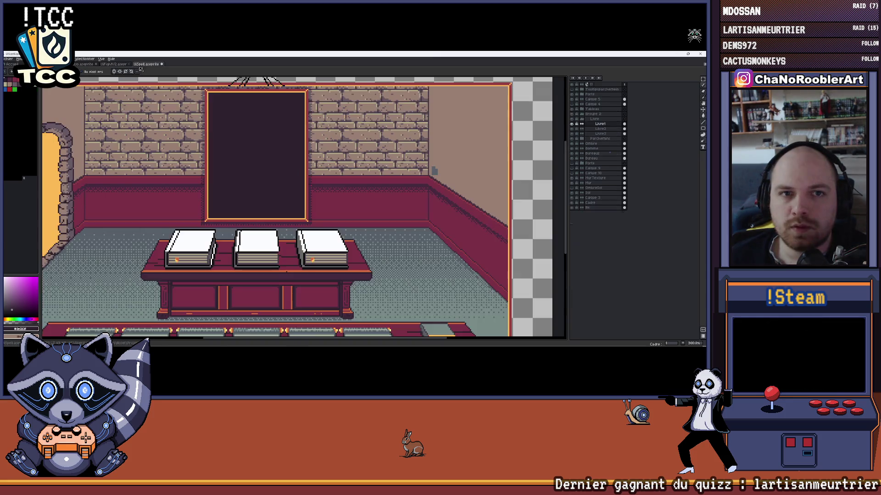
Back in the door scene, undo stray dark pixels and draw a vertical joint line with a foot
{"action": "left_click_drag", "start_coordinate": [114, 150], "coordinate": [203, 155]}
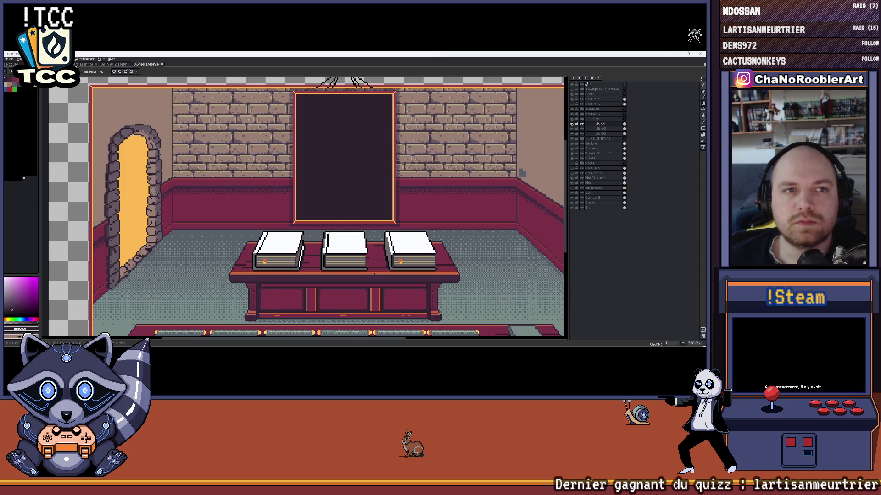
{"action": "key", "text": "ctrl+Tab"}
{"action": "scroll", "coordinate": [250, 225], "scroll_direction": "up", "scroll_amount": 1}
{"action": "scroll", "coordinate": [229, 210], "scroll_direction": "up", "scroll_amount": 1}
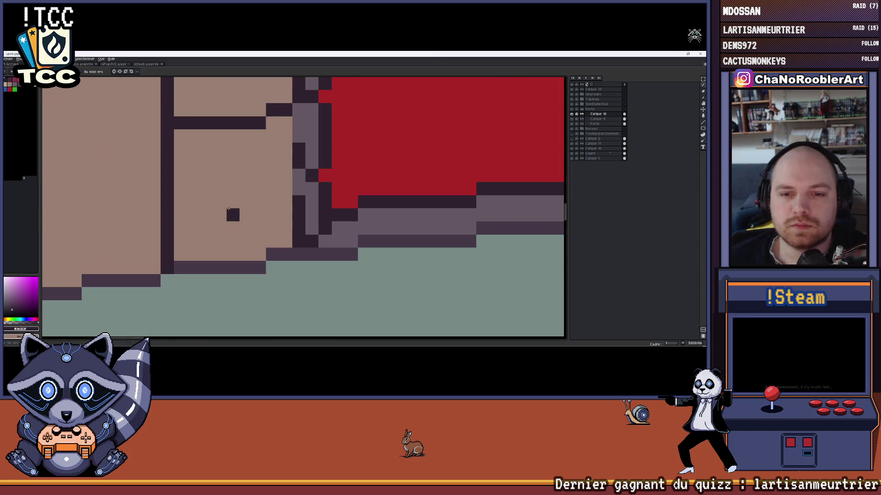
{"action": "key", "text": "ctrl+z"}
{"action": "left_click_drag", "start_coordinate": [219, 200], "coordinate": [224, 257]}
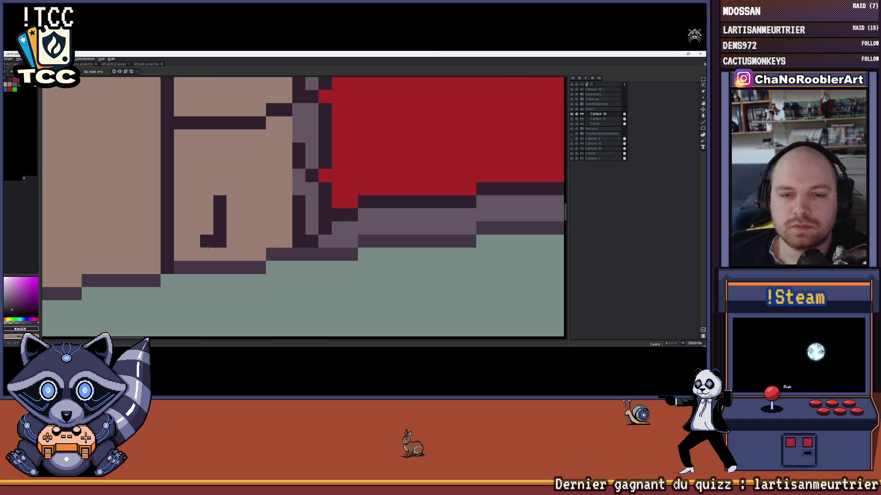
{"action": "scroll", "coordinate": [226, 259], "scroll_direction": "down", "scroll_amount": 1}
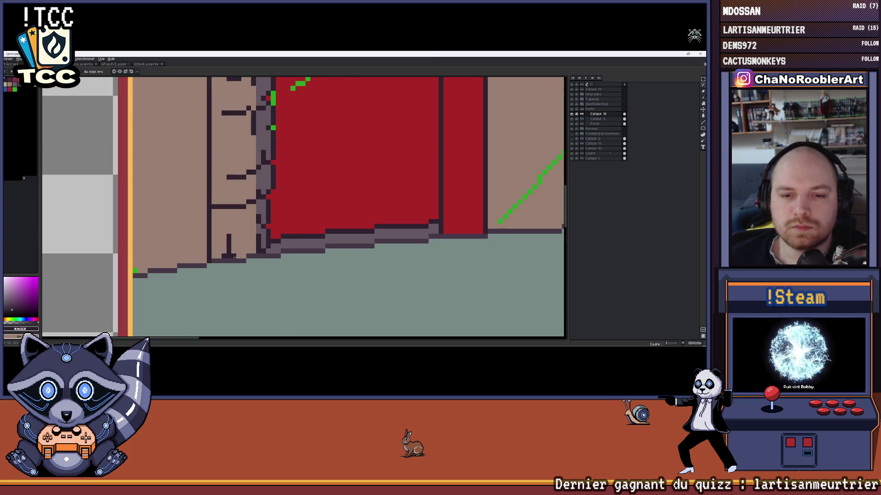
{"action": "scroll", "coordinate": [344, 235], "scroll_direction": "down", "scroll_amount": 1}
{"action": "scroll", "coordinate": [485, 214], "scroll_direction": "down", "scroll_amount": 1}
{"action": "scroll", "coordinate": [484, 214], "scroll_direction": "down", "scroll_amount": 3}
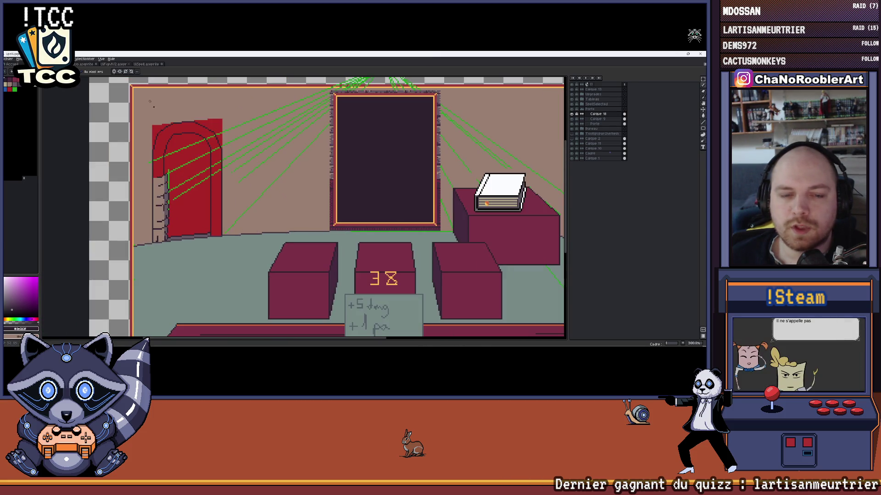
Flip between the stone tower and red door scene documents to compare them
{"action": "left_click", "coordinate": [107, 64]}
{"action": "left_click", "coordinate": [148, 63]}
{"action": "scroll", "coordinate": [268, 141], "scroll_direction": "up", "scroll_amount": 3}
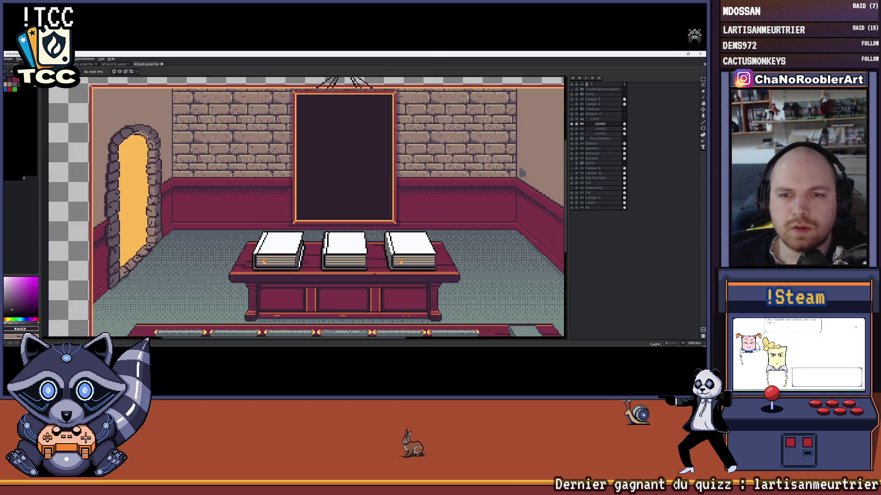
{"action": "scroll", "coordinate": [267, 141], "scroll_direction": "up", "scroll_amount": 1}
{"action": "scroll", "coordinate": [268, 141], "scroll_direction": "up", "scroll_amount": 1}
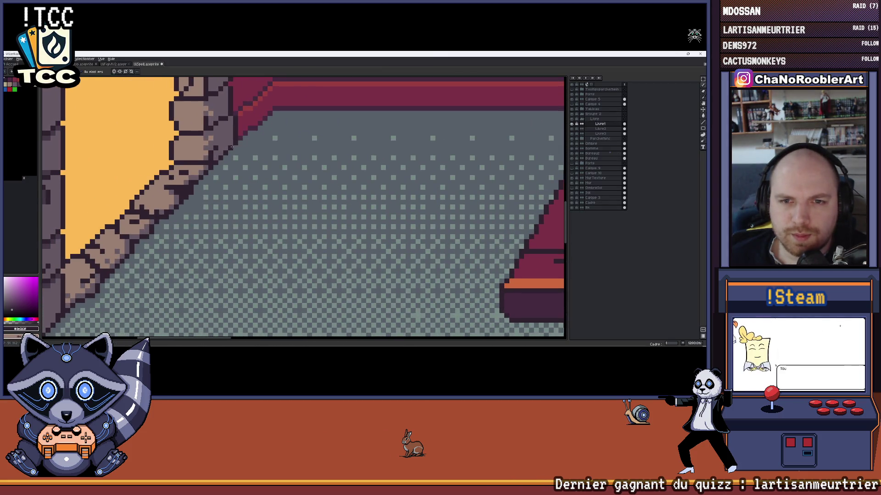
{"action": "scroll", "coordinate": [231, 147], "scroll_direction": "down", "scroll_amount": 2}
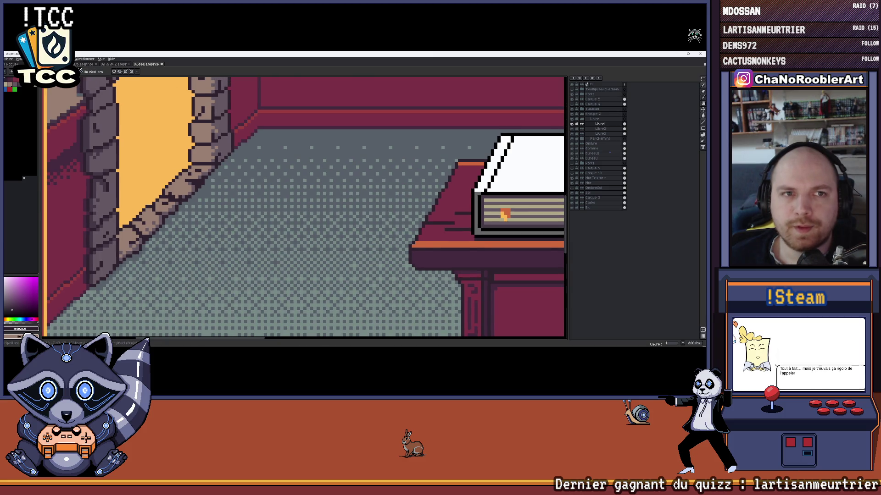
{"action": "left_click", "coordinate": [108, 64]}
{"action": "left_click", "coordinate": [148, 63]}
{"action": "scroll", "coordinate": [163, 181], "scroll_direction": "up", "scroll_amount": 2}
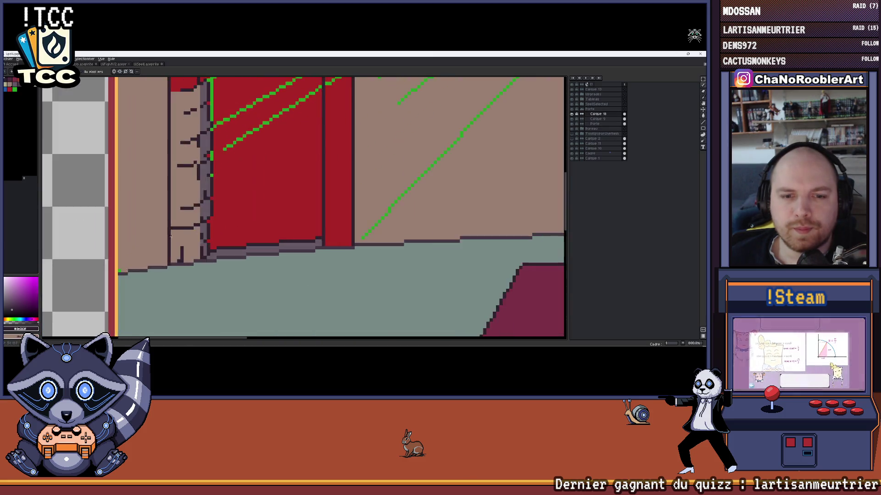
{"action": "scroll", "coordinate": [162, 180], "scroll_direction": "up", "scroll_amount": 1}
Darken the door's bottom diagonal edge and the wall outline gap in dark purple, then save
{"action": "left_click_drag", "start_coordinate": [306, 266], "coordinate": [152, 257]}
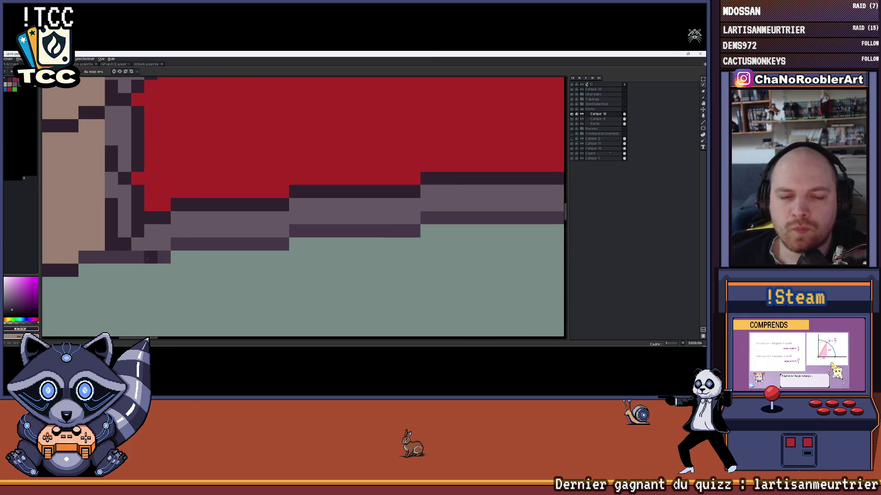
{"action": "scroll", "coordinate": [207, 259], "scroll_direction": "down", "scroll_amount": 2}
{"action": "scroll", "coordinate": [268, 260], "scroll_direction": "up", "scroll_amount": 1}
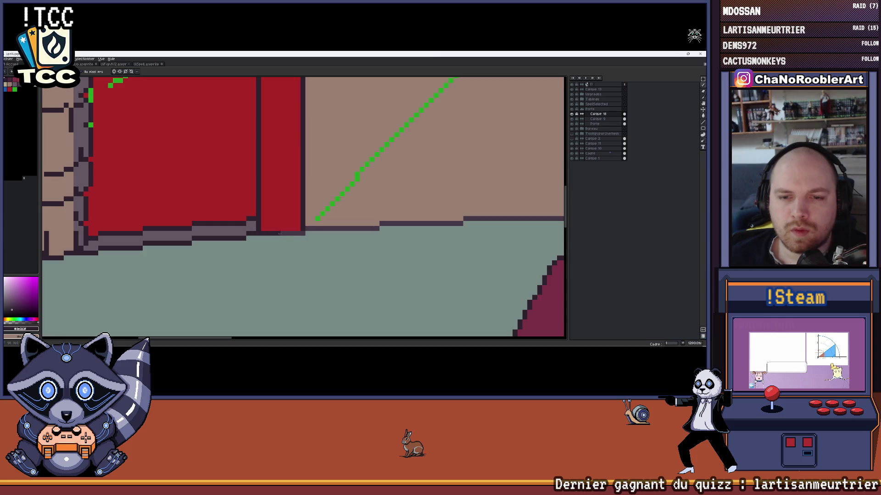
{"action": "scroll", "coordinate": [216, 242], "scroll_direction": "down", "scroll_amount": 1}
{"action": "left_click_drag", "start_coordinate": [214, 241], "coordinate": [247, 247]}
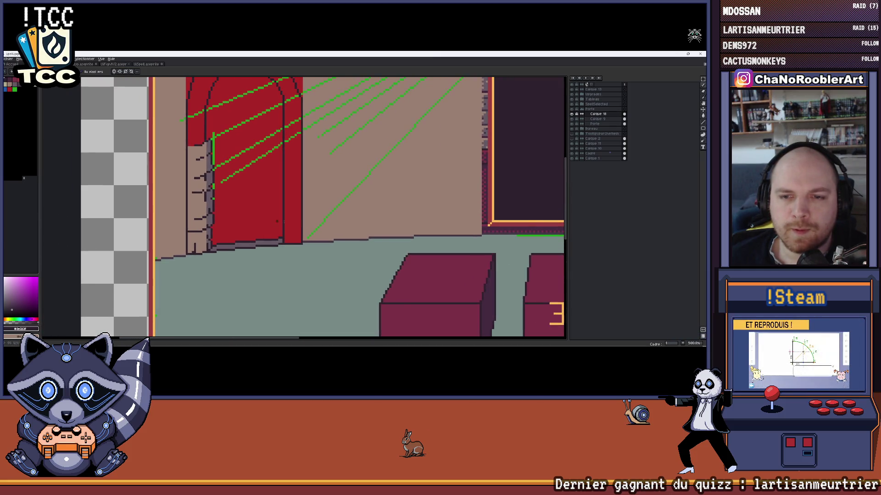
{"action": "scroll", "coordinate": [277, 221], "scroll_direction": "up", "scroll_amount": 1}
{"action": "scroll", "coordinate": [261, 234], "scroll_direction": "up", "scroll_amount": 1}
{"action": "scroll", "coordinate": [248, 248], "scroll_direction": "up", "scroll_amount": 1}
{"action": "scroll", "coordinate": [233, 260], "scroll_direction": "up", "scroll_amount": 1}
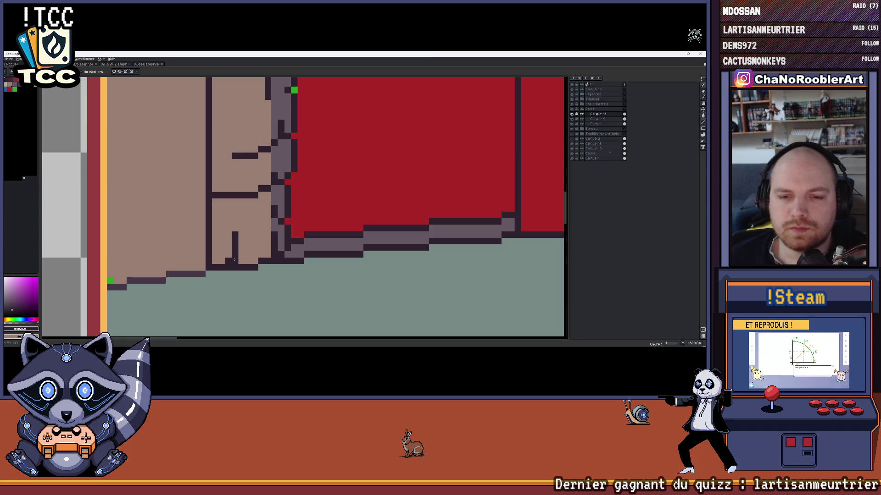
{"action": "left_click_drag", "start_coordinate": [241, 260], "coordinate": [246, 248]}
{"action": "scroll", "coordinate": [287, 231], "scroll_direction": "up", "scroll_amount": 1}
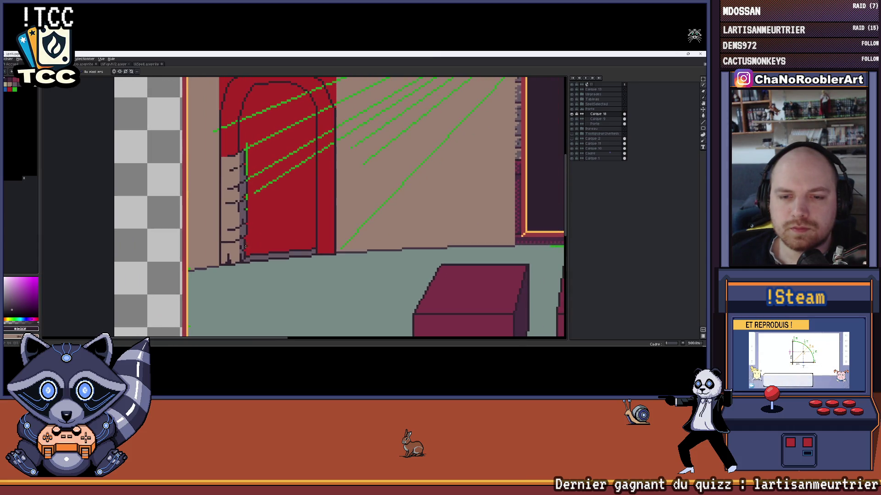
{"action": "scroll", "coordinate": [275, 237], "scroll_direction": "up", "scroll_amount": 1}
{"action": "scroll", "coordinate": [248, 251], "scroll_direction": "up", "scroll_amount": 1}
{"action": "scroll", "coordinate": [221, 269], "scroll_direction": "up", "scroll_amount": 1}
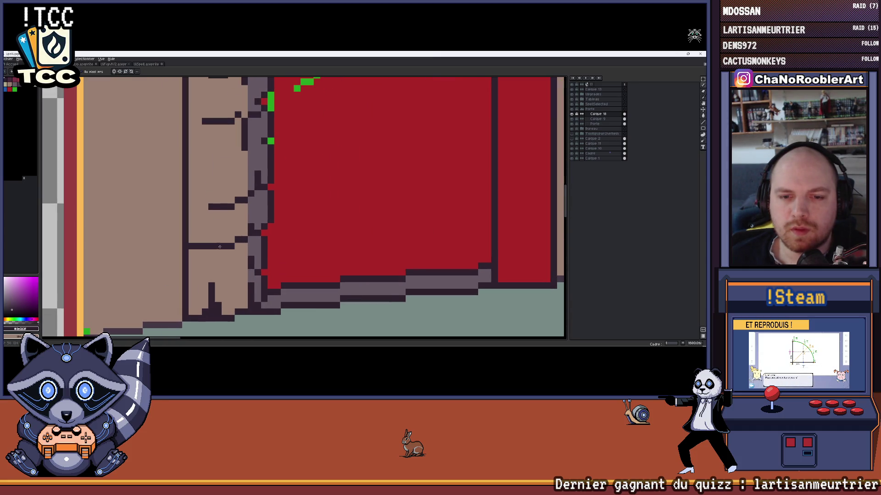
{"action": "left_click_drag", "start_coordinate": [219, 245], "coordinate": [222, 241]}
{"action": "scroll", "coordinate": [222, 245], "scroll_direction": "down", "scroll_amount": 2}
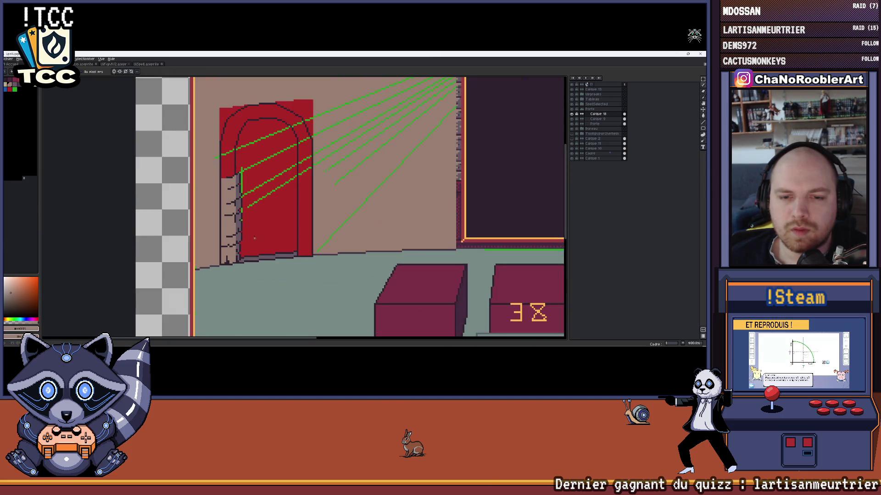
{"action": "scroll", "coordinate": [225, 243], "scroll_direction": "down", "scroll_amount": 1}
{"action": "scroll", "coordinate": [227, 243], "scroll_direction": "down", "scroll_amount": 1}
{"action": "key", "text": "ctrl+s"}
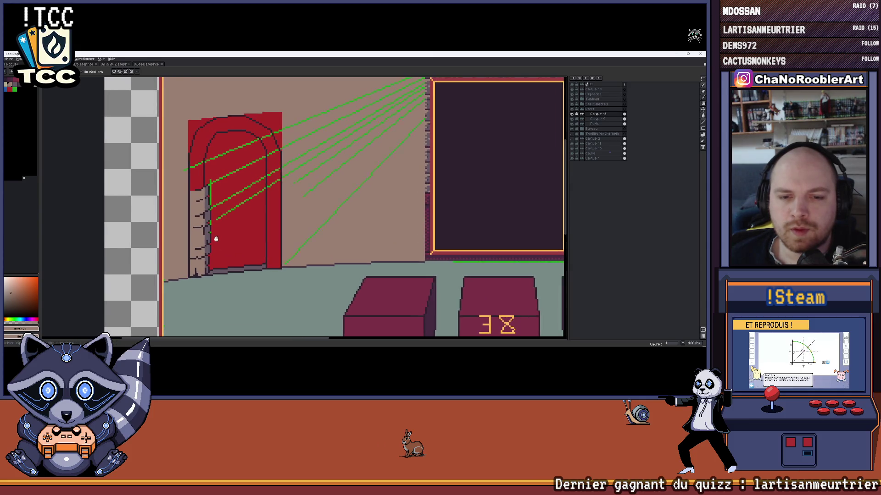
{"action": "scroll", "coordinate": [228, 199], "scroll_direction": "up", "scroll_amount": 1}
{"action": "scroll", "coordinate": [205, 167], "scroll_direction": "up", "scroll_amount": 1}
{"action": "scroll", "coordinate": [206, 166], "scroll_direction": "up", "scroll_amount": 1}
{"action": "scroll", "coordinate": [213, 193], "scroll_direction": "down", "scroll_amount": 2}
{"action": "scroll", "coordinate": [221, 210], "scroll_direction": "up", "scroll_amount": 2}
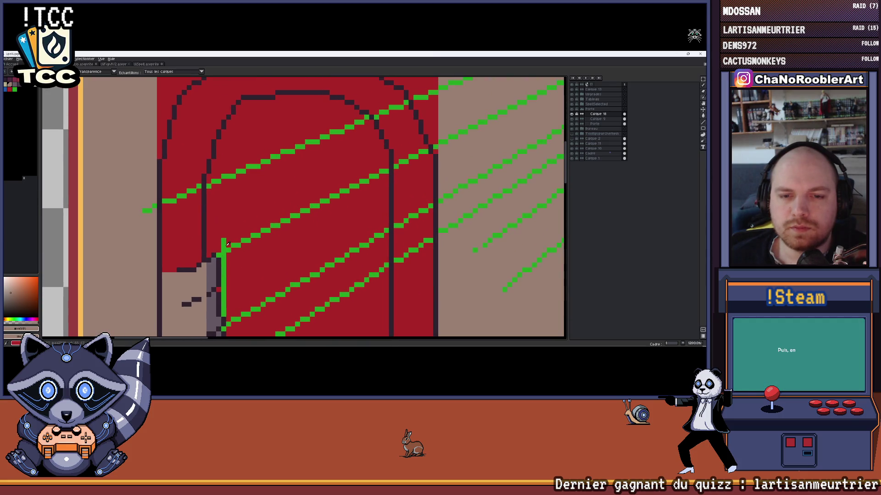
On the Calque 9 guides layer, redraw the green vertical guide so it reaches the arch
{"action": "key", "text": "x"}
{"action": "left_click", "coordinate": [600, 120]}
{"action": "left_click_drag", "start_coordinate": [222, 177], "coordinate": [222, 187]}
{"action": "key", "text": "ctrl+z"}
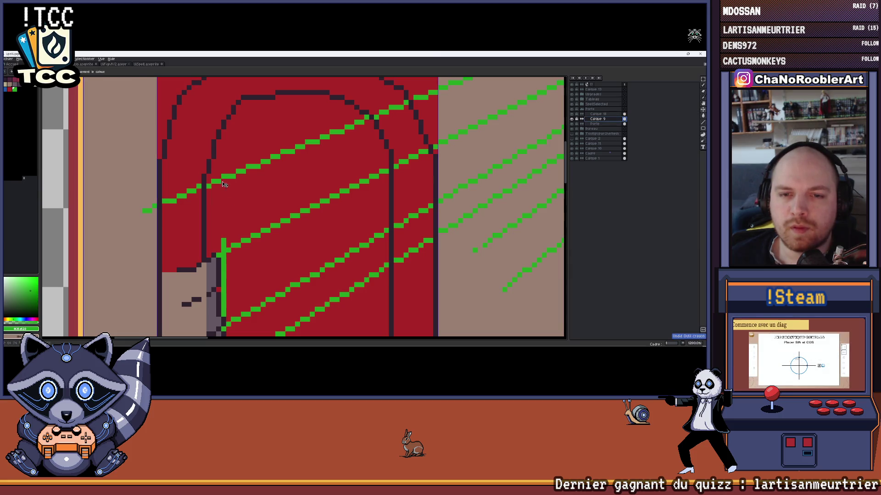
{"action": "key", "text": "ctrl+z"}
{"action": "left_click", "coordinate": [223, 186], "text": "shift"}
{"action": "scroll", "coordinate": [234, 185], "scroll_direction": "down", "scroll_amount": 3}
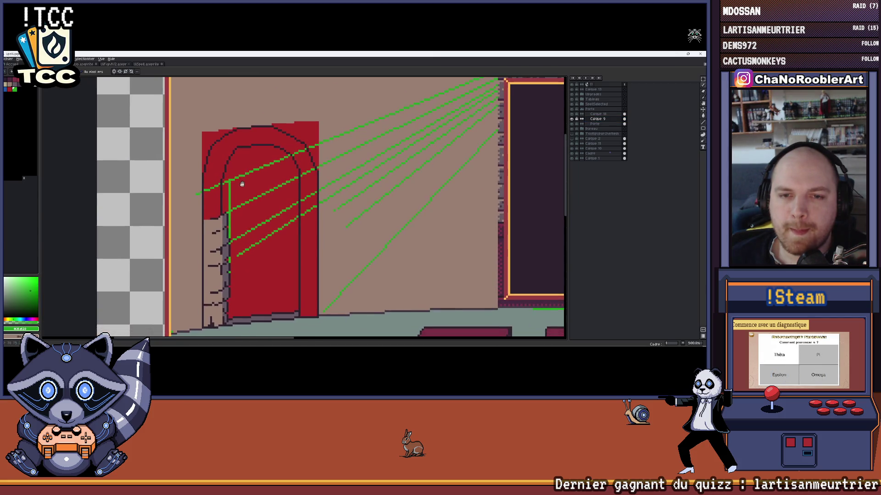
{"action": "scroll", "coordinate": [241, 184], "scroll_direction": "up", "scroll_amount": 1}
{"action": "scroll", "coordinate": [247, 169], "scroll_direction": "up", "scroll_amount": 1}
{"action": "scroll", "coordinate": [259, 145], "scroll_direction": "up", "scroll_amount": 1}
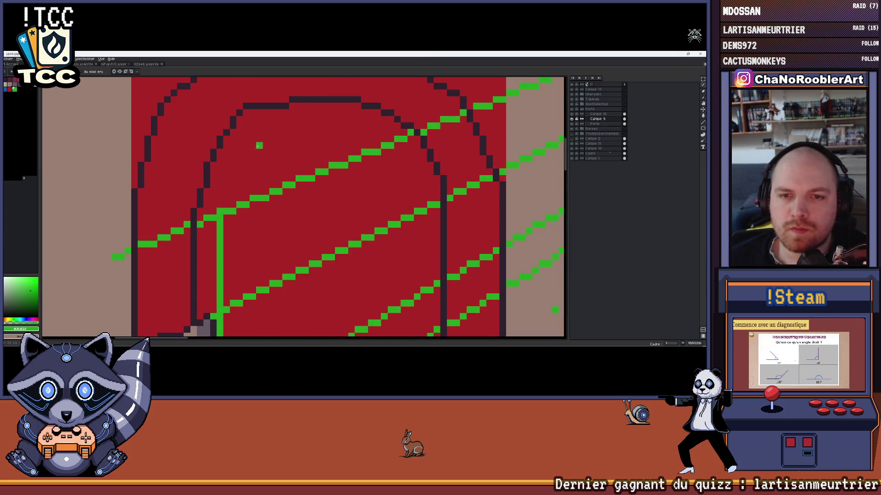
{"action": "scroll", "coordinate": [238, 148], "scroll_direction": "down", "scroll_amount": 2}
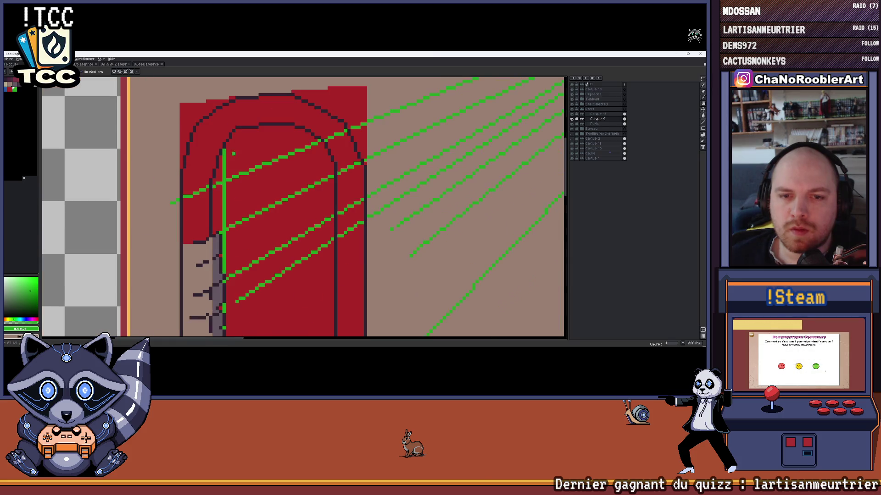
{"action": "scroll", "coordinate": [246, 153], "scroll_direction": "down", "scroll_amount": 1}
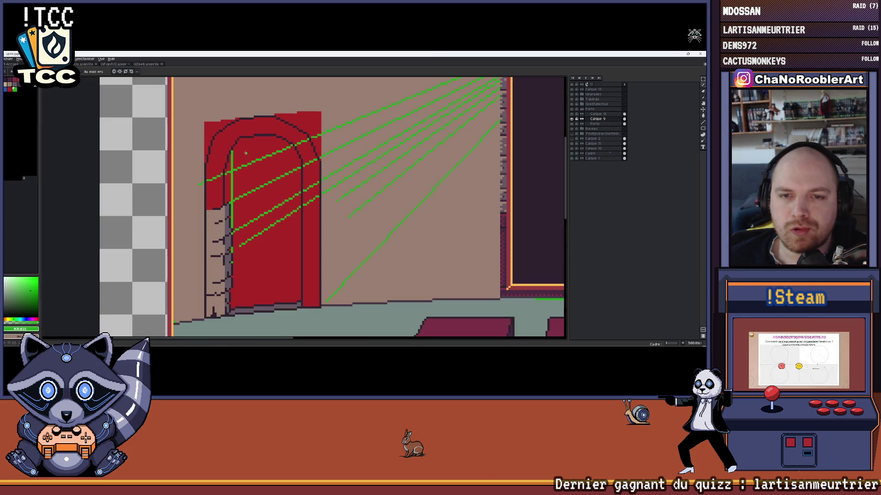
{"action": "scroll", "coordinate": [238, 150], "scroll_direction": "up", "scroll_amount": 2}
{"action": "scroll", "coordinate": [238, 150], "scroll_direction": "up", "scroll_amount": 1}
{"action": "scroll", "coordinate": [238, 150], "scroll_direction": "down", "scroll_amount": 1}
{"action": "scroll", "coordinate": [238, 150], "scroll_direction": "down", "scroll_amount": 1}
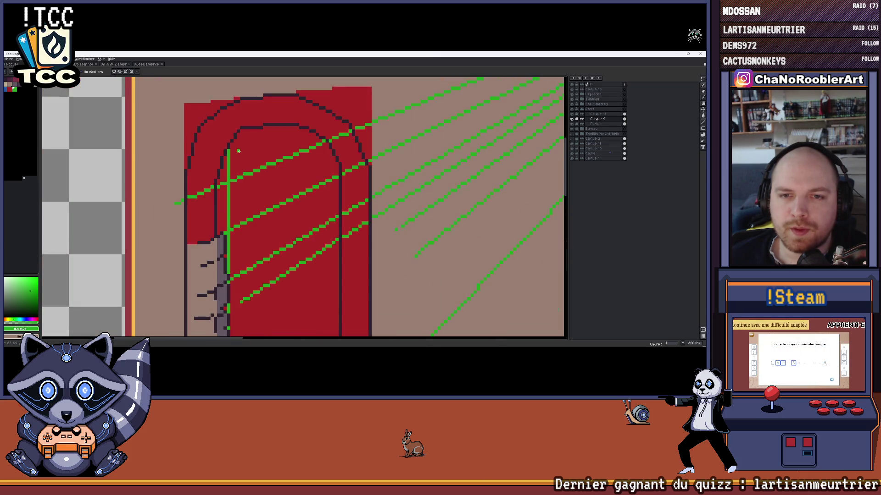
{"action": "scroll", "coordinate": [238, 150], "scroll_direction": "up", "scroll_amount": 2}
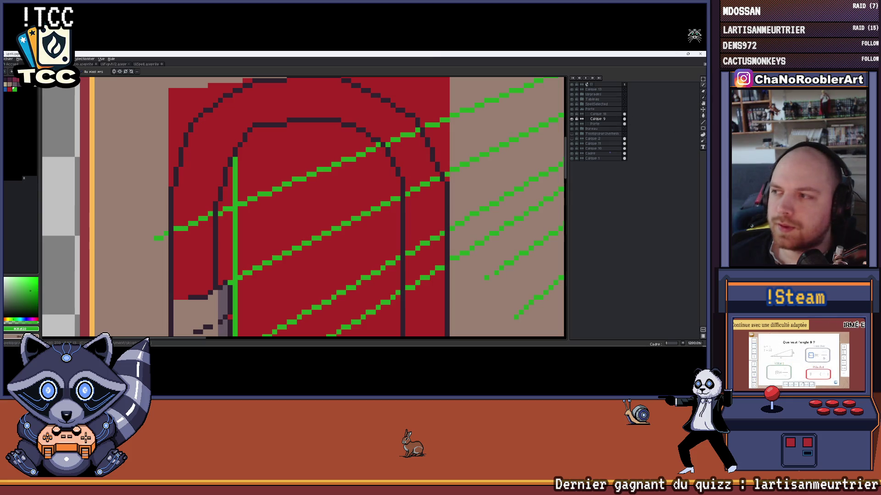
{"action": "scroll", "coordinate": [279, 183], "scroll_direction": "down", "scroll_amount": 1}
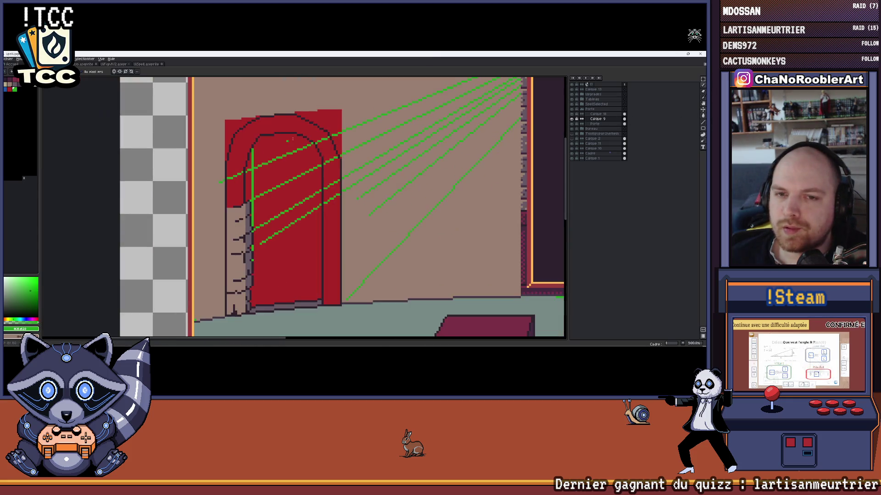
{"action": "scroll", "coordinate": [278, 184], "scroll_direction": "down", "scroll_amount": 2}
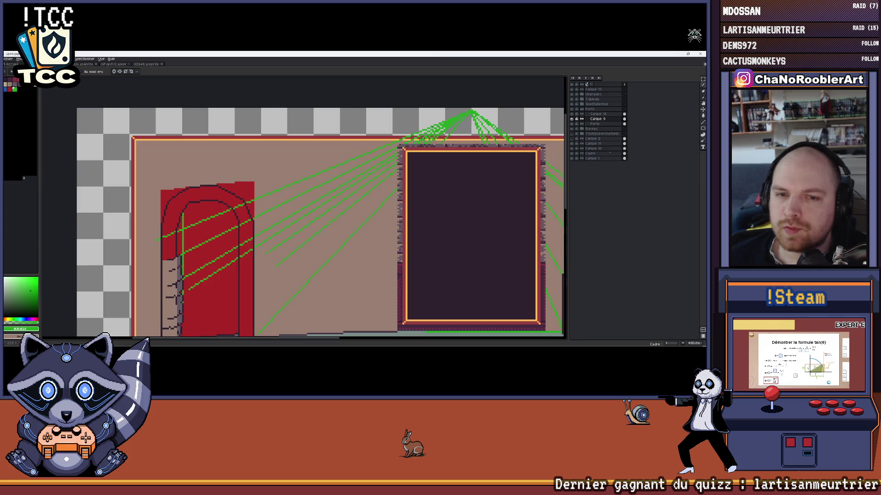
Cancel the pending line and undo the leftmost green guide running past the door
{"action": "key", "text": "b"}
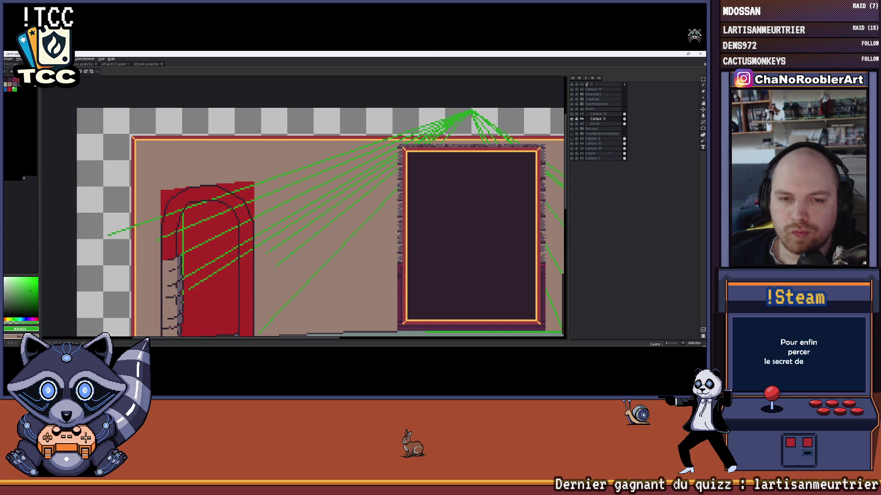
{"action": "left_click_drag", "start_coordinate": [209, 214], "coordinate": [259, 176]}
{"action": "key", "text": "ctrl+z"}
{"action": "scroll", "coordinate": [248, 192], "scroll_direction": "down", "scroll_amount": 1}
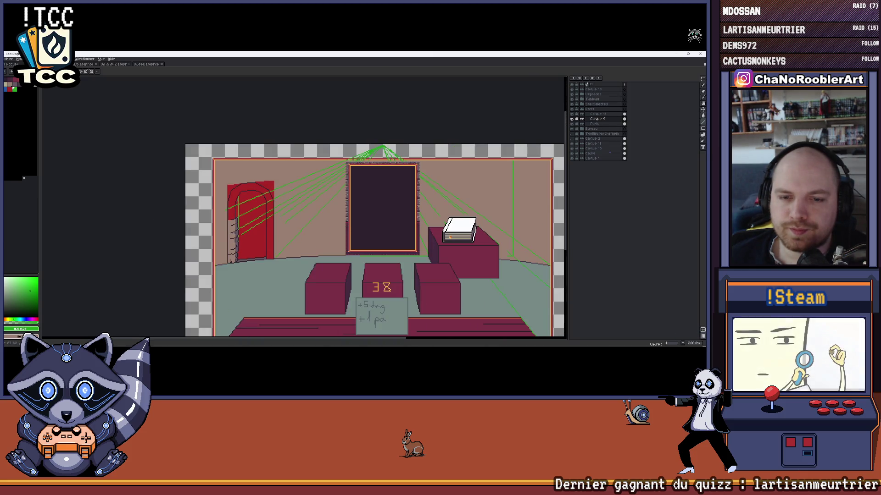
{"action": "scroll", "coordinate": [229, 198], "scroll_direction": "up", "scroll_amount": 1}
{"action": "scroll", "coordinate": [229, 199], "scroll_direction": "up", "scroll_amount": 1}
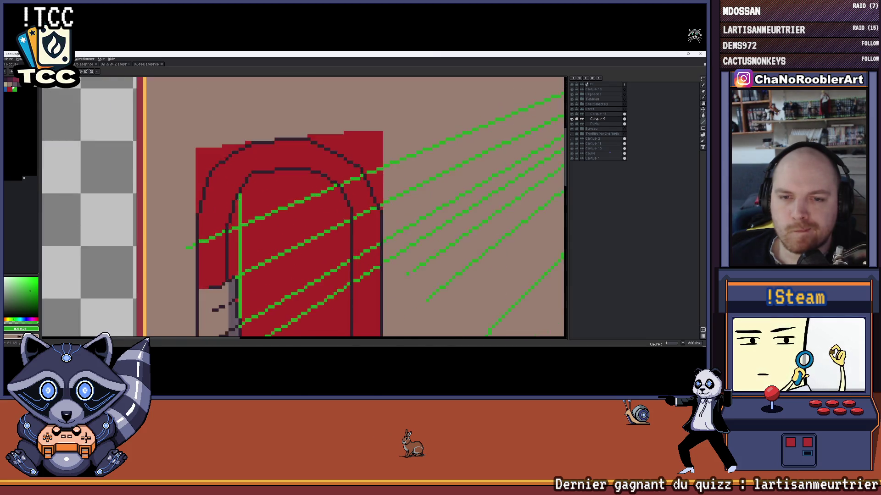
{"action": "scroll", "coordinate": [229, 204], "scroll_direction": "up", "scroll_amount": 1}
{"action": "scroll", "coordinate": [232, 193], "scroll_direction": "up", "scroll_amount": 1}
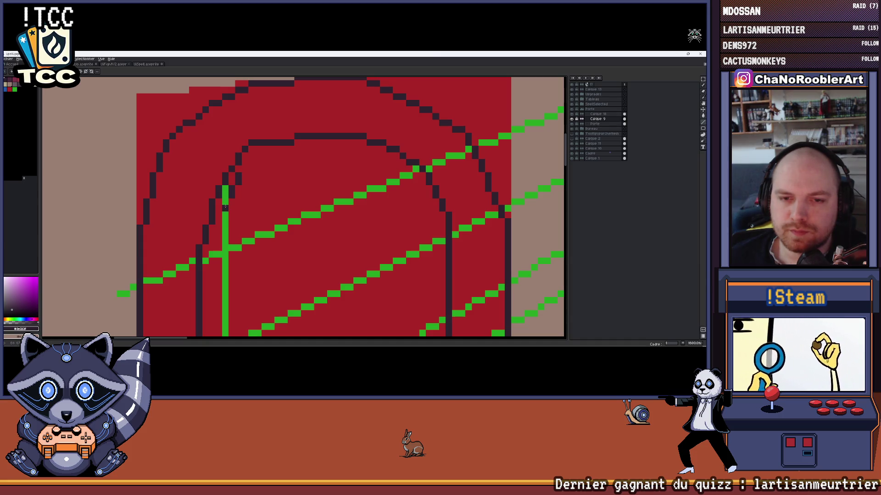
{"action": "scroll", "coordinate": [243, 207], "scroll_direction": "up", "scroll_amount": 1}
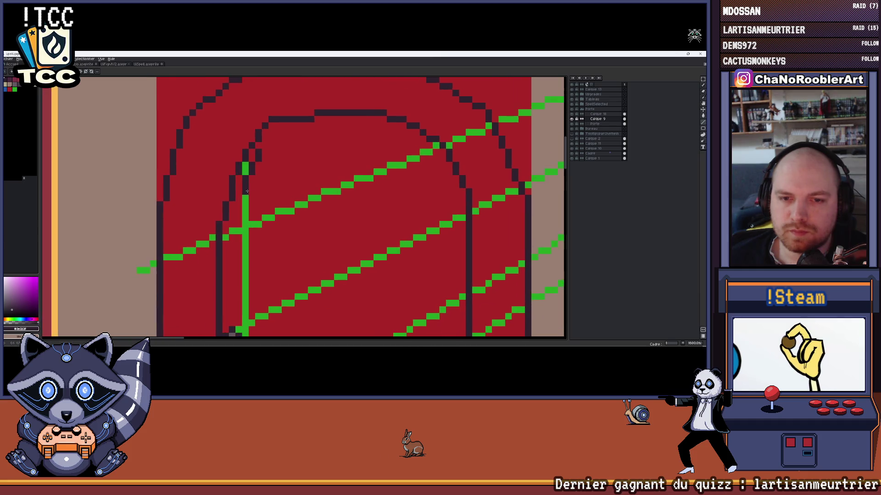
{"action": "scroll", "coordinate": [244, 206], "scroll_direction": "up", "scroll_amount": 1}
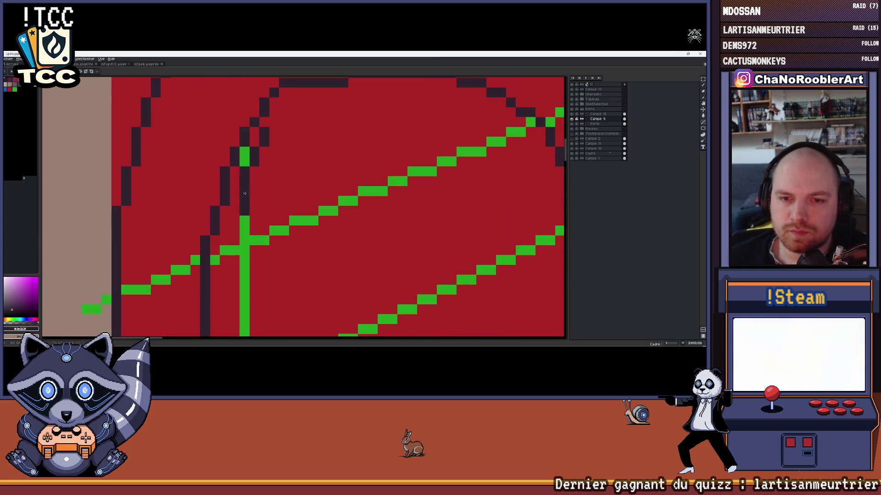
{"action": "left_click_drag", "start_coordinate": [238, 228], "coordinate": [264, 175]}
{"action": "scroll", "coordinate": [279, 186], "scroll_direction": "down", "scroll_amount": 2}
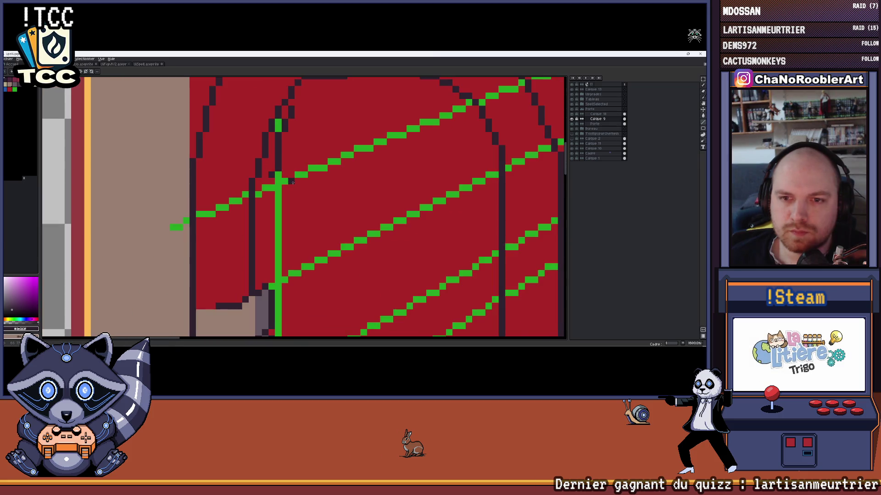
{"action": "scroll", "coordinate": [282, 191], "scroll_direction": "up", "scroll_amount": 2}
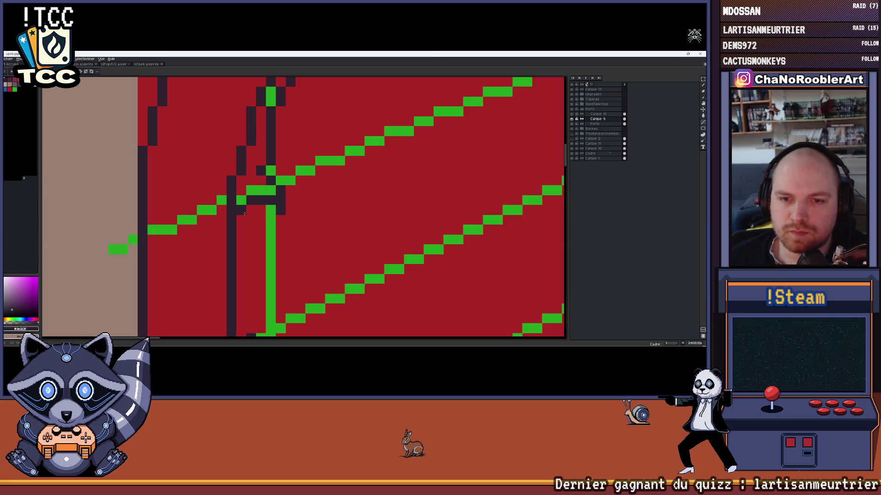
{"action": "scroll", "coordinate": [243, 214], "scroll_direction": "down", "scroll_amount": 2}
{"action": "scroll", "coordinate": [243, 278], "scroll_direction": "up", "scroll_amount": 1}
{"action": "scroll", "coordinate": [243, 277], "scroll_direction": "up", "scroll_amount": 1}
{"action": "scroll", "coordinate": [243, 275], "scroll_direction": "down", "scroll_amount": 1}
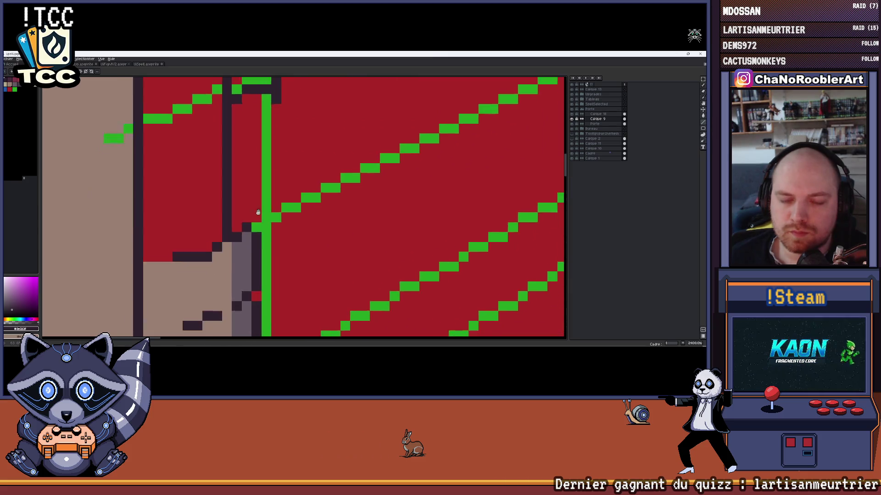
{"action": "scroll", "coordinate": [248, 241], "scroll_direction": "down", "scroll_amount": 1}
{"action": "scroll", "coordinate": [255, 207], "scroll_direction": "down", "scroll_amount": 1}
{"action": "scroll", "coordinate": [261, 185], "scroll_direction": "up", "scroll_amount": 1}
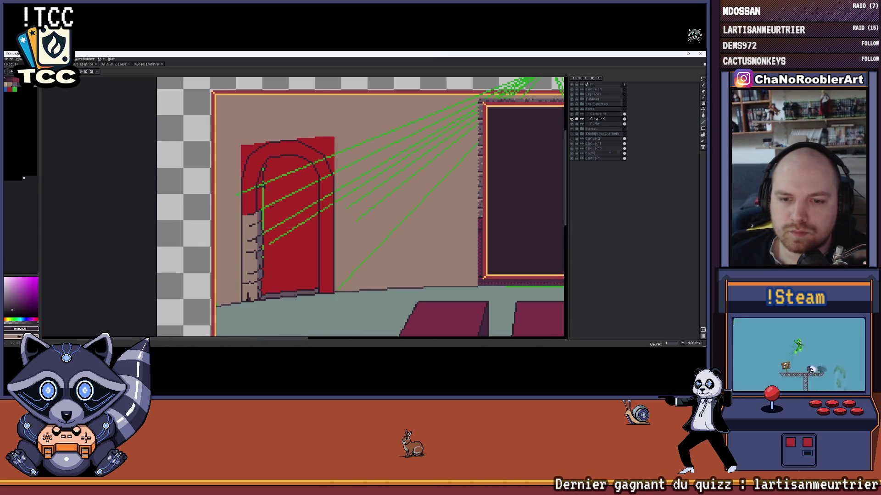
{"action": "scroll", "coordinate": [260, 184], "scroll_direction": "up", "scroll_amount": 3}
{"action": "scroll", "coordinate": [241, 195], "scroll_direction": "up", "scroll_amount": 1}
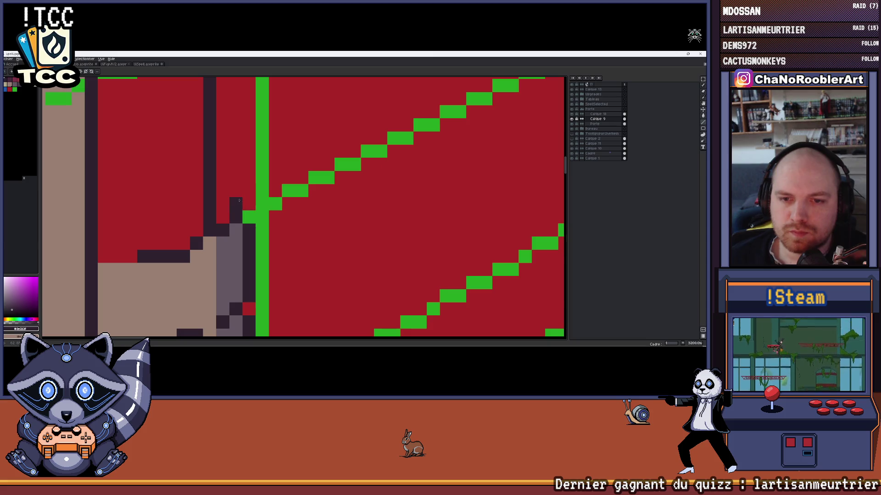
{"action": "scroll", "coordinate": [238, 200], "scroll_direction": "down", "scroll_amount": 2}
{"action": "scroll", "coordinate": [275, 177], "scroll_direction": "down", "scroll_amount": 1}
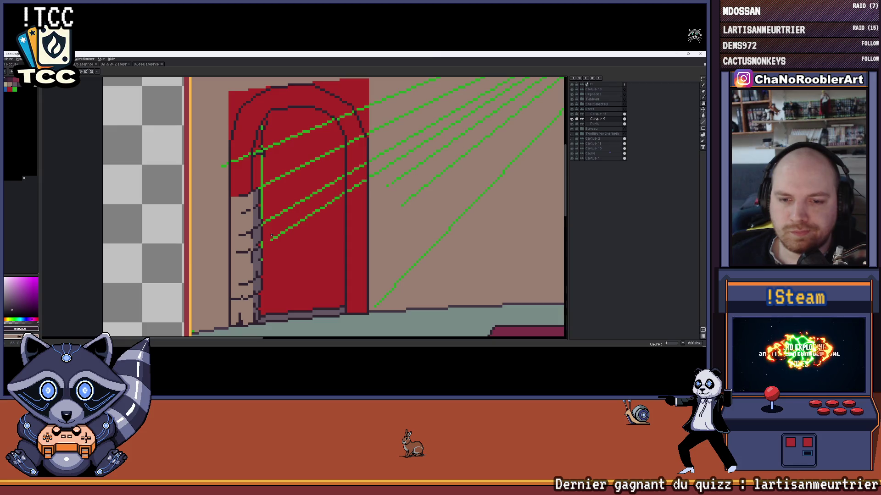
{"action": "scroll", "coordinate": [262, 289], "scroll_direction": "up", "scroll_amount": 2}
{"action": "scroll", "coordinate": [263, 289], "scroll_direction": "up", "scroll_amount": 1}
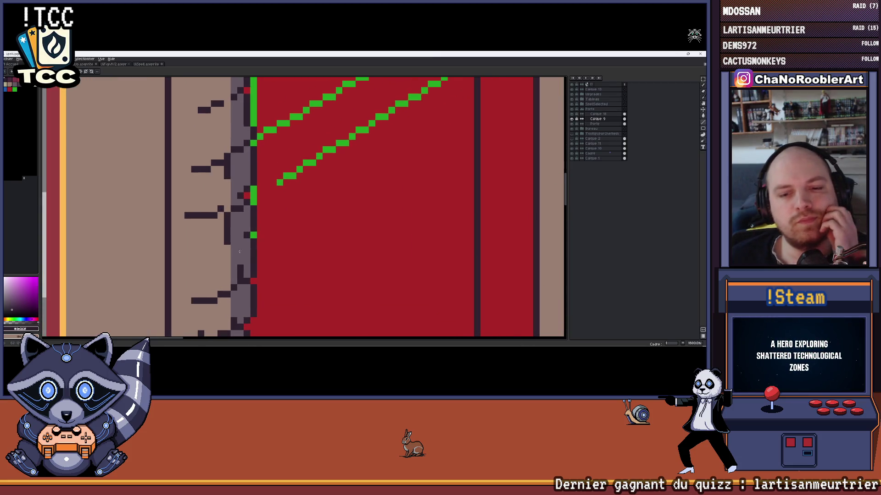
{"action": "scroll", "coordinate": [303, 206], "scroll_direction": "down", "scroll_amount": 2}
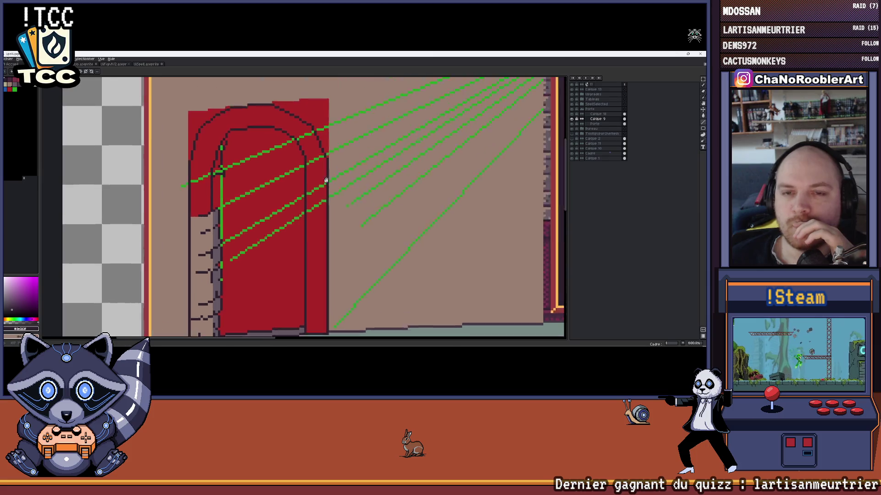
{"action": "scroll", "coordinate": [303, 206], "scroll_direction": "up", "scroll_amount": 1}
{"action": "scroll", "coordinate": [337, 187], "scroll_direction": "up", "scroll_amount": 1}
{"action": "scroll", "coordinate": [289, 171], "scroll_direction": "up", "scroll_amount": 1}
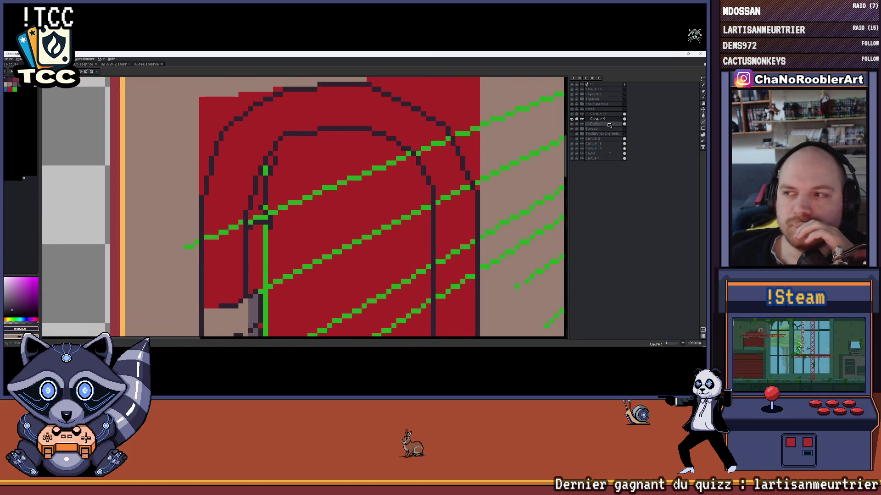
{"action": "scroll", "coordinate": [348, 170], "scroll_direction": "up", "scroll_amount": 2}
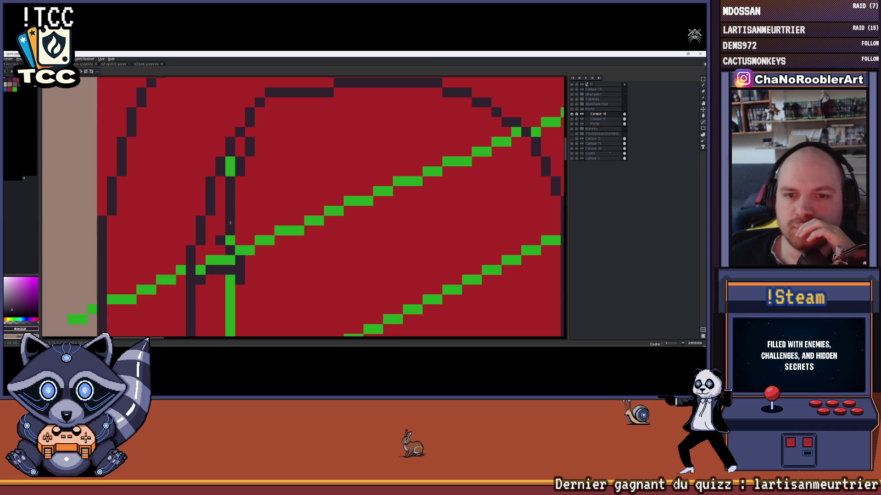
{"action": "left_click_drag", "start_coordinate": [231, 230], "coordinate": [256, 175]}
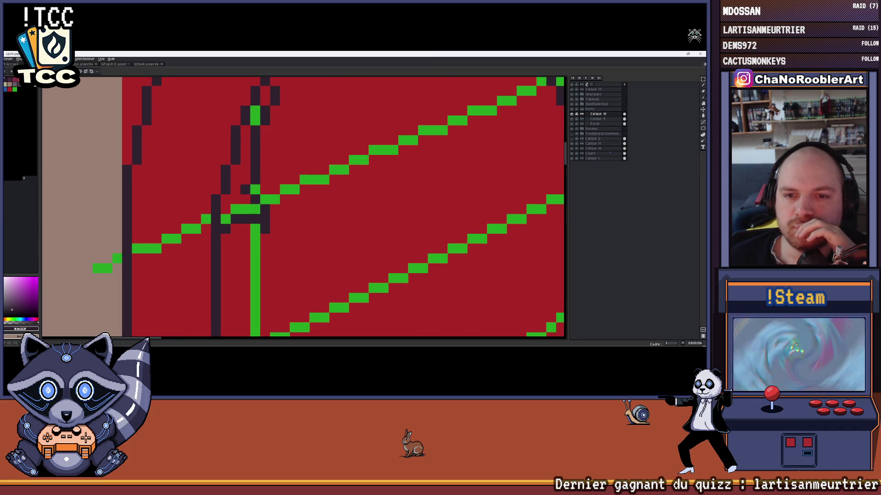
{"action": "left_click_drag", "start_coordinate": [266, 212], "coordinate": [288, 156]}
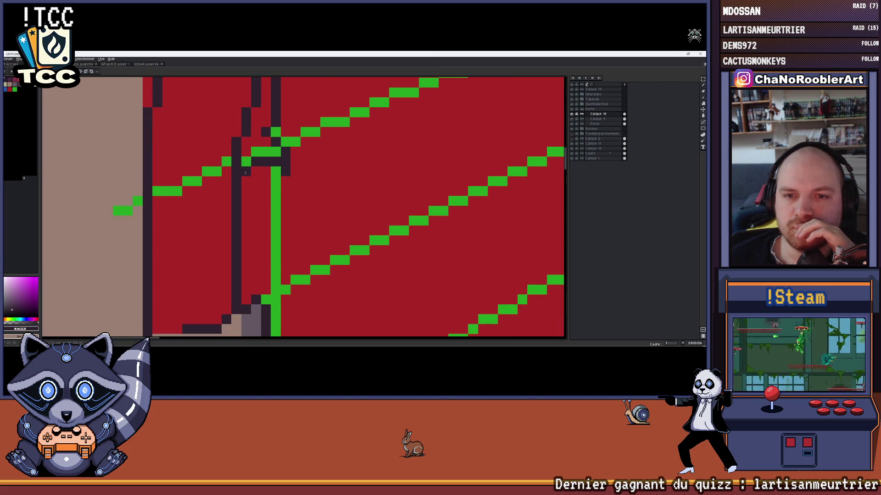
{"action": "scroll", "coordinate": [245, 172], "scroll_direction": "down", "scroll_amount": 1}
{"action": "scroll", "coordinate": [248, 200], "scroll_direction": "down", "scroll_amount": 2}
{"action": "scroll", "coordinate": [252, 228], "scroll_direction": "down", "scroll_amount": 1}
{"action": "scroll", "coordinate": [253, 250], "scroll_direction": "down", "scroll_amount": 1}
{"action": "scroll", "coordinate": [252, 250], "scroll_direction": "up", "scroll_amount": 1}
{"action": "scroll", "coordinate": [255, 219], "scroll_direction": "down", "scroll_amount": 2}
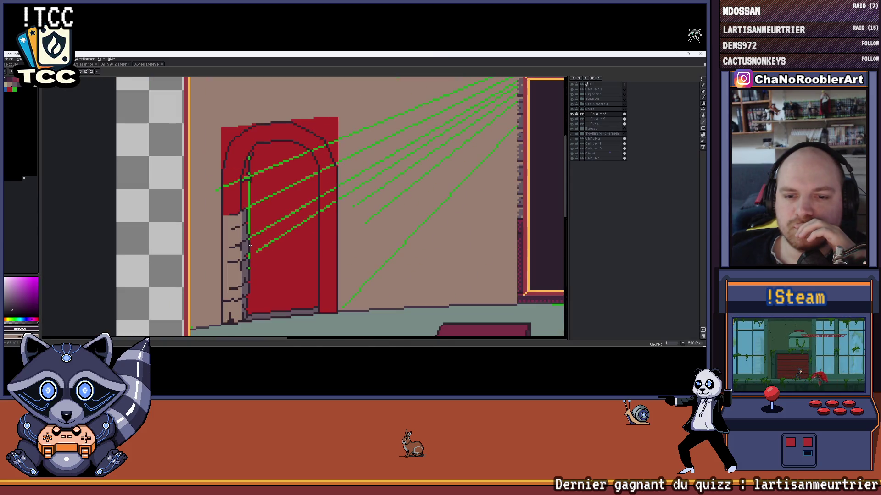
{"action": "scroll", "coordinate": [252, 261], "scroll_direction": "up", "scroll_amount": 1}
{"action": "scroll", "coordinate": [248, 296], "scroll_direction": "up", "scroll_amount": 1}
{"action": "scroll", "coordinate": [248, 303], "scroll_direction": "down", "scroll_amount": 1}
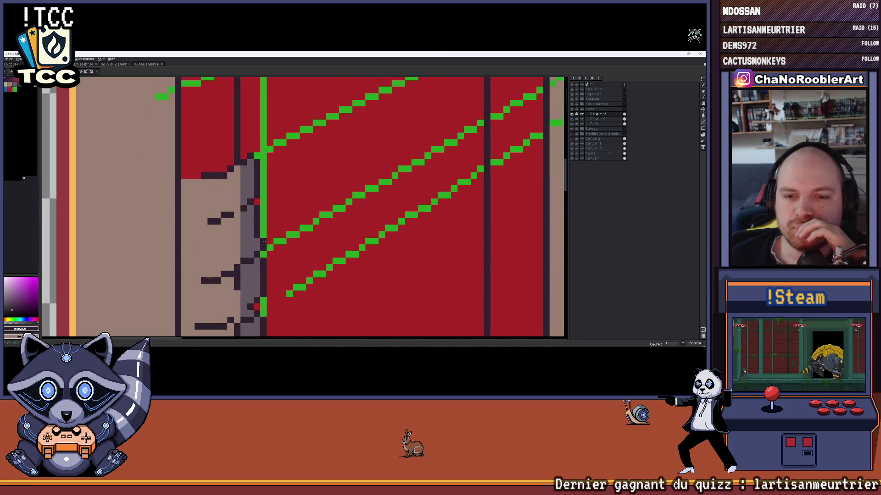
{"action": "scroll", "coordinate": [290, 179], "scroll_direction": "up", "scroll_amount": 1}
{"action": "scroll", "coordinate": [268, 150], "scroll_direction": "up", "scroll_amount": 1}
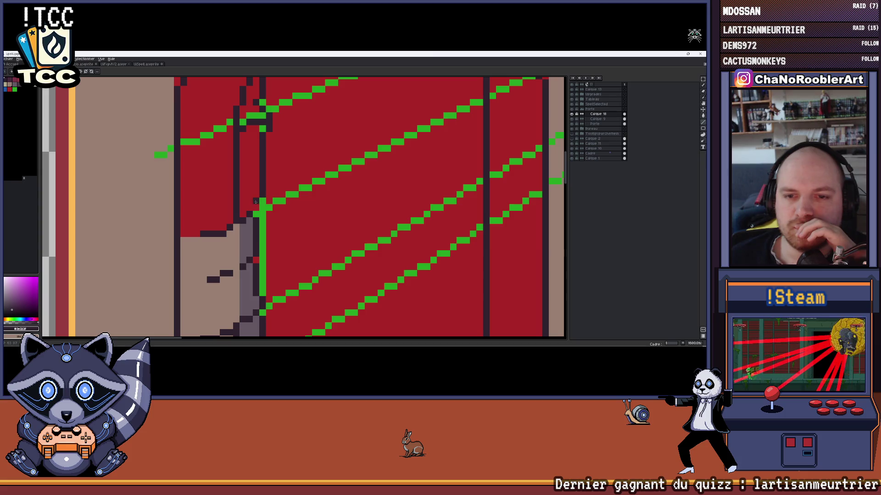
{"action": "scroll", "coordinate": [254, 205], "scroll_direction": "down", "scroll_amount": 1}
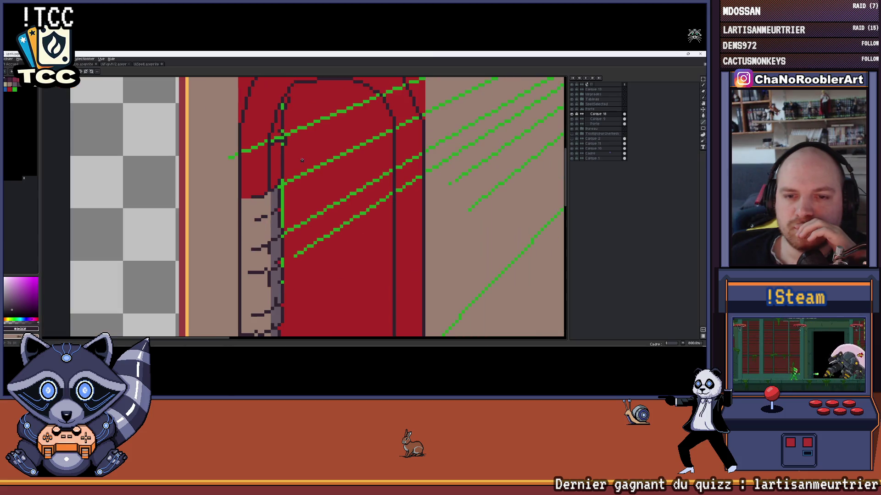
{"action": "scroll", "coordinate": [269, 159], "scroll_direction": "up", "scroll_amount": 1}
{"action": "scroll", "coordinate": [269, 157], "scroll_direction": "down", "scroll_amount": 1}
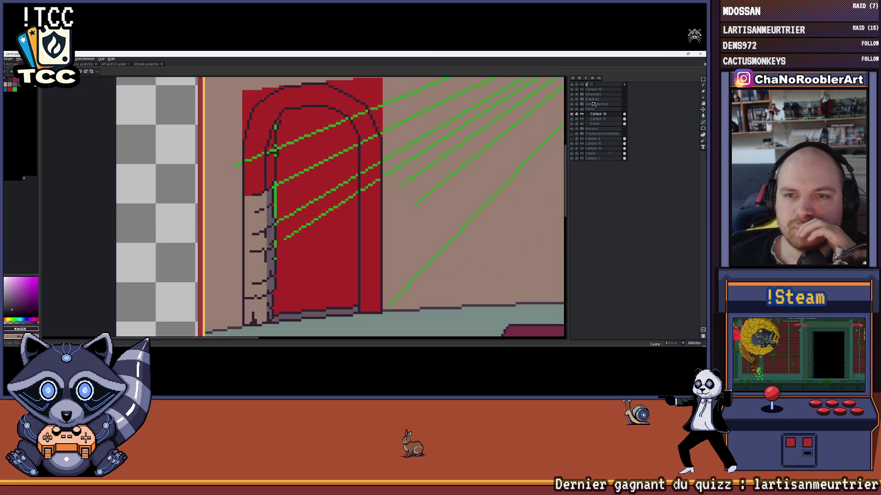
{"action": "key", "text": "Page_Down"}
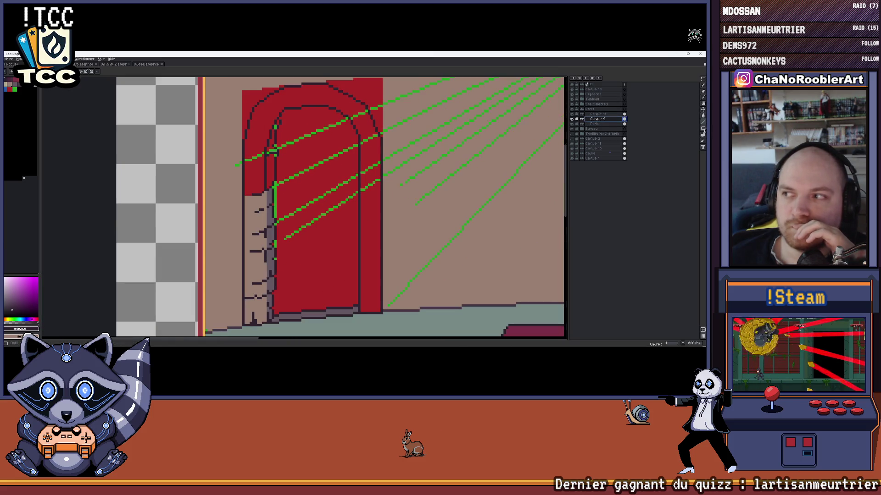
{"action": "scroll", "coordinate": [338, 207], "scroll_direction": "right", "scroll_amount": 2}
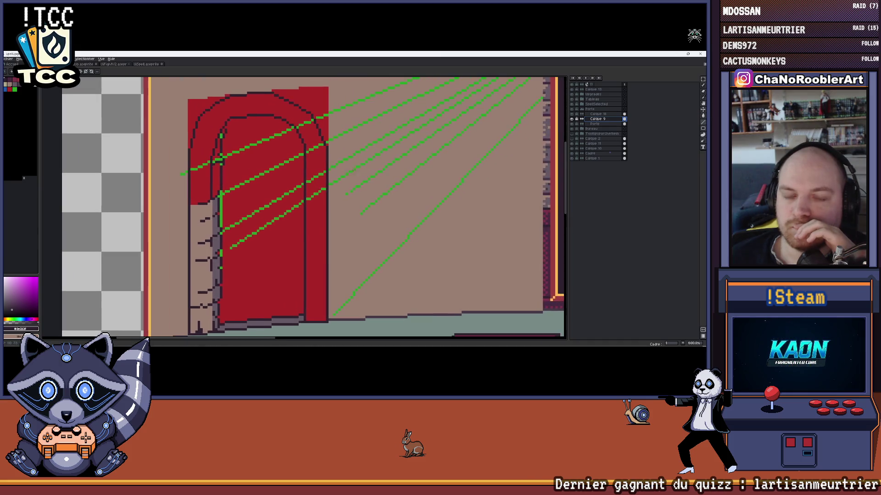
{"action": "scroll", "coordinate": [337, 207], "scroll_direction": "left", "scroll_amount": 1}
{"action": "key", "text": "b"}
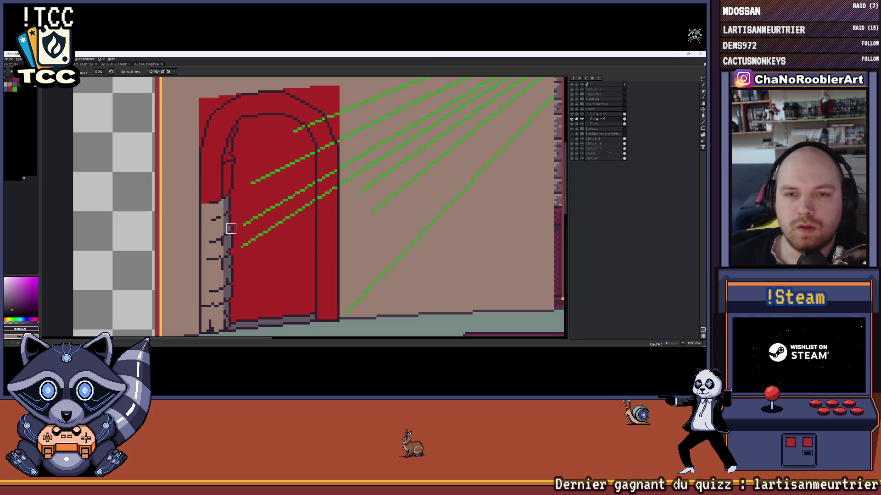
{"action": "scroll", "coordinate": [258, 204], "scroll_direction": "down", "scroll_amount": 1}
{"action": "scroll", "coordinate": [246, 203], "scroll_direction": "up", "scroll_amount": 1}
{"action": "scroll", "coordinate": [246, 202], "scroll_direction": "up", "scroll_amount": 1}
{"action": "scroll", "coordinate": [232, 163], "scroll_direction": "up", "scroll_amount": 1}
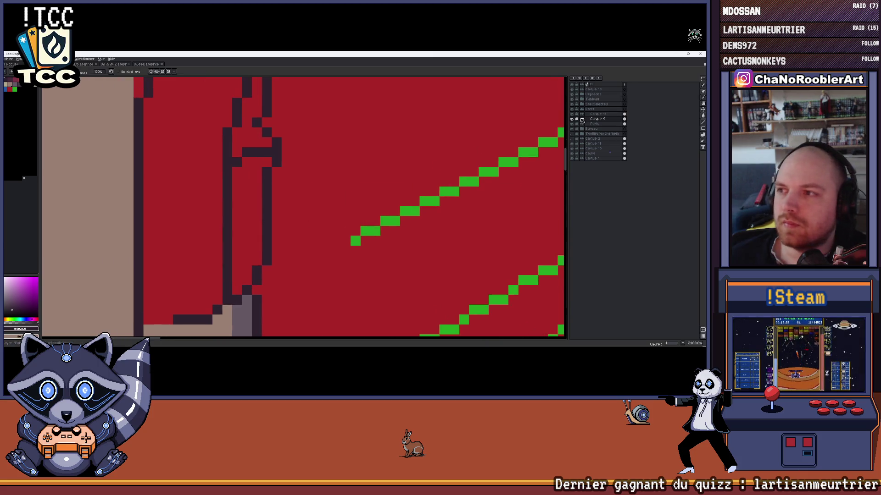
{"action": "scroll", "coordinate": [275, 171], "scroll_direction": "down", "scroll_amount": 2}
{"action": "scroll", "coordinate": [314, 165], "scroll_direction": "up", "scroll_amount": 1}
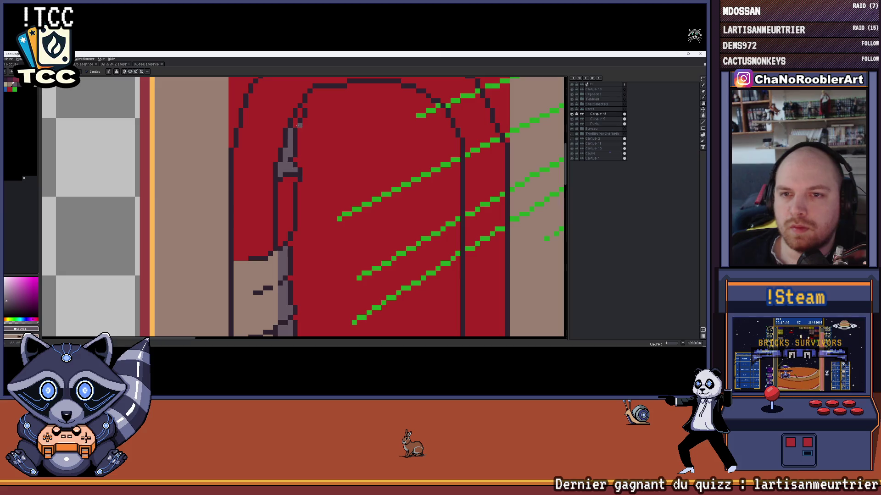
{"action": "scroll", "coordinate": [303, 127], "scroll_direction": "down", "scroll_amount": 1}
{"action": "scroll", "coordinate": [309, 128], "scroll_direction": "down", "scroll_amount": 1}
{"action": "scroll", "coordinate": [320, 129], "scroll_direction": "down", "scroll_amount": 1}
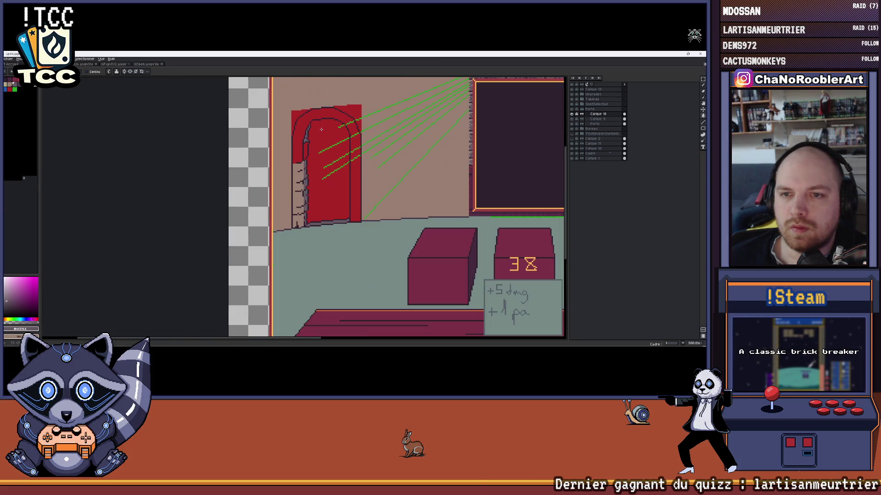
{"action": "scroll", "coordinate": [317, 129], "scroll_direction": "up", "scroll_amount": 2}
{"action": "scroll", "coordinate": [306, 127], "scroll_direction": "up", "scroll_amount": 1}
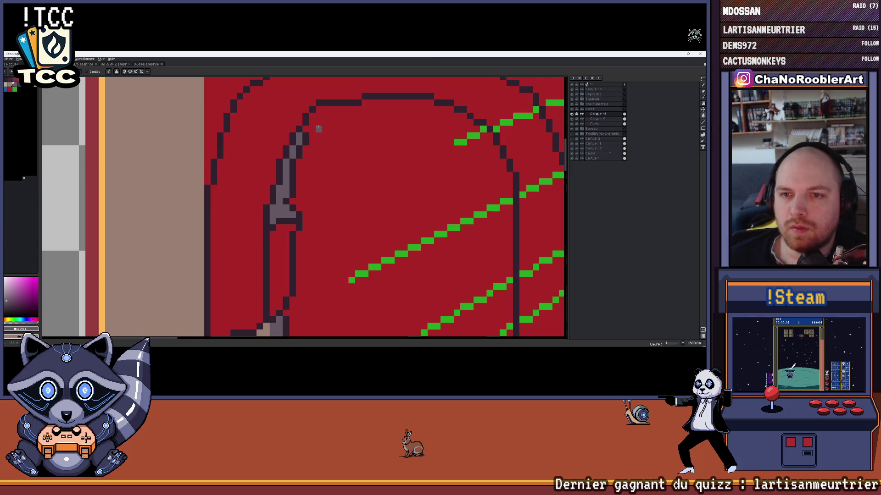
{"action": "scroll", "coordinate": [318, 127], "scroll_direction": "up", "scroll_amount": 2}
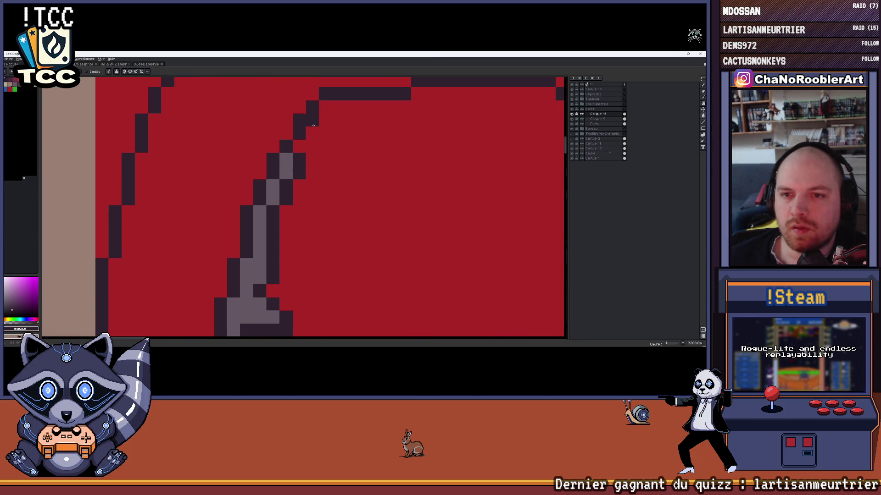
{"action": "scroll", "coordinate": [313, 126], "scroll_direction": "down", "scroll_amount": 2}
{"action": "scroll", "coordinate": [320, 145], "scroll_direction": "down", "scroll_amount": 1}
{"action": "scroll", "coordinate": [335, 173], "scroll_direction": "down", "scroll_amount": 1}
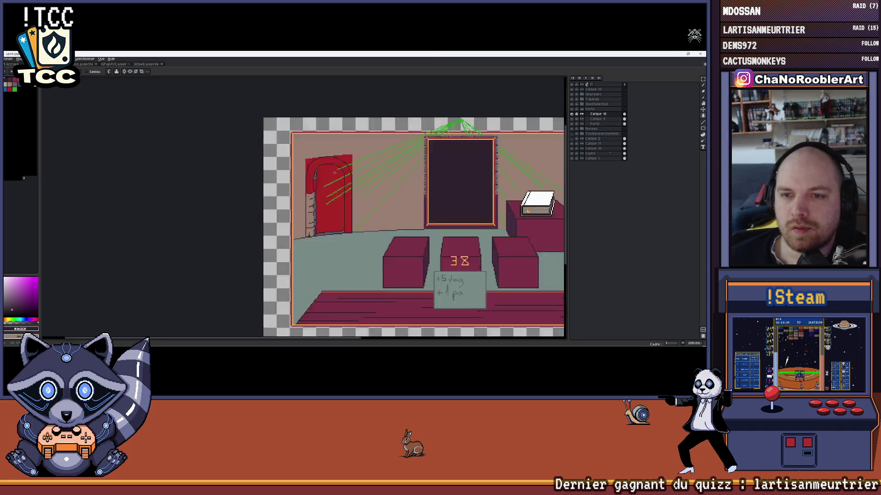
{"action": "scroll", "coordinate": [335, 173], "scroll_direction": "down", "scroll_amount": 1}
Undo a grey fill inside the arch and hide the layer holding the red door fill
{"action": "left_click_drag", "start_coordinate": [335, 173], "coordinate": [270, 174]}
{"action": "scroll", "coordinate": [269, 175], "scroll_direction": "up", "scroll_amount": 2}
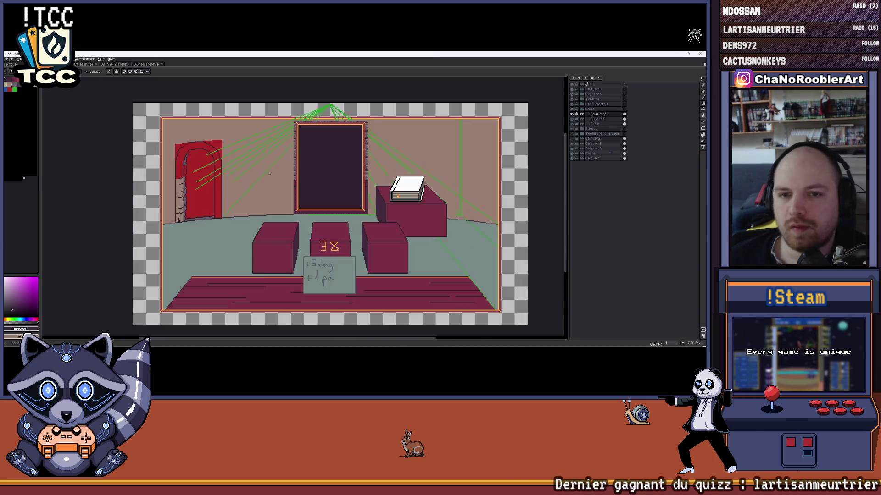
{"action": "scroll", "coordinate": [180, 156], "scroll_direction": "up", "scroll_amount": 2}
{"action": "scroll", "coordinate": [179, 156], "scroll_direction": "up", "scroll_amount": 2}
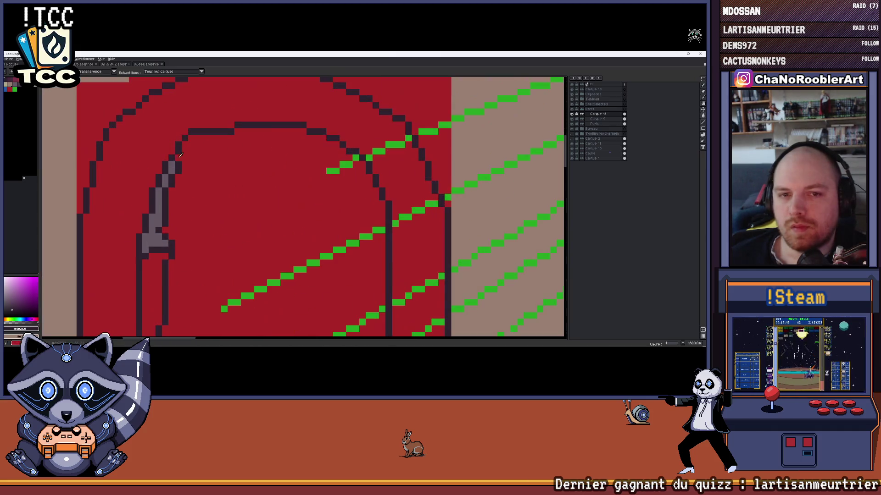
{"action": "left_click", "coordinate": [178, 159]}
{"action": "key", "text": "ctrl+z"}
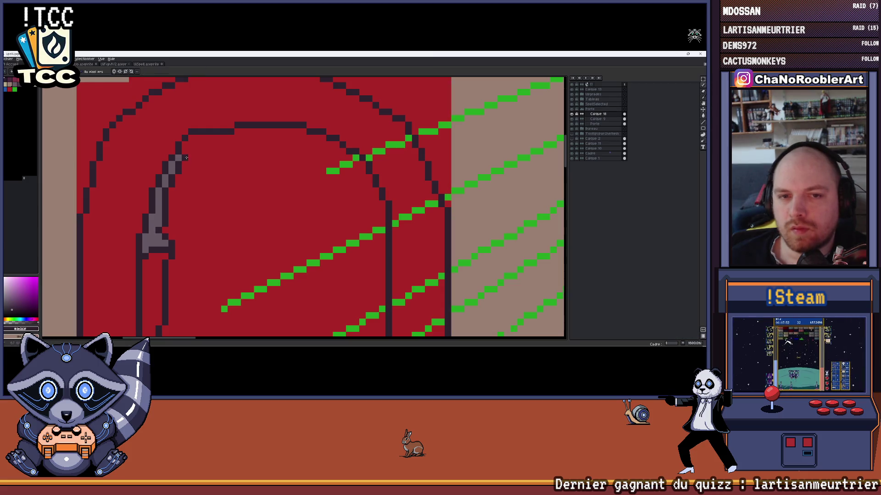
{"action": "scroll", "coordinate": [185, 146], "scroll_direction": "down", "scroll_amount": 2}
{"action": "scroll", "coordinate": [186, 145], "scroll_direction": "down", "scroll_amount": 2}
{"action": "scroll", "coordinate": [187, 148], "scroll_direction": "up", "scroll_amount": 2}
{"action": "scroll", "coordinate": [189, 150], "scroll_direction": "up", "scroll_amount": 1}
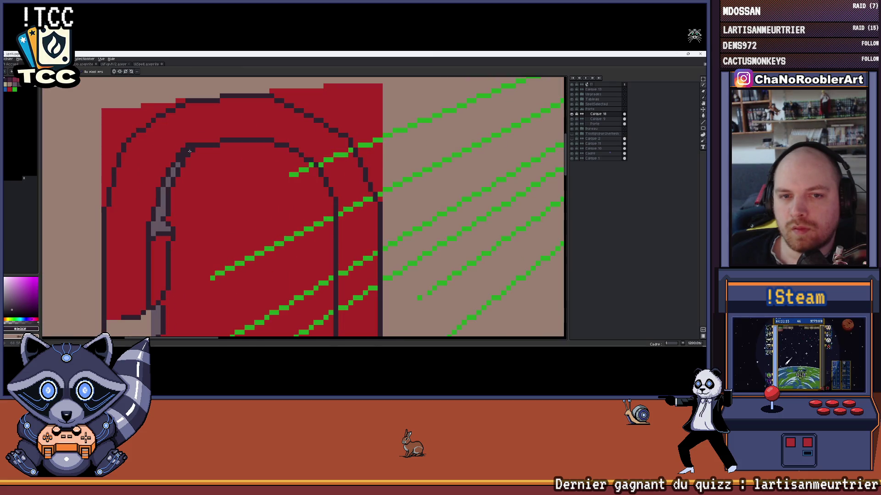
{"action": "scroll", "coordinate": [189, 150], "scroll_direction": "down", "scroll_amount": 3}
{"action": "scroll", "coordinate": [218, 155], "scroll_direction": "down", "scroll_amount": 1}
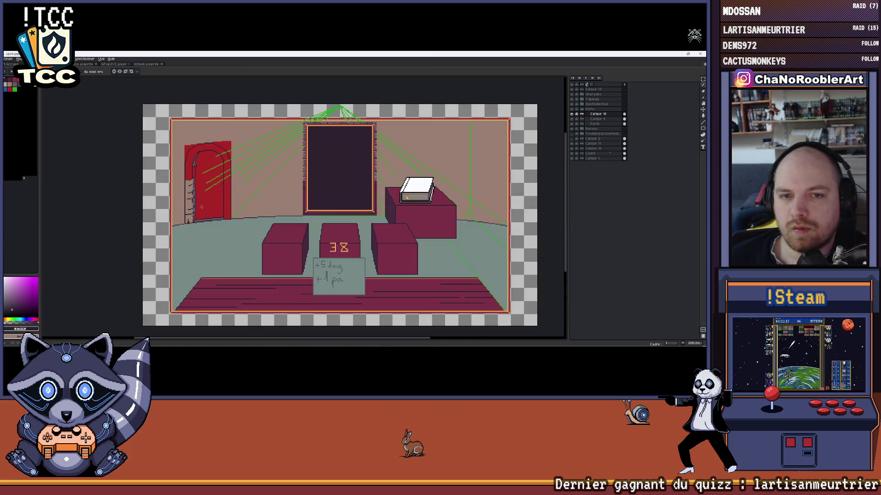
{"action": "scroll", "coordinate": [202, 206], "scroll_direction": "down", "scroll_amount": 1}
{"action": "scroll", "coordinate": [203, 177], "scroll_direction": "up", "scroll_amount": 4}
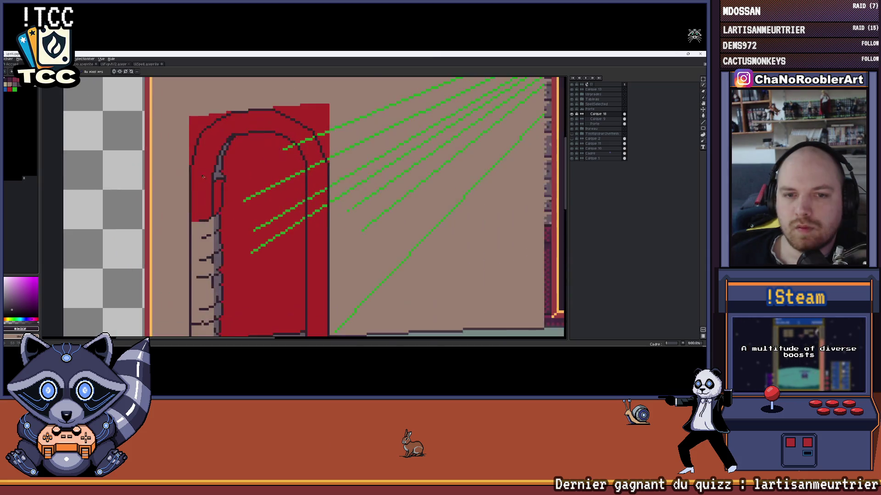
{"action": "scroll", "coordinate": [203, 177], "scroll_direction": "up", "scroll_amount": 2}
{"action": "scroll", "coordinate": [227, 200], "scroll_direction": "up", "scroll_amount": 1}
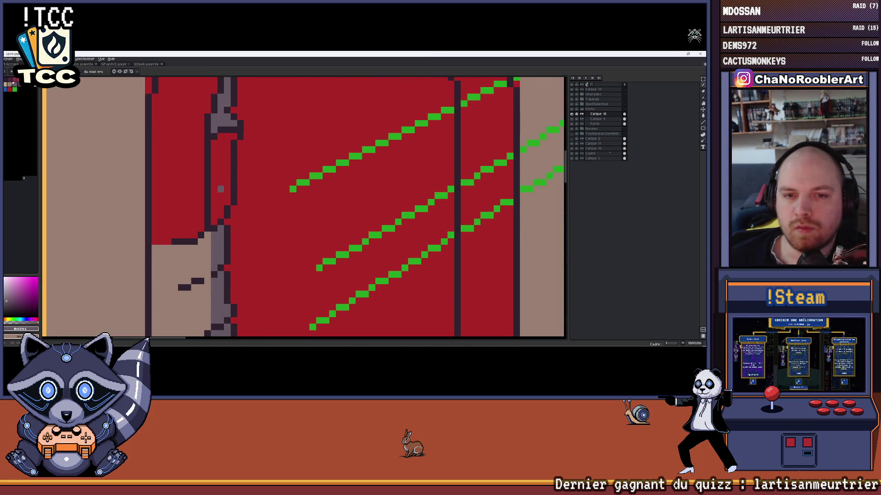
{"action": "scroll", "coordinate": [221, 189], "scroll_direction": "down", "scroll_amount": 3}
{"action": "scroll", "coordinate": [215, 192], "scroll_direction": "down", "scroll_amount": 1}
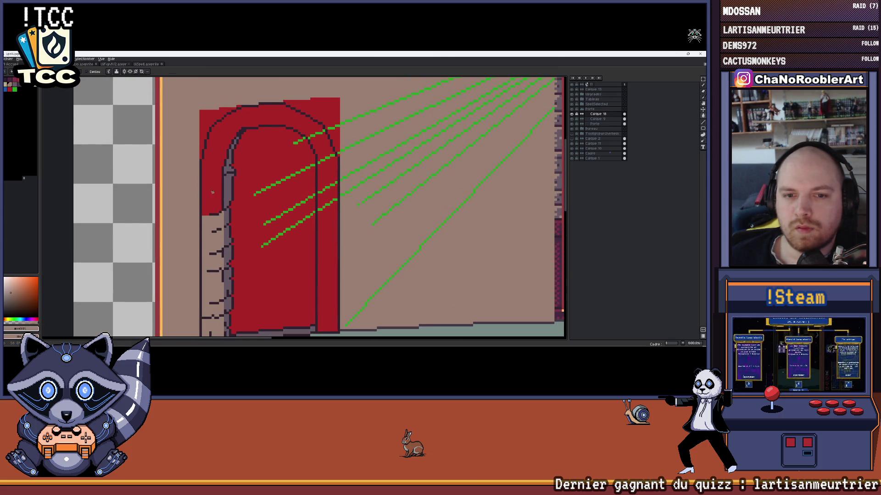
{"action": "scroll", "coordinate": [212, 192], "scroll_direction": "down", "scroll_amount": 1}
{"action": "scroll", "coordinate": [212, 192], "scroll_direction": "down", "scroll_amount": 3}
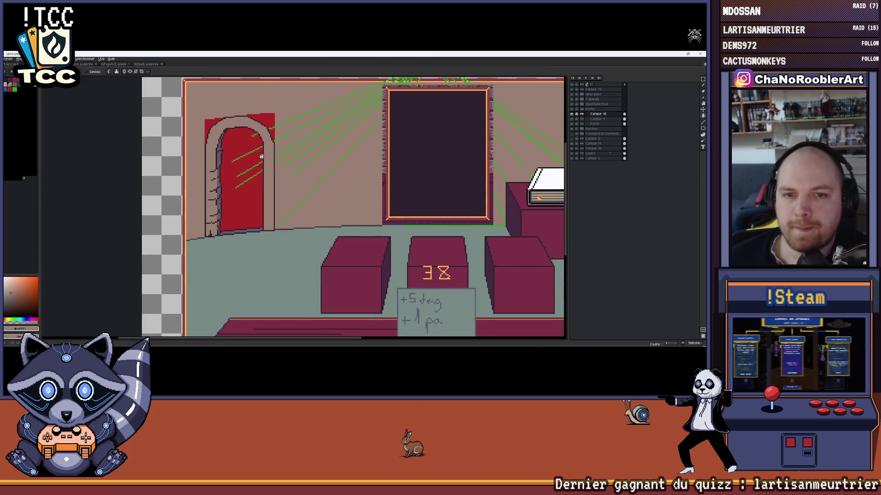
{"action": "left_click", "coordinate": [573, 128]}
{"action": "scroll", "coordinate": [262, 136], "scroll_direction": "down", "scroll_amount": 3}
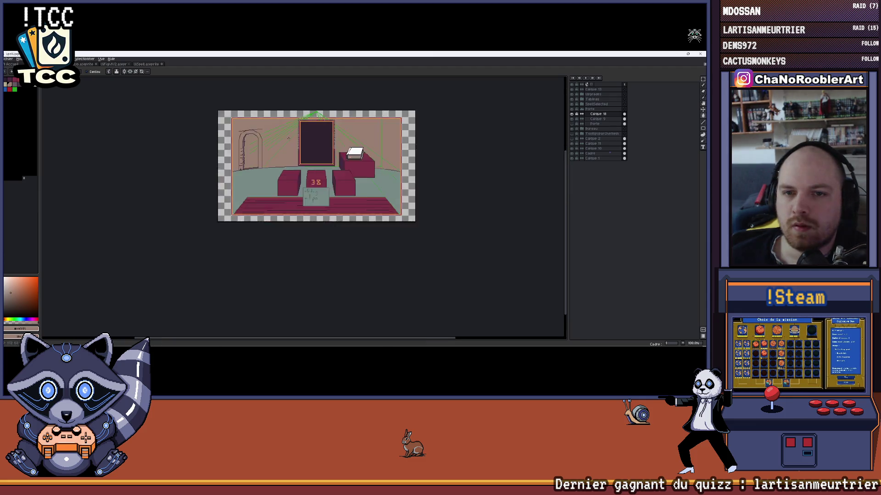
{"action": "scroll", "coordinate": [288, 138], "scroll_direction": "up", "scroll_amount": 2}
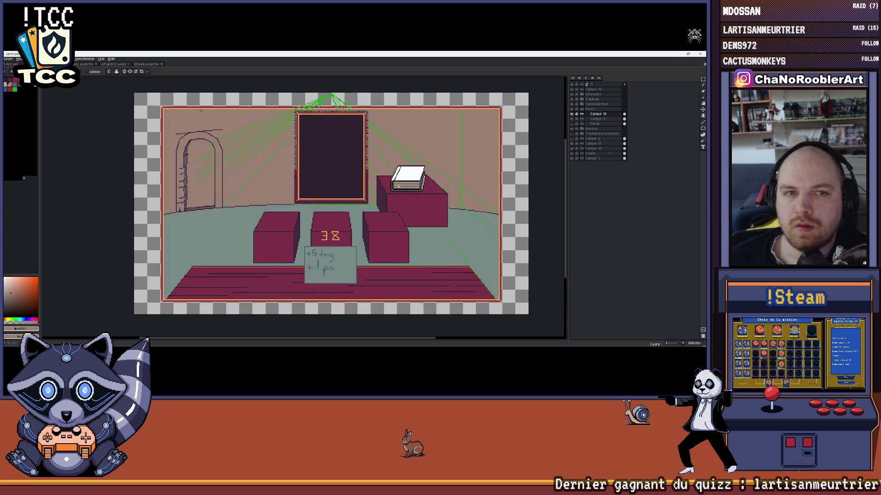